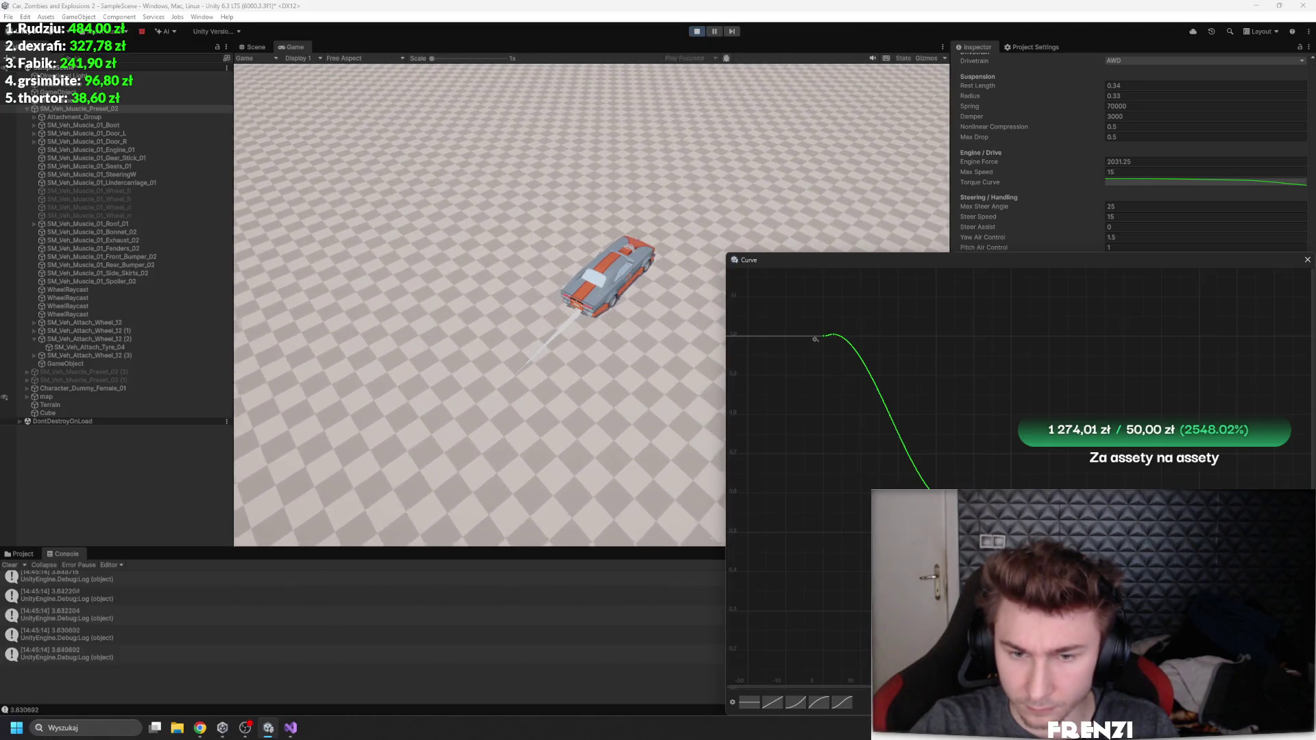
Step: Make the torque curve fall off more steeply and raise Steer Speed from 15 to 50
drag(832, 335, 822, 336)
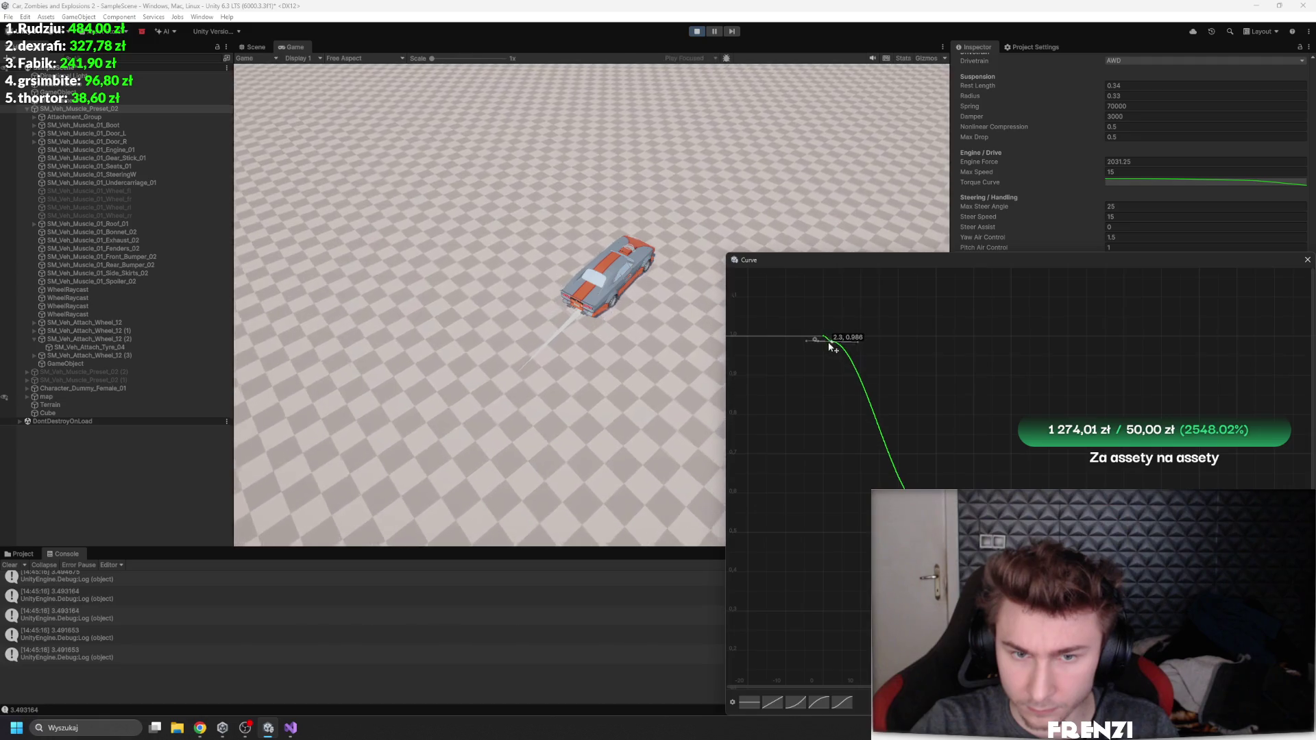
click(1307, 260)
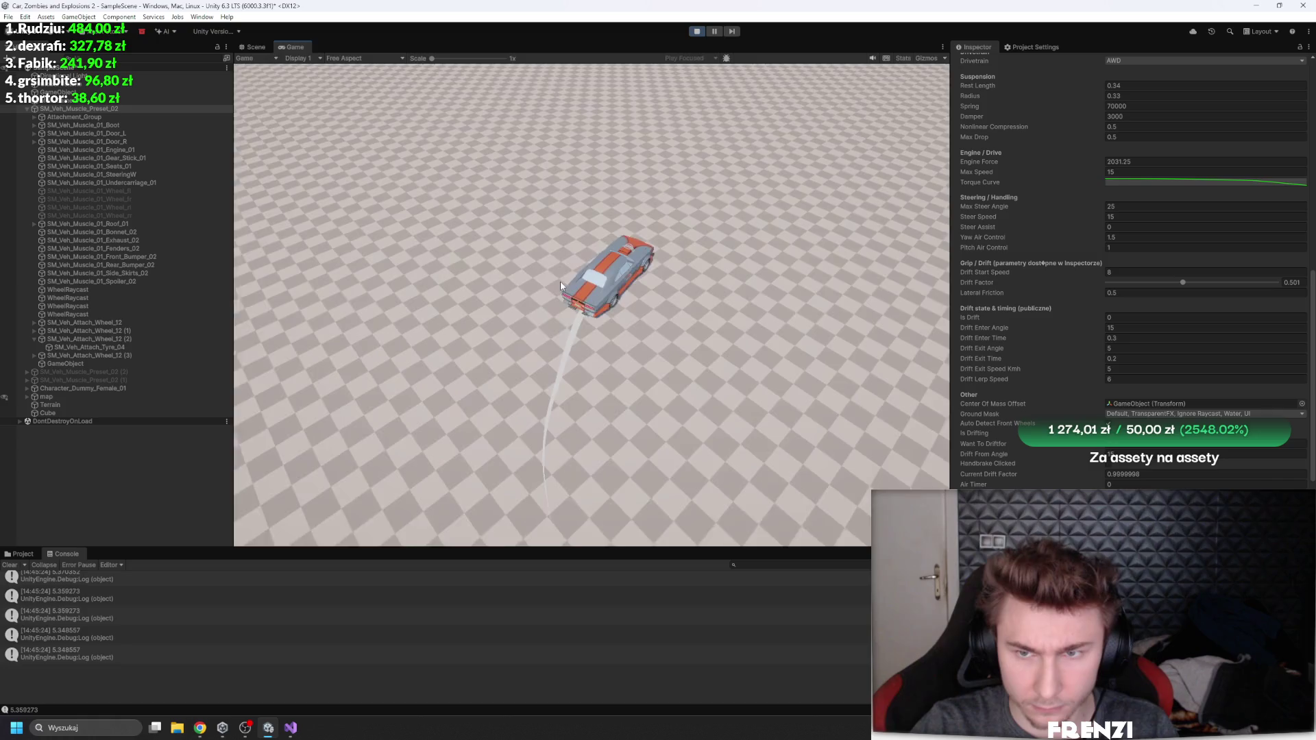
click(1154, 215)
text(50)
key(Return)
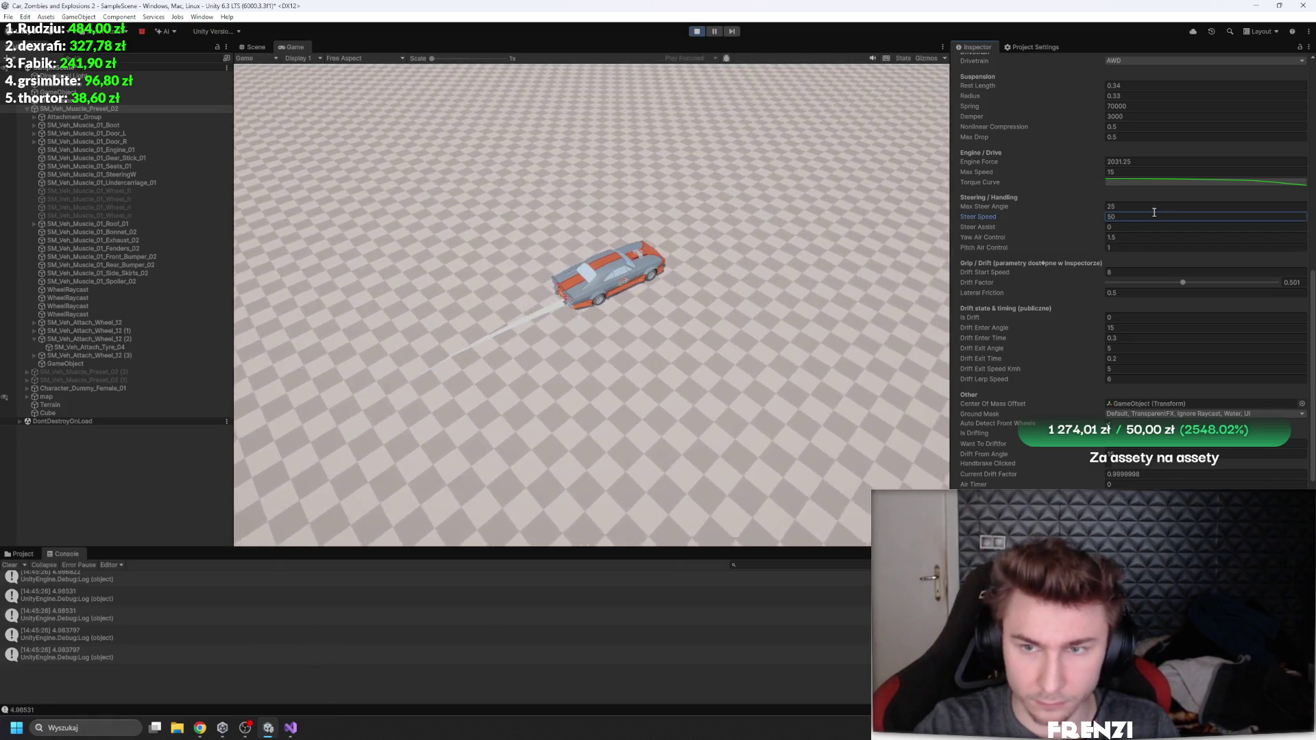
Step: Drift the car through alternating left and right turns on the checkered ground, maximizing the Game view
key(d)
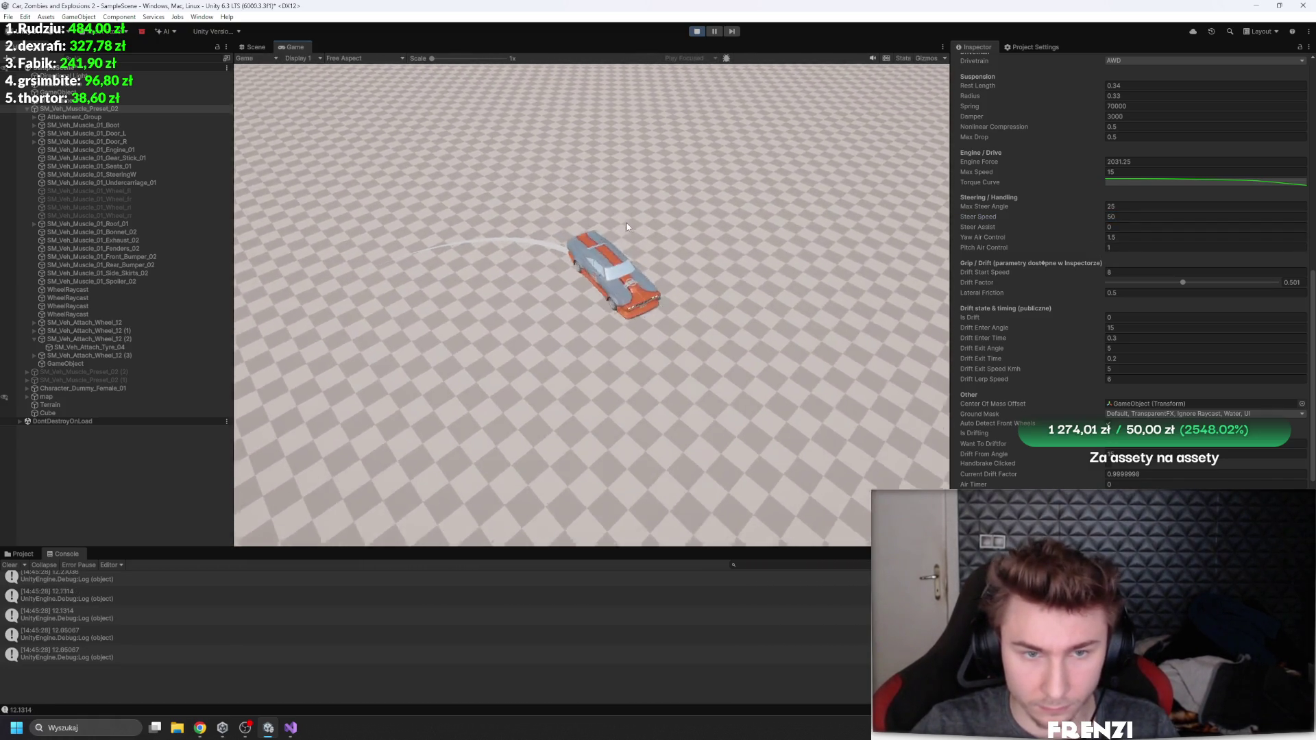
key(a)
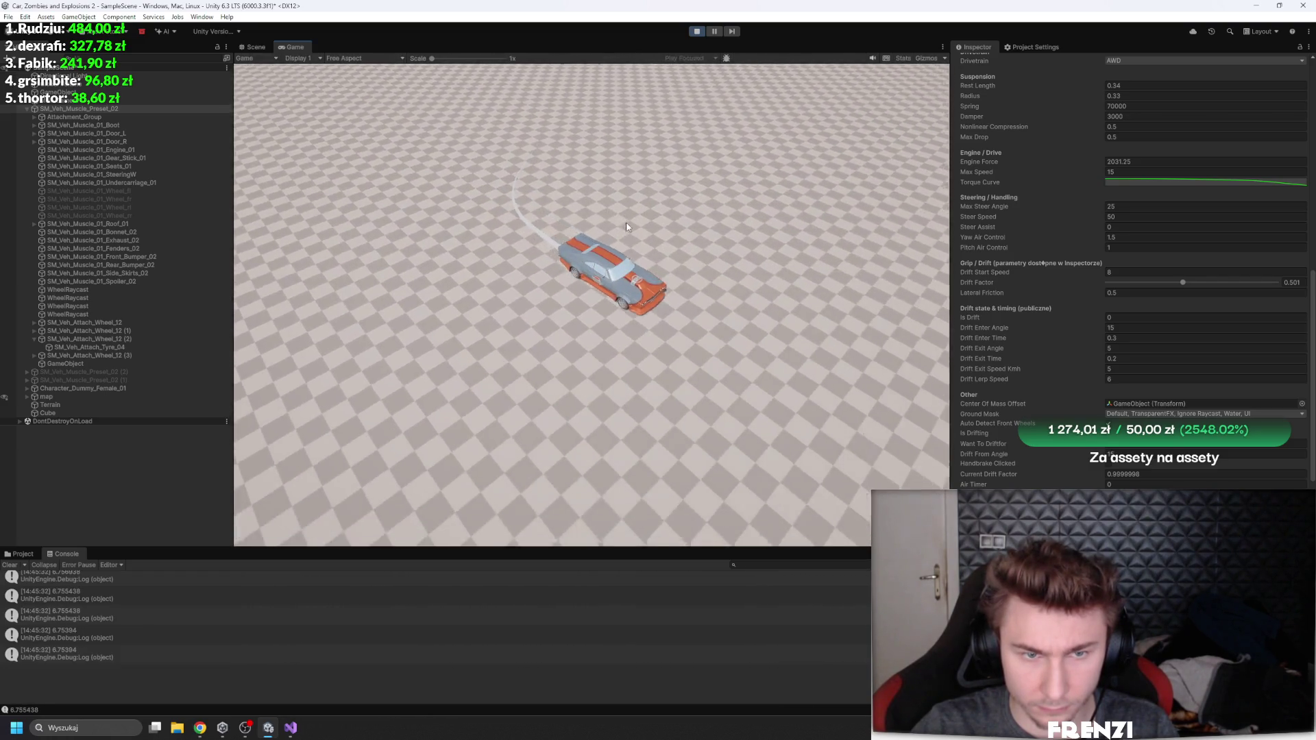
key(d)
key(a)
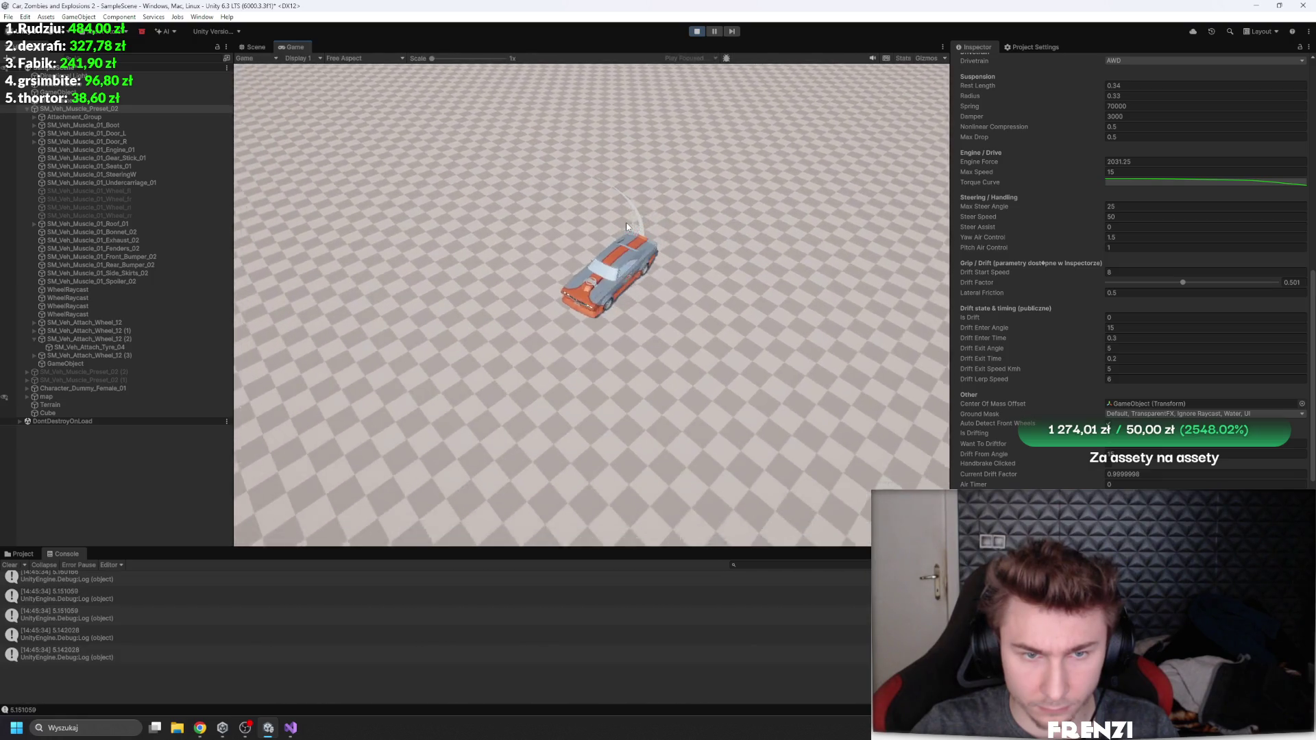
key(a)
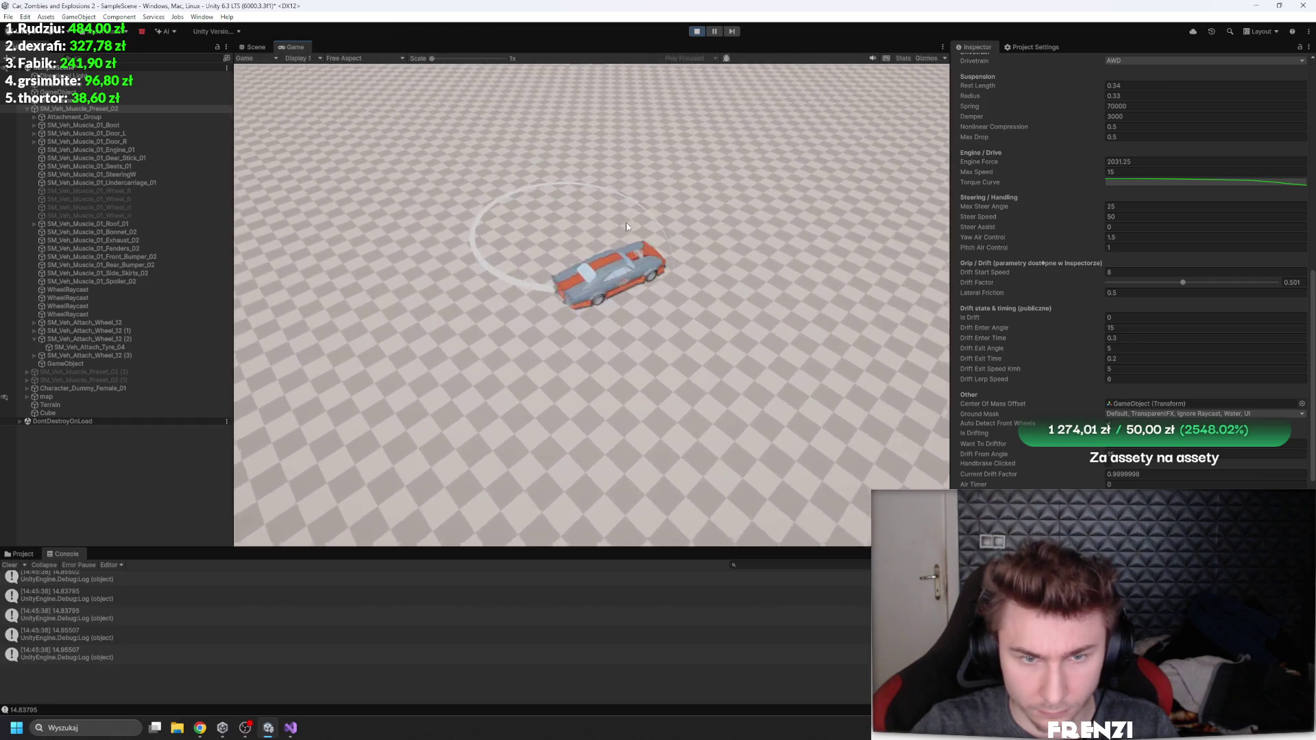
key(d)
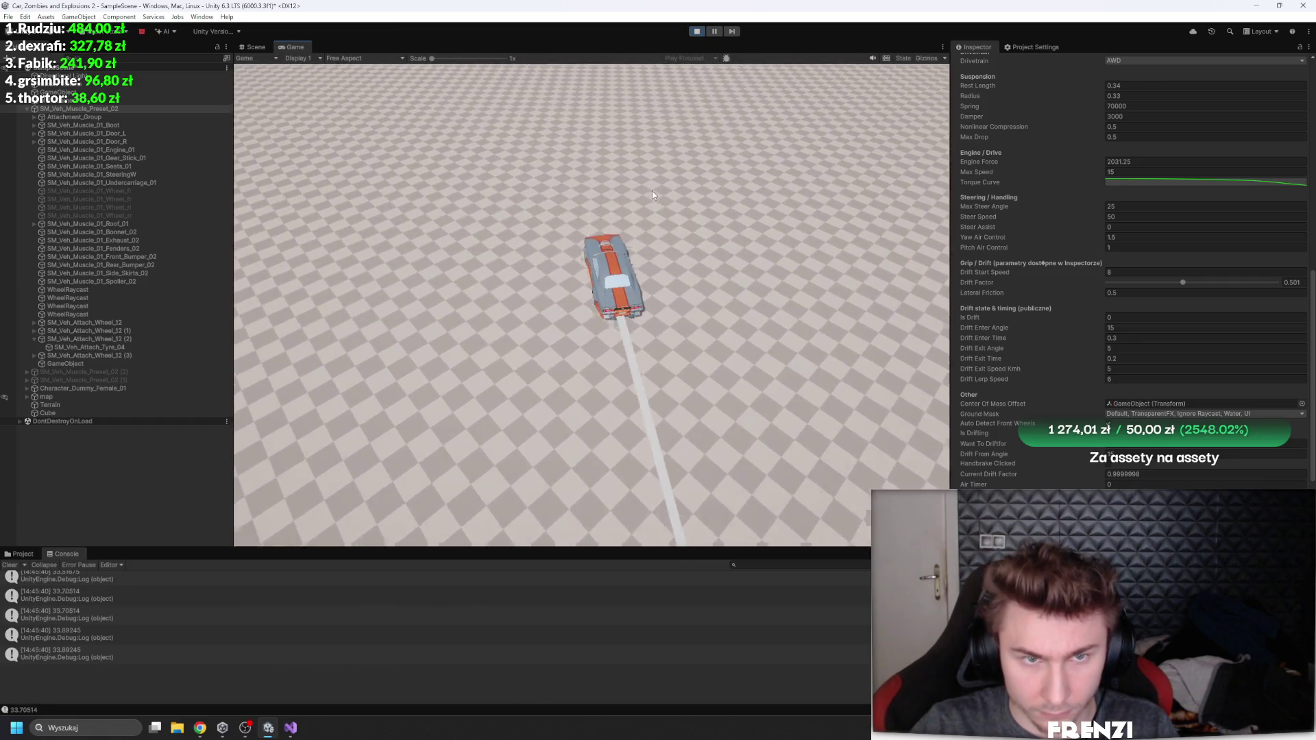
key(d)
key(d)
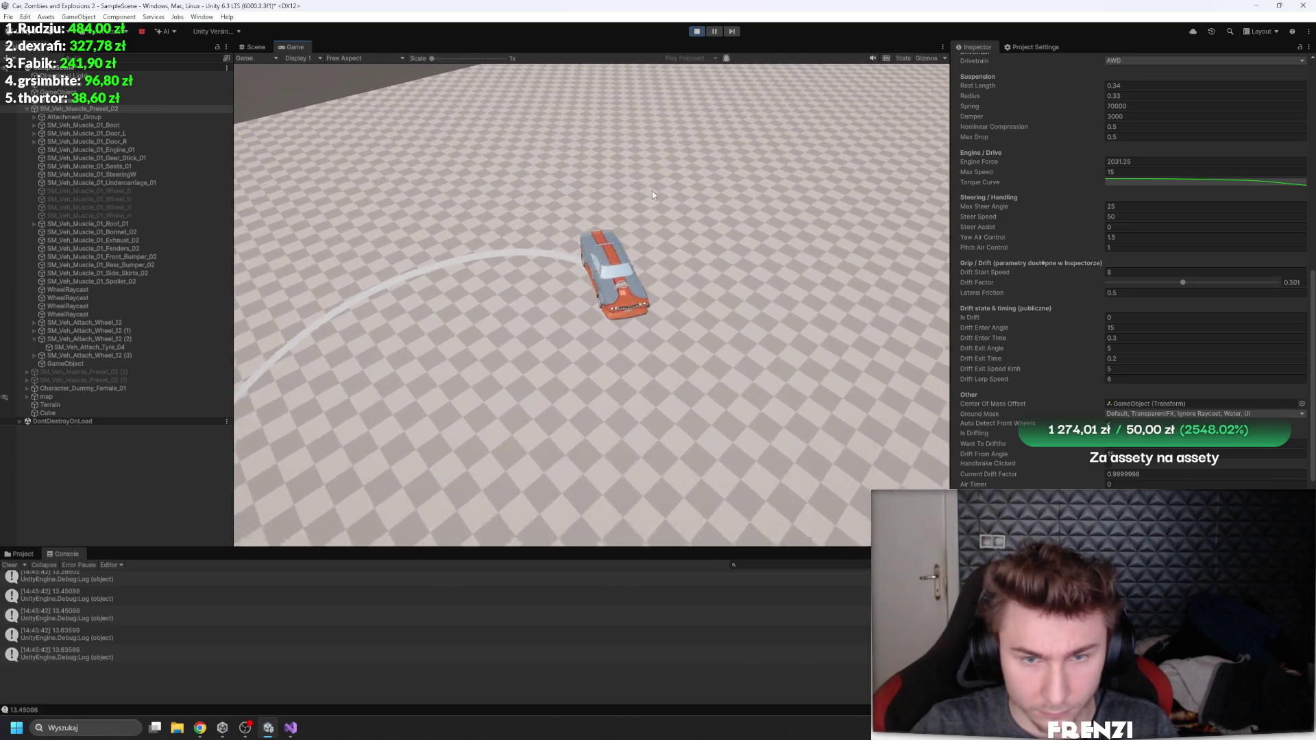
key(d)
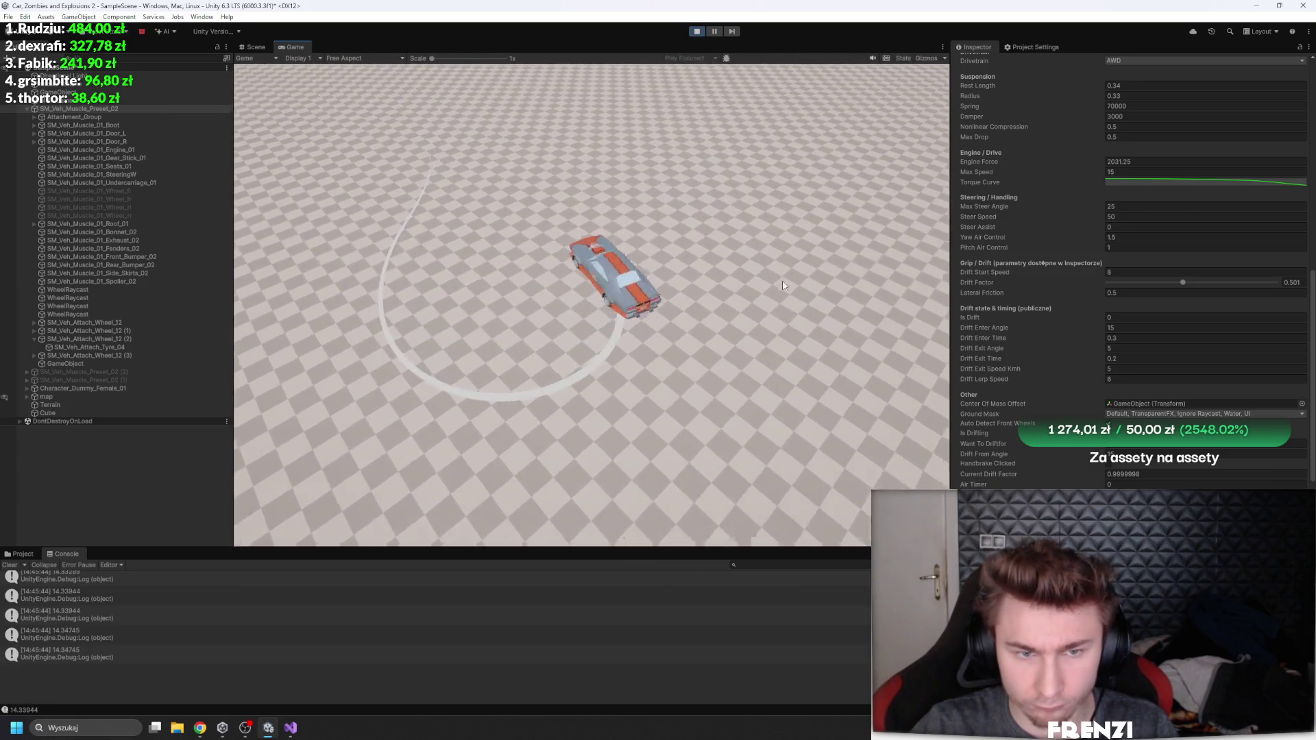
key(w)
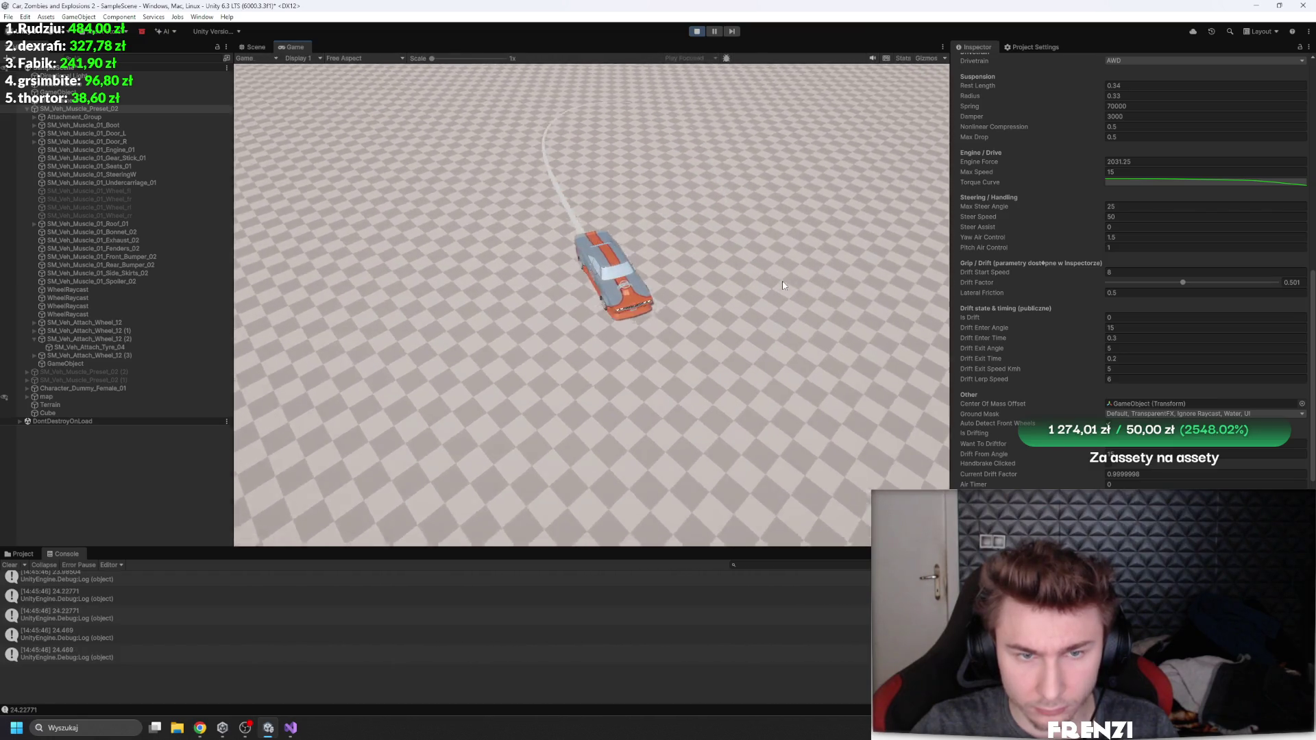
key(a)
key(a)
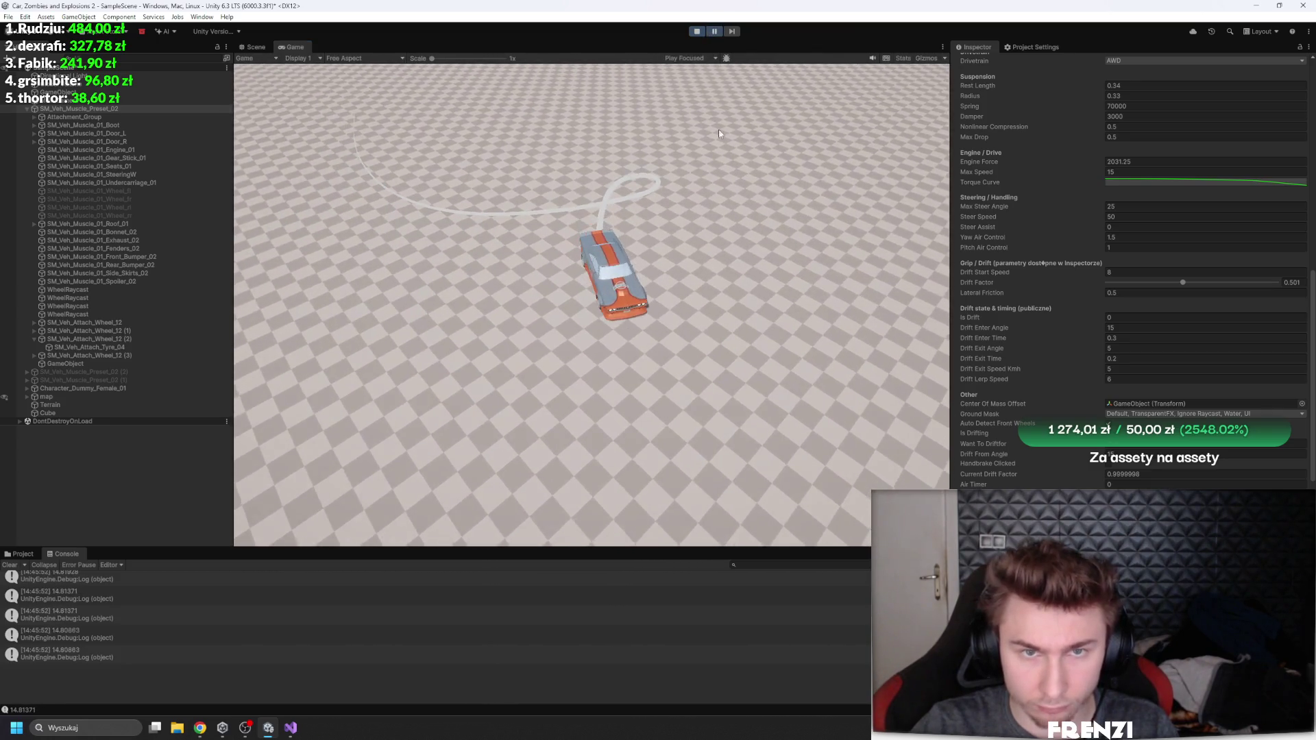
key(shift+space)
key(d)
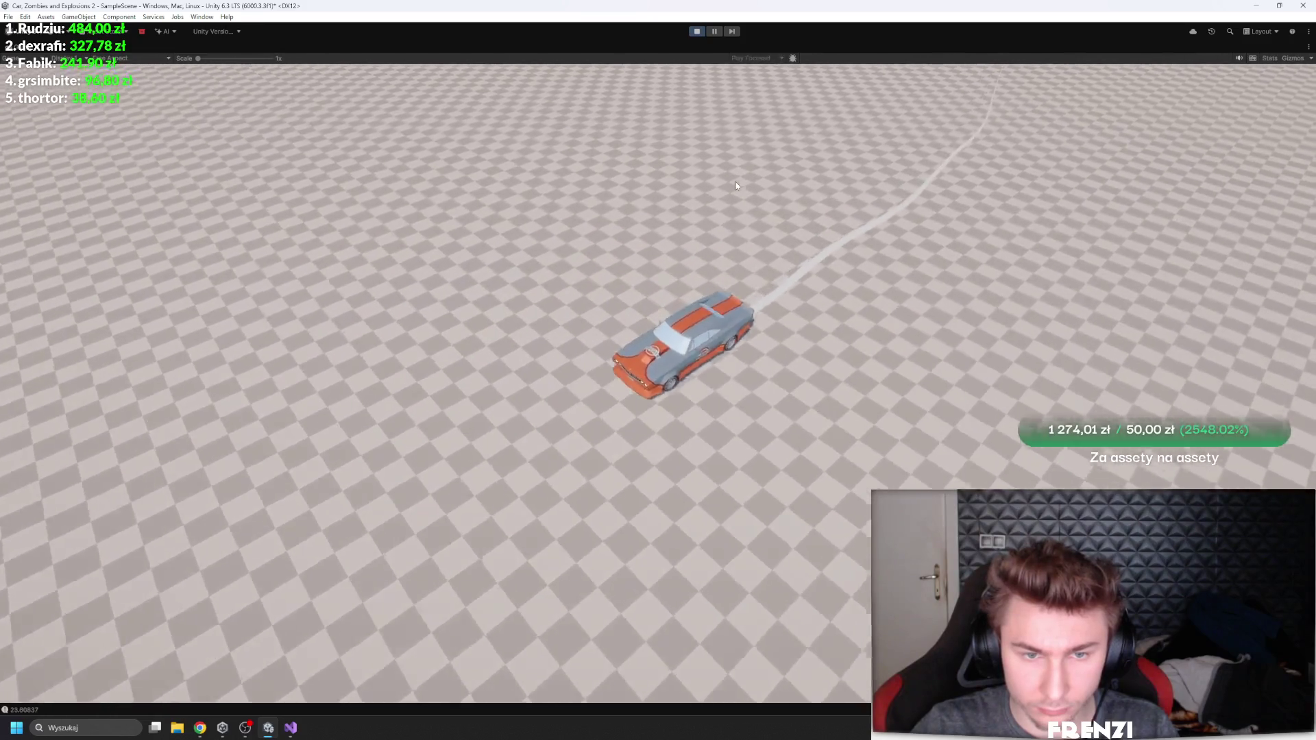
Step: Make sharp right and left U-turns, then pause and show the Car Controller's suspension and engine fields
key(d)
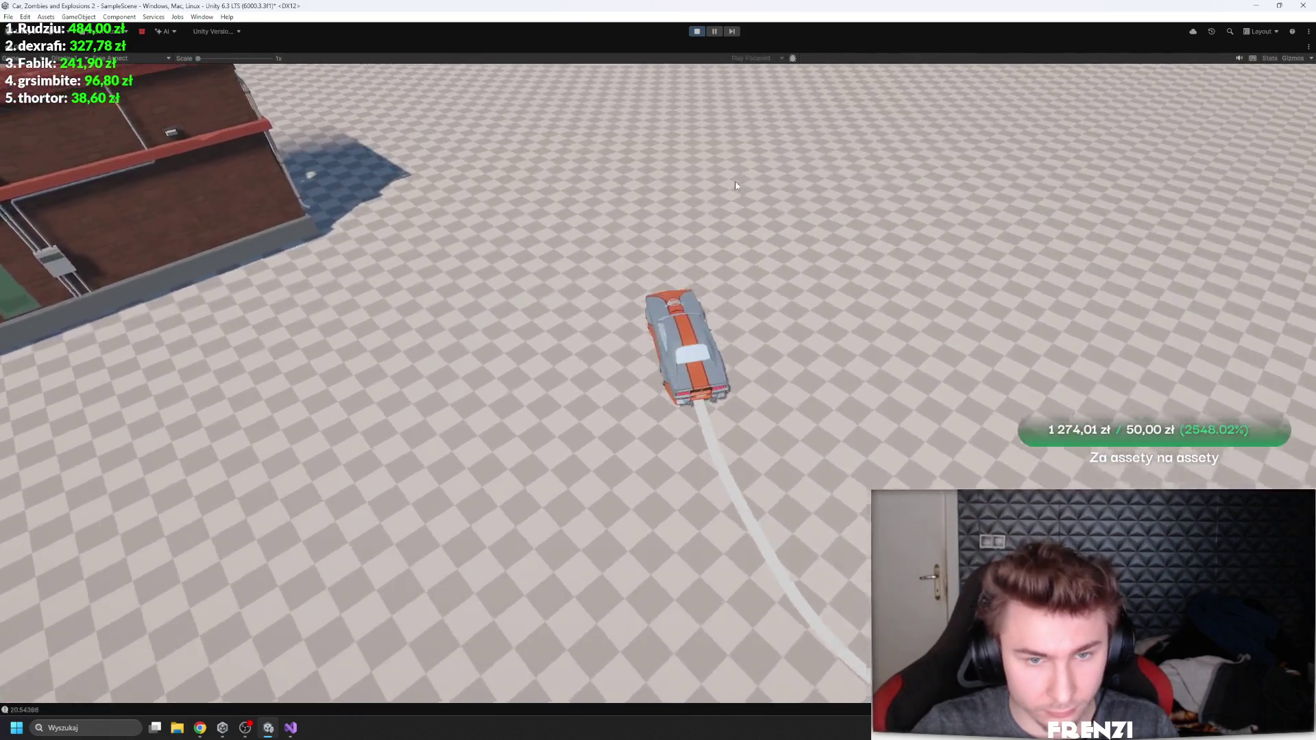
key(a)
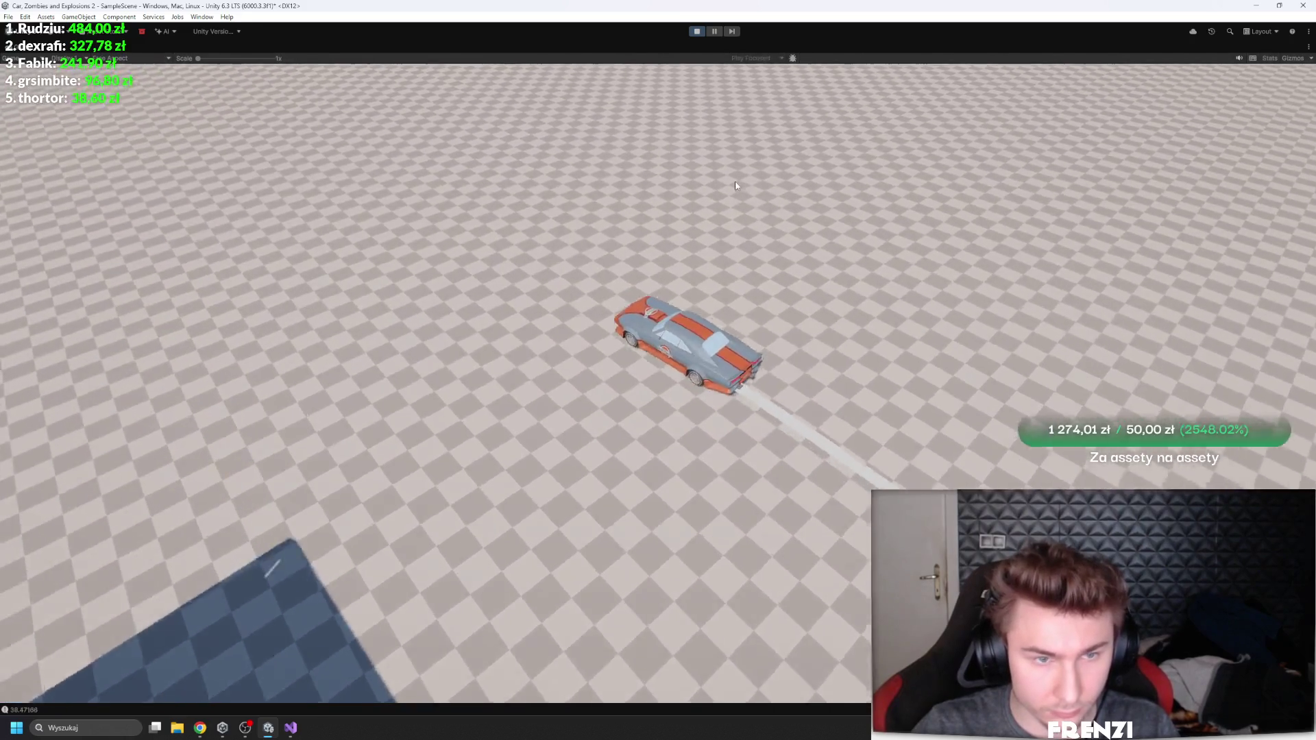
key(a)
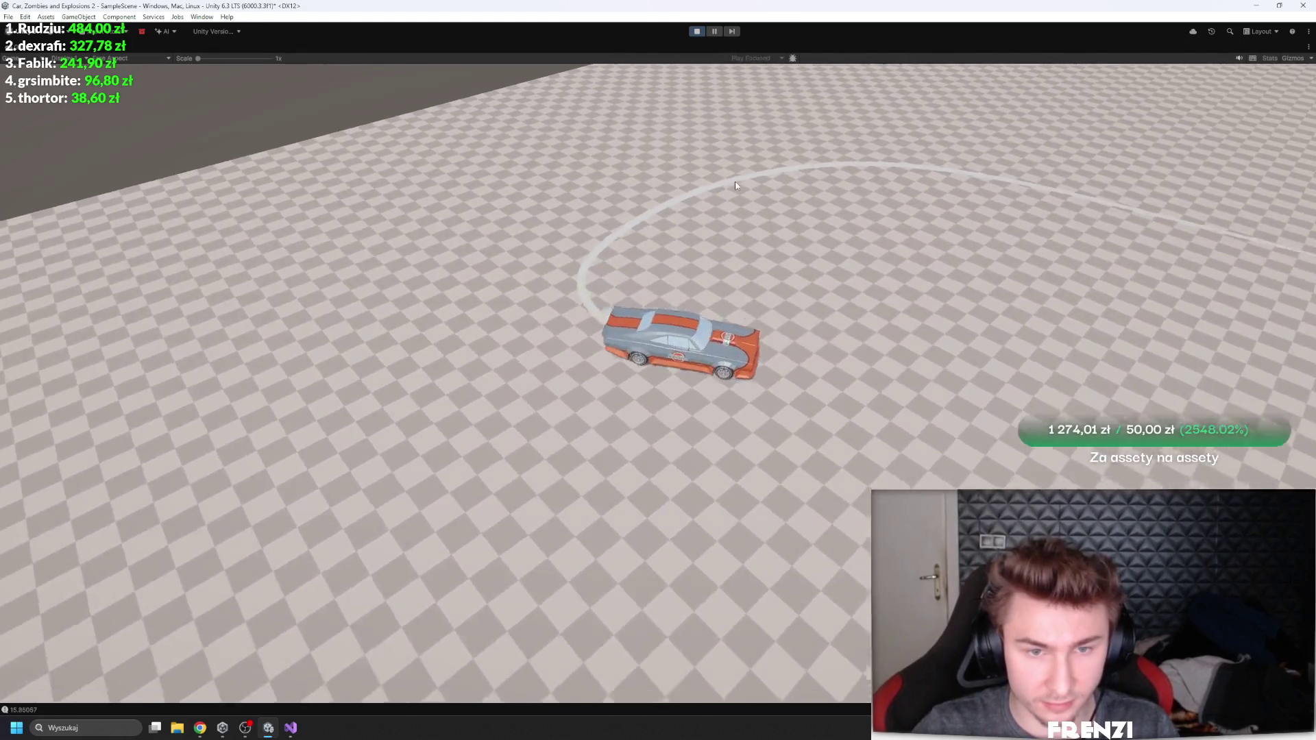
click(714, 31)
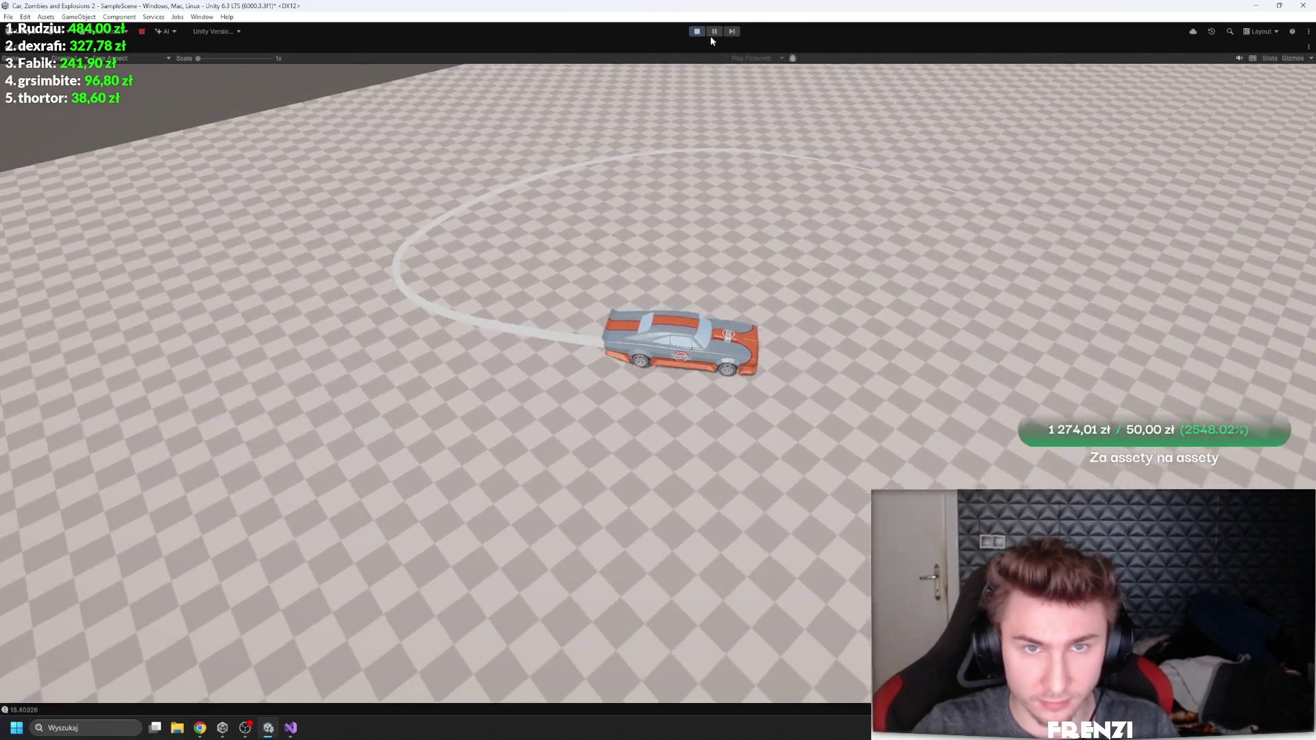
scroll(1158, 299, down, 10)
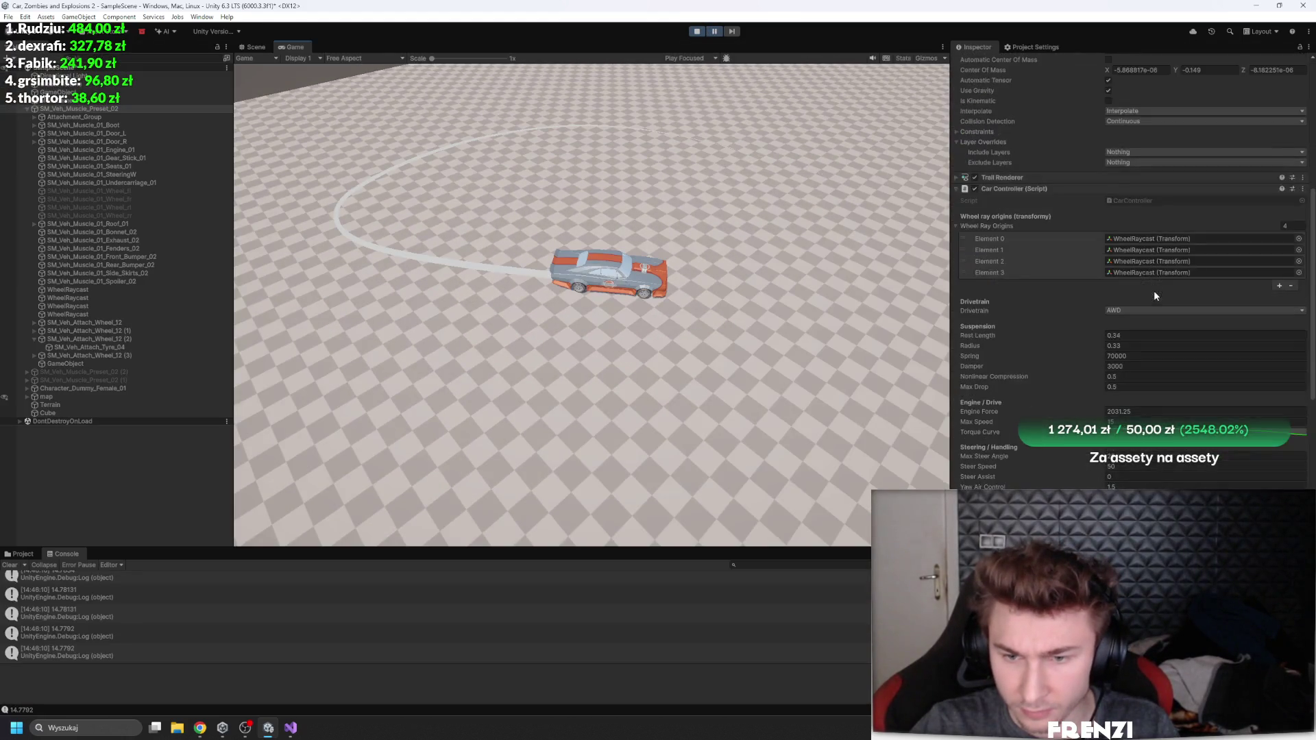
Step: Maximize the Game view again to keep test-driving the drifting car
click(714, 31)
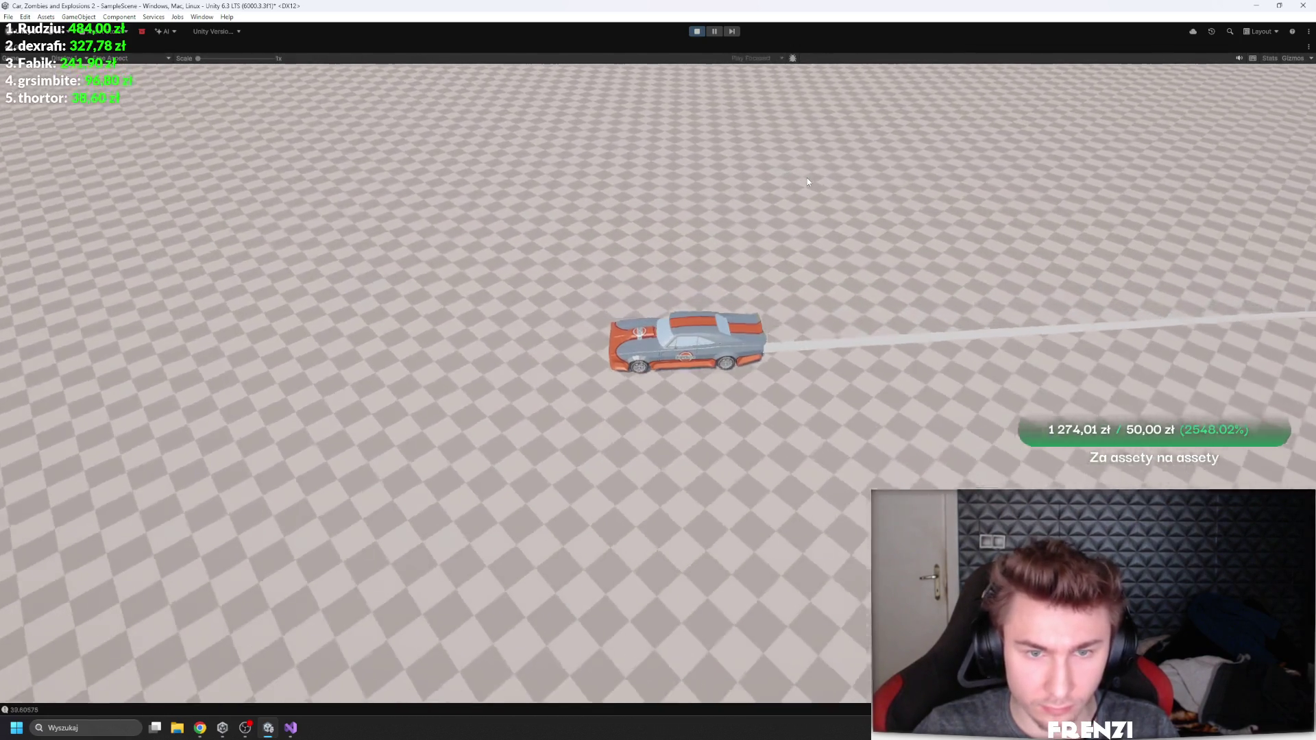
Step: Finish a right-hand turn with the car and pause the game
key(d)
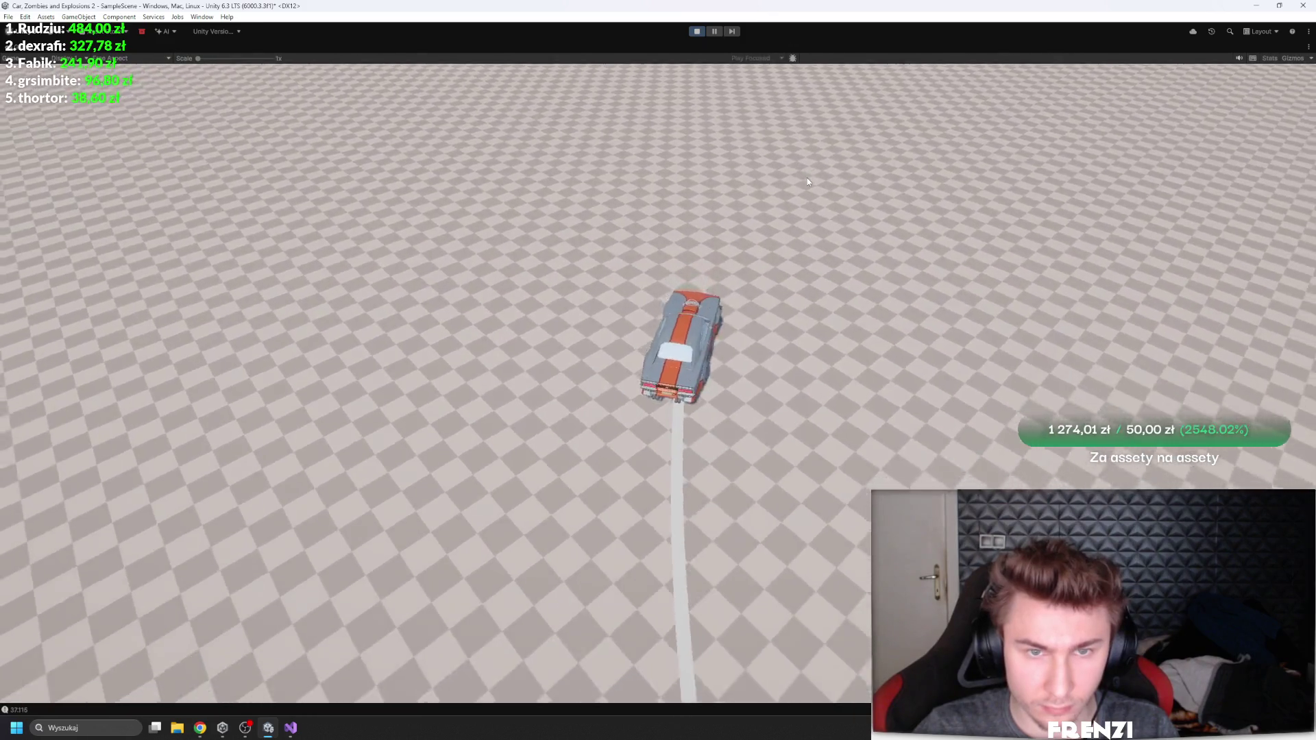
key(d)
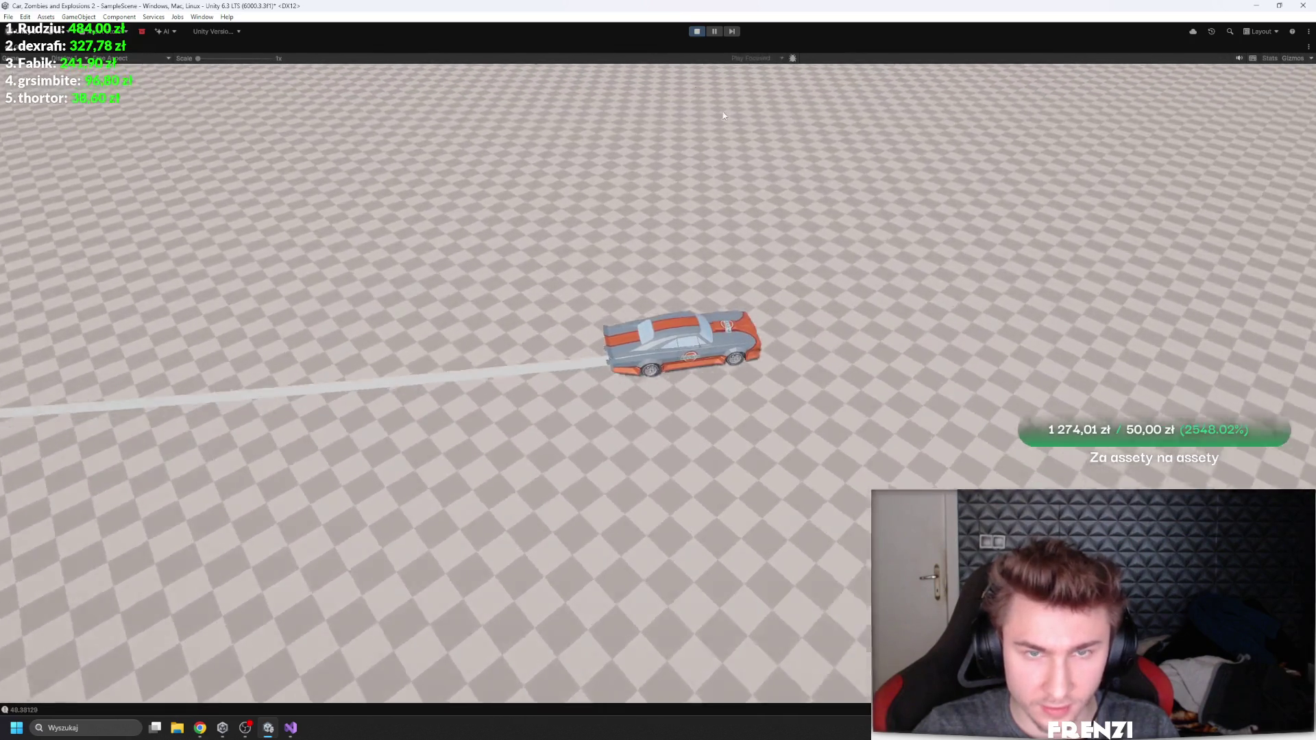
click(714, 31)
key(shift+space)
Step: Set the Rigidbody's Angular Damping to 0.3 and maximize the Game view again
scroll(1107, 457, down, 10)
scroll(1072, 394, up, 8)
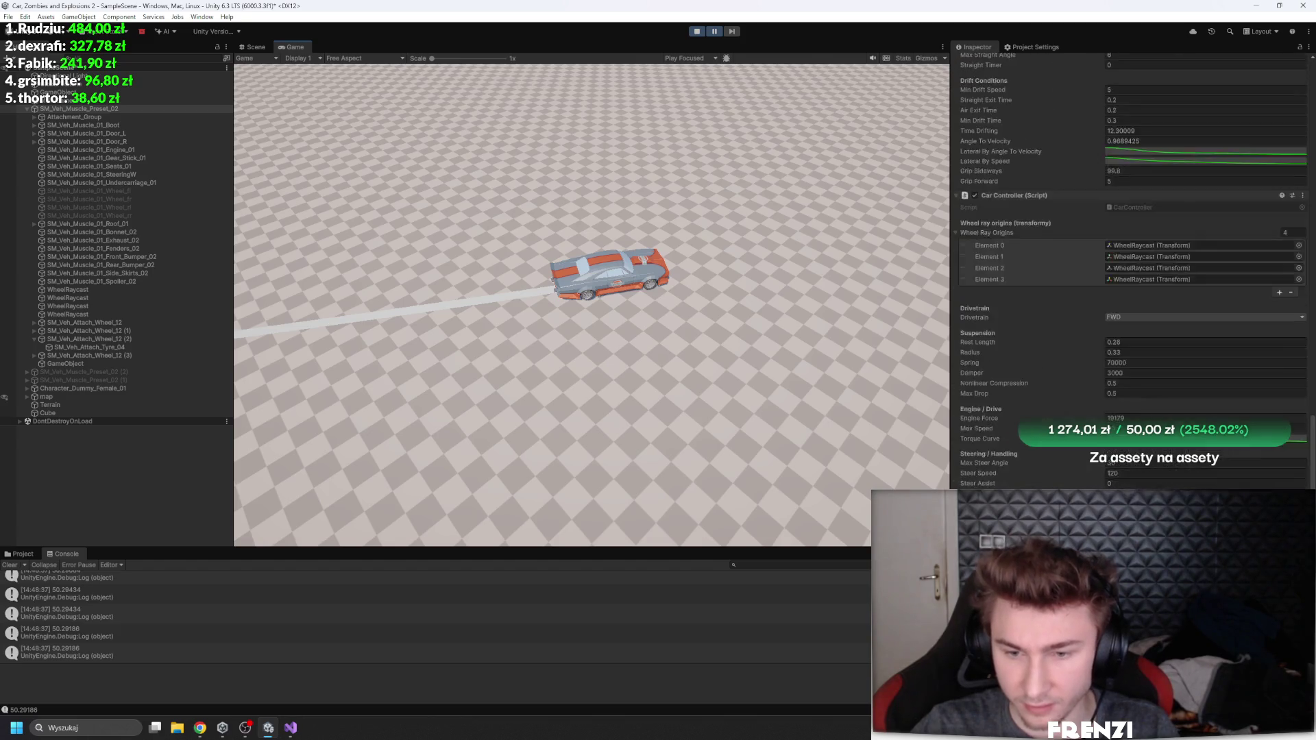
scroll(1066, 377, up, 12)
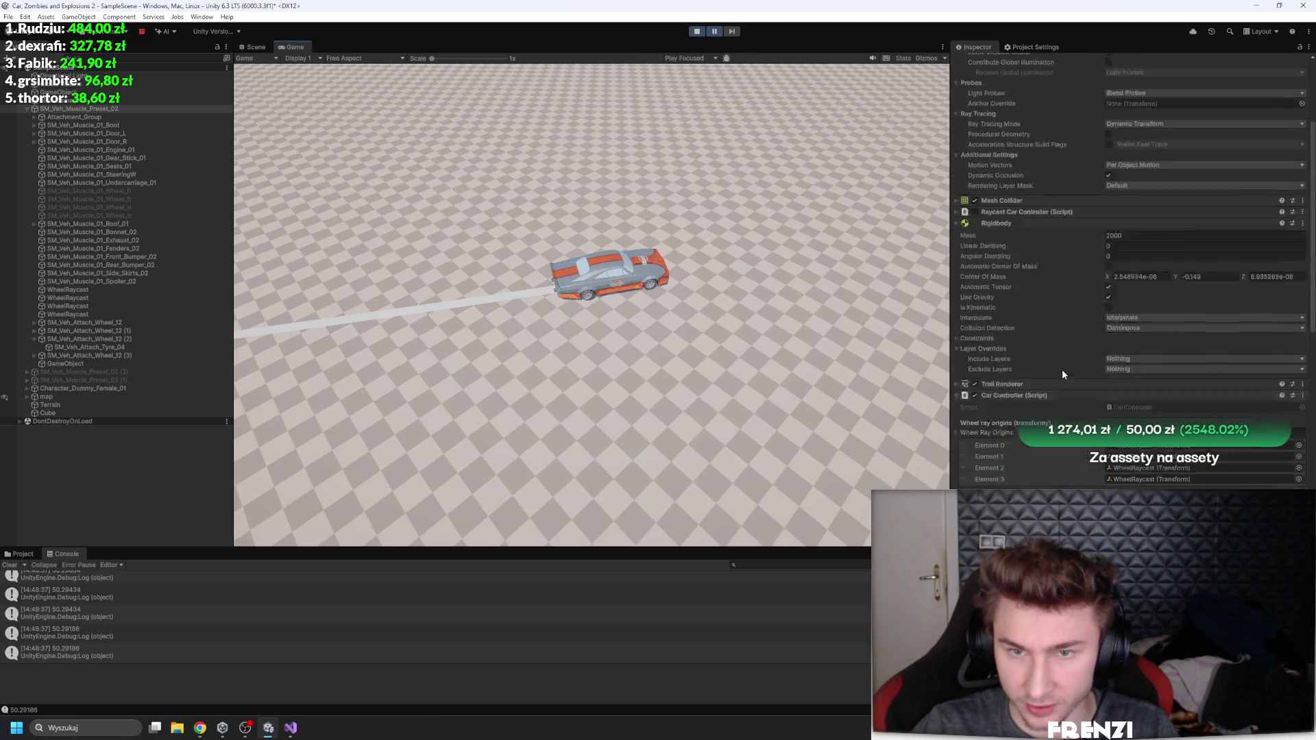
click(1145, 284)
click(644, 306)
key(shift+space)
Step: Drift the damped car through repeated left and right turns toward the houses, then restore the editor layout
key(d)
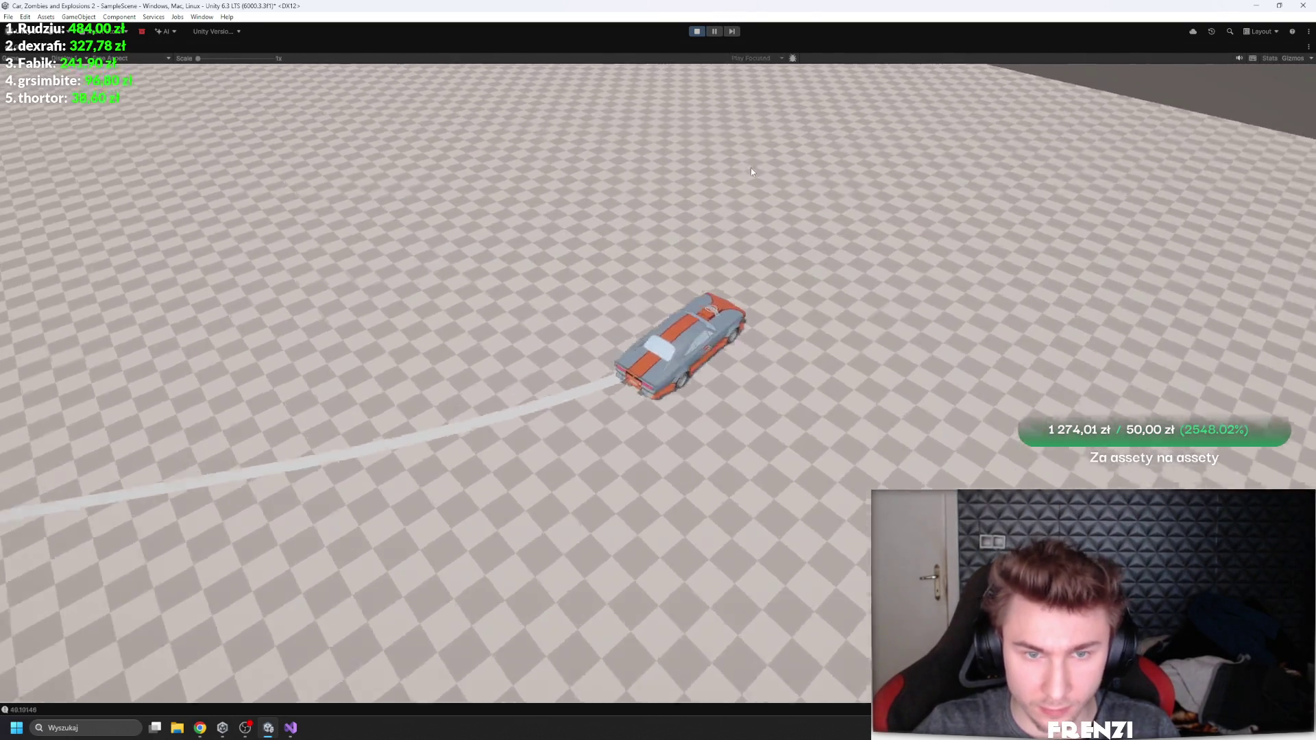
key(a)
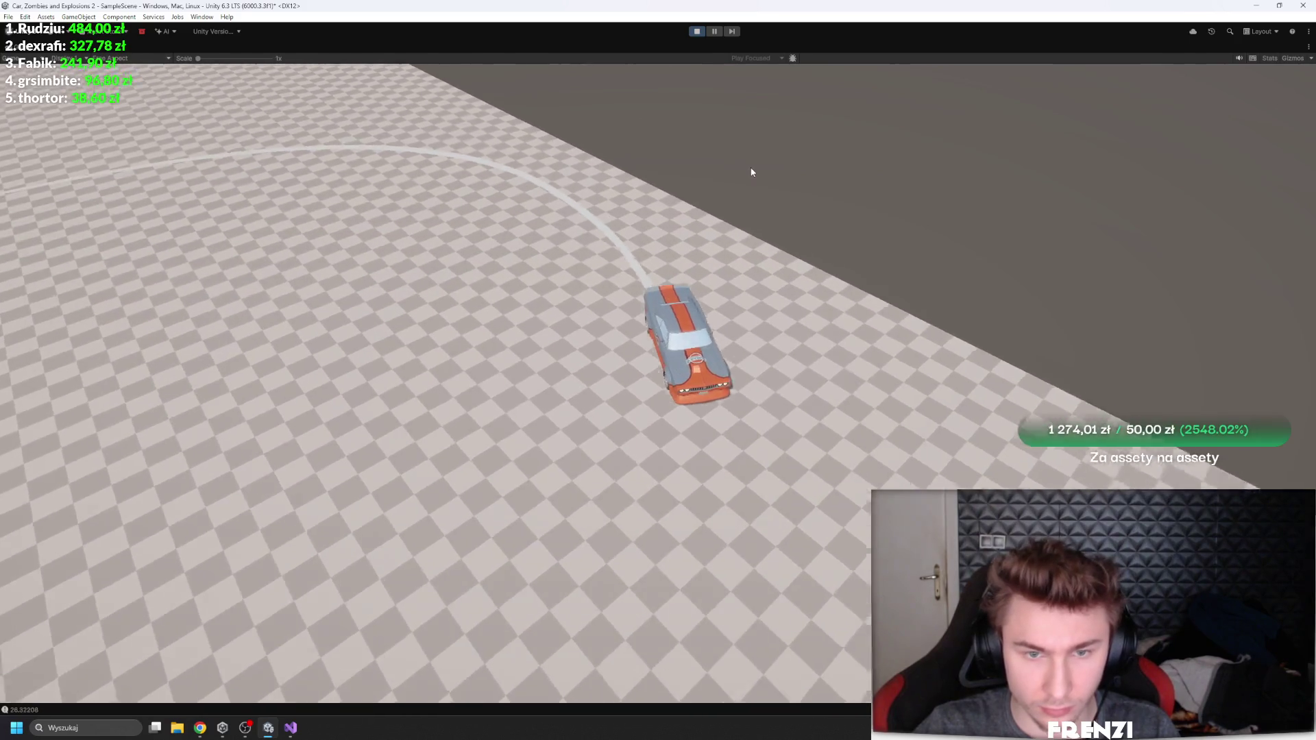
key(d)
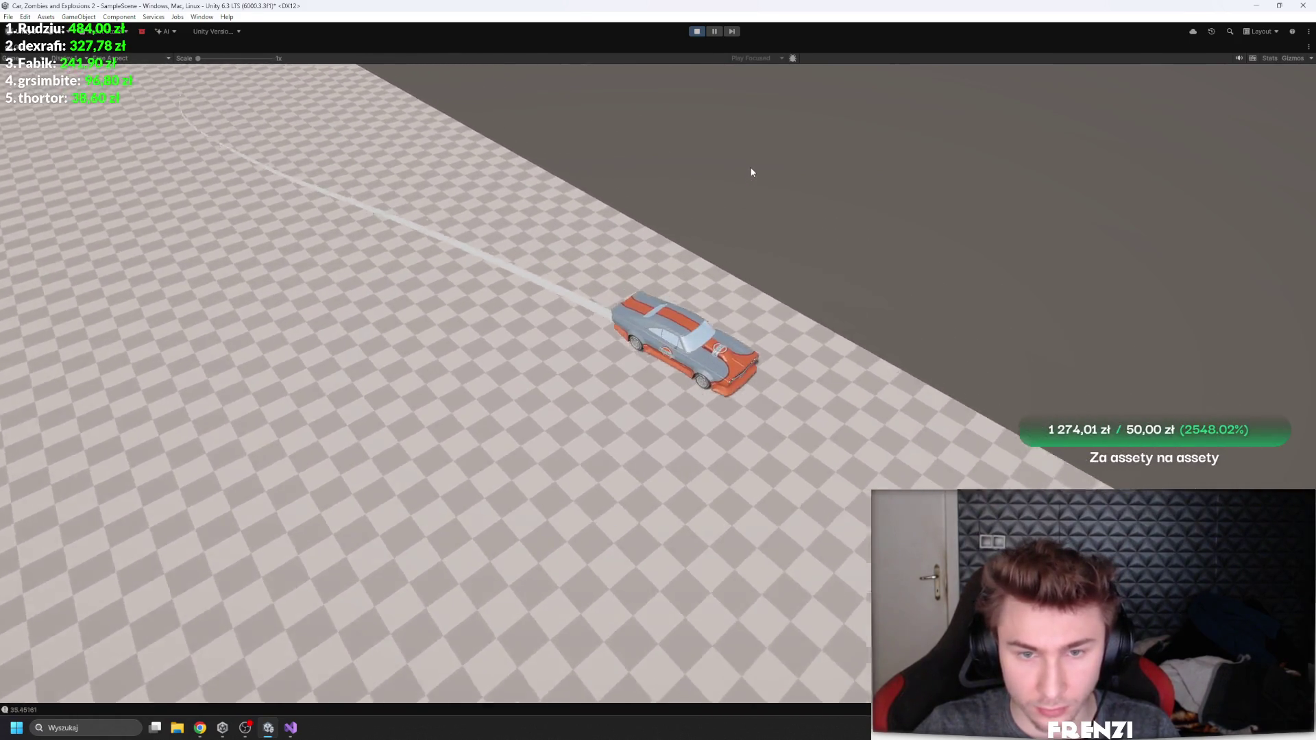
key(d)
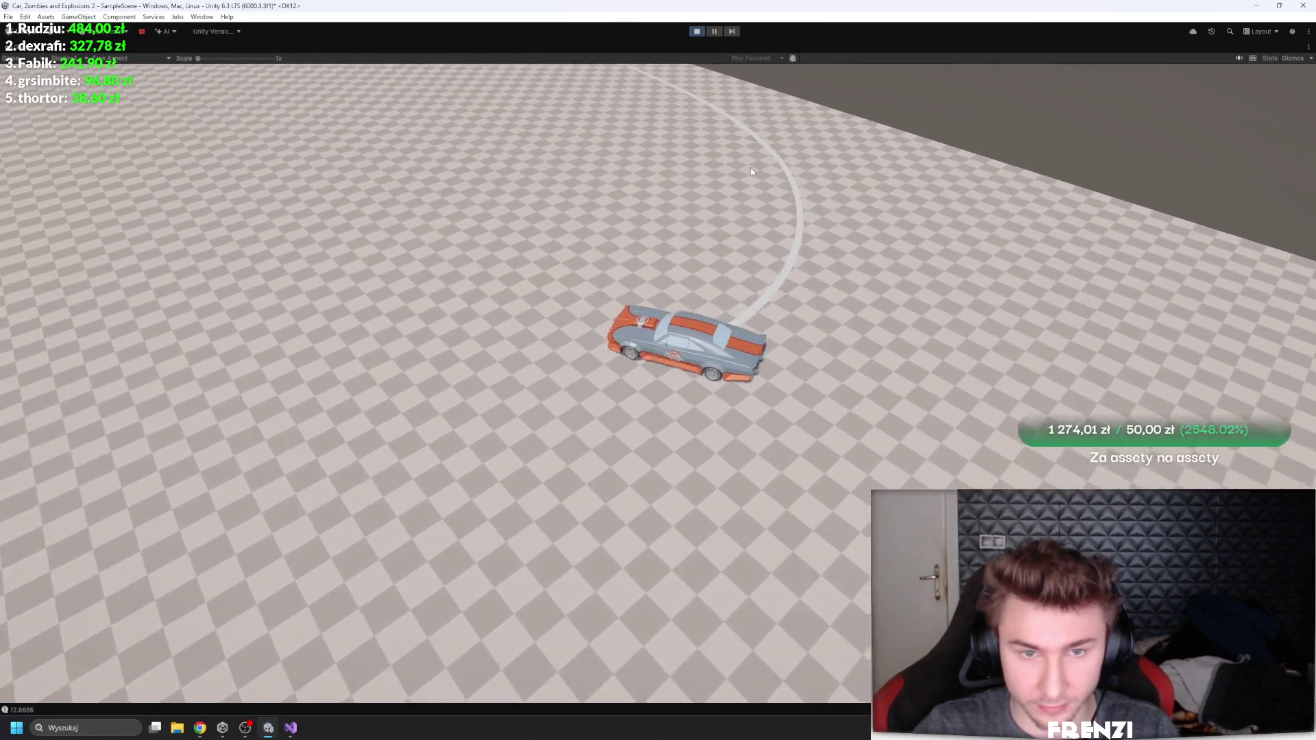
key(a)
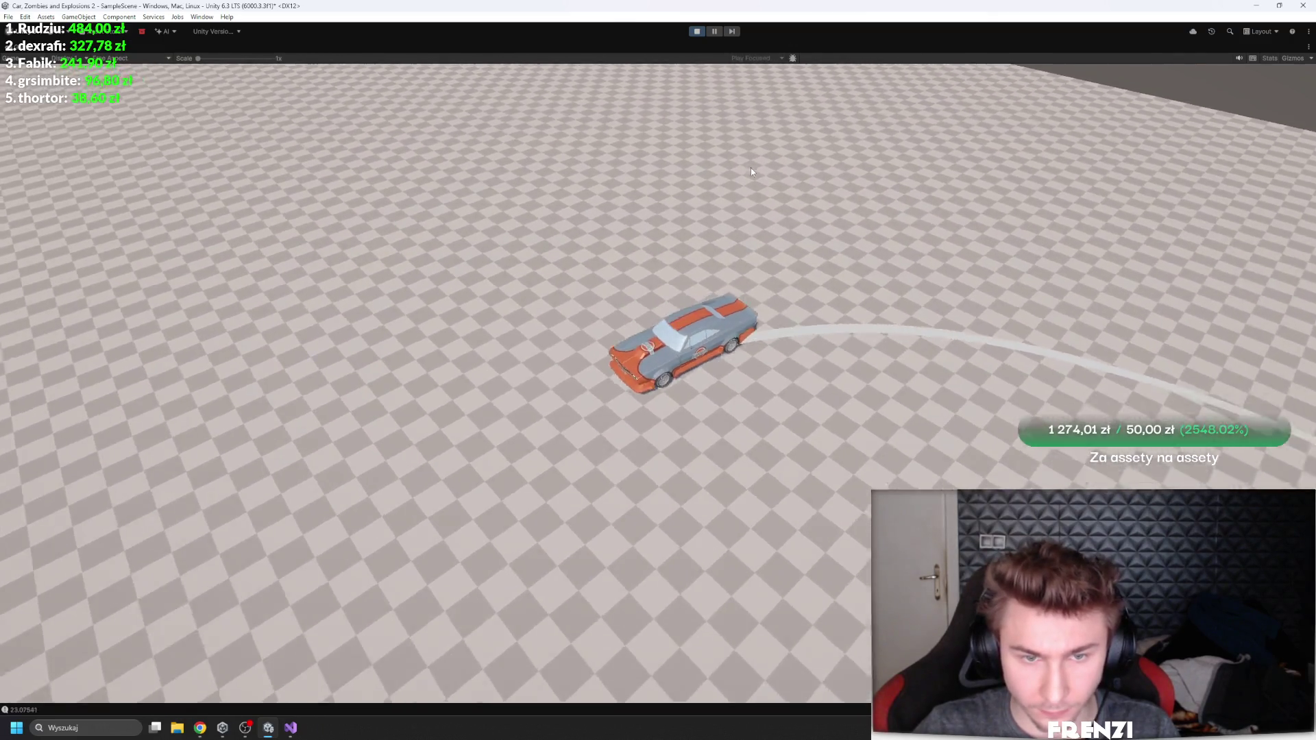
key(w)
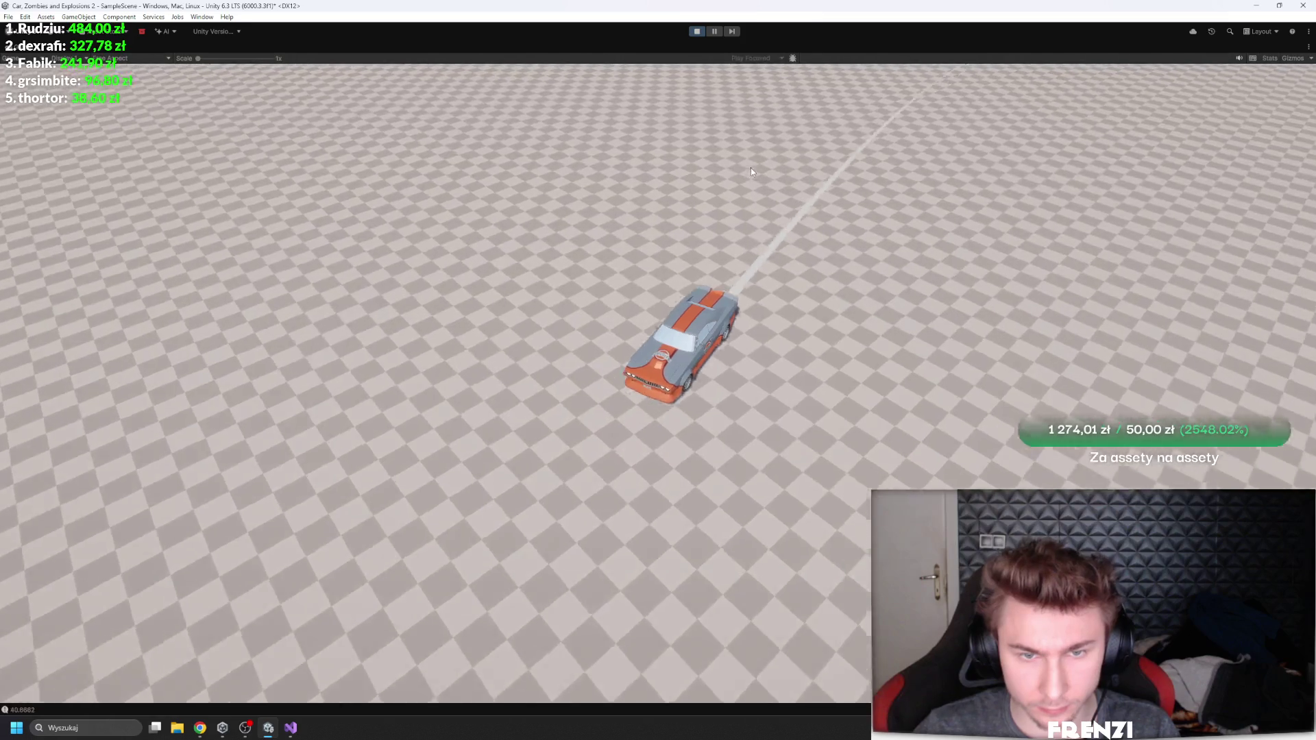
key(a)
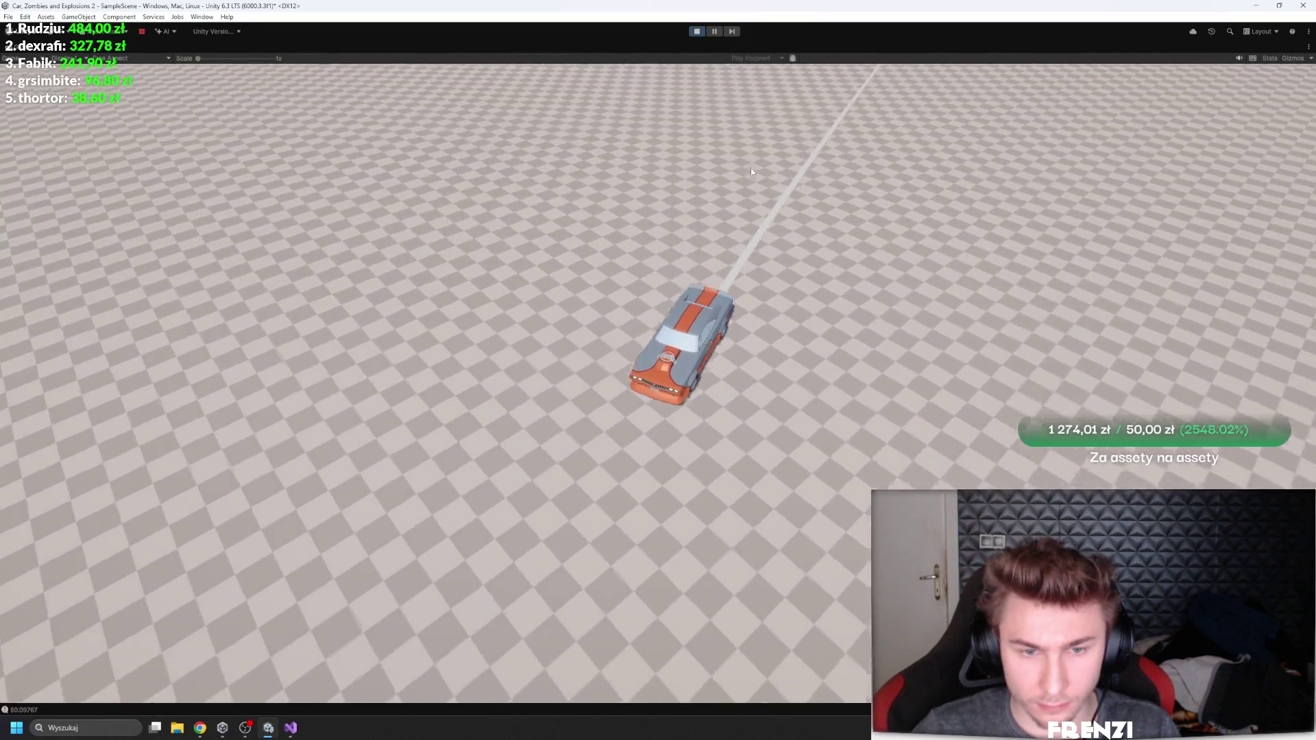
key(a)
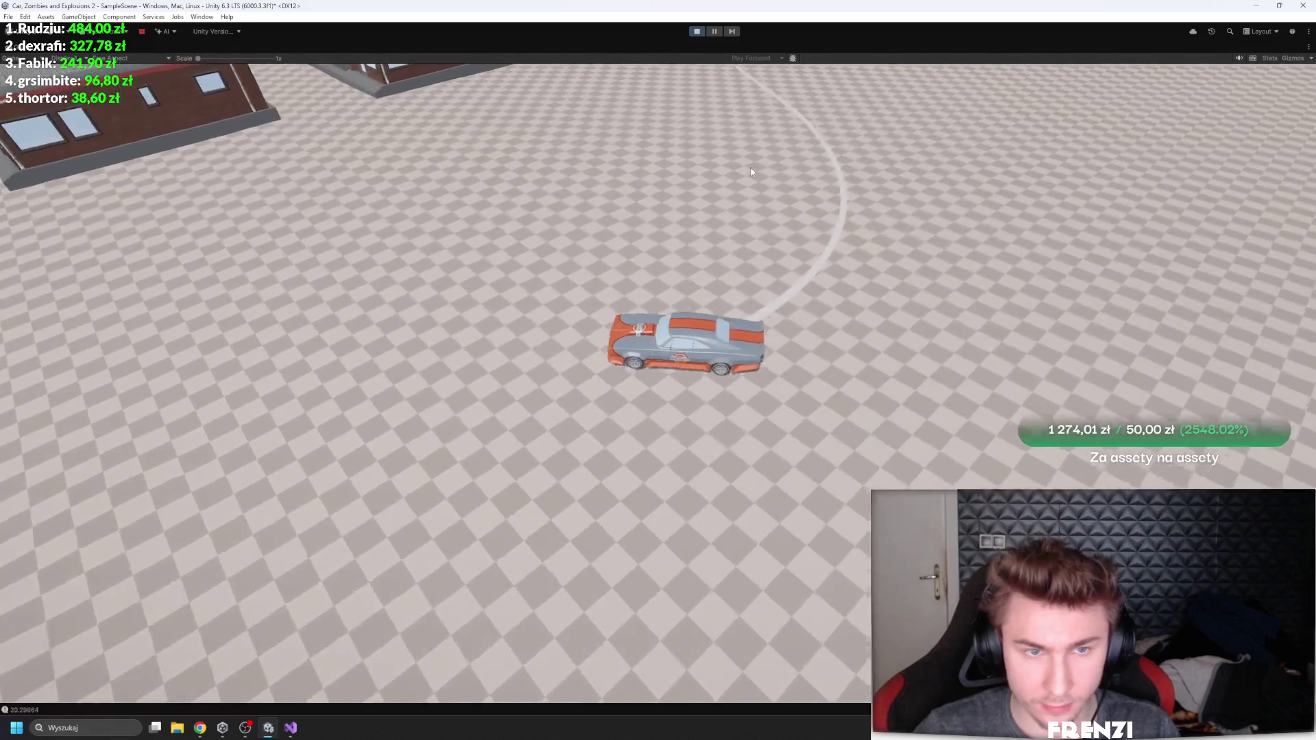
key(a)
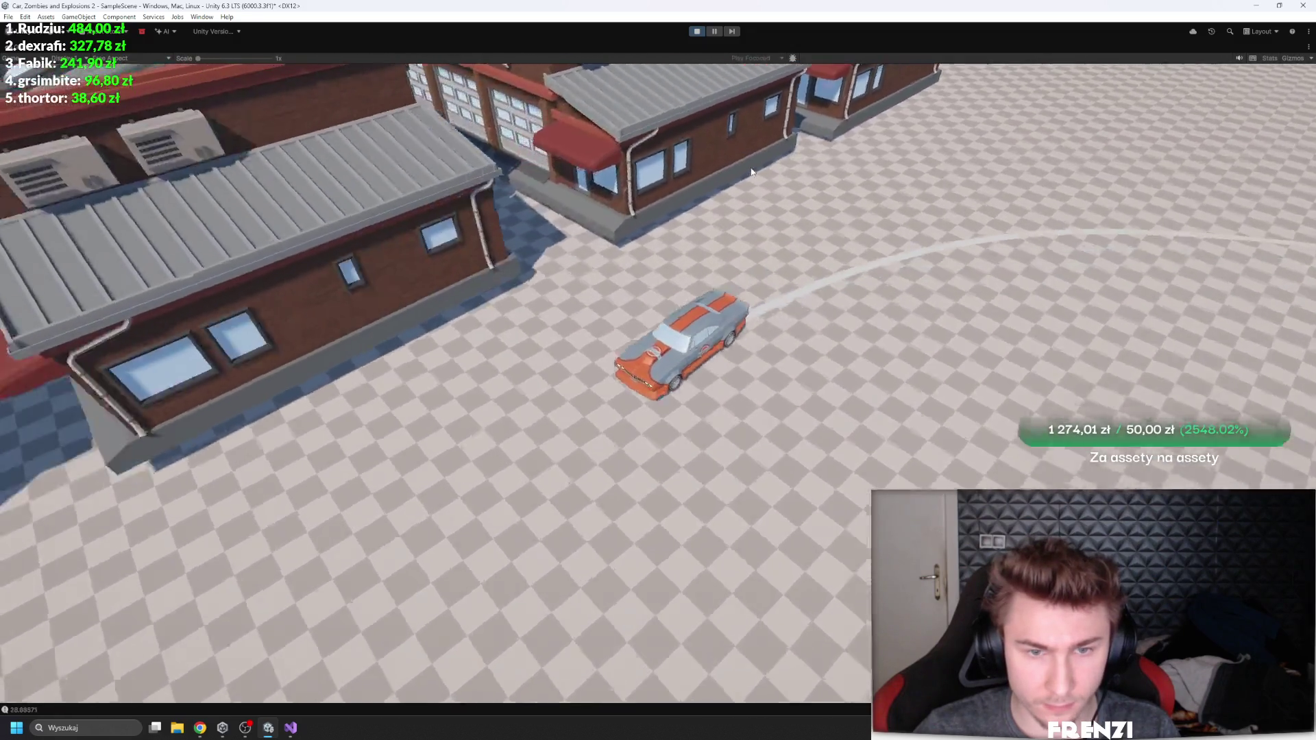
key(a)
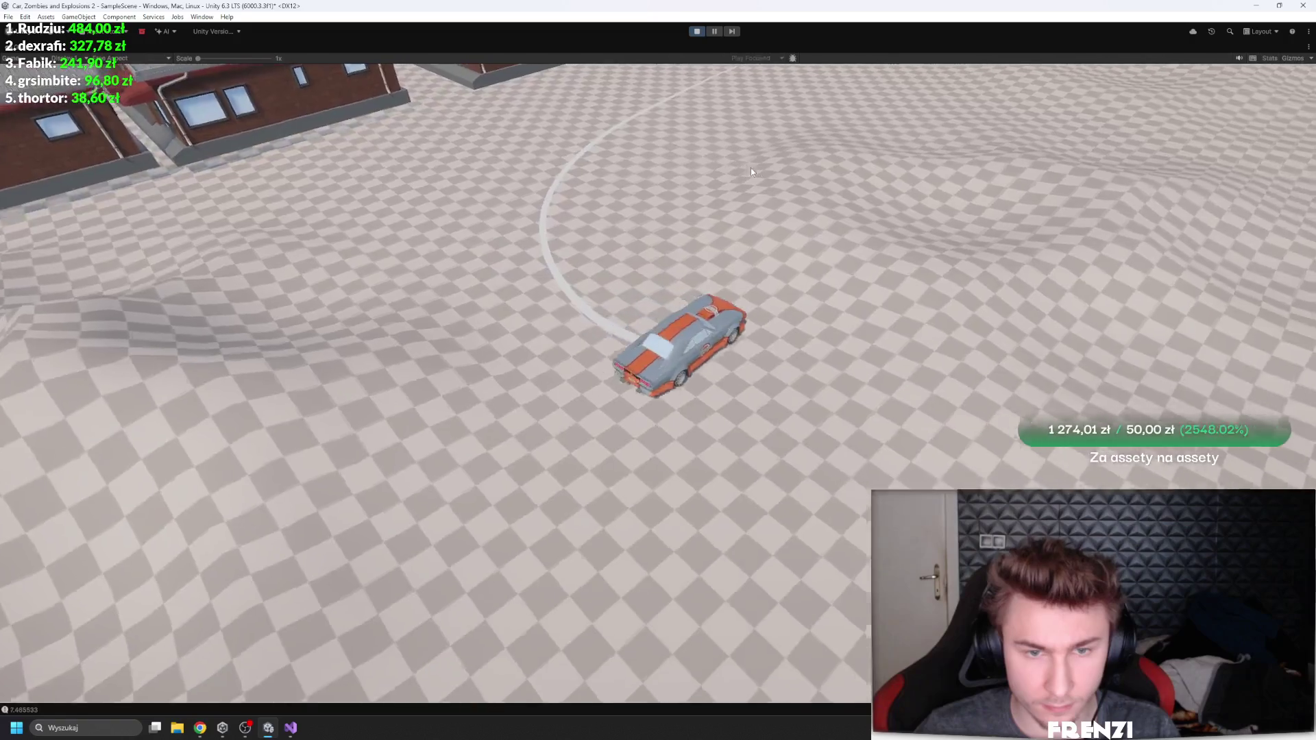
key(w)
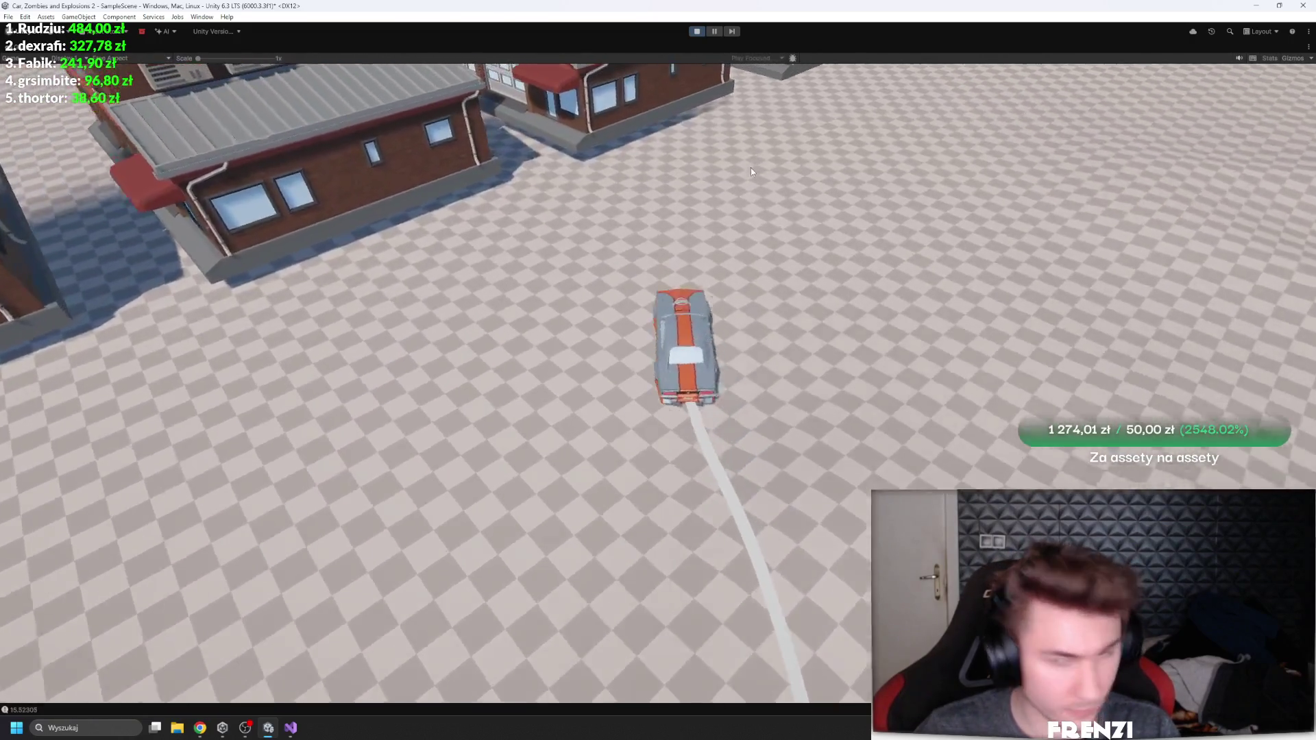
key(d)
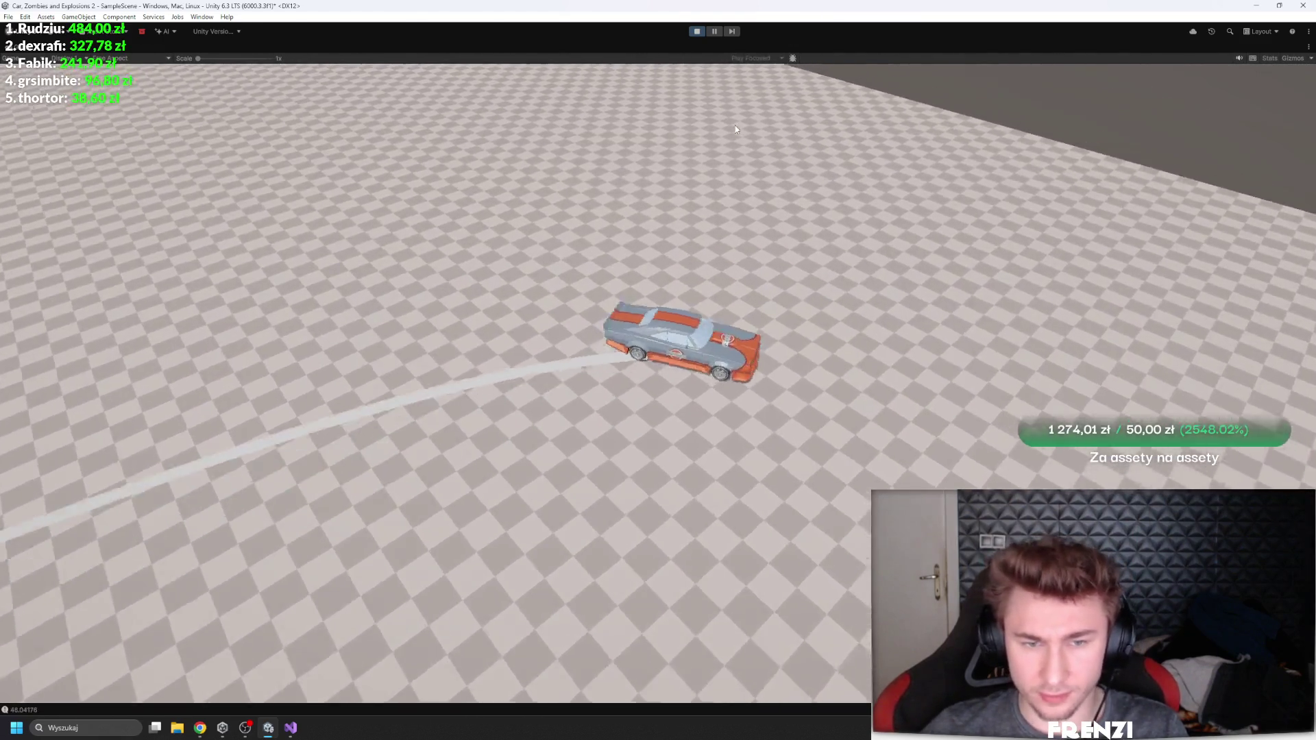
key(shift+space)
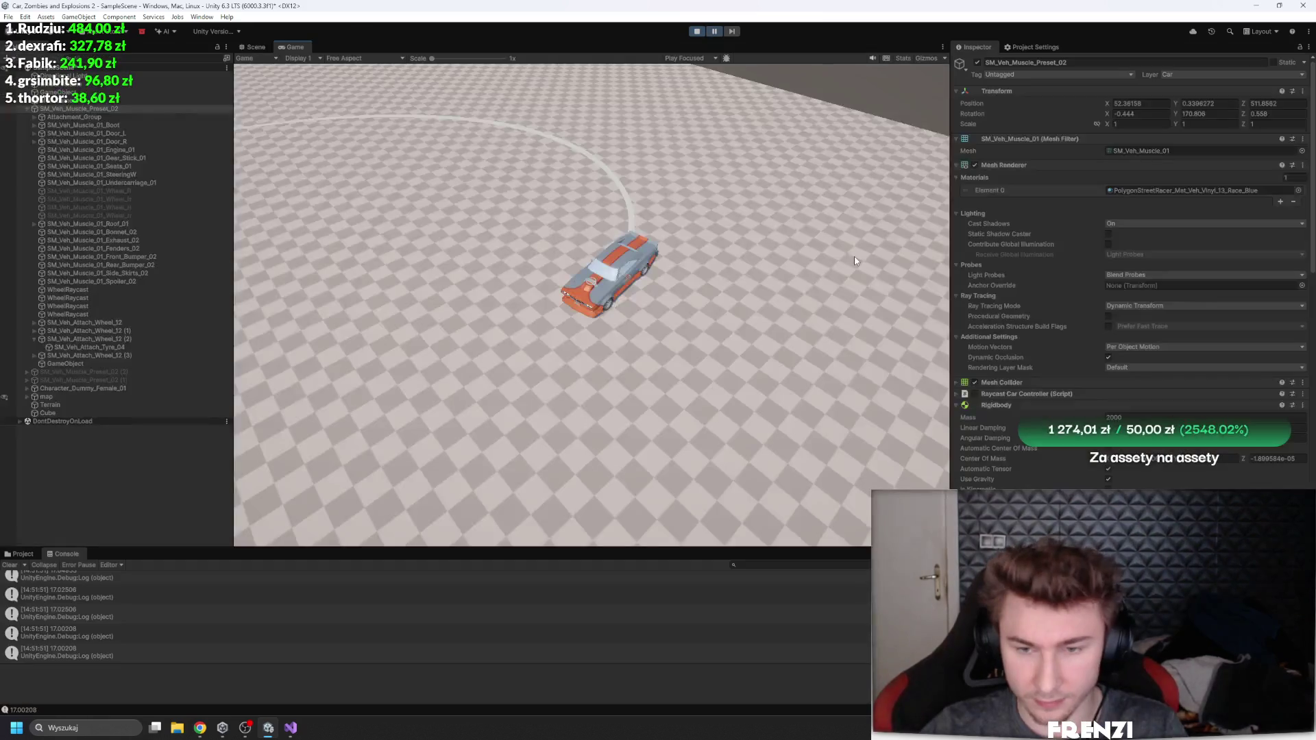
scroll(1131, 274, down, 10)
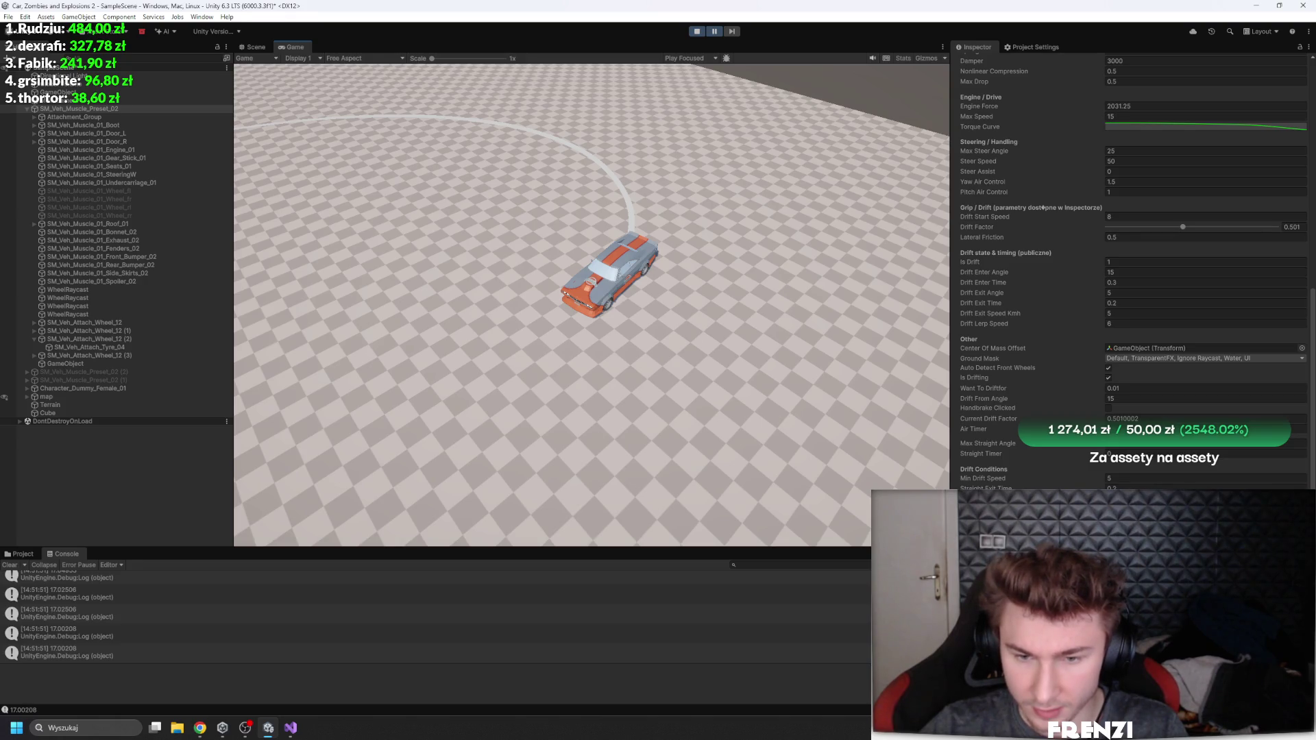
click(1206, 127)
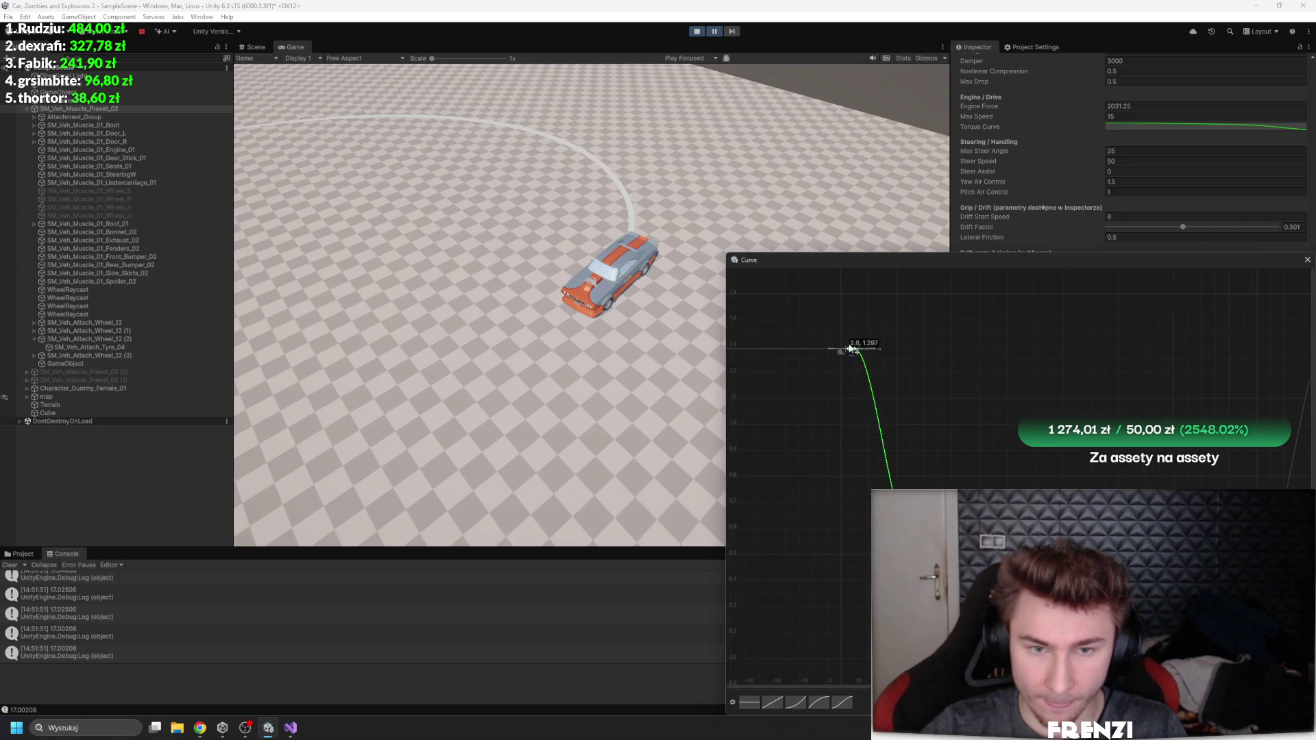
click(721, 84)
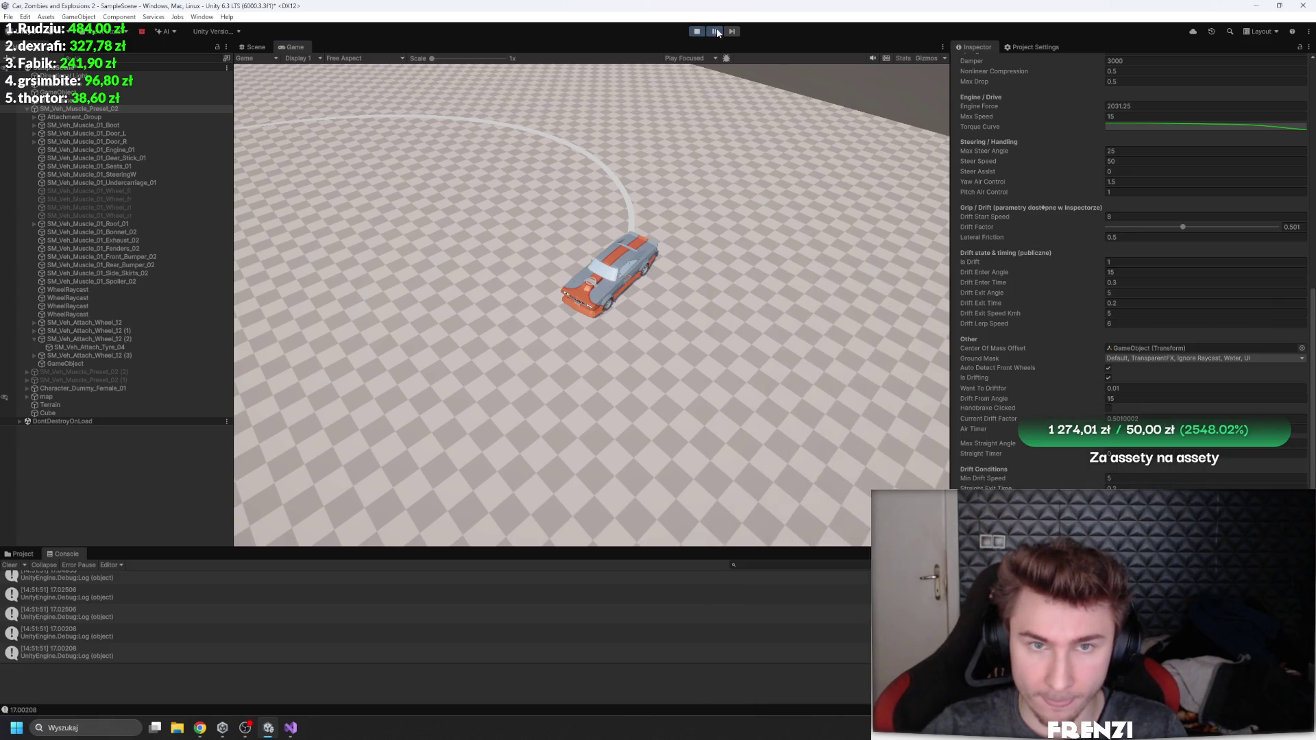
click(717, 31)
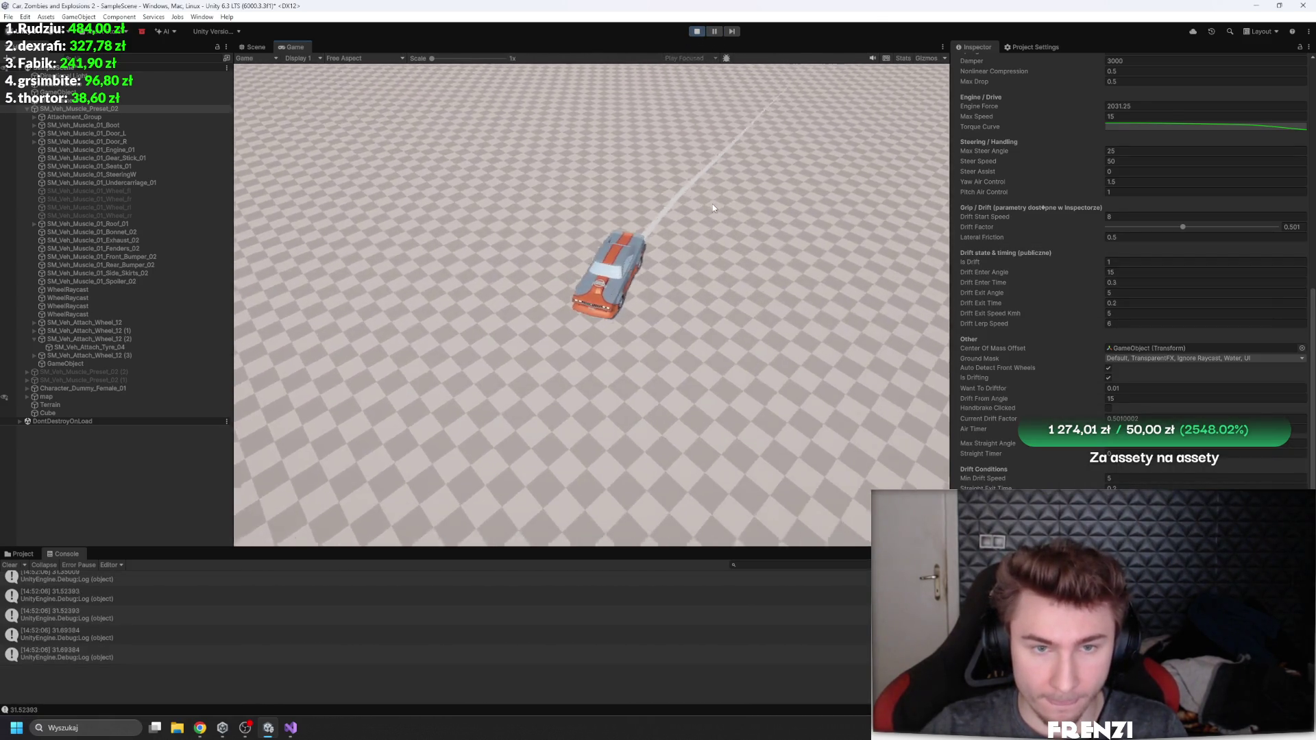
key(d)
key(d)
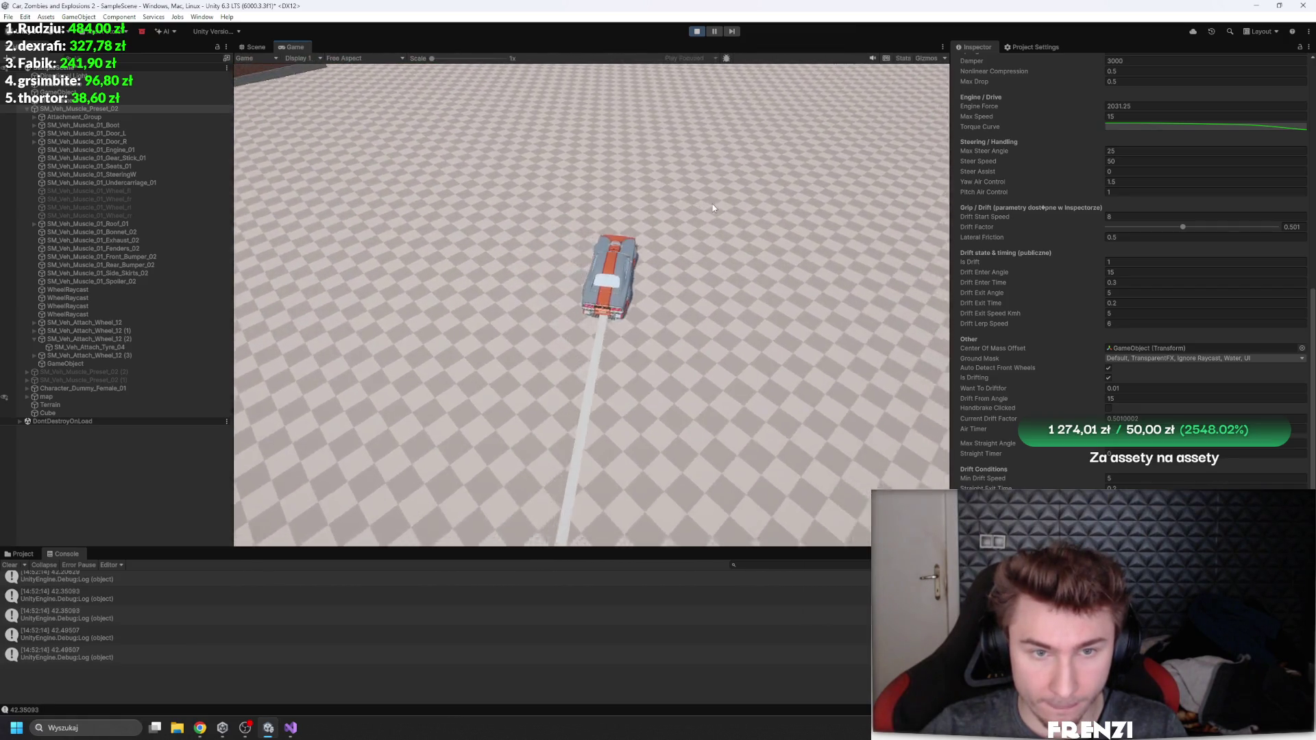
key(a)
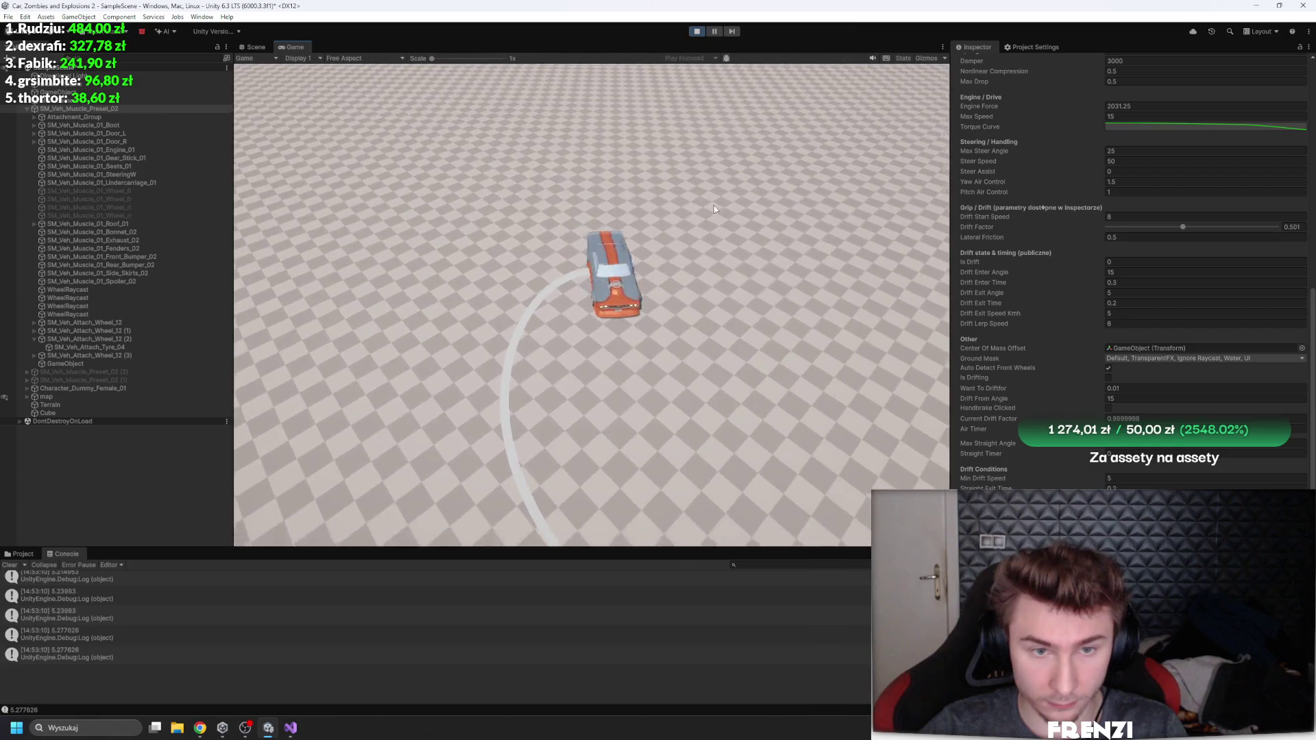
scroll(1029, 269, up, 10)
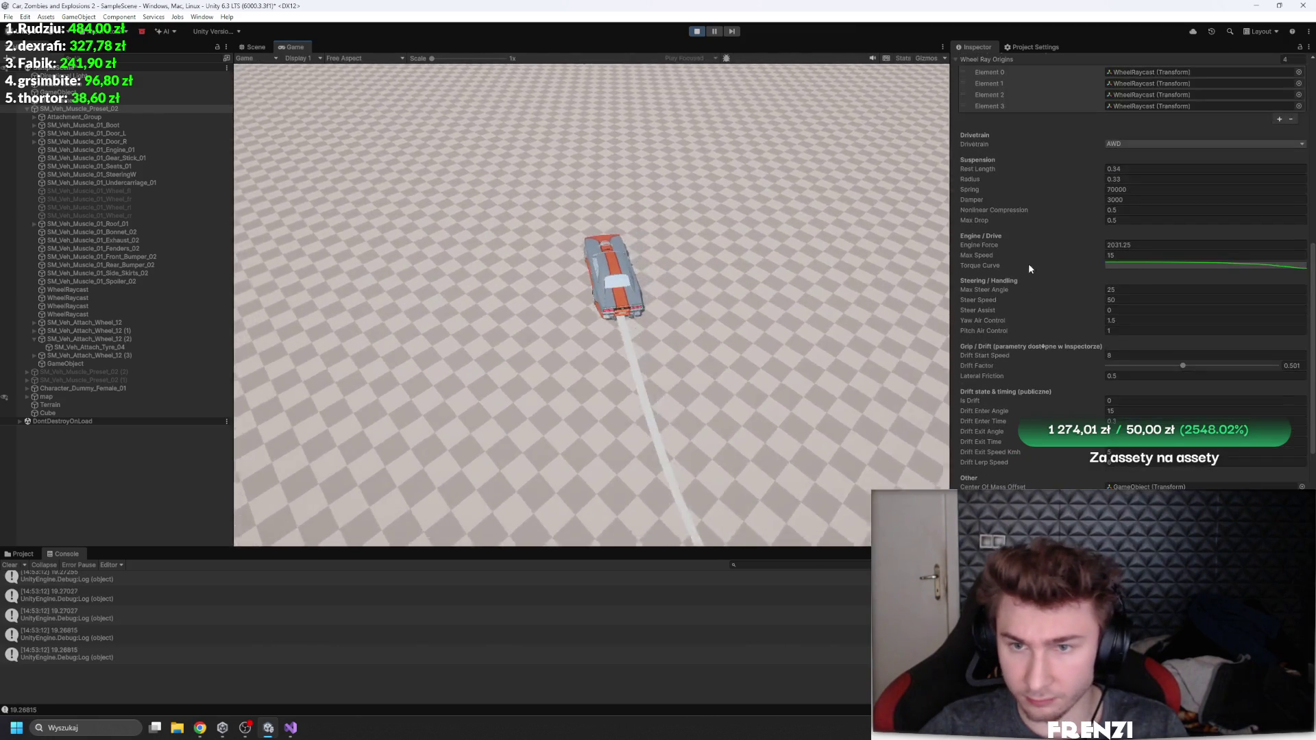
Step: Copy the Car Controller's play-mode values, stop the game, paste them back, and switch to the Scene view
right_click(1016, 190)
click(1076, 264)
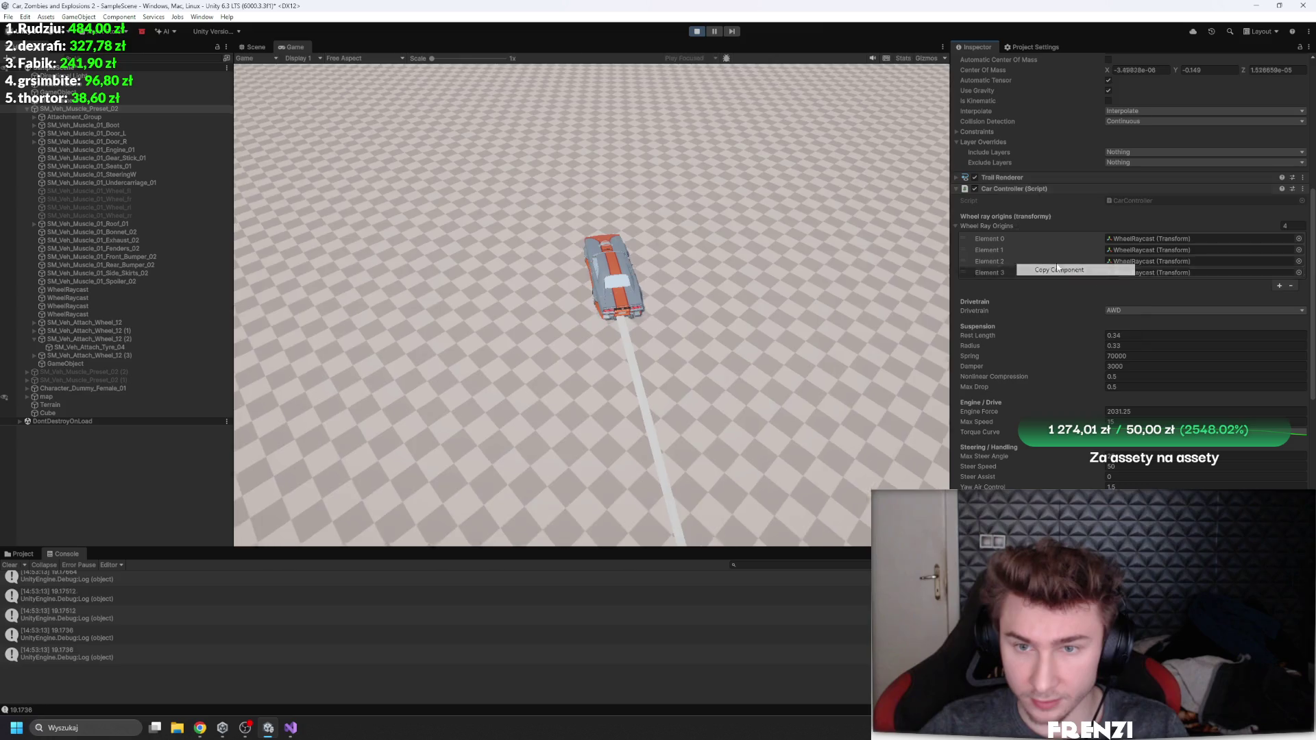
key(ctrl+p)
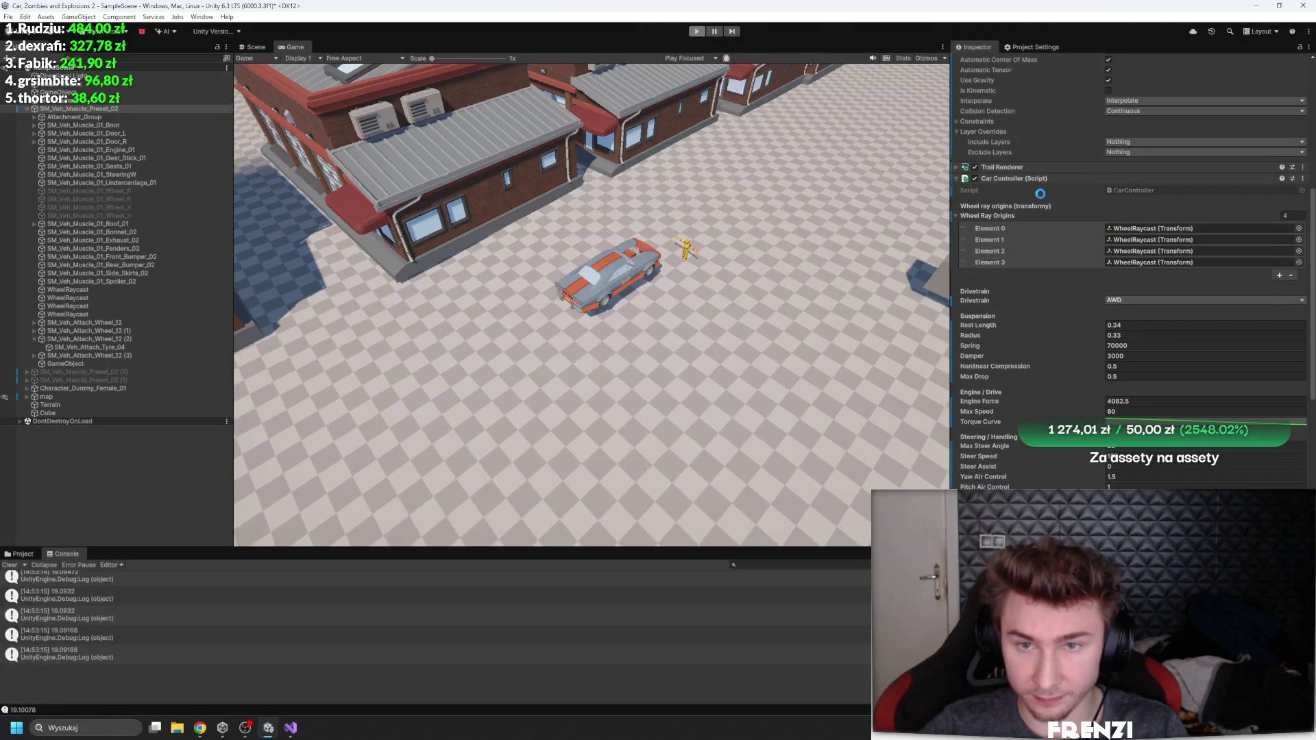
right_click(1042, 203)
click(1097, 318)
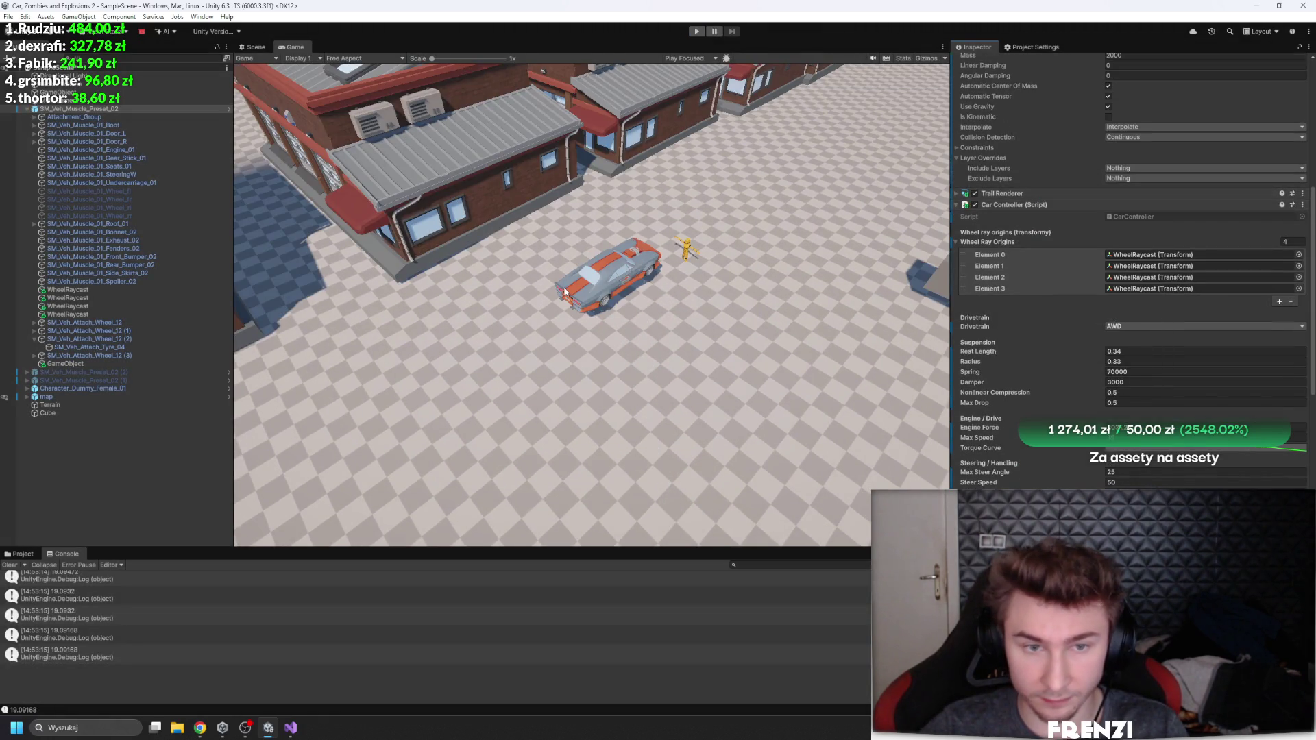
click(256, 47)
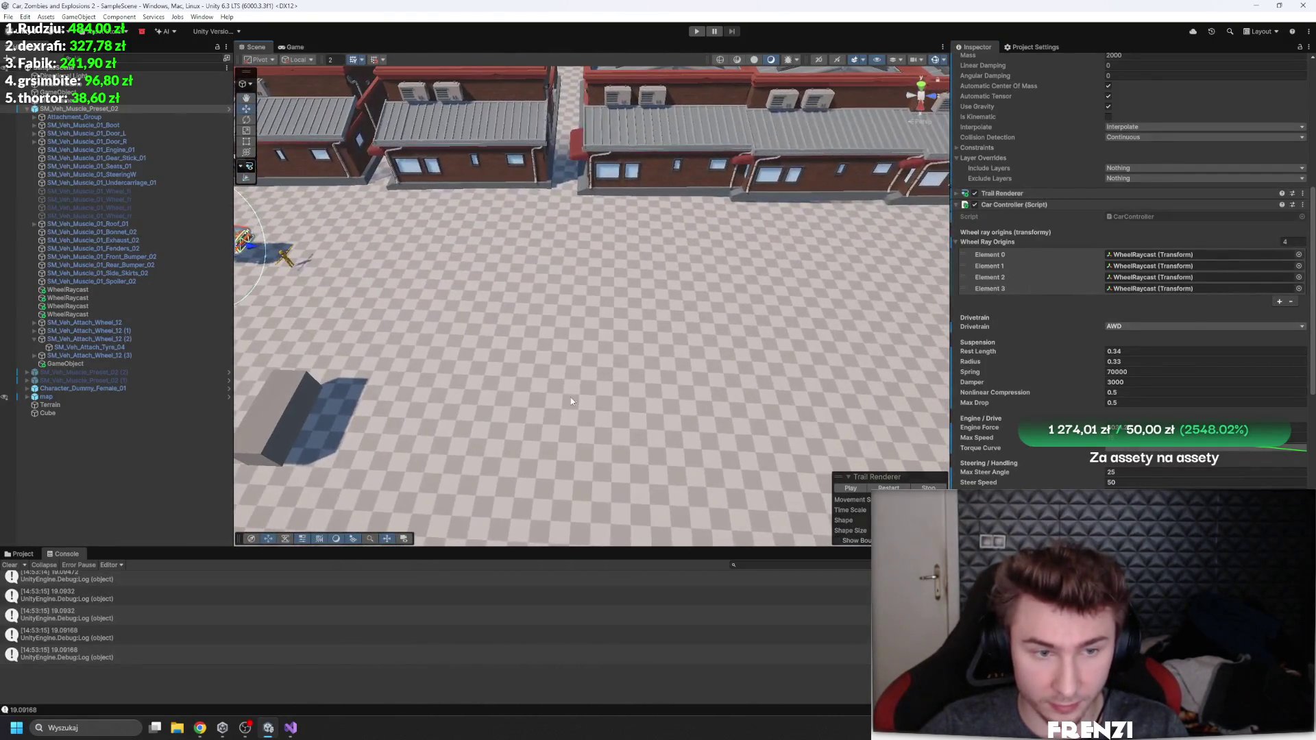
Step: Add a new 3D cube to the scene from the Hierarchy
click(570, 396)
click(78, 439)
right_click(78, 439)
mouse_move(109, 304)
click(264, 304)
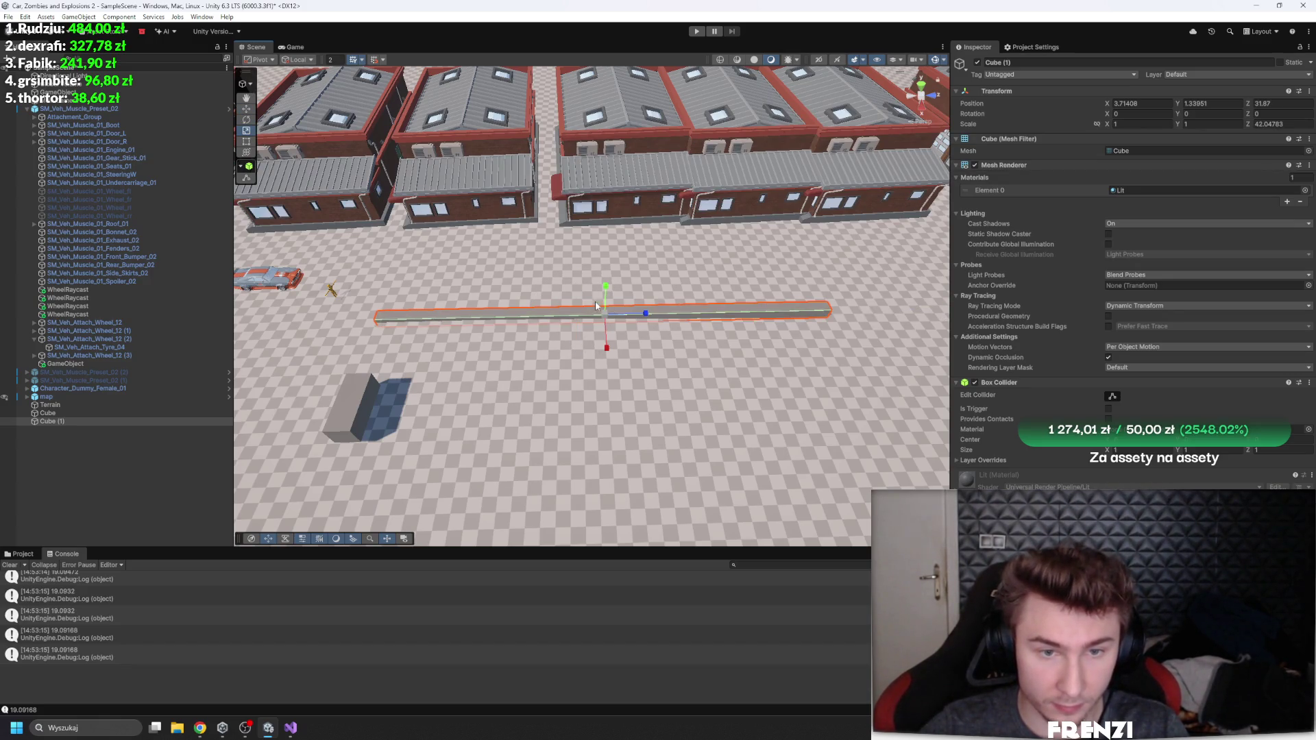
Step: Tilt the cube slab along its length, move it beside the car, and play from the Game view
drag(650, 322, 621, 303)
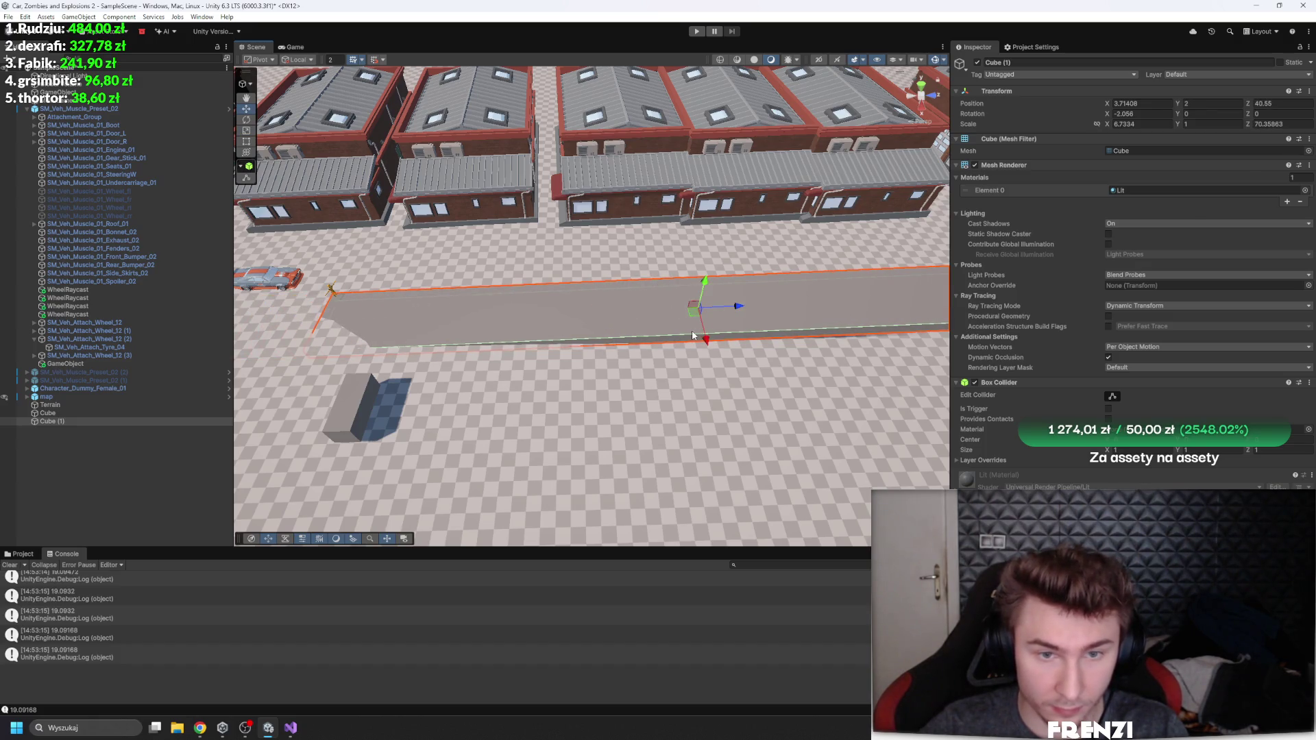
drag(707, 340, 702, 310)
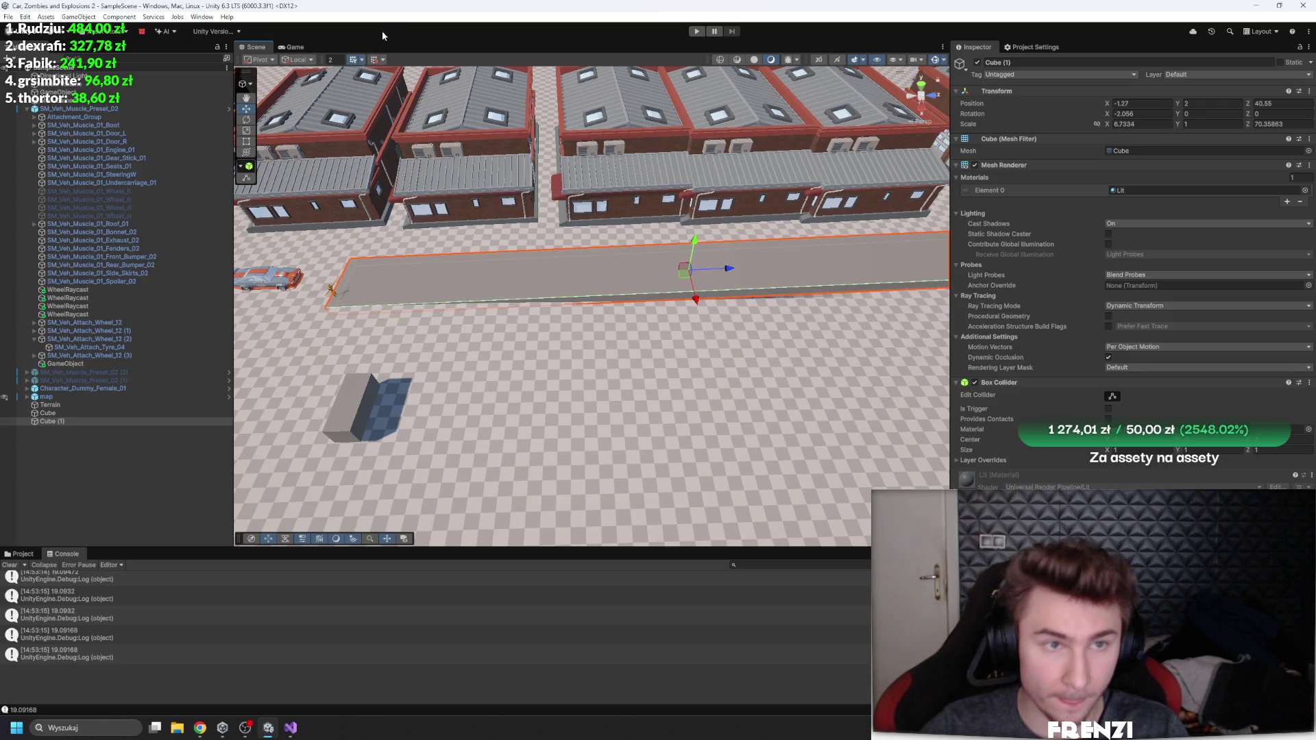
click(306, 48)
click(696, 31)
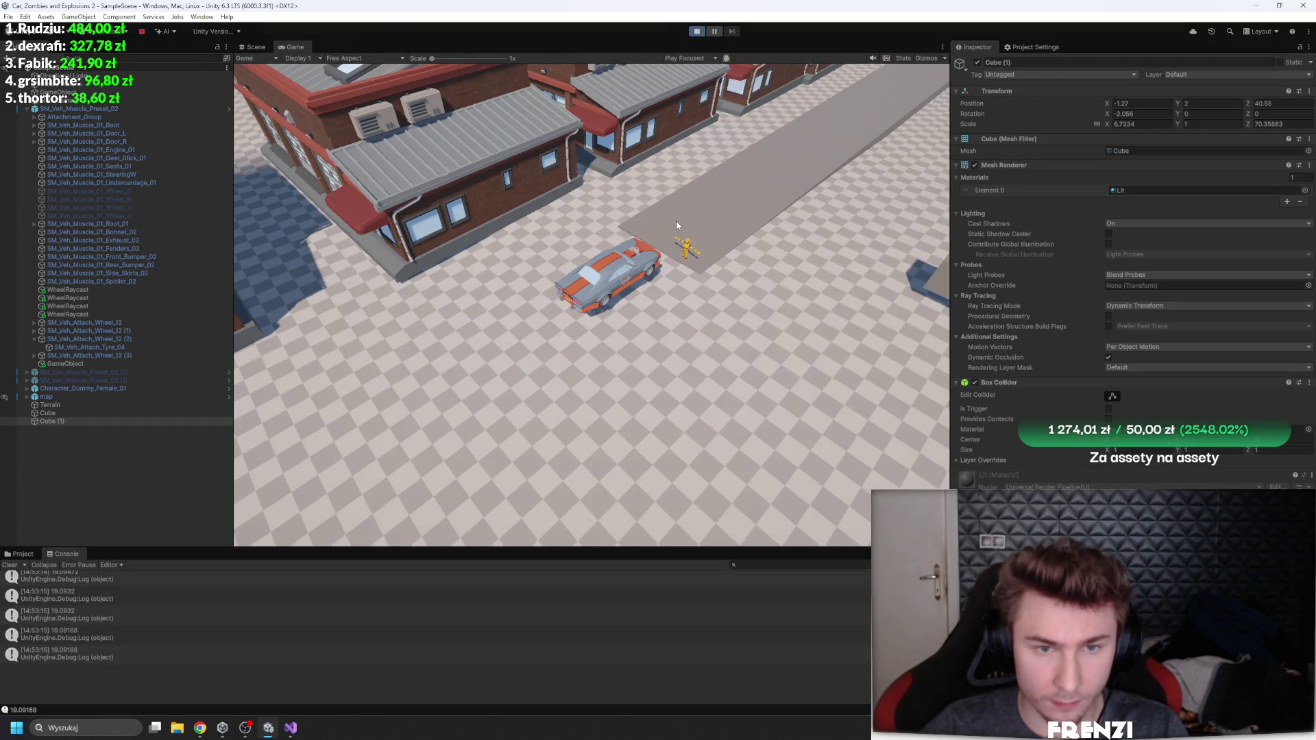
Step: Drive up the grey road, drift off it with a right turn, and stop the game
key(w)
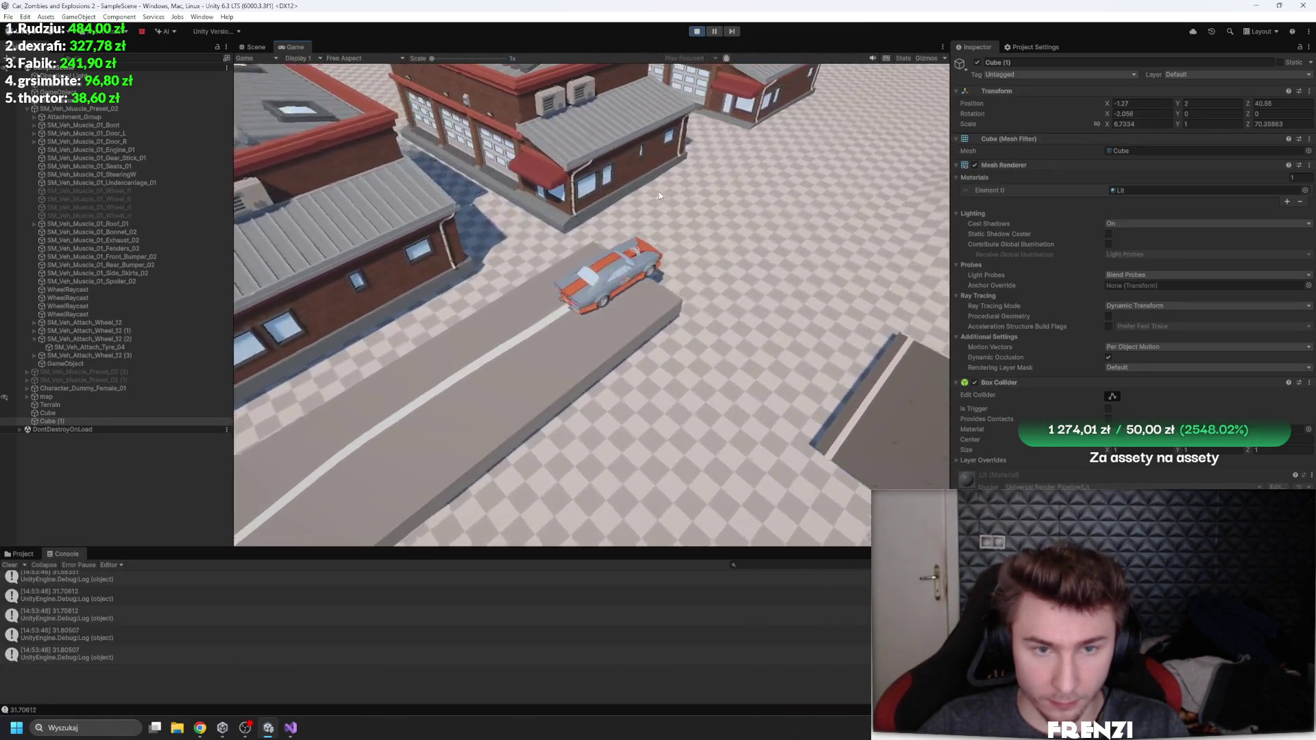
key(d)
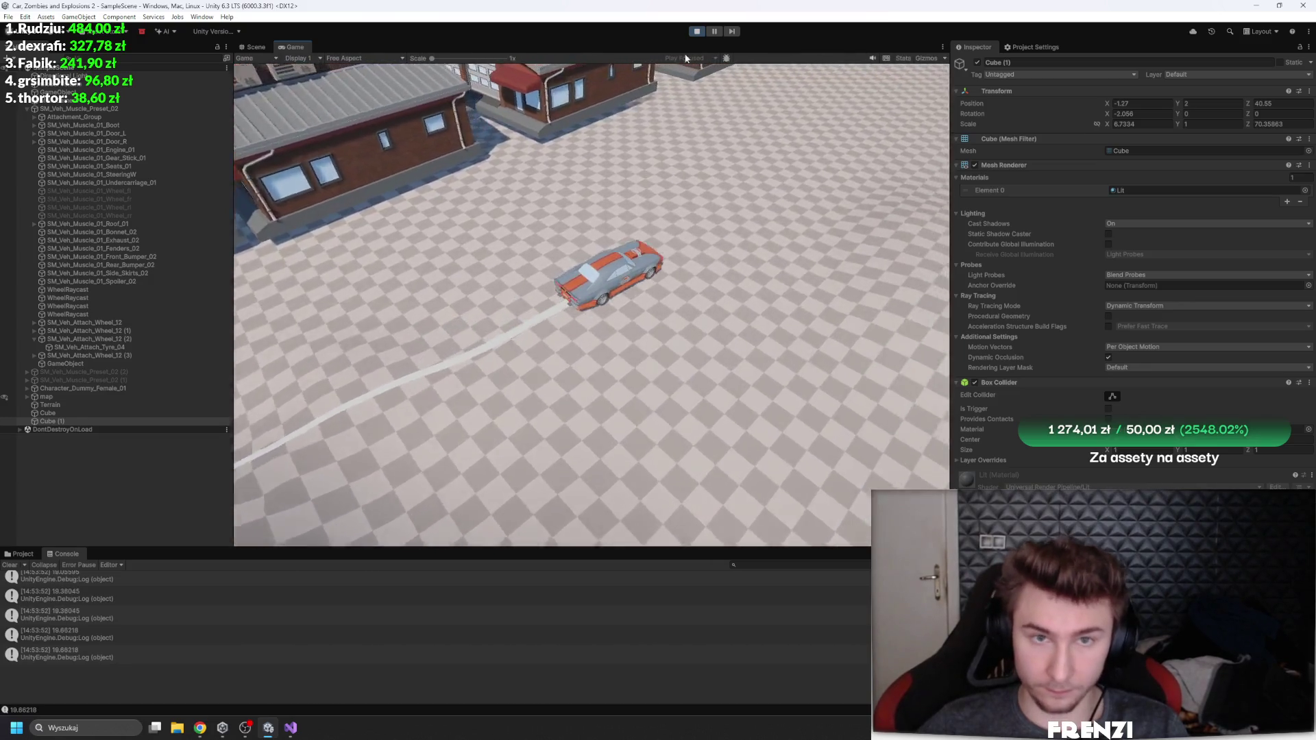
click(696, 30)
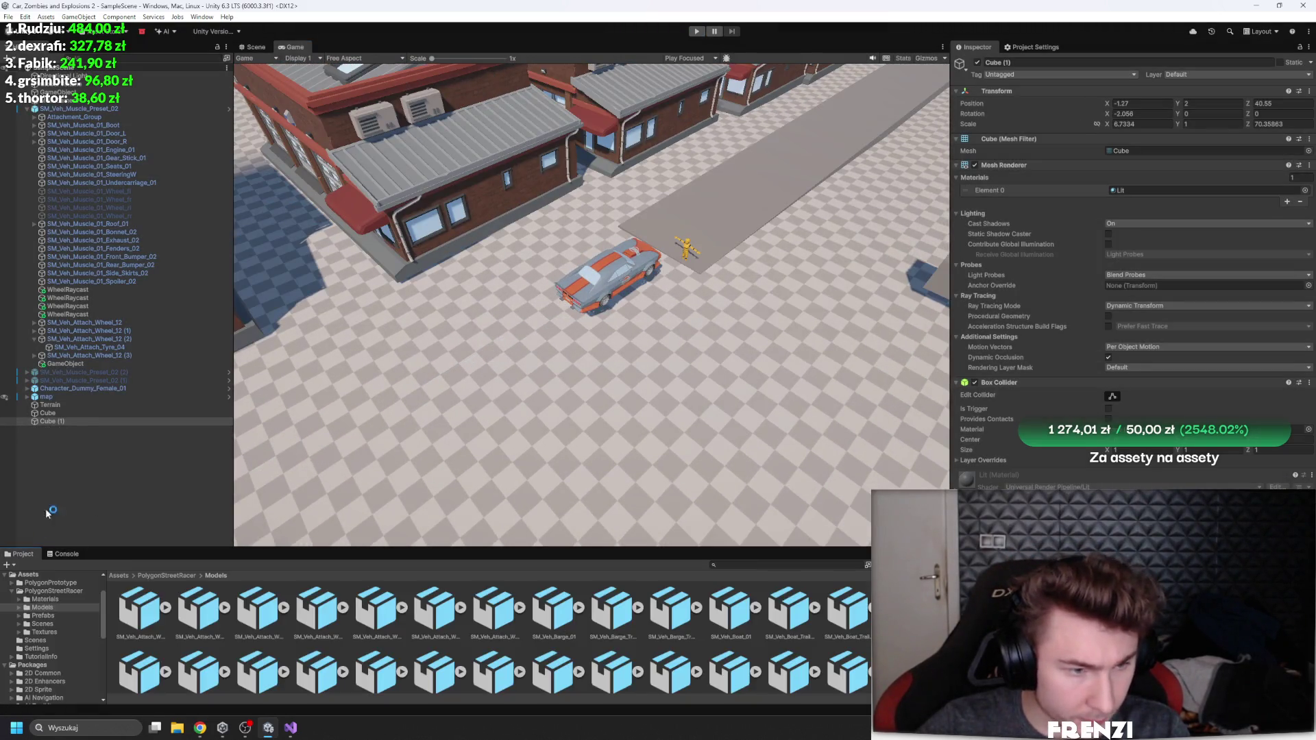
Step: Enlarge the Project window and open the top-level Assets folder
drag(499, 548, 498, 299)
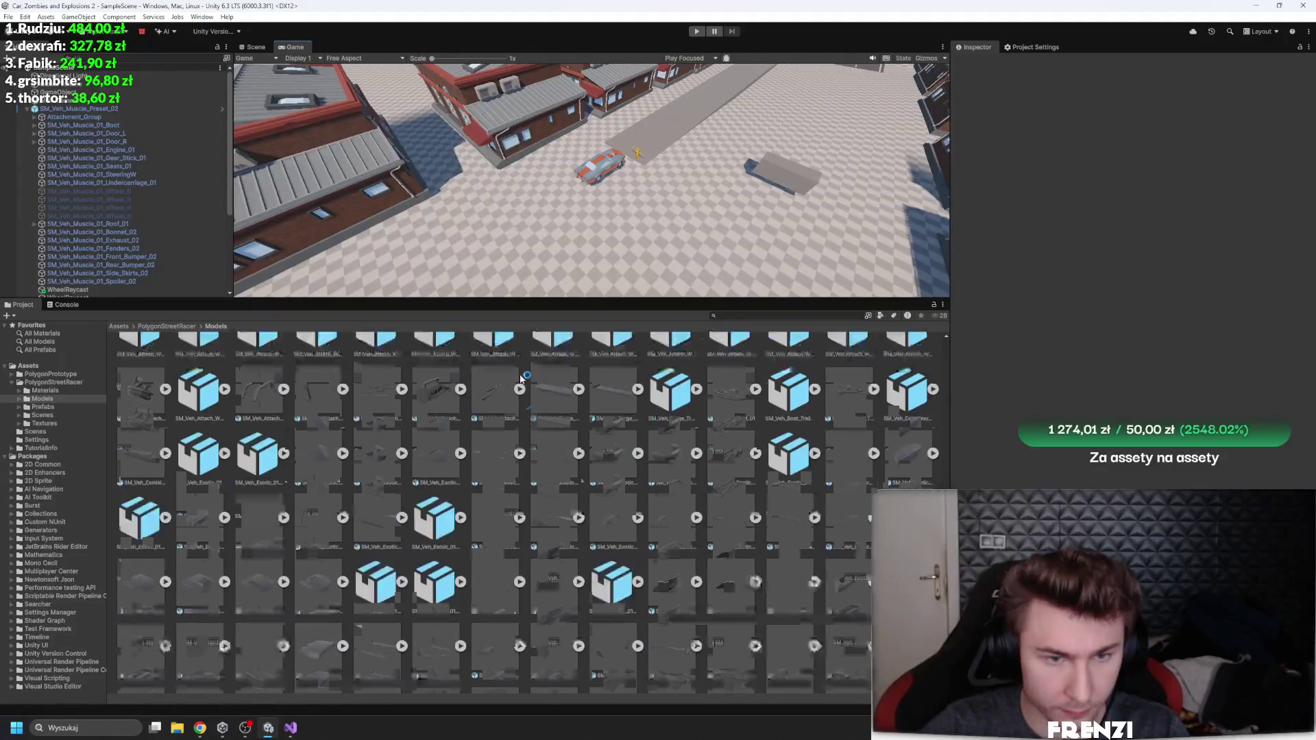
scroll(572, 416, up, 10)
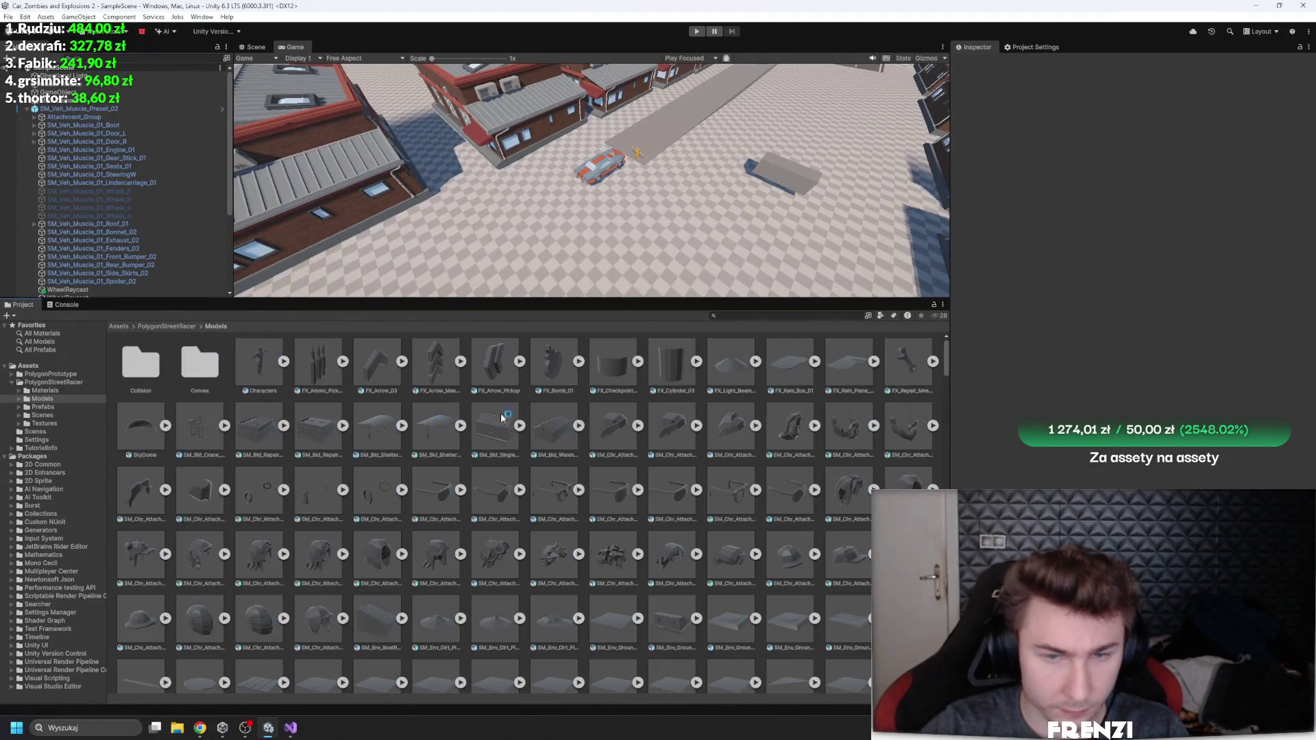
drag(258, 296, 172, 443)
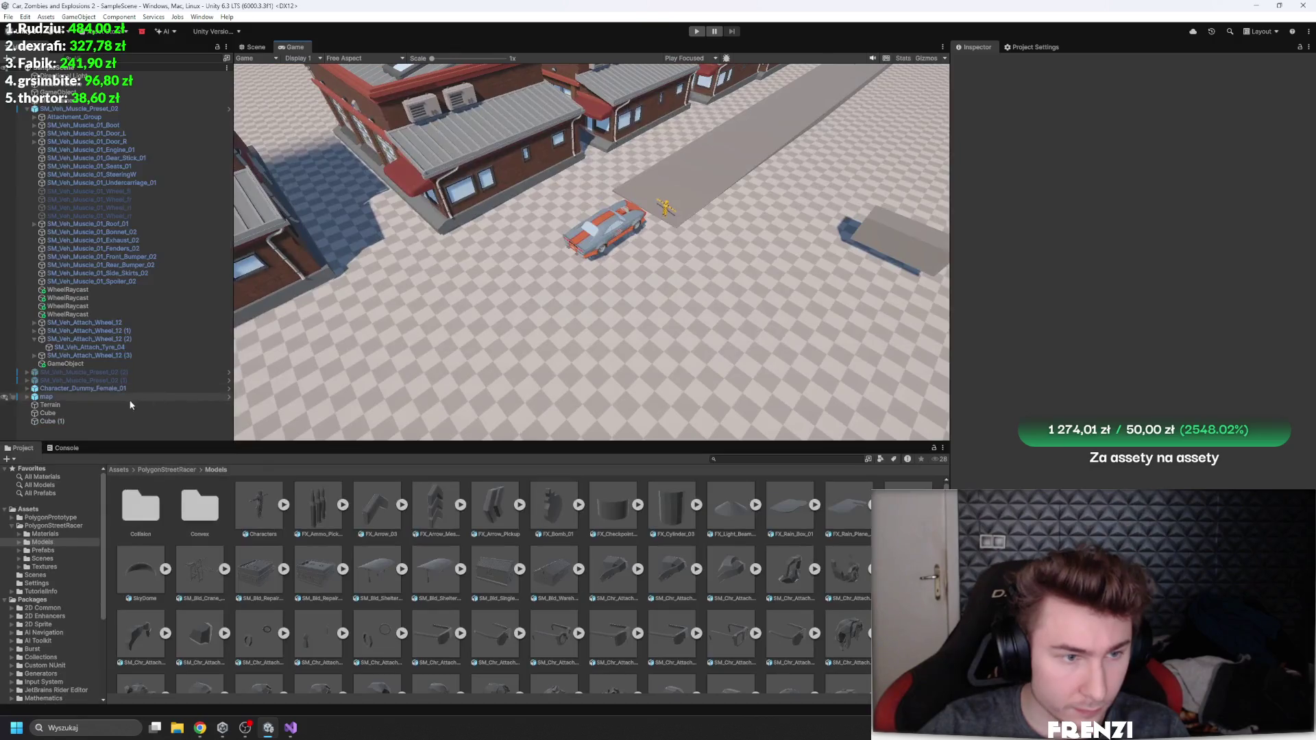
click(118, 469)
Step: Create a physics material named Car in Assets, then start the game again
right_click(101, 110)
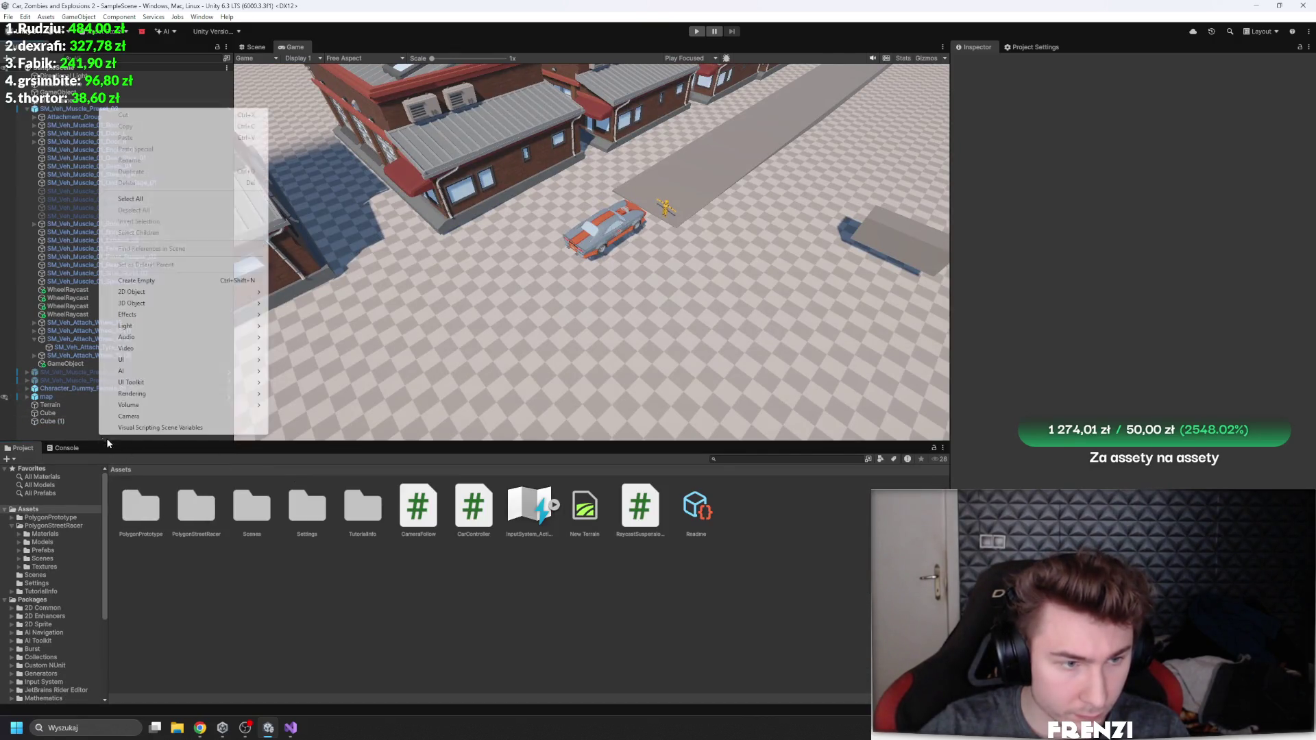
mouse_move(158, 303)
right_click(338, 602)
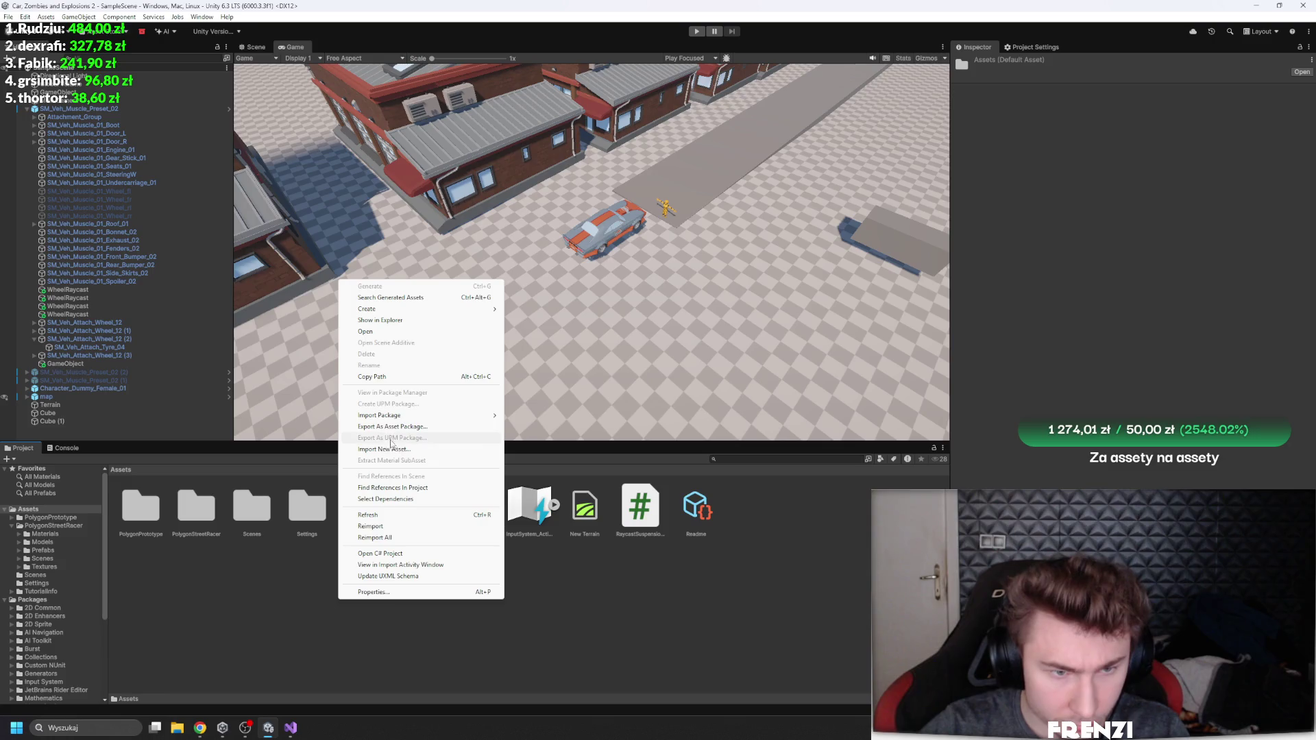
mouse_move(399, 310)
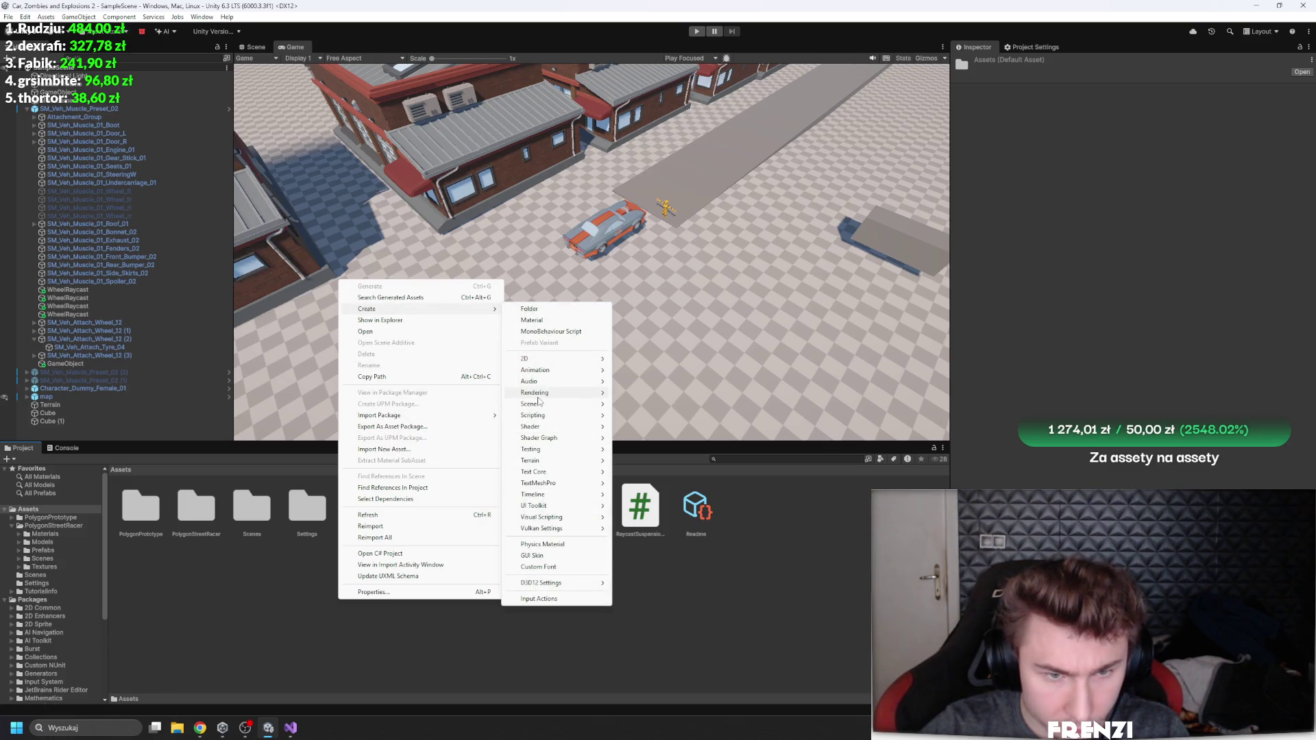
click(543, 544)
text(ar)
key(Return)
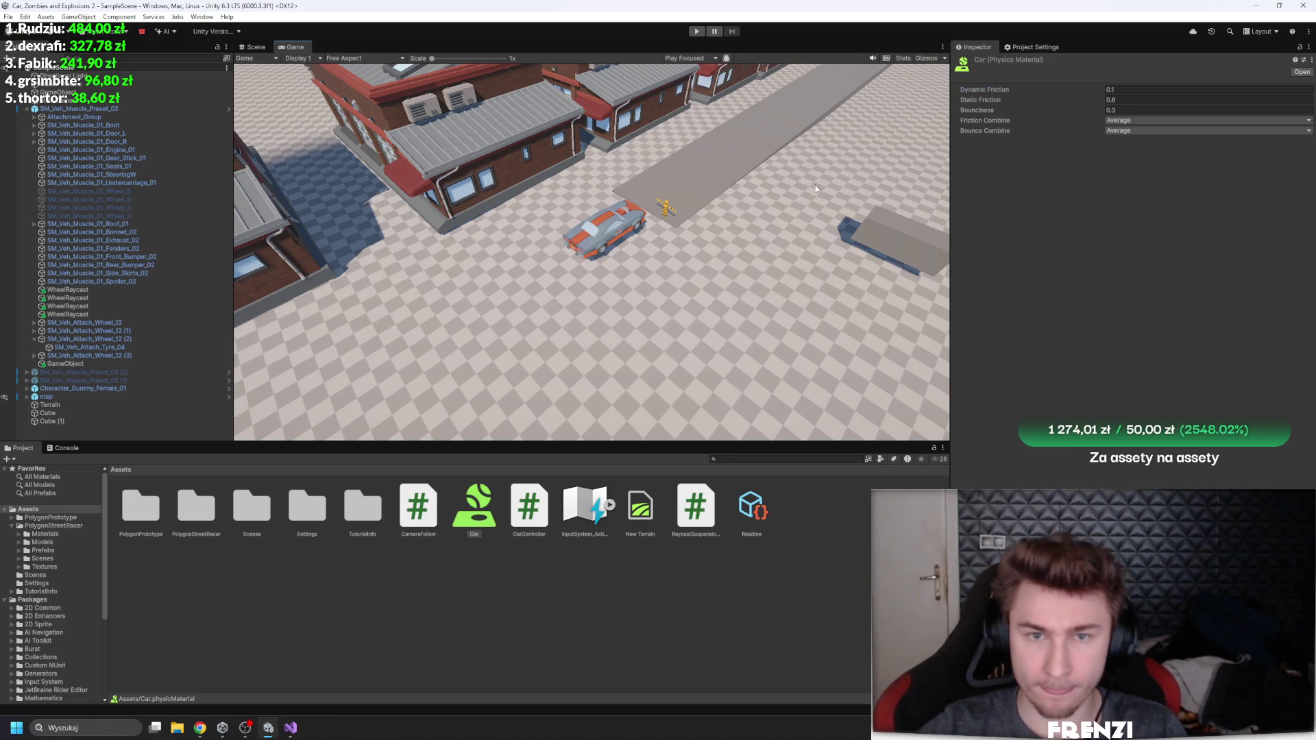
click(699, 32)
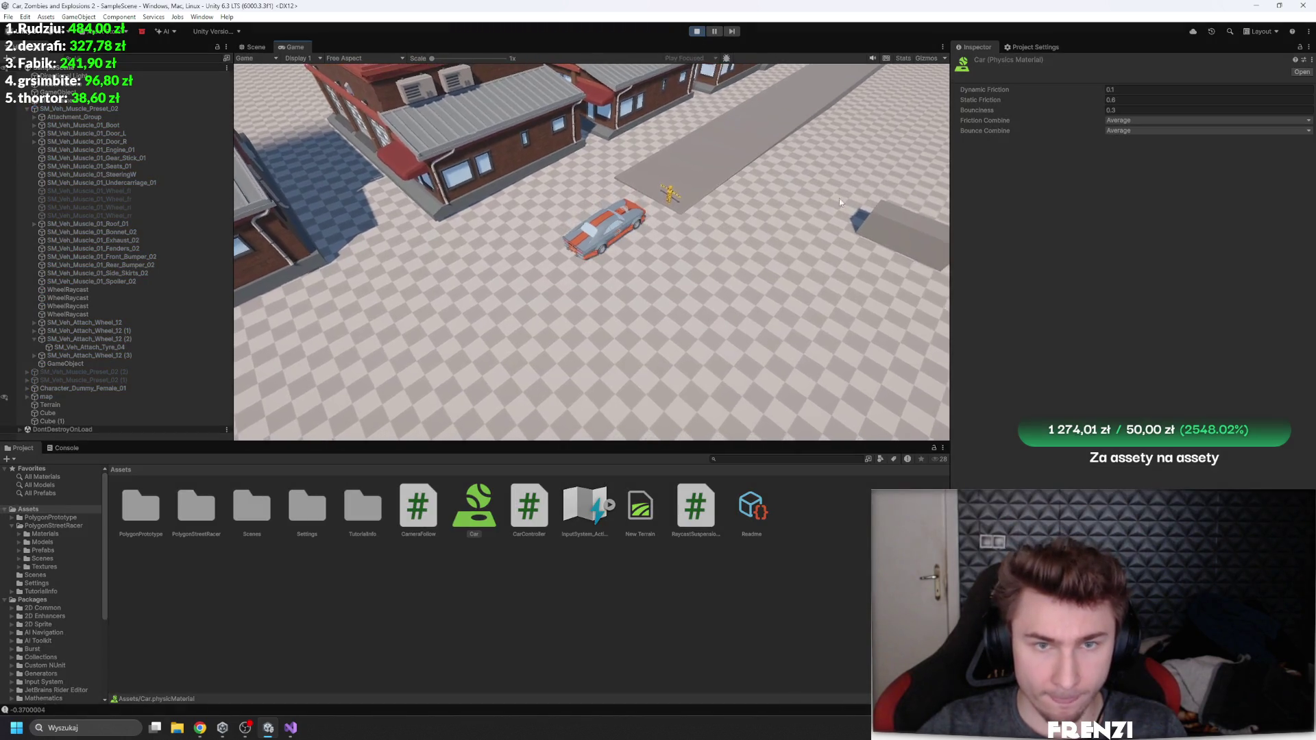
Step: Drive the car forward toward the asphalt patch, steering right and then left
key(w)
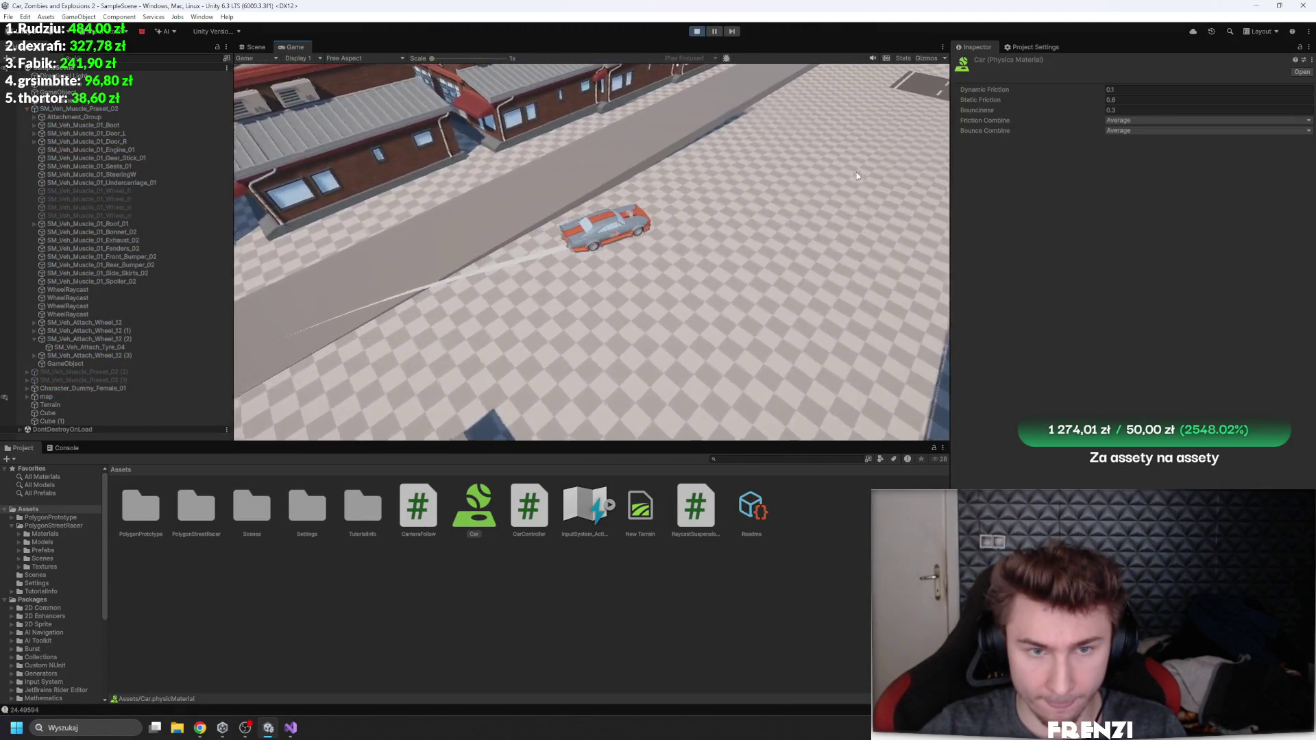
key(w)
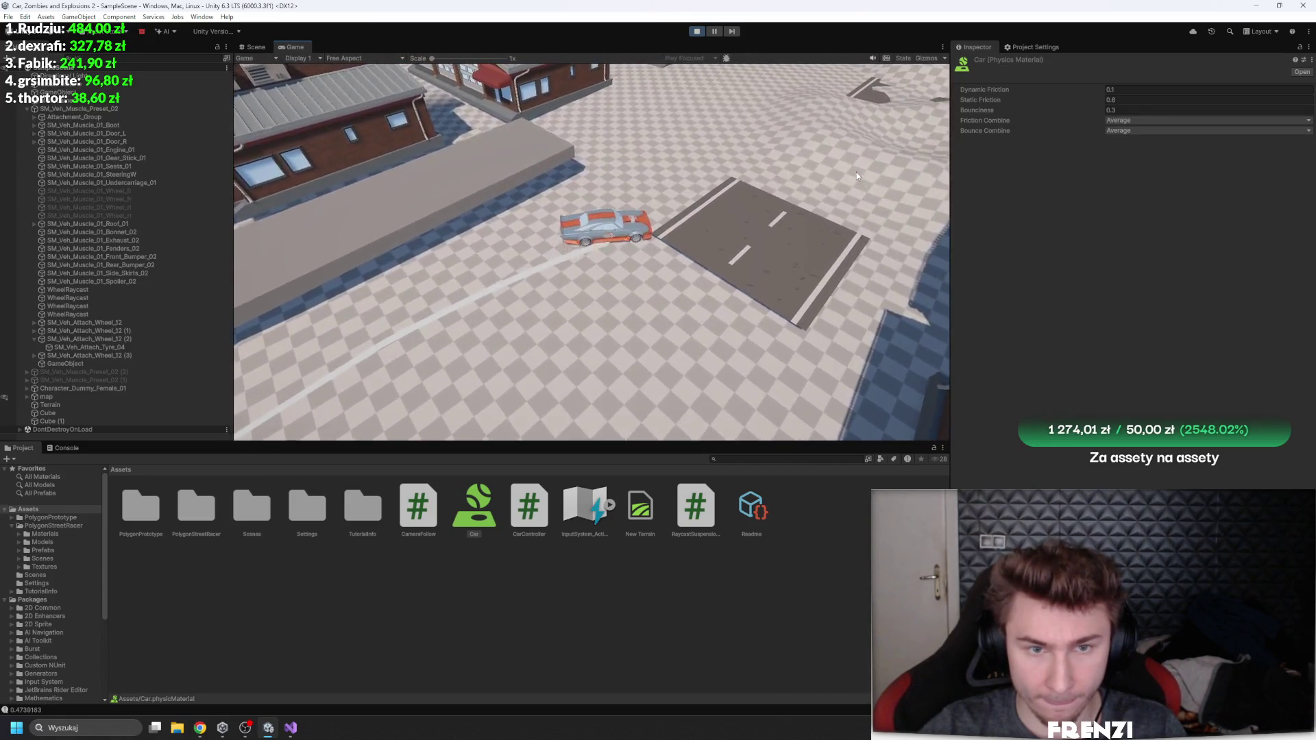
key(d)
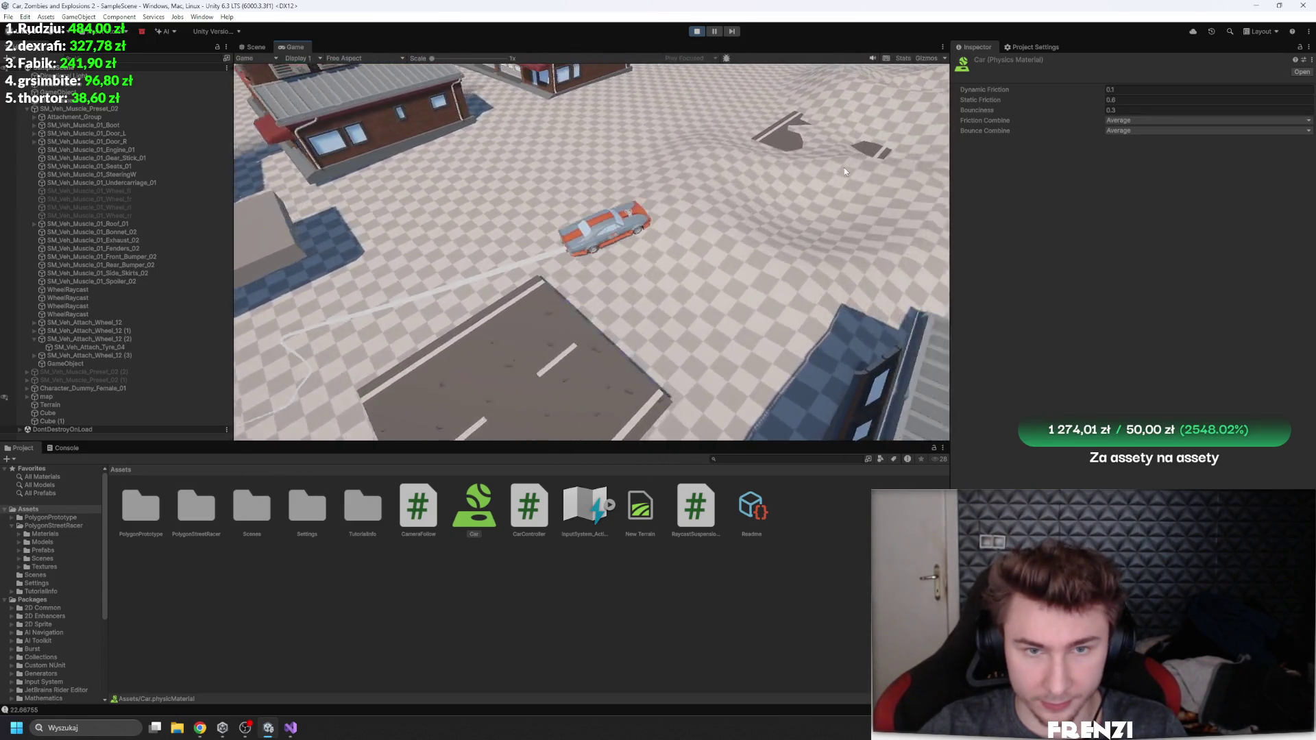
key(d)
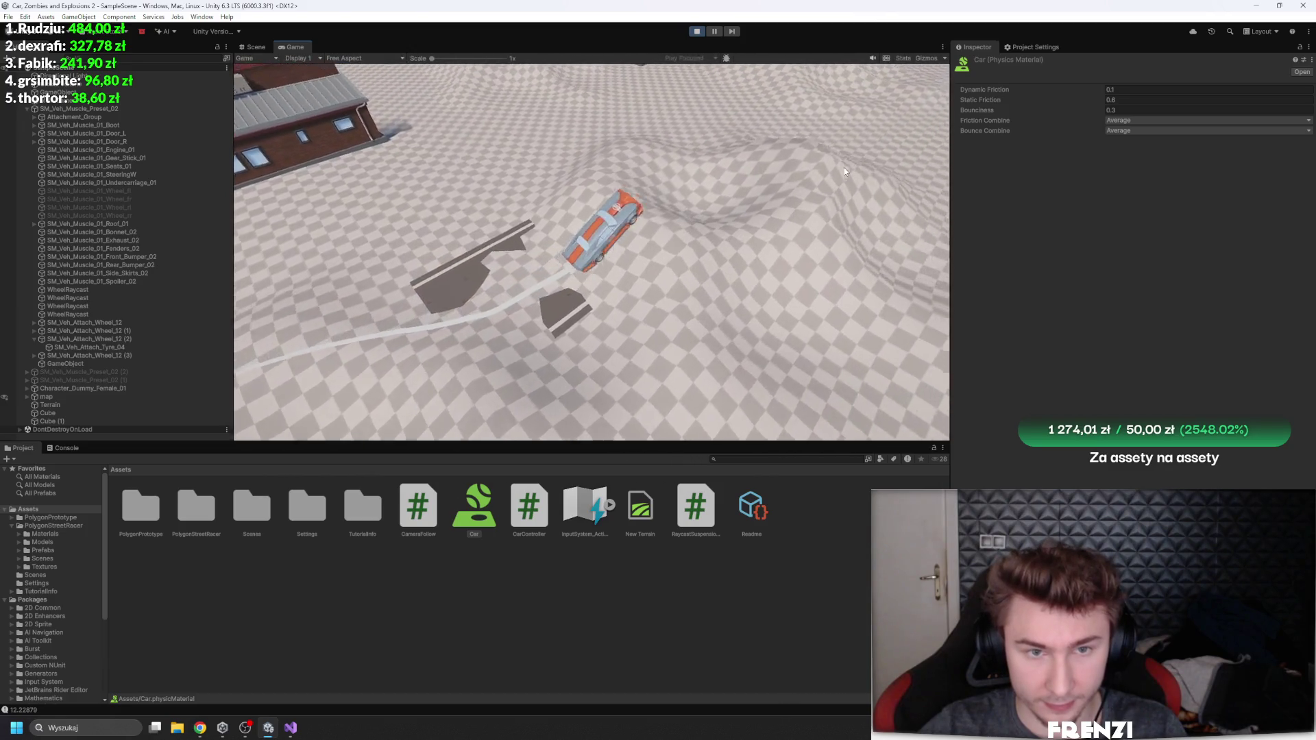
key(w)
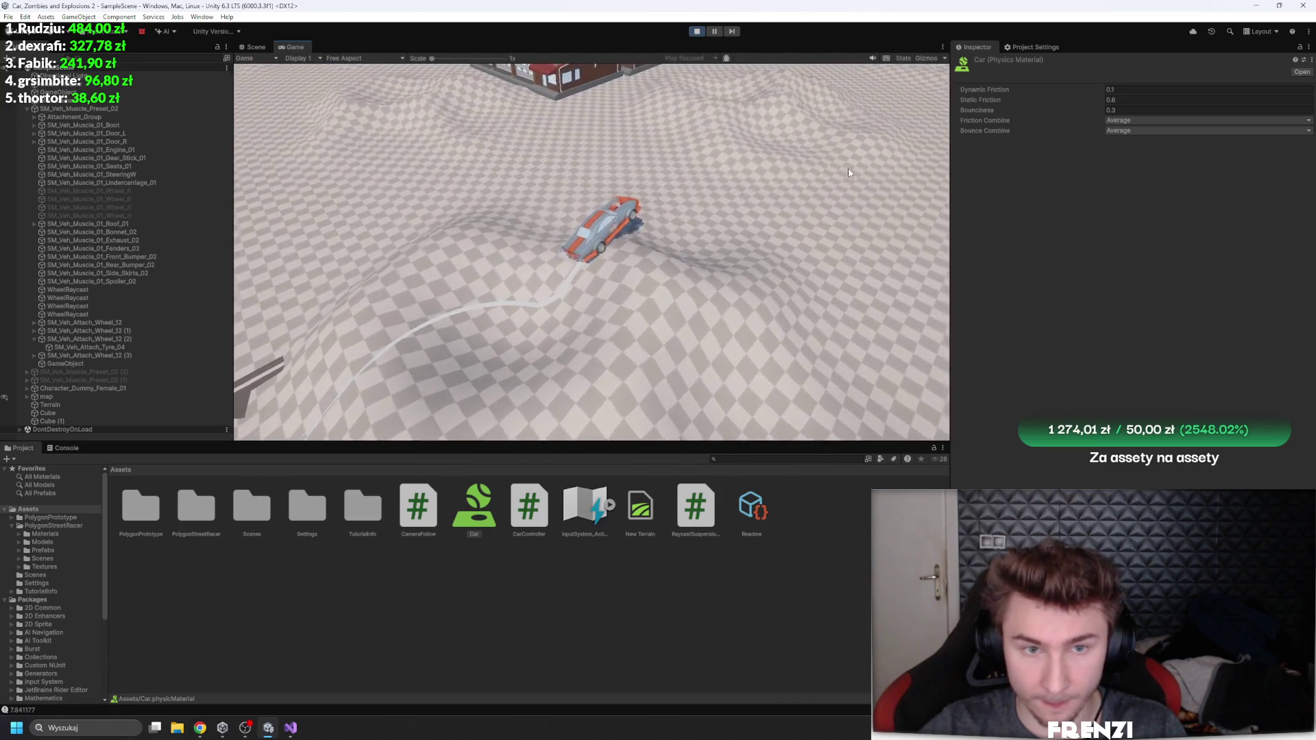
key(a)
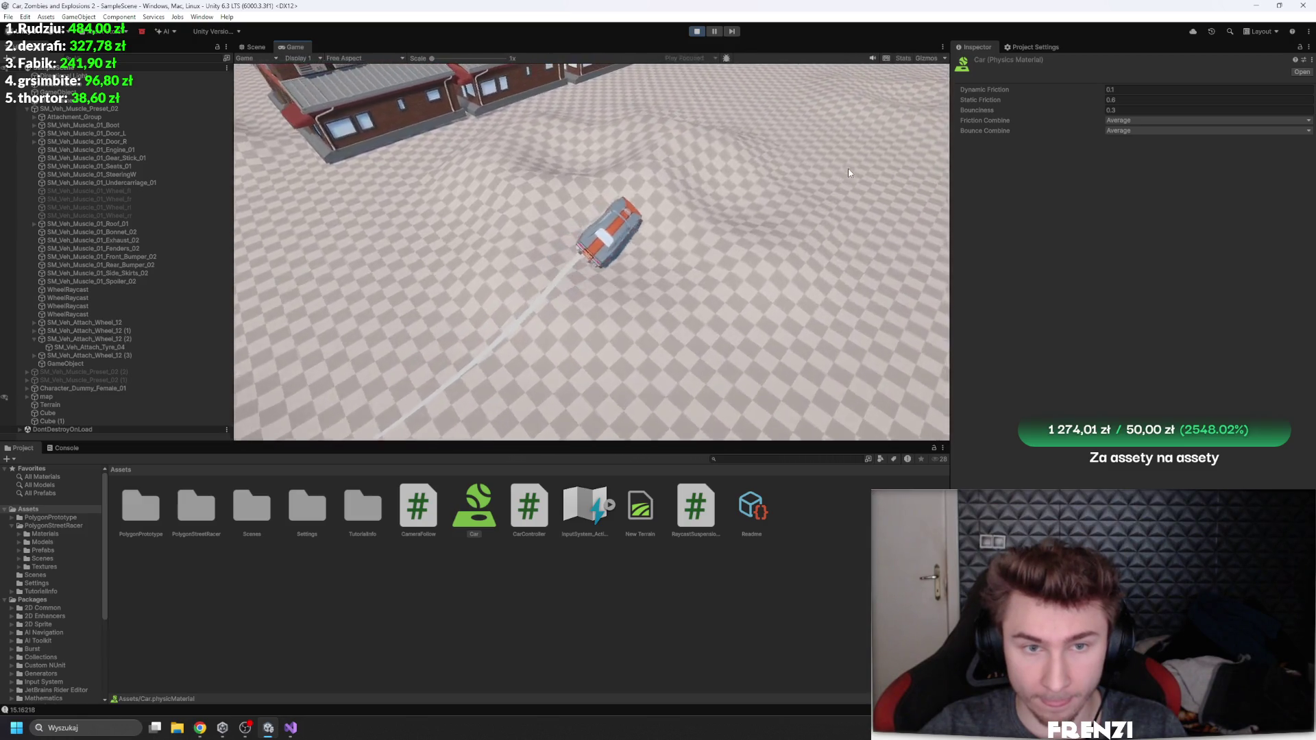
Step: Set the Car physic material's Bounciness to 1 and keep turning the car right
click(1129, 110)
text(1)
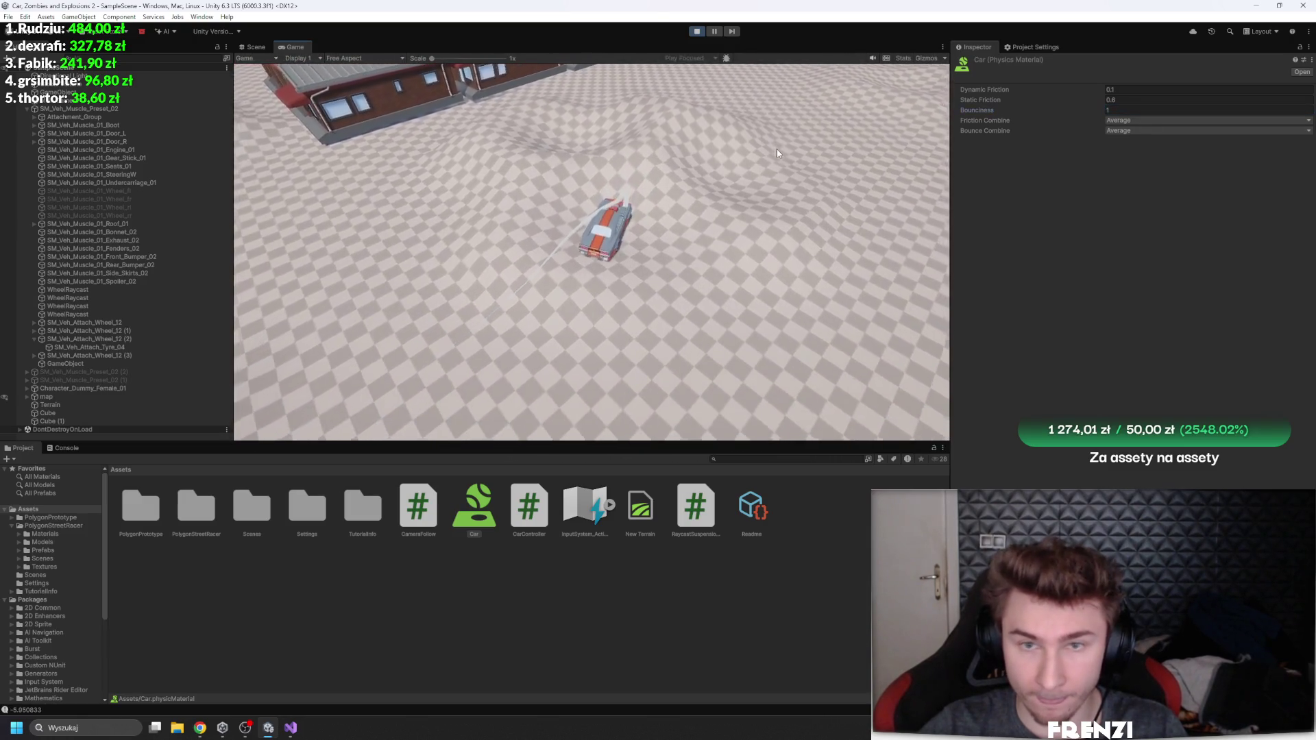
text(d)
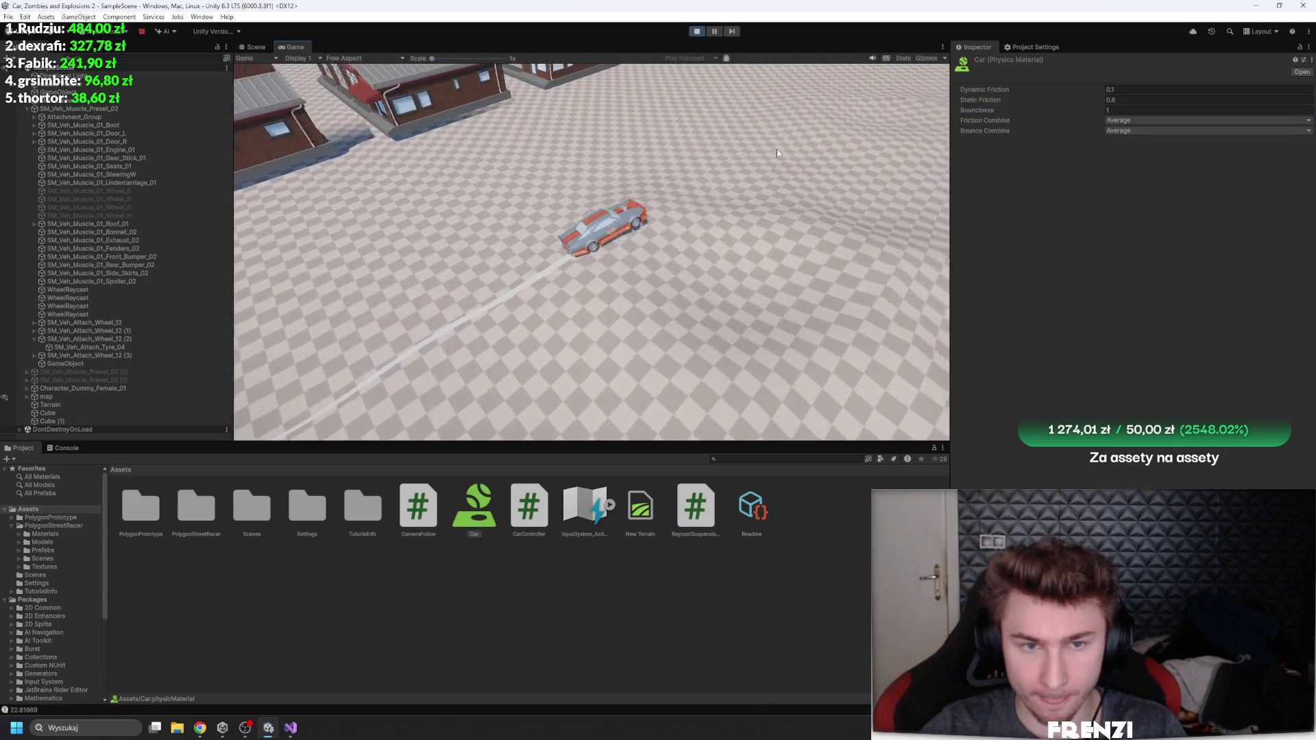
text(w)
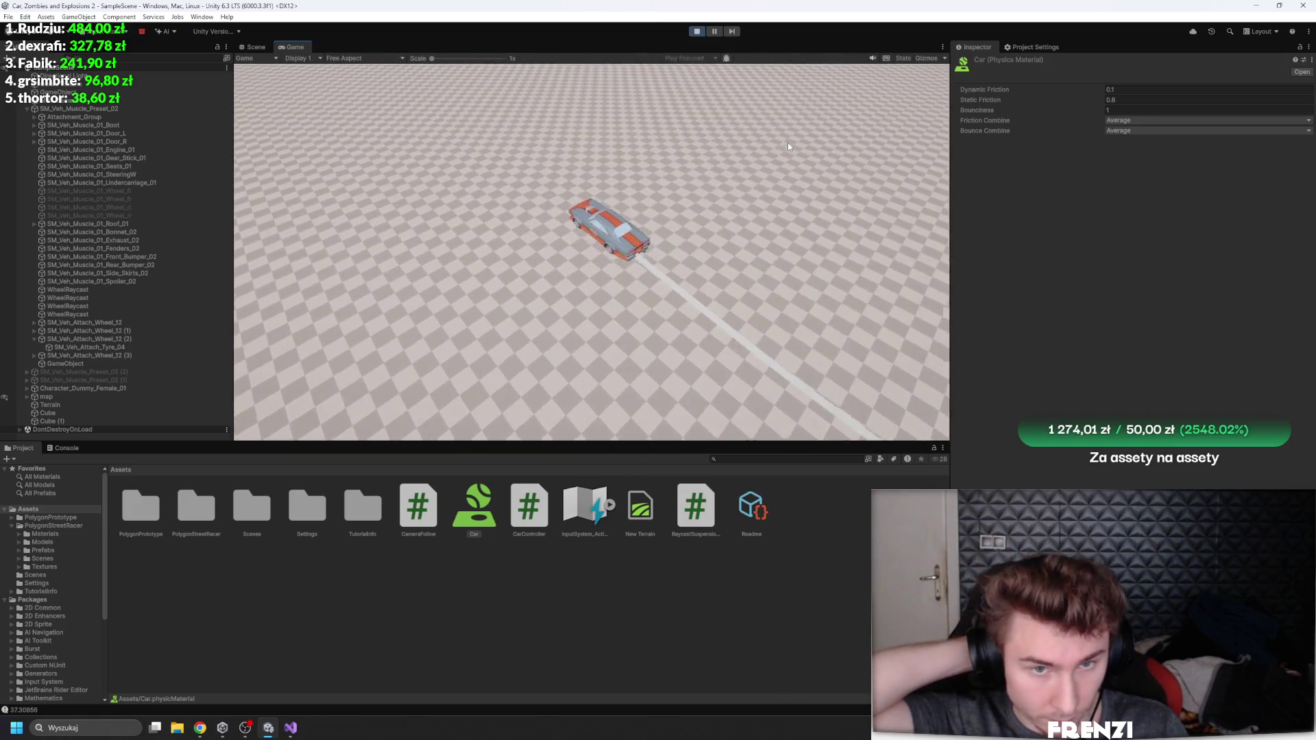
key(d)
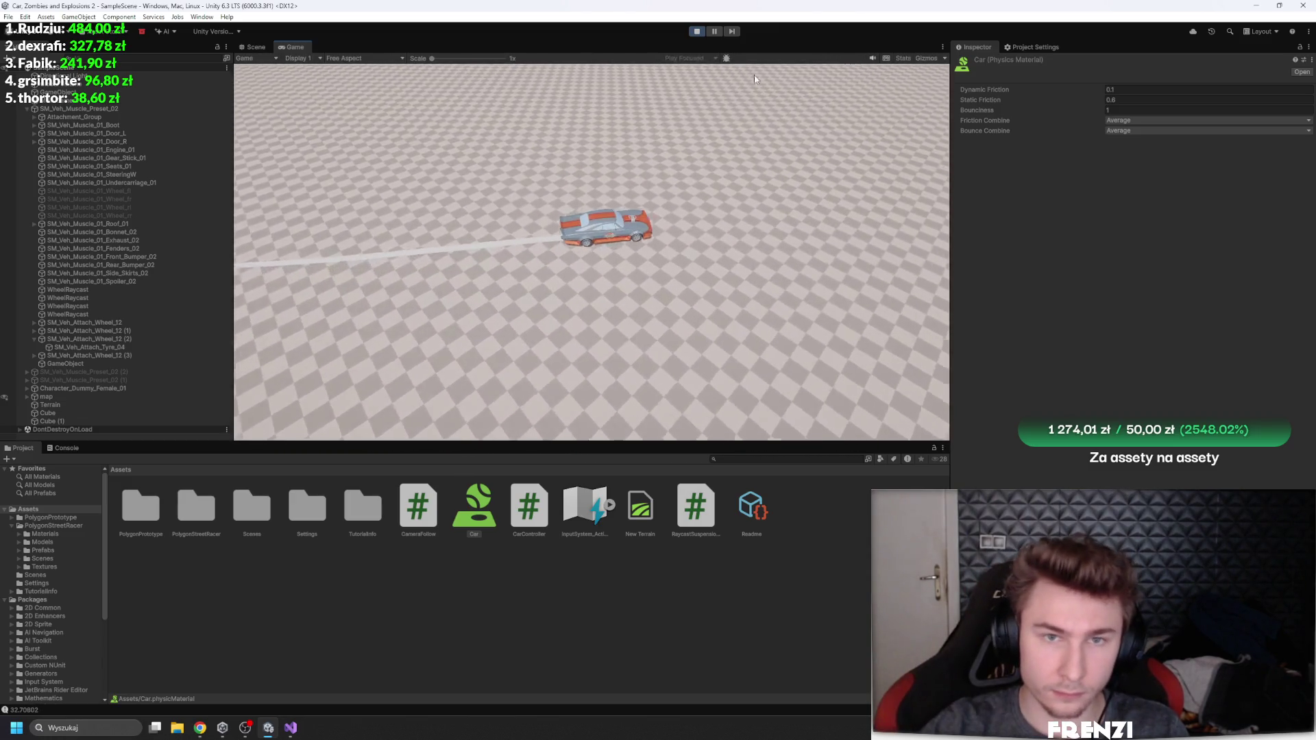
Step: Select the muscle car, inspect its car controller component's options, and stop the game
click(77, 108)
scroll(1082, 225, down, 6)
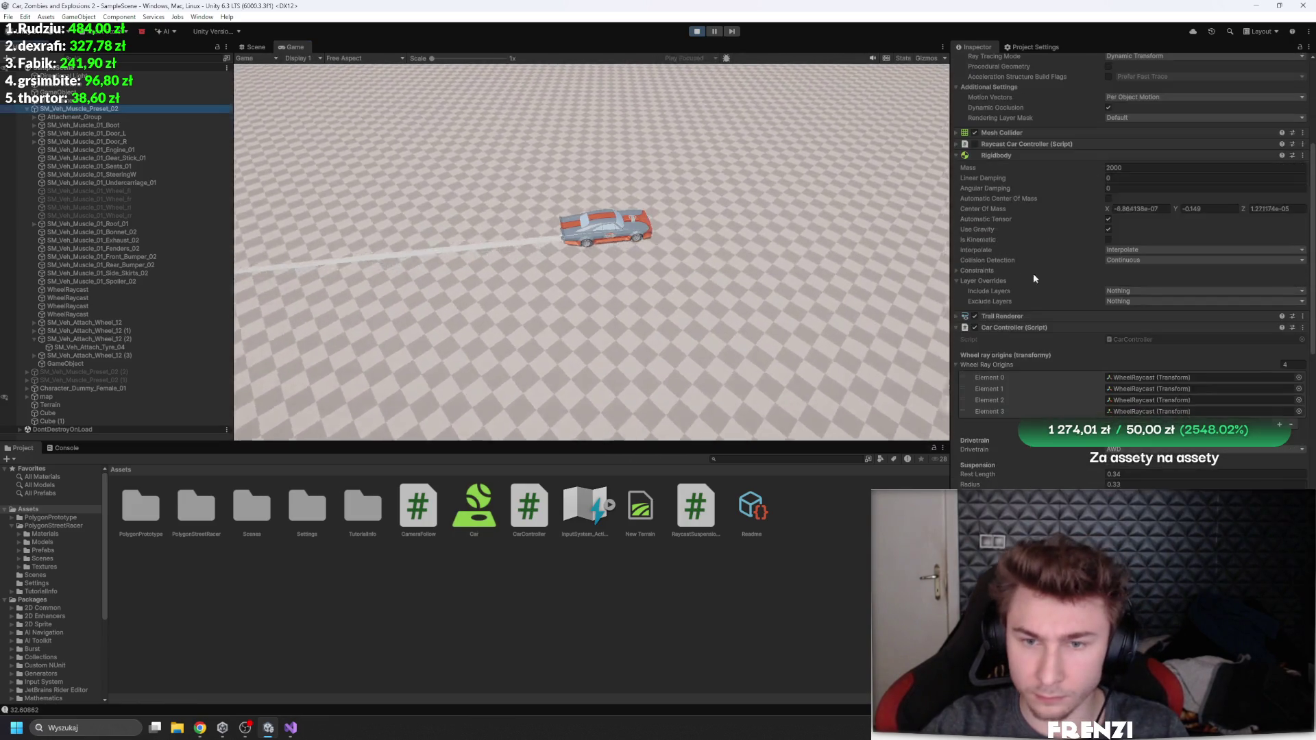
right_click(1028, 327)
scroll(1062, 372, down, 6)
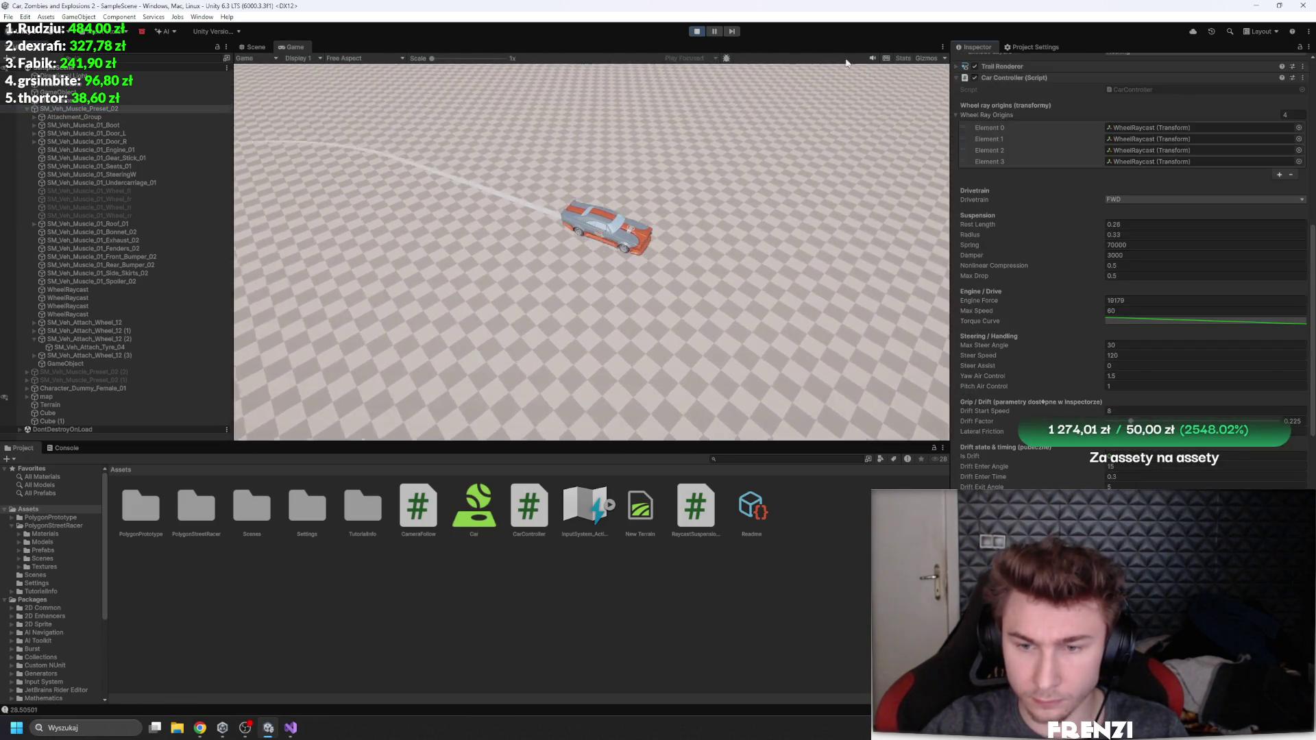
click(697, 32)
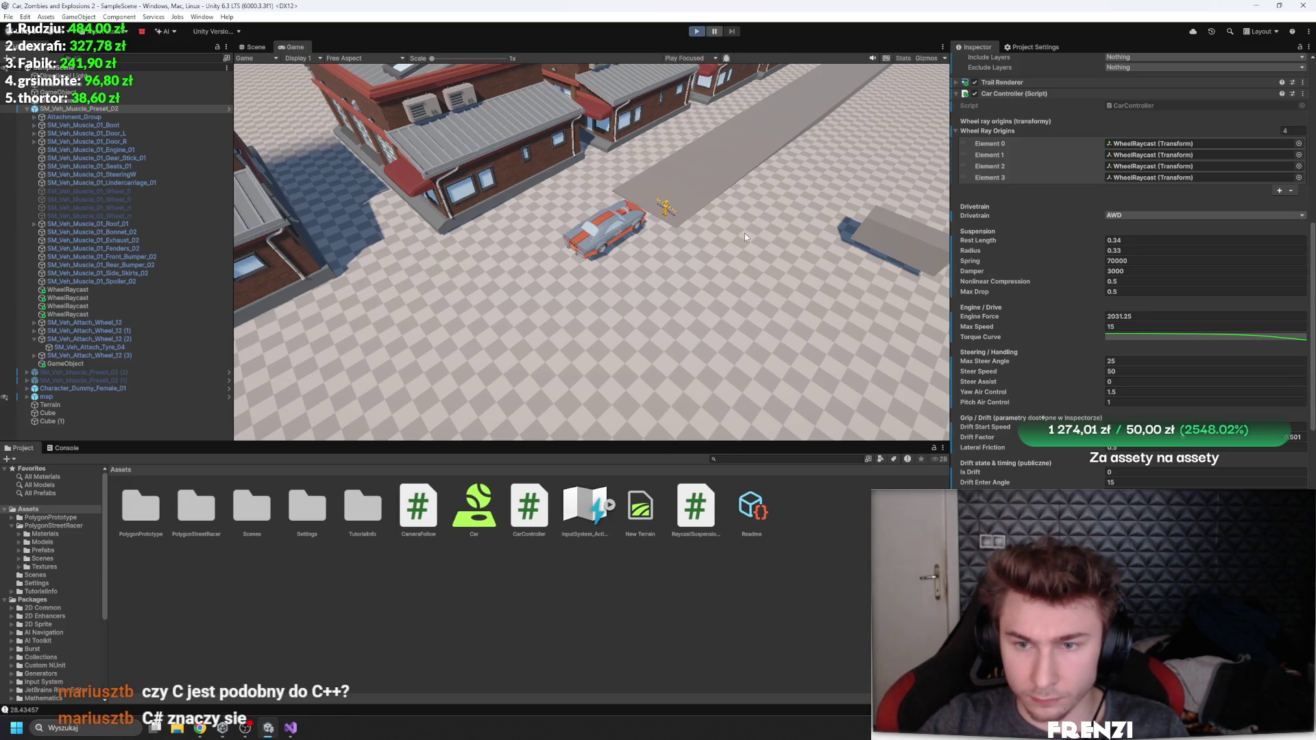
Step: Drive along the road, turn hard right off it toward the buildings, then restart Play mode
key(w)
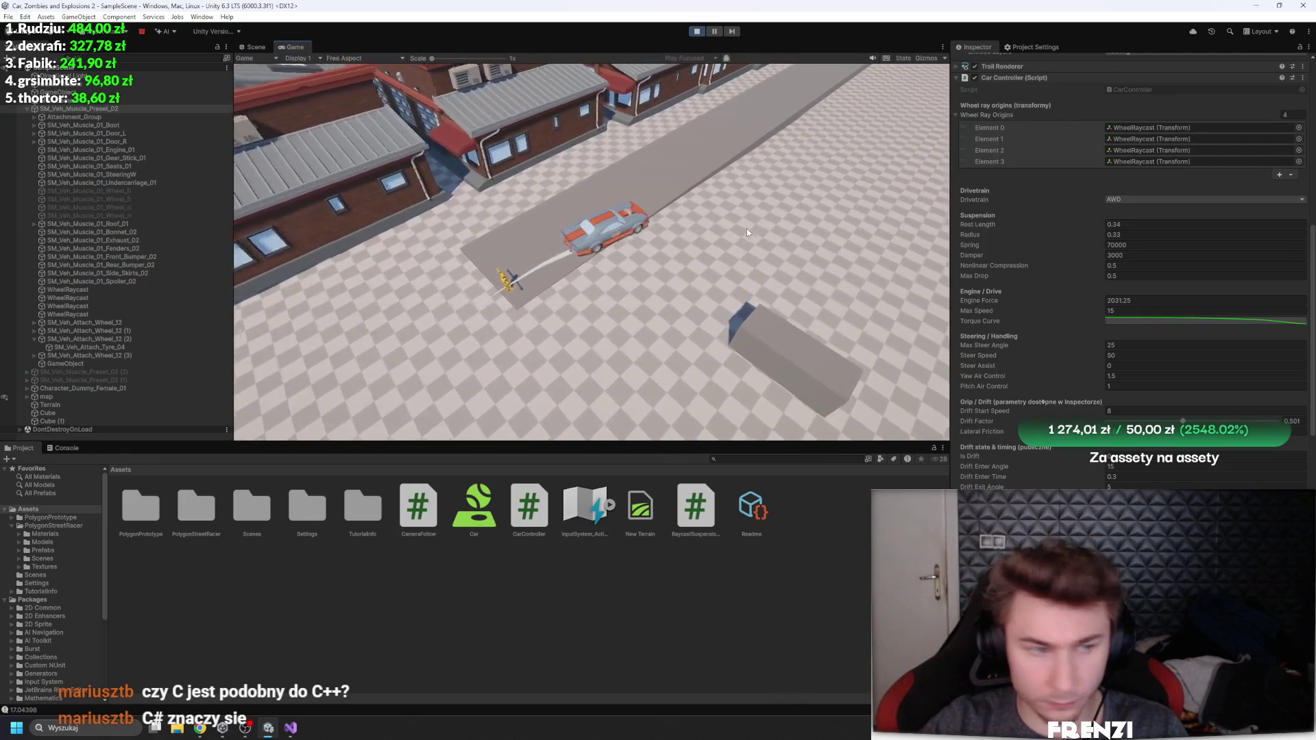
key(d)
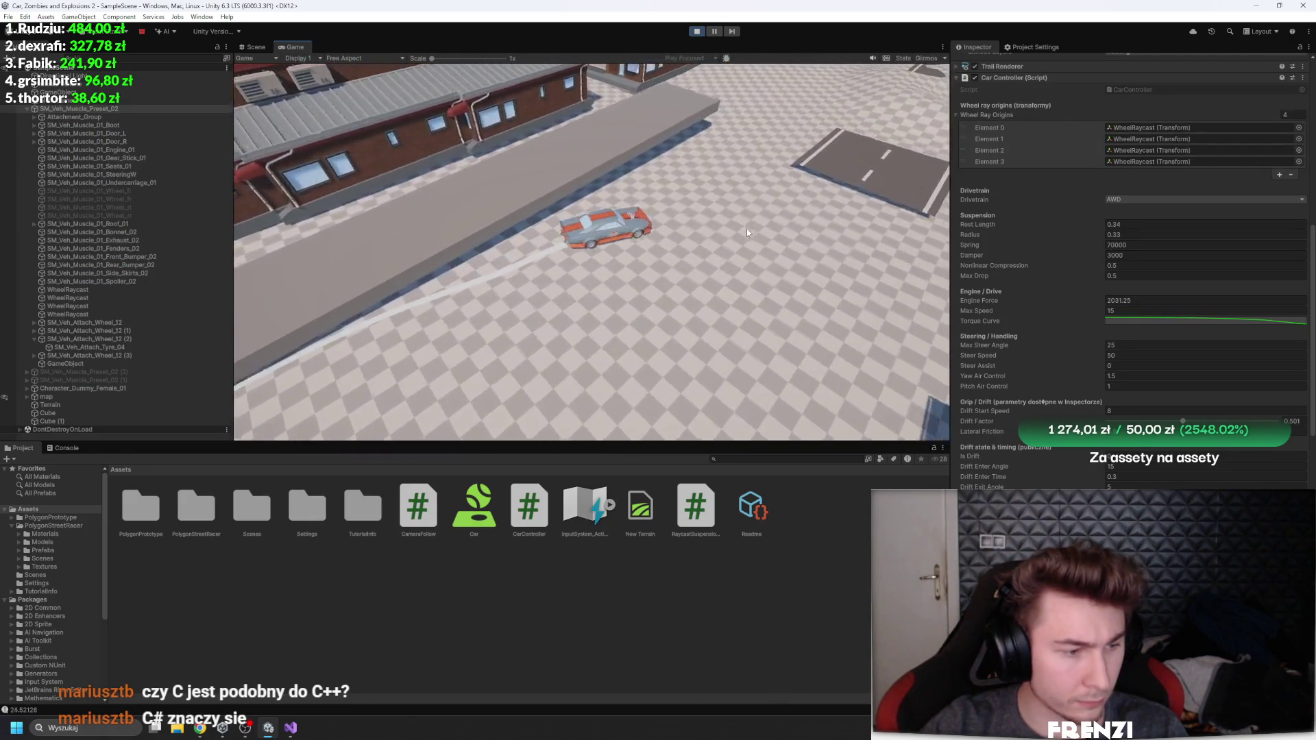
key(d)
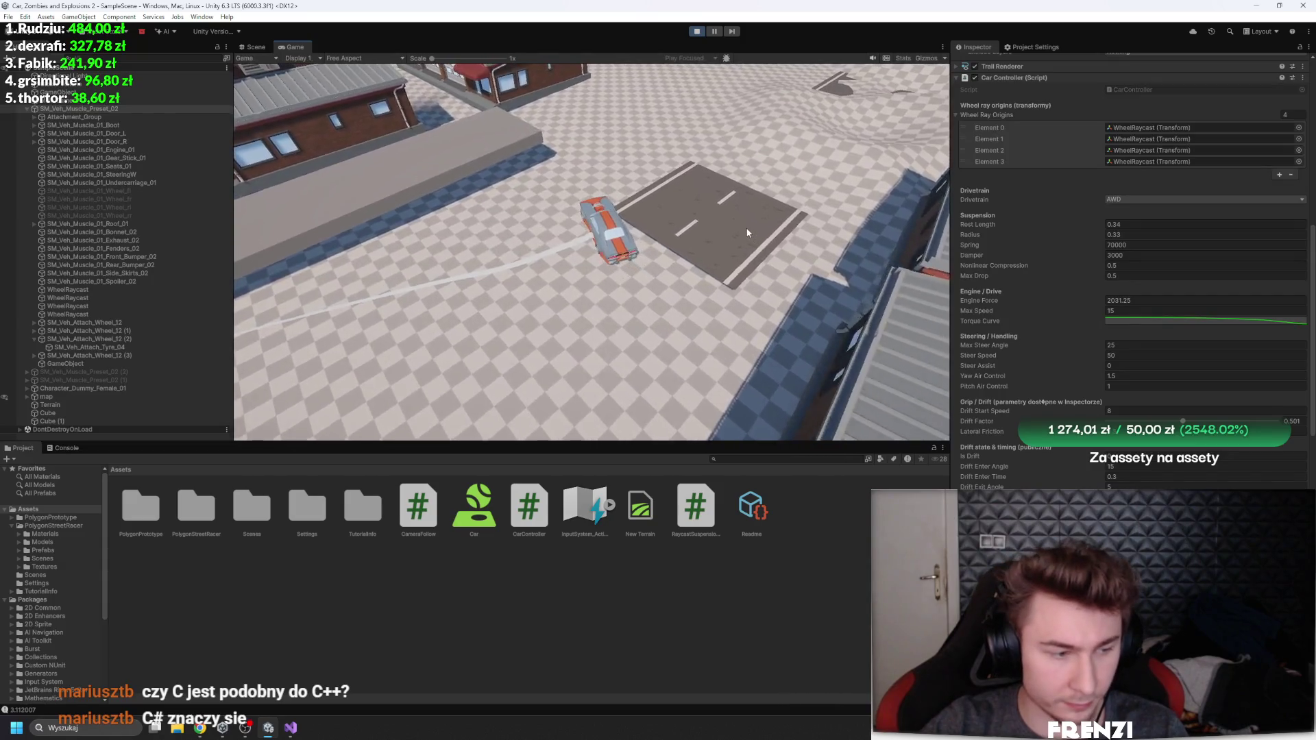
key(d)
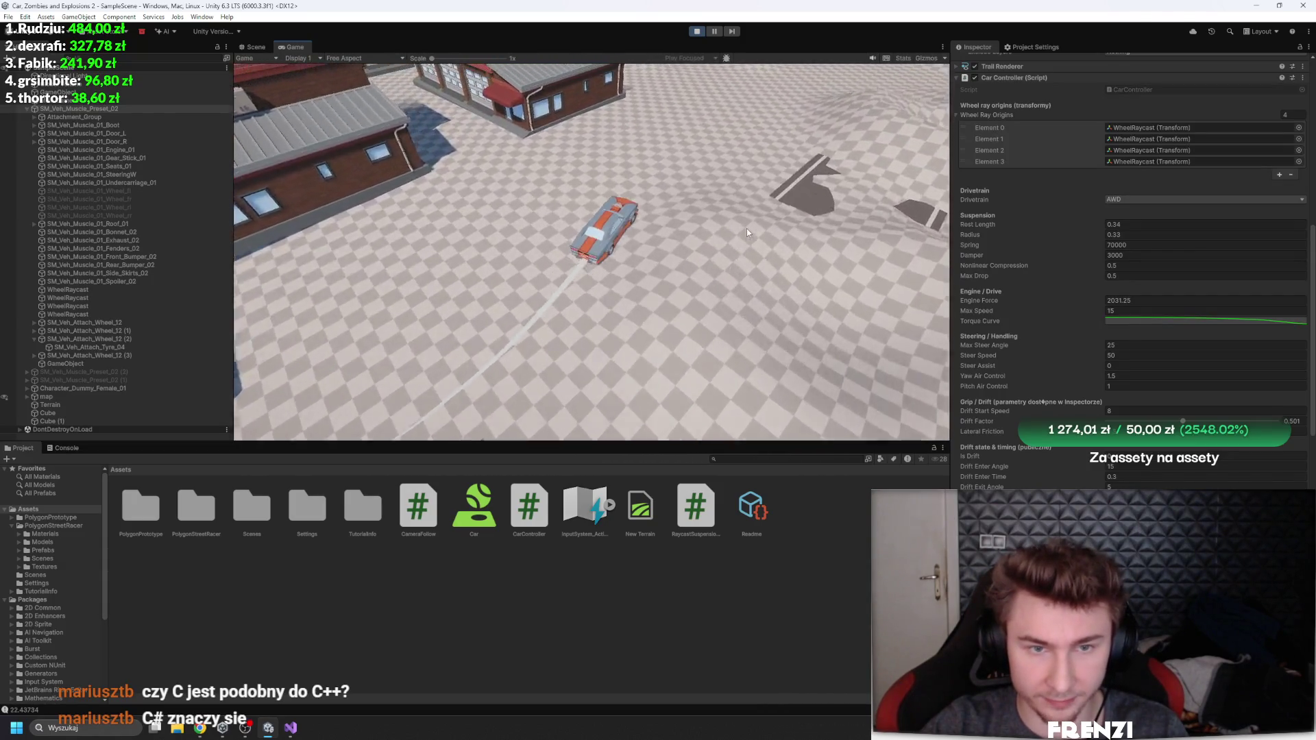
key(w)
key(w)
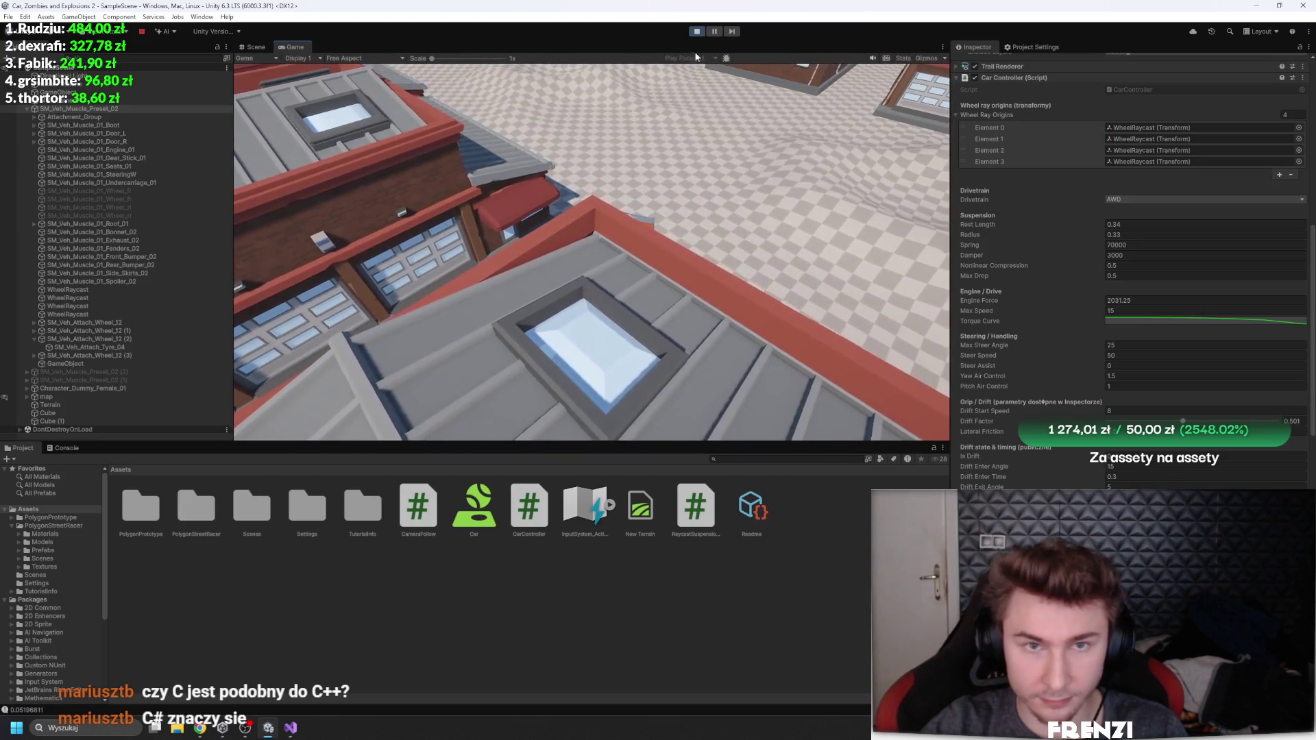
click(698, 32)
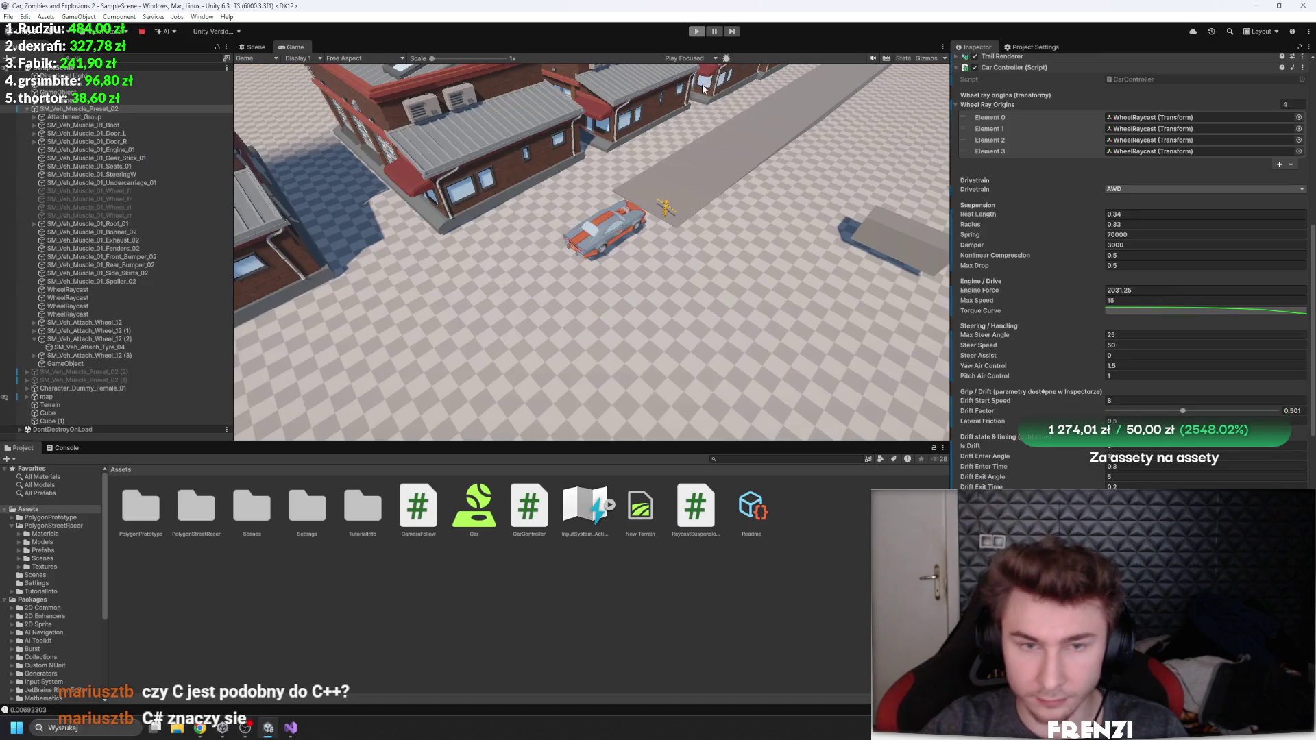
click(695, 32)
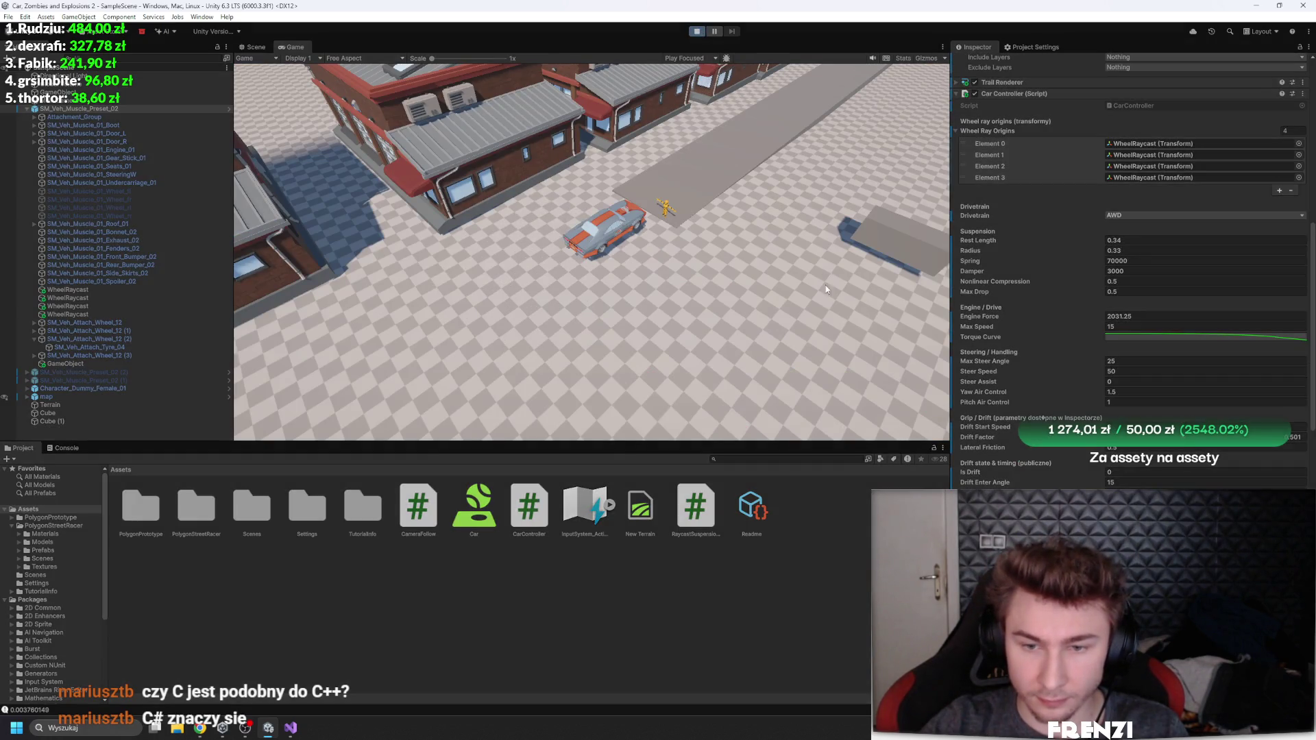
Step: Drive forward and drift left, curving the car toward and around the buildings
key(w)
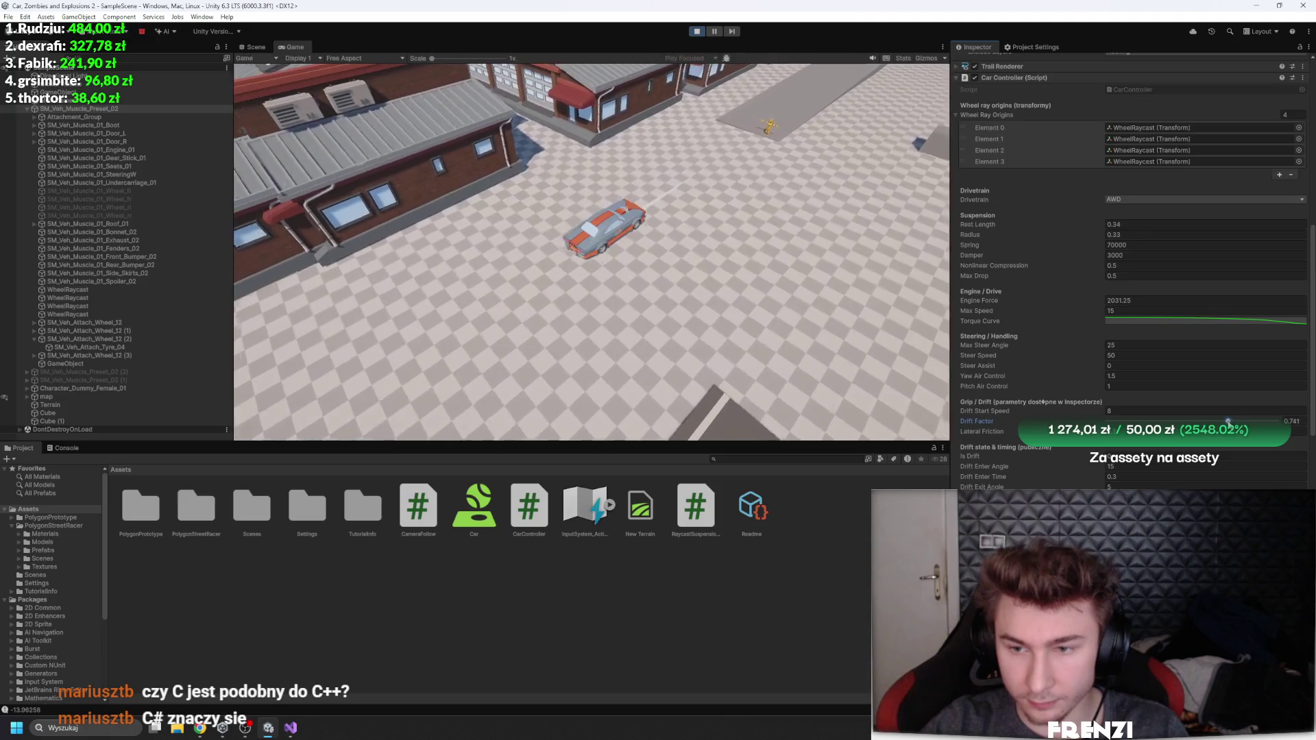
key(a)
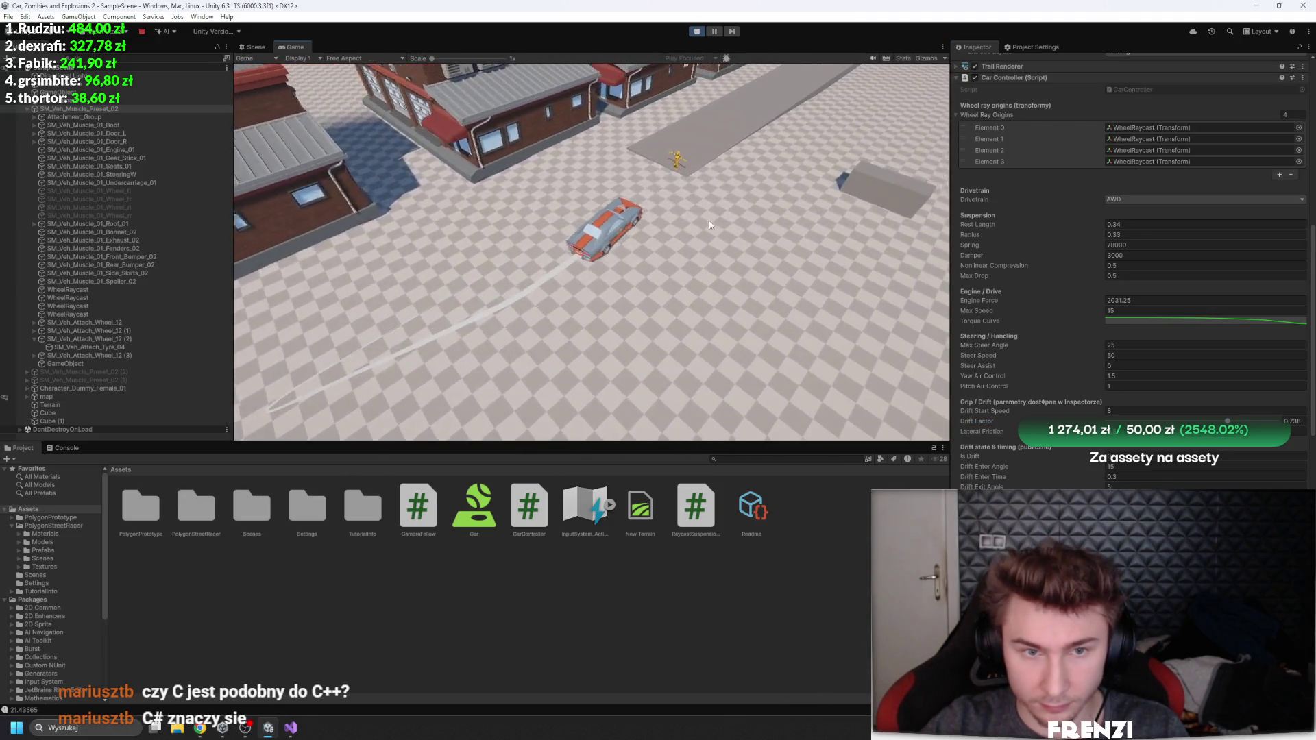
key(w)
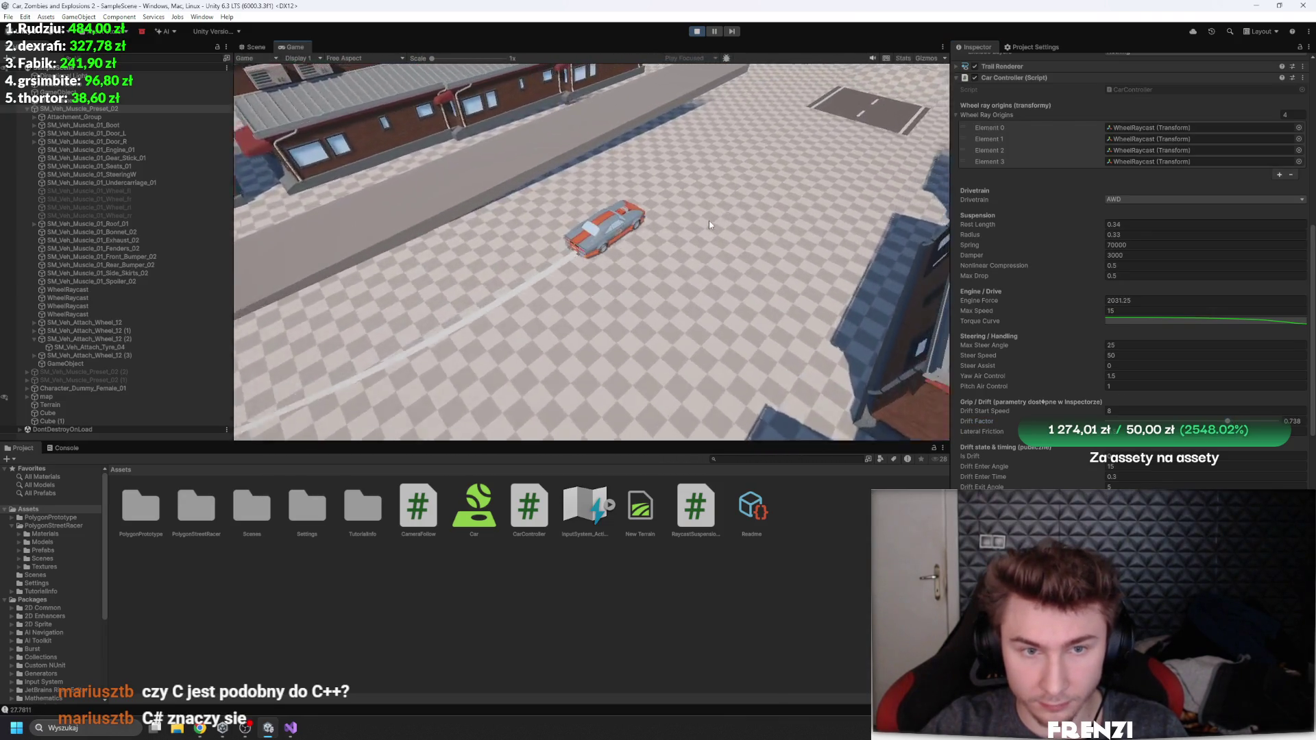
key(w)
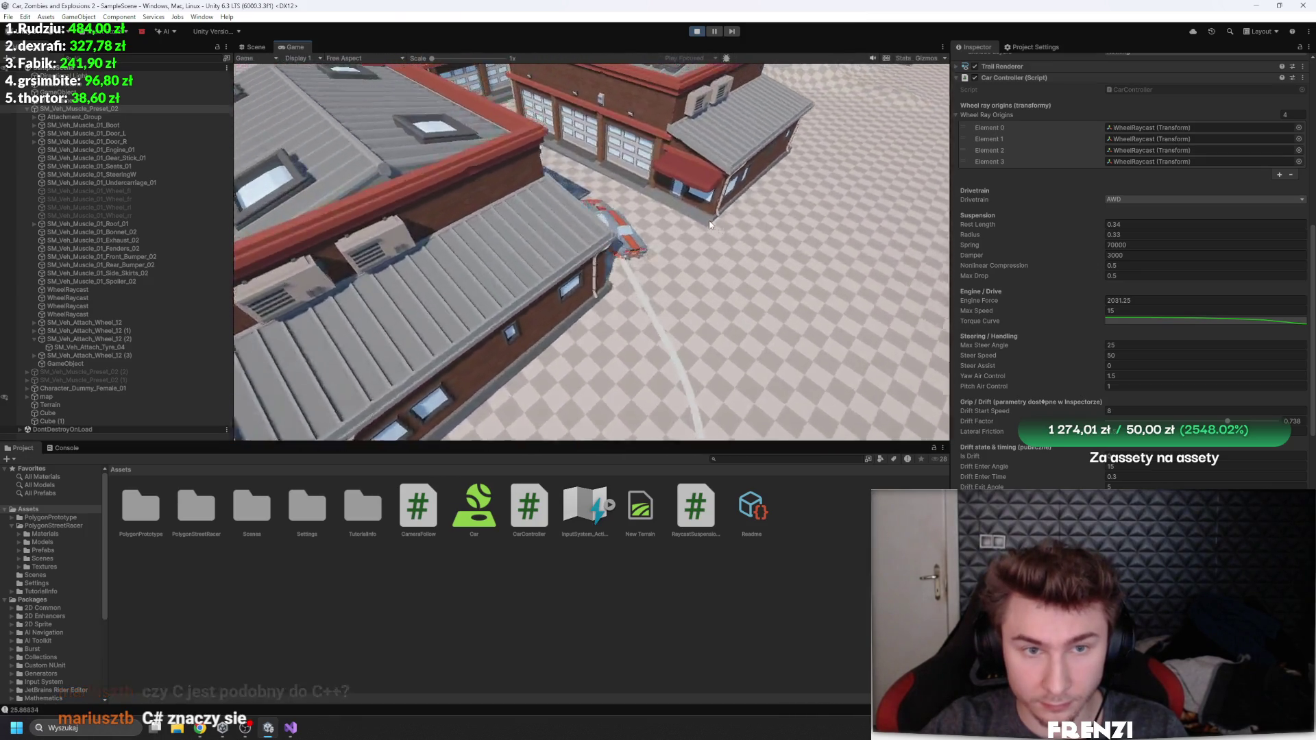
key(w)
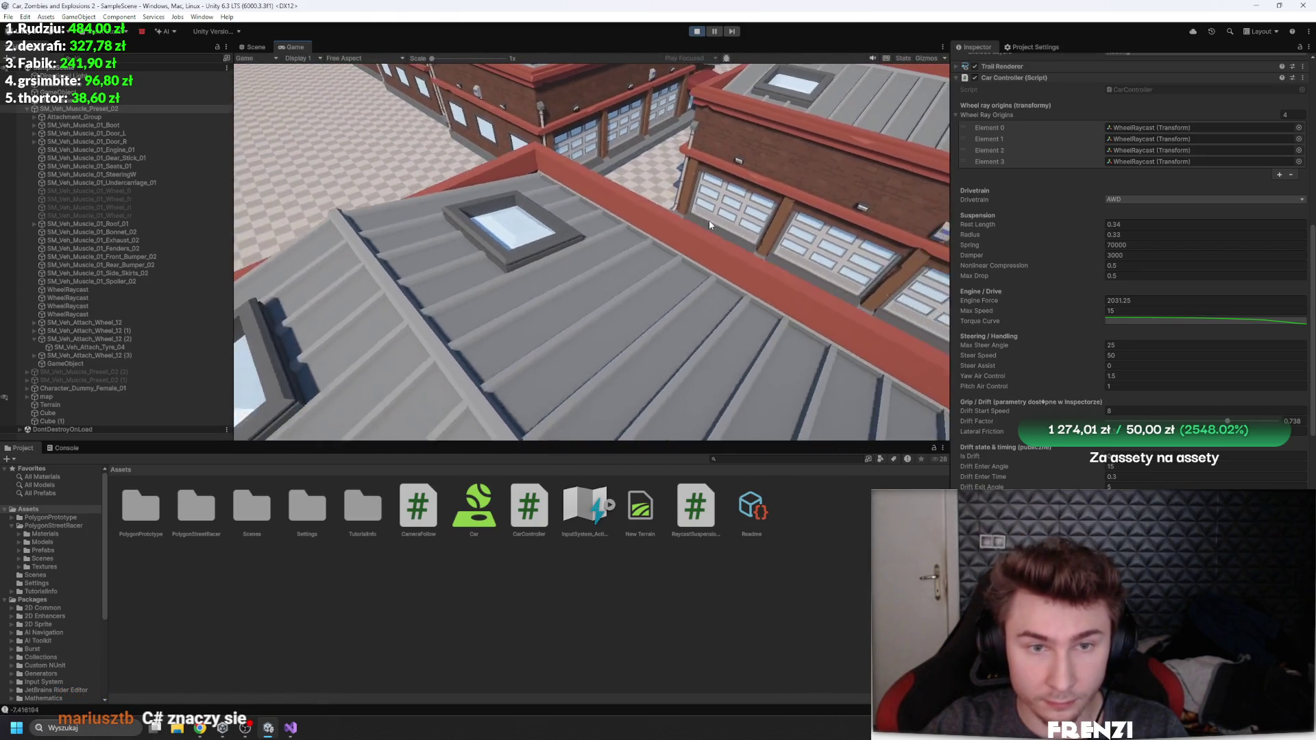
key(w)
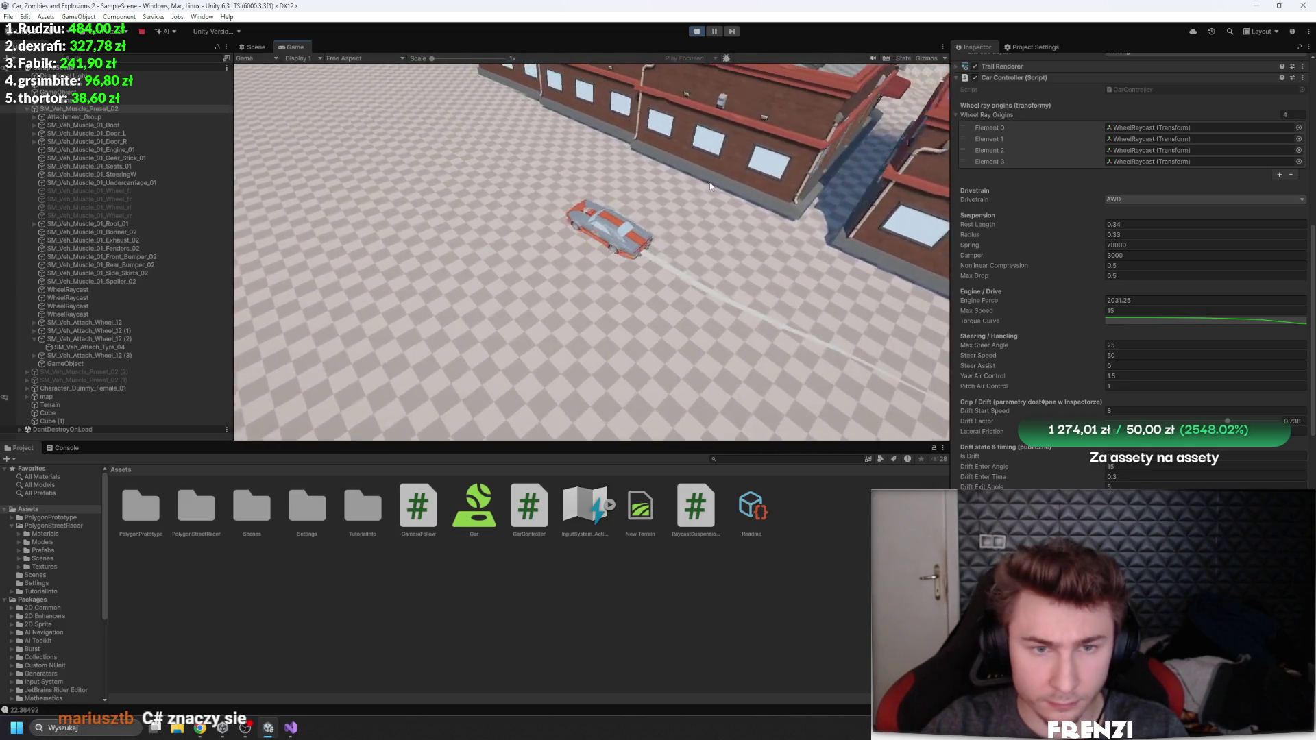
key(w)
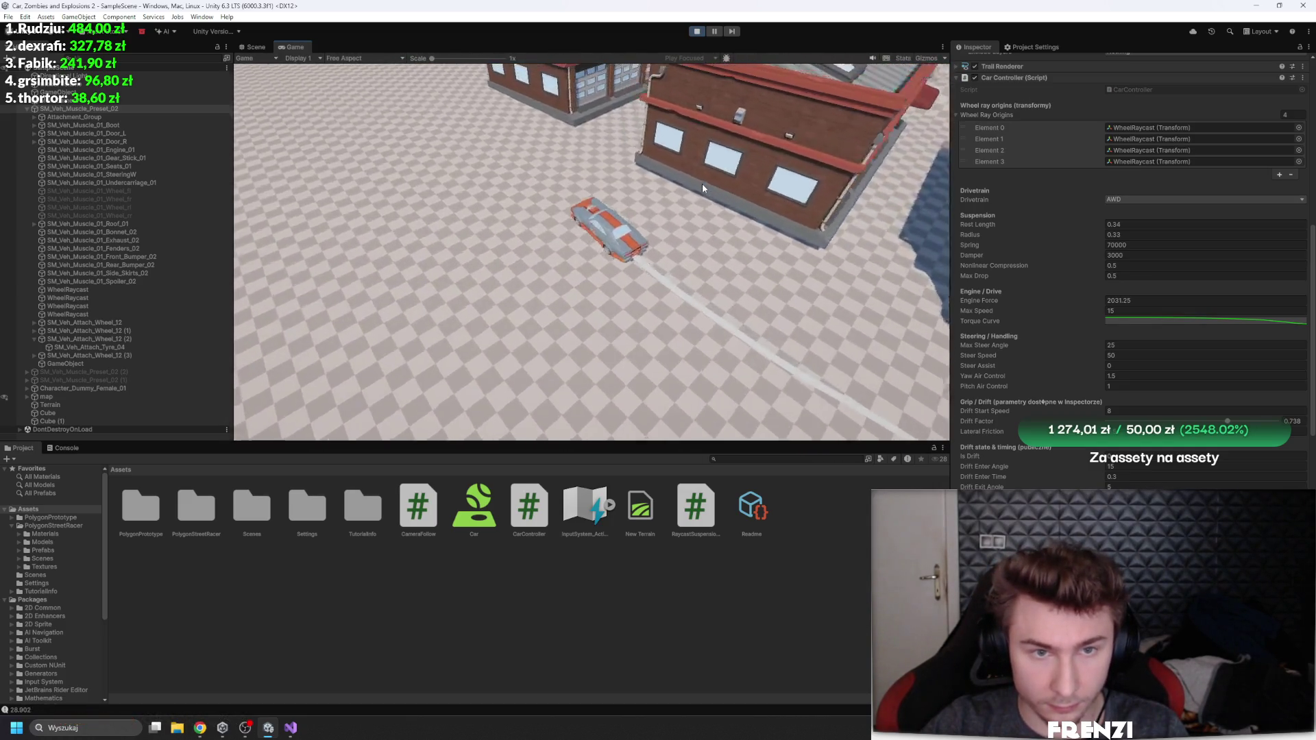
key(w)
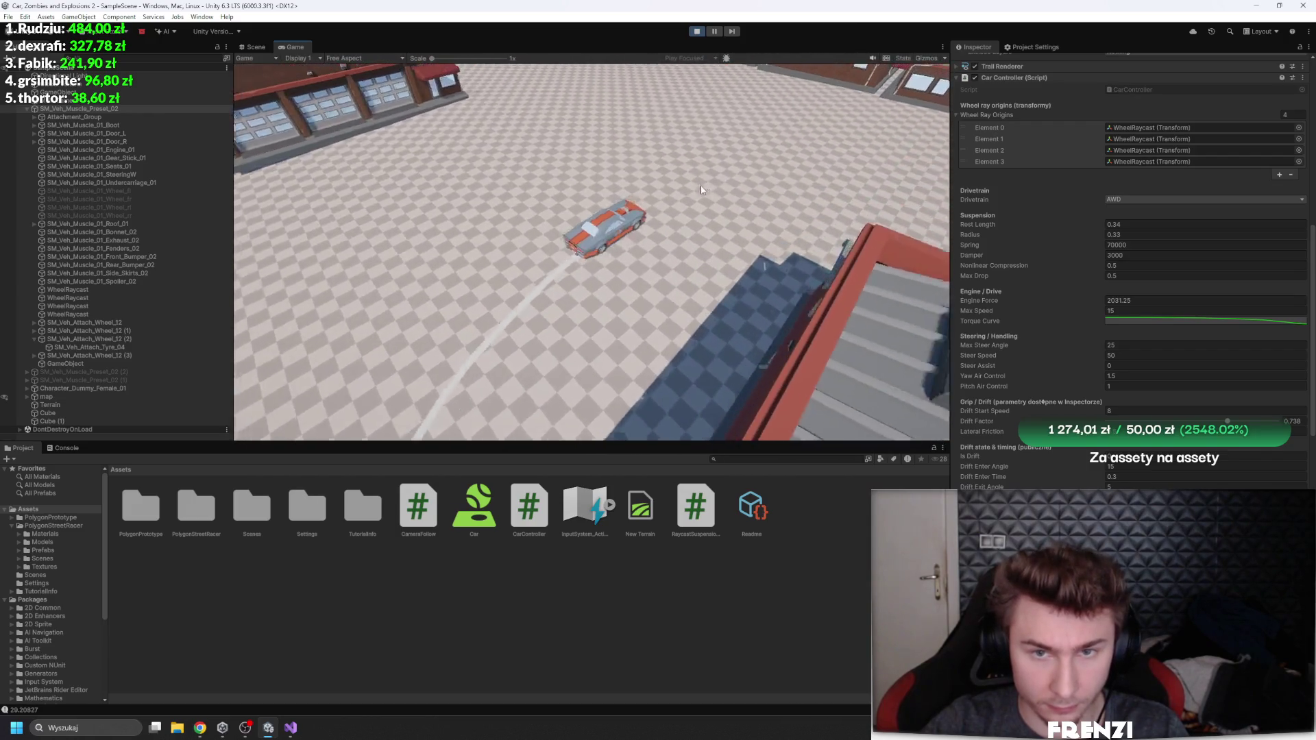
Step: Spin the car in a drift through a full circle, then drive straight away
key(w)
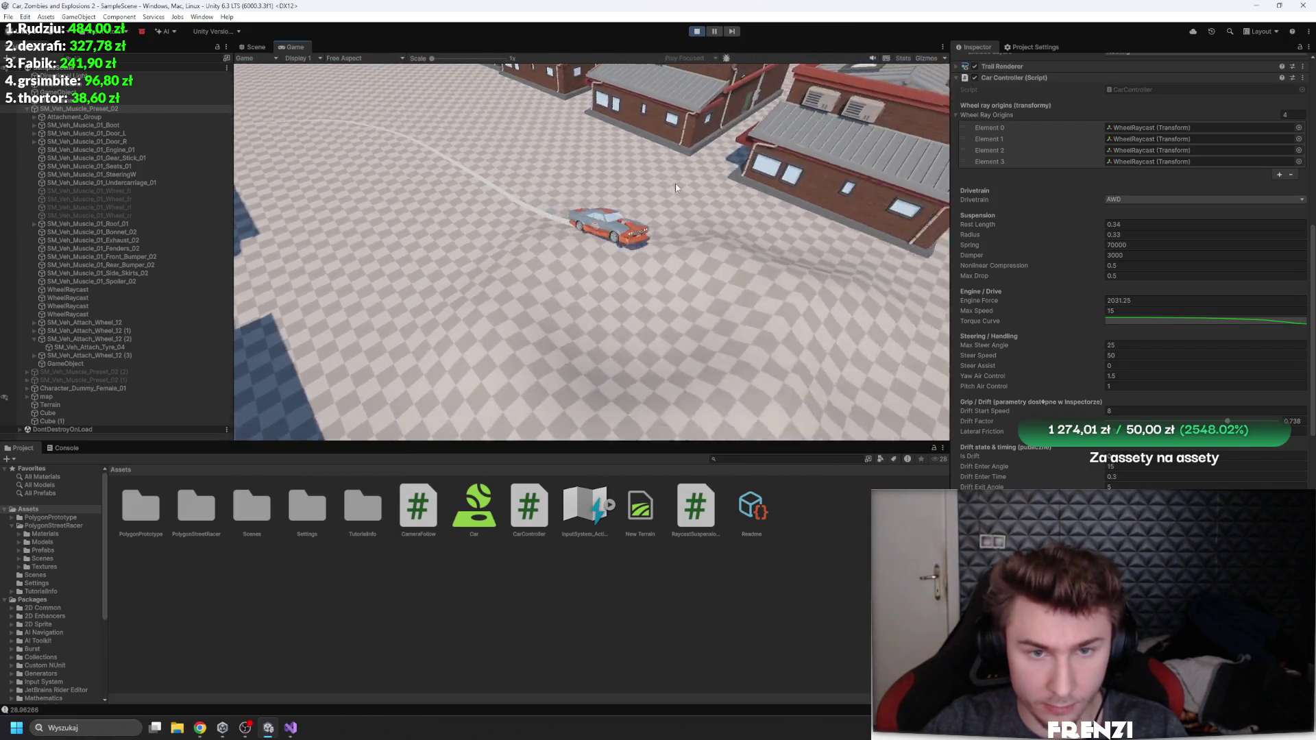
key(w)
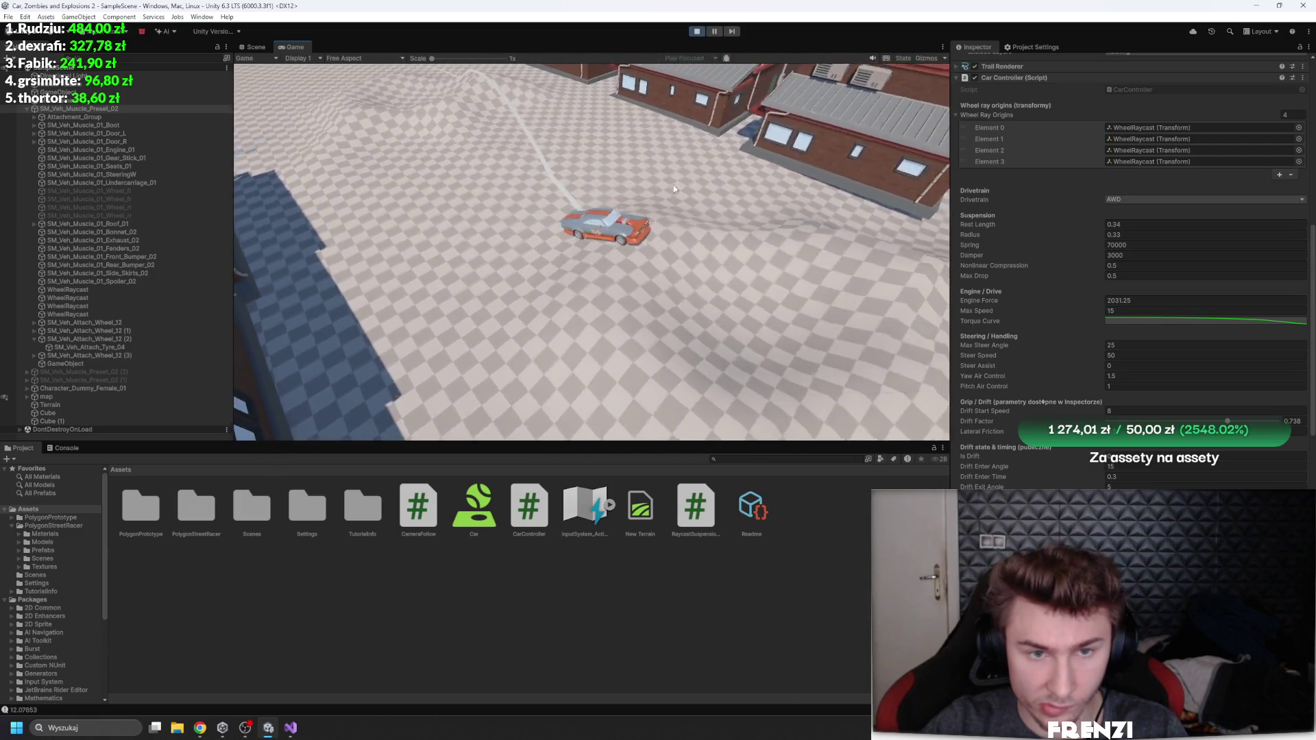
key(w)
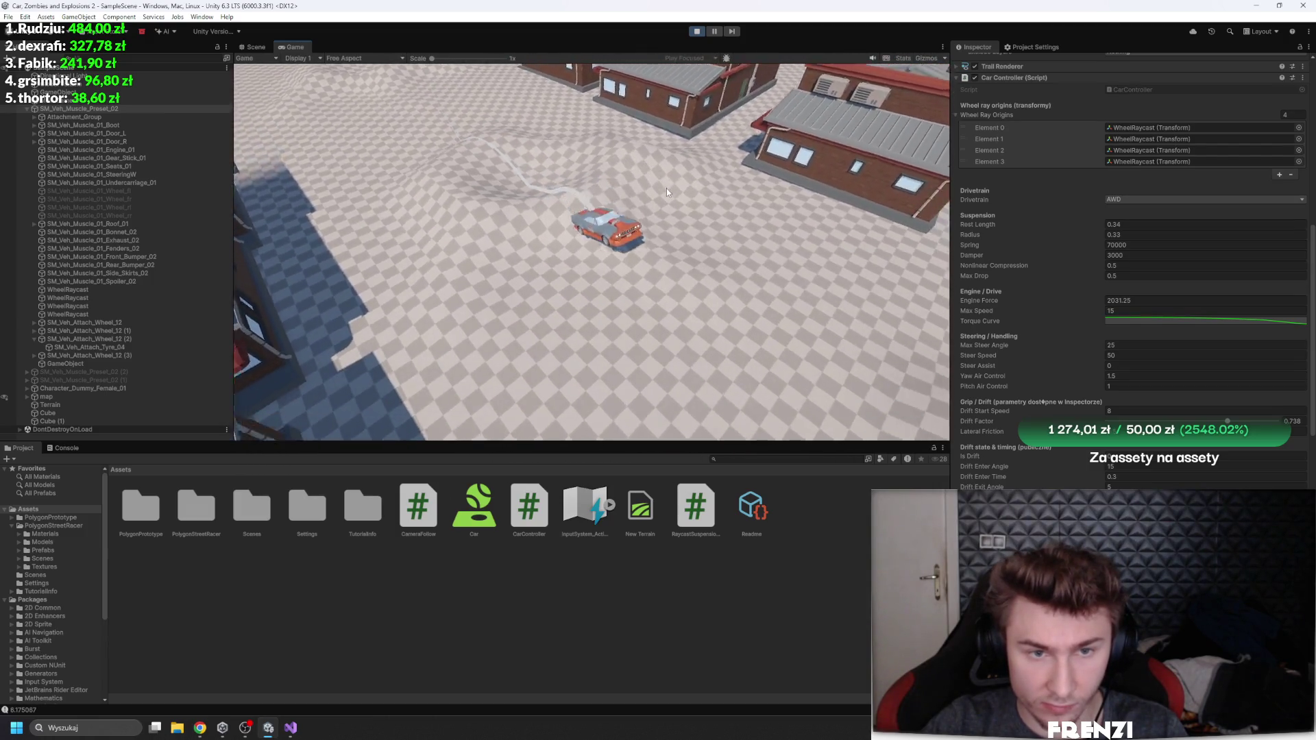
key(w)
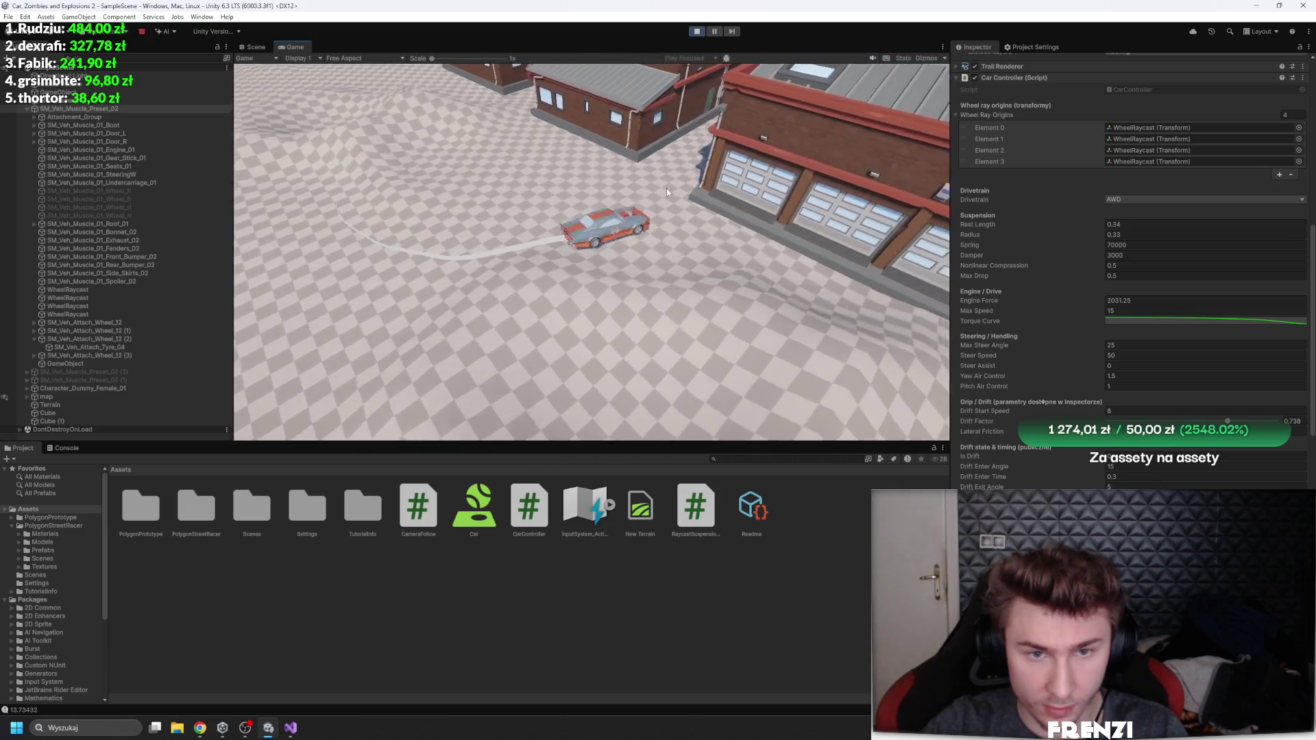
key(w)
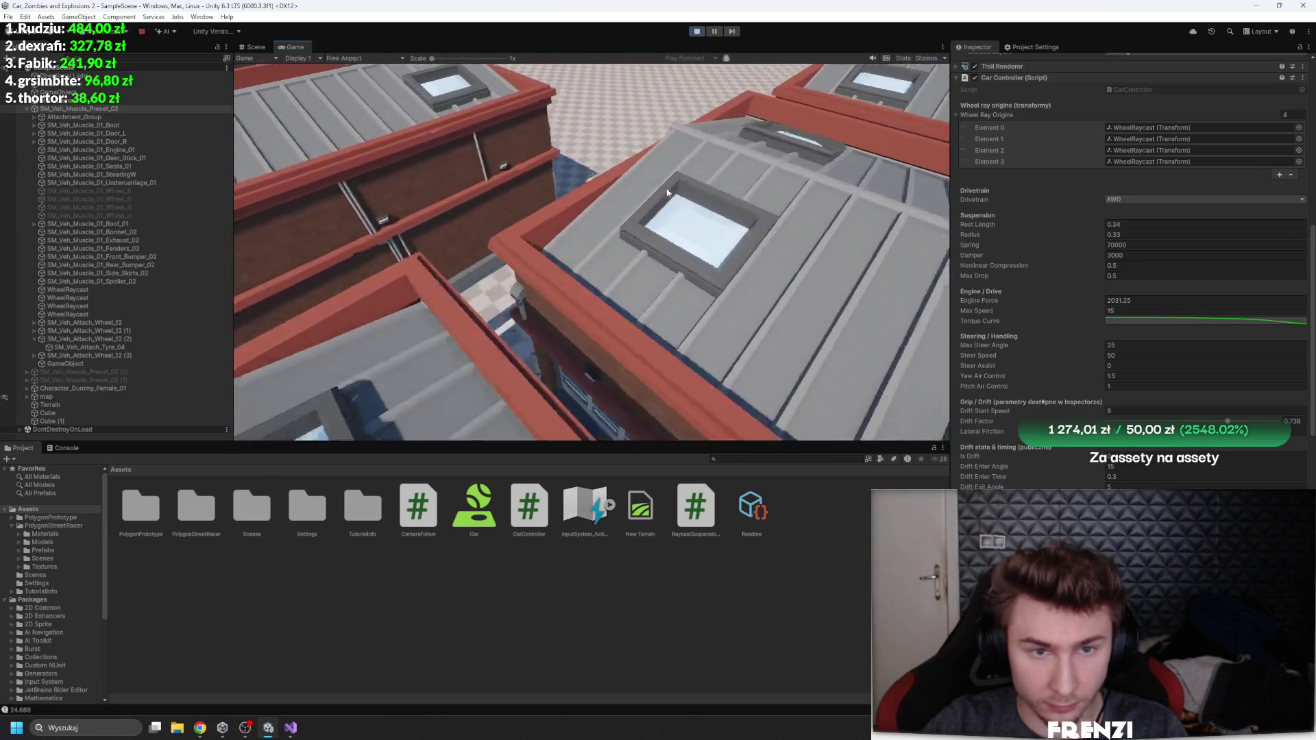
key(w)
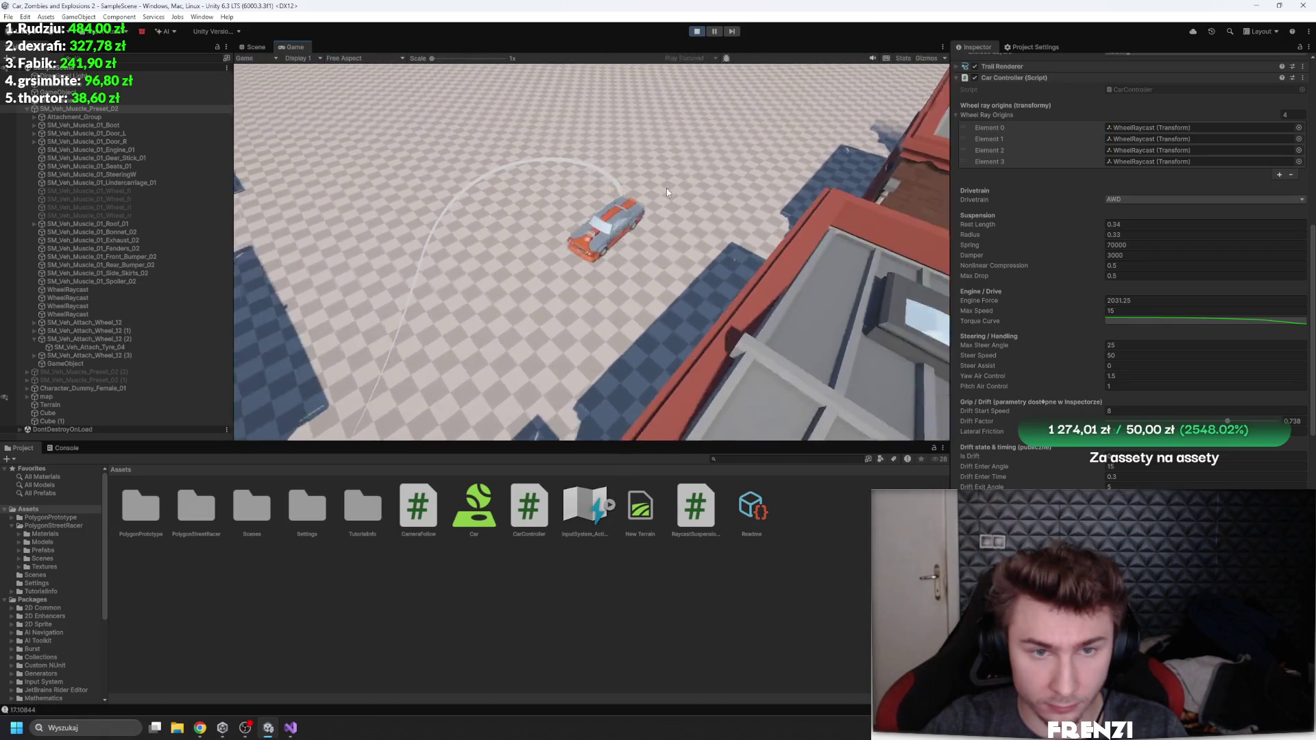
key(w)
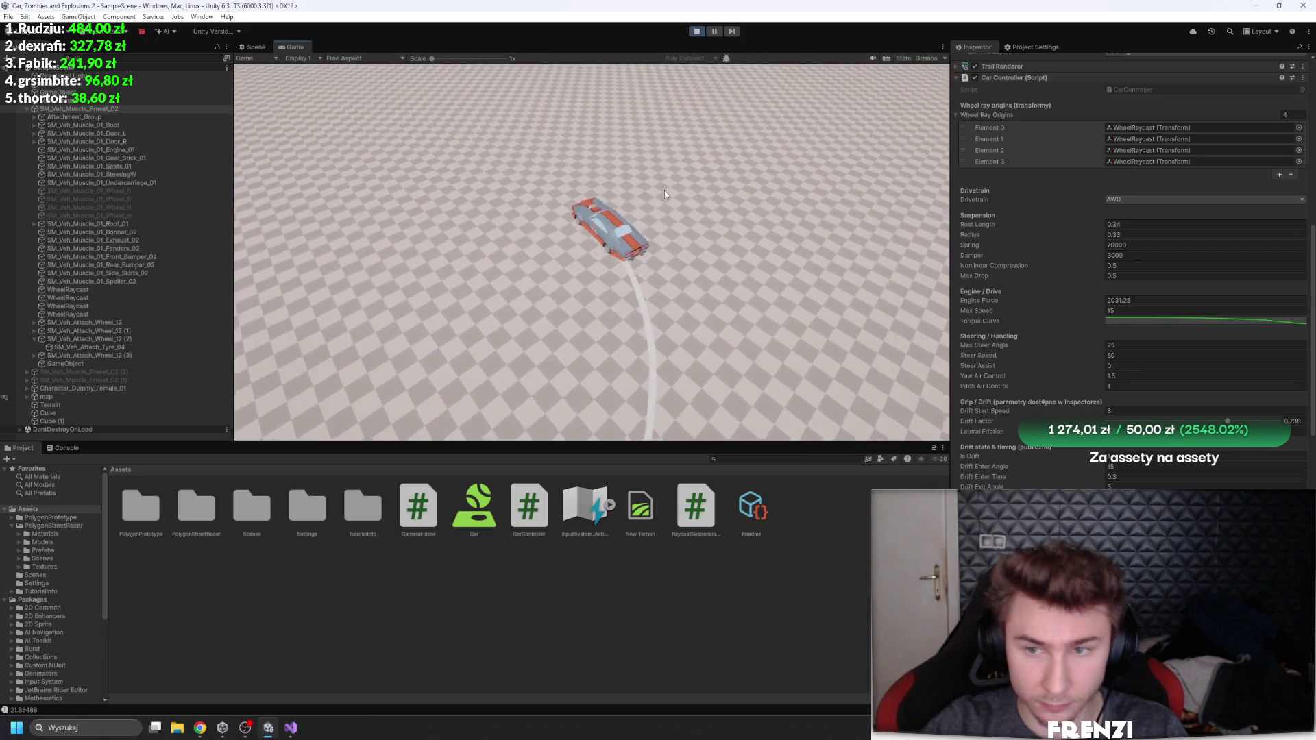
Step: Scroll the Inspector to the drift settings, then throw sharp right and left drifts and a full loop
scroll(1032, 301, down, 4)
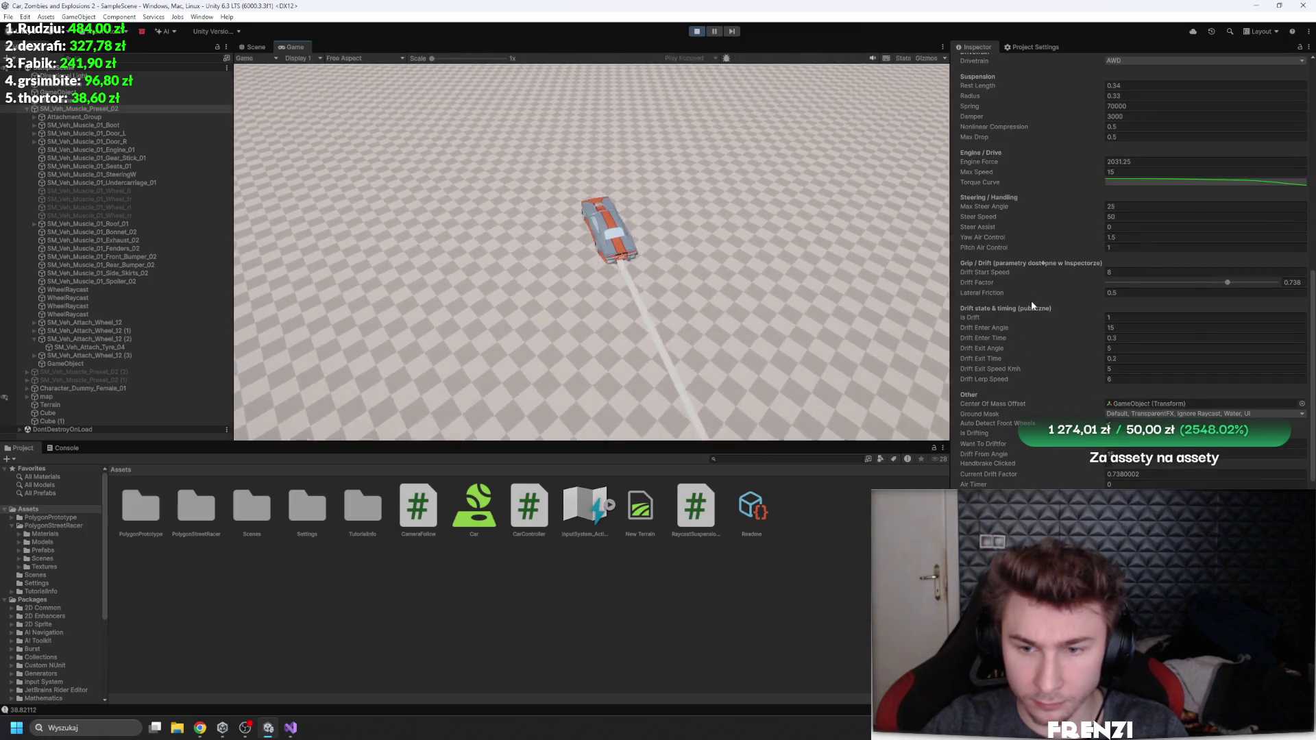
key(d)
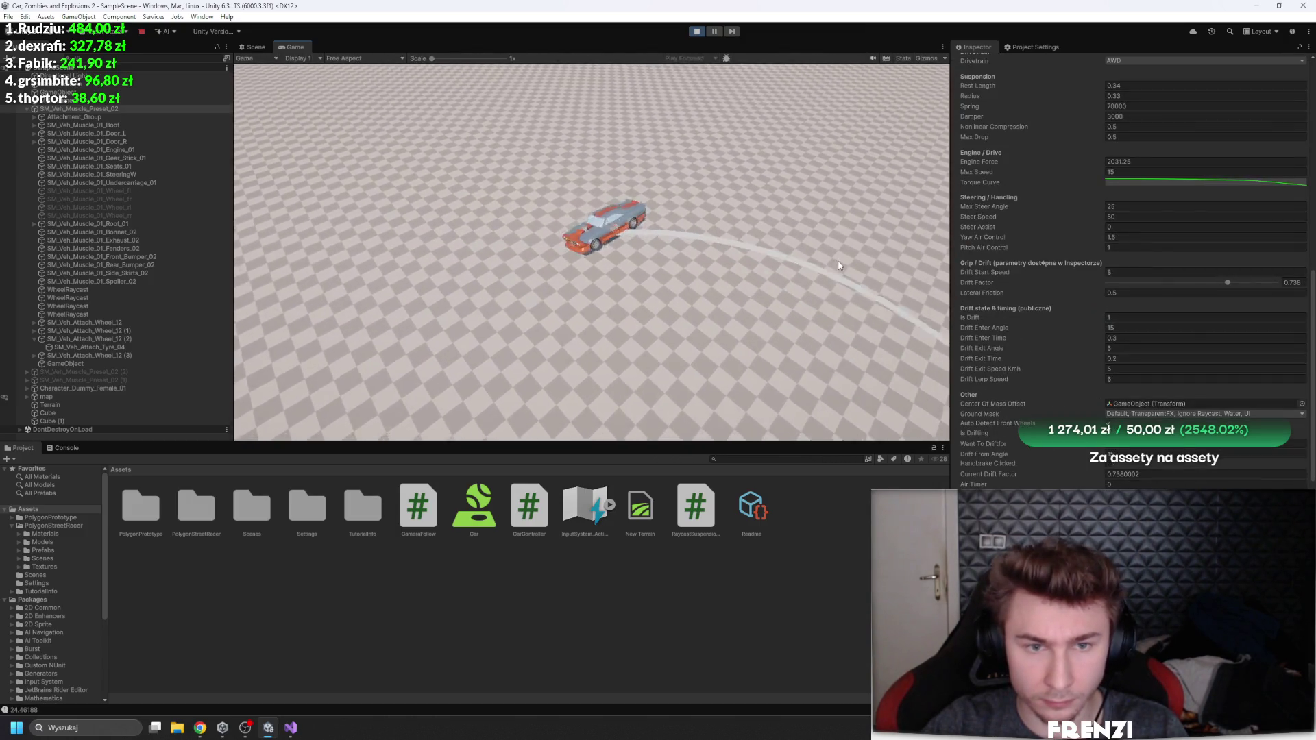
key(w)
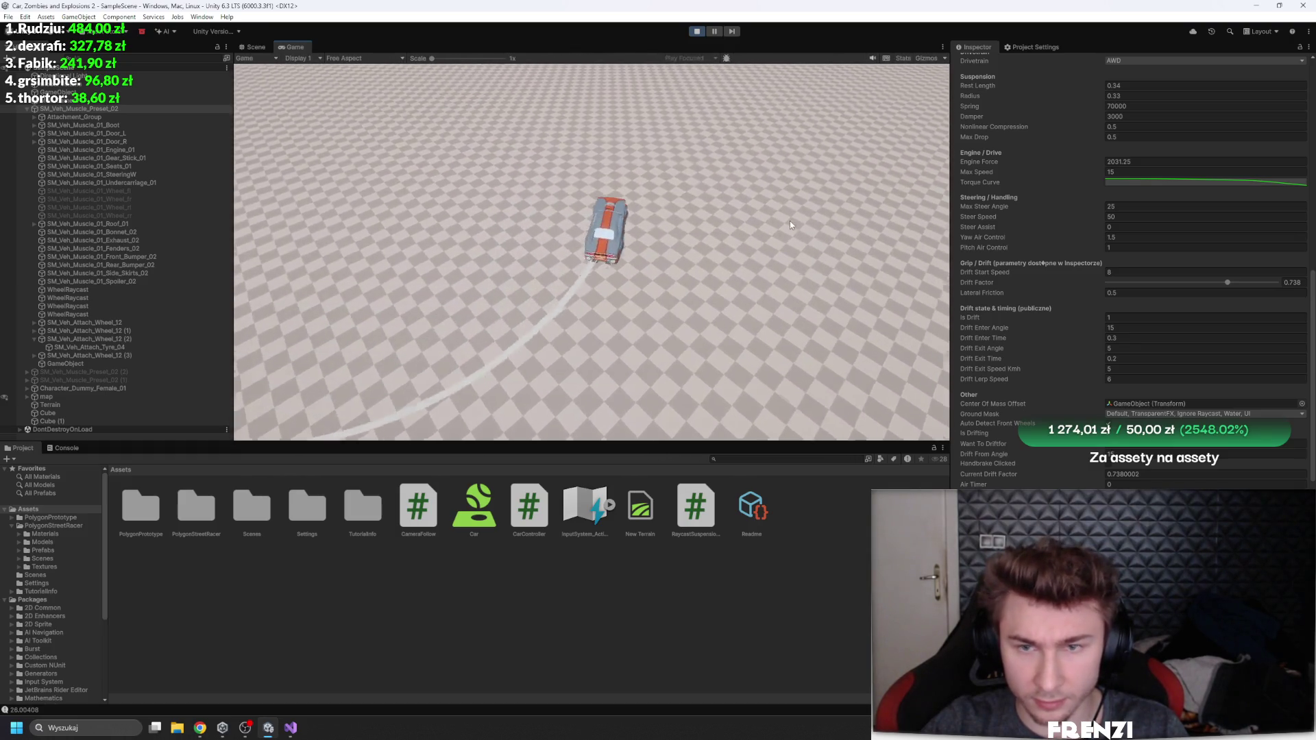
key(d)
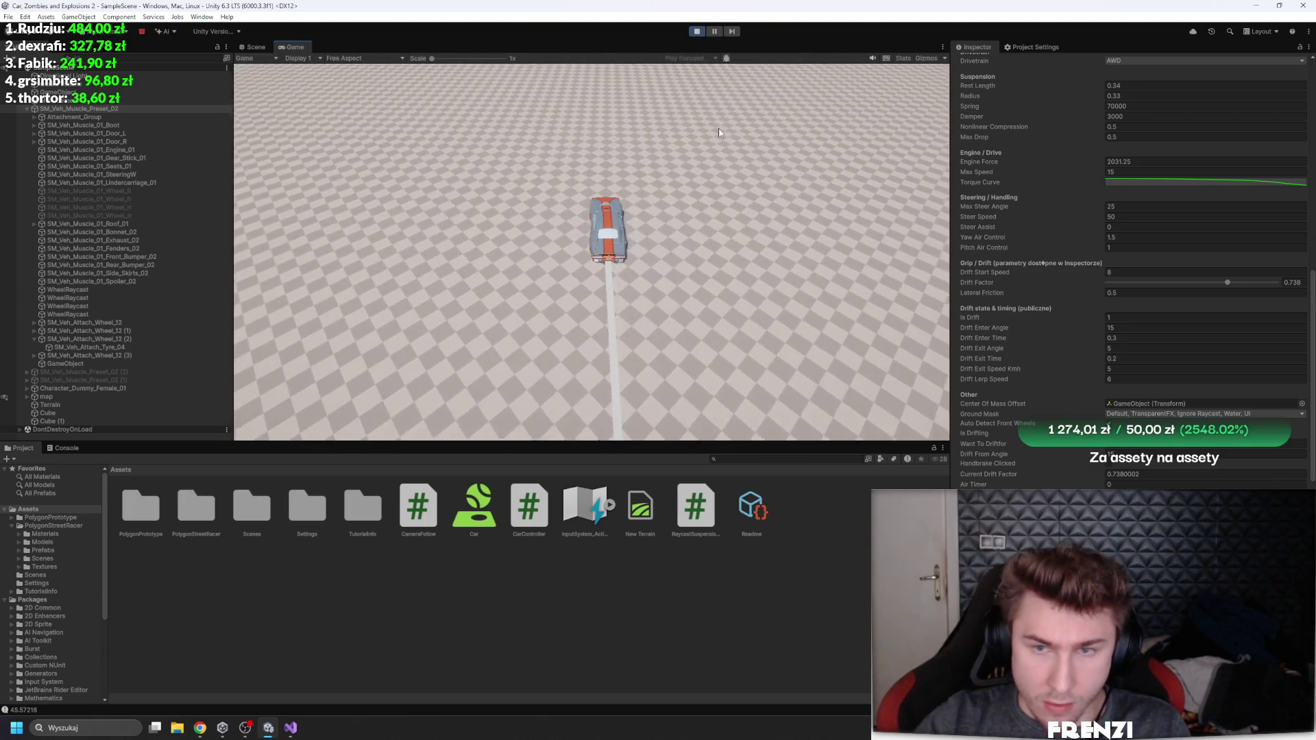
key(a)
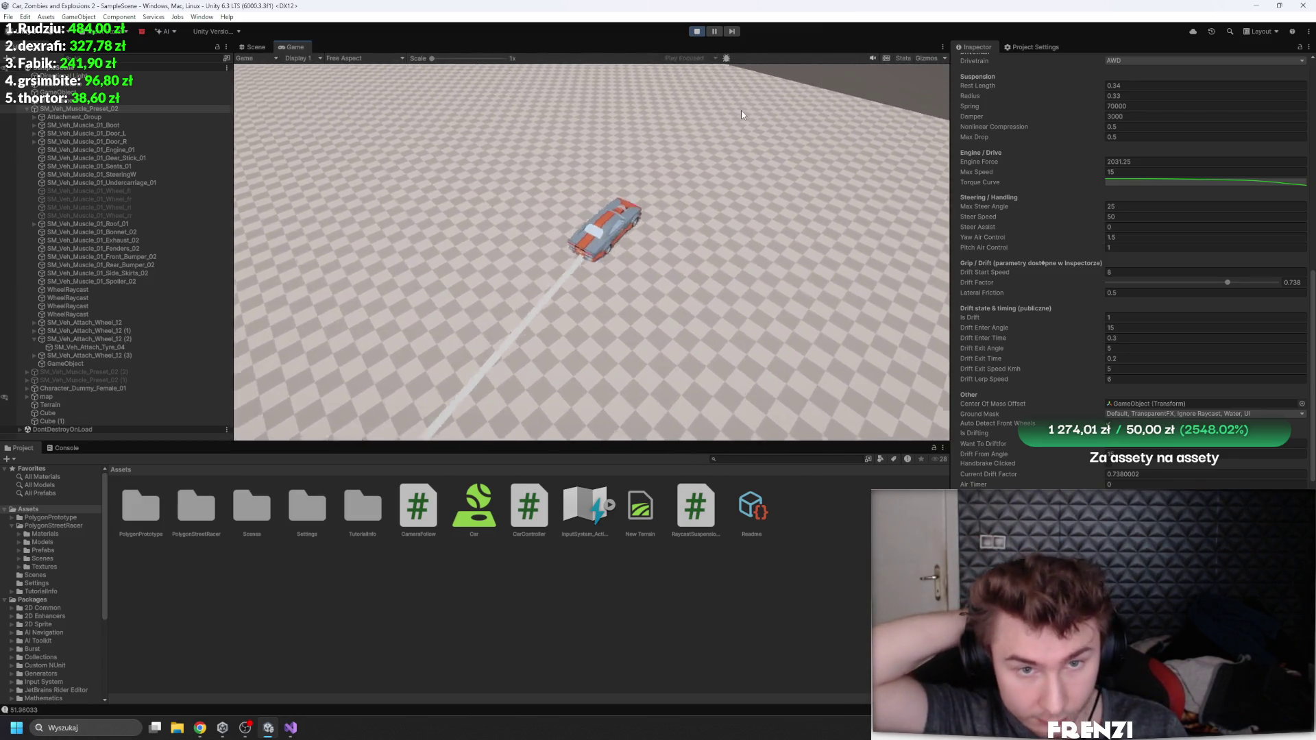
key(w)
key(d)
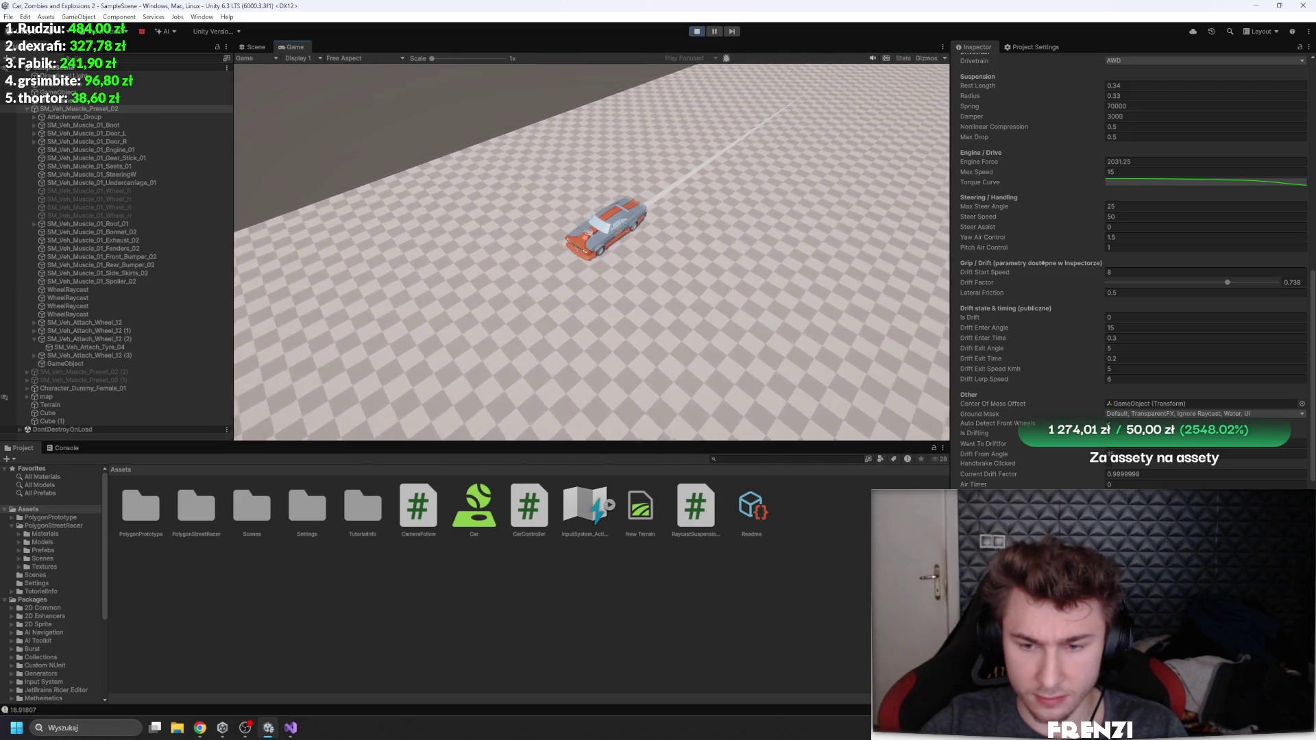
Step: Inspect the engine Torque Curve in the Curve editor, then close it
click(1206, 182)
scroll(762, 296, down, 2)
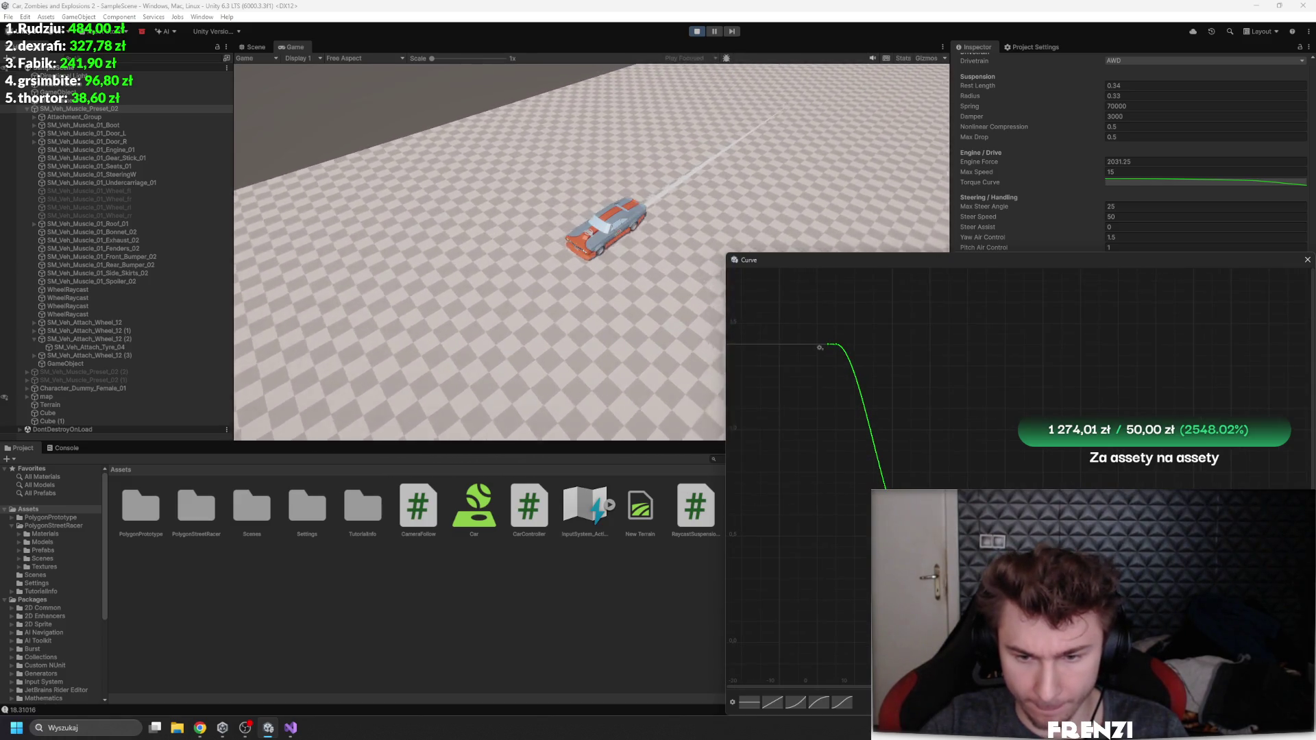
click(1307, 260)
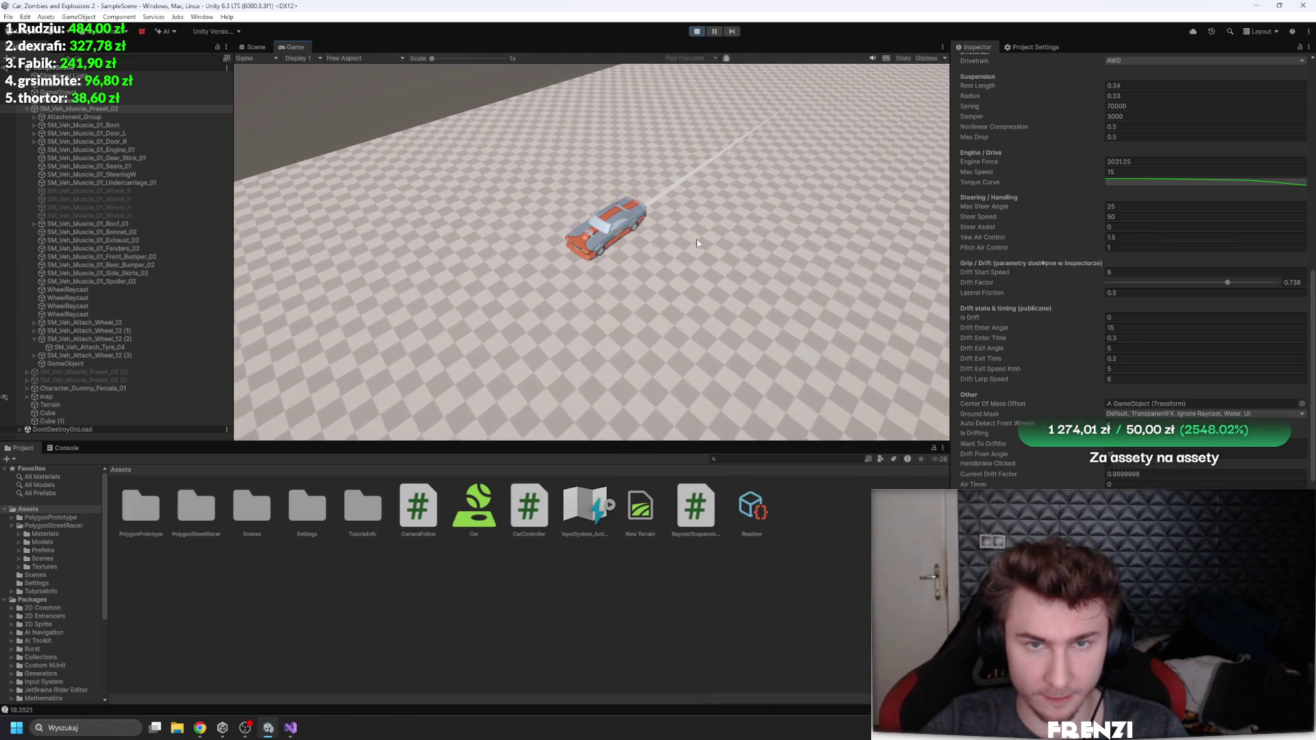
Step: Drift the car through sharp left and right turns, then pause and resume the game
key(a)
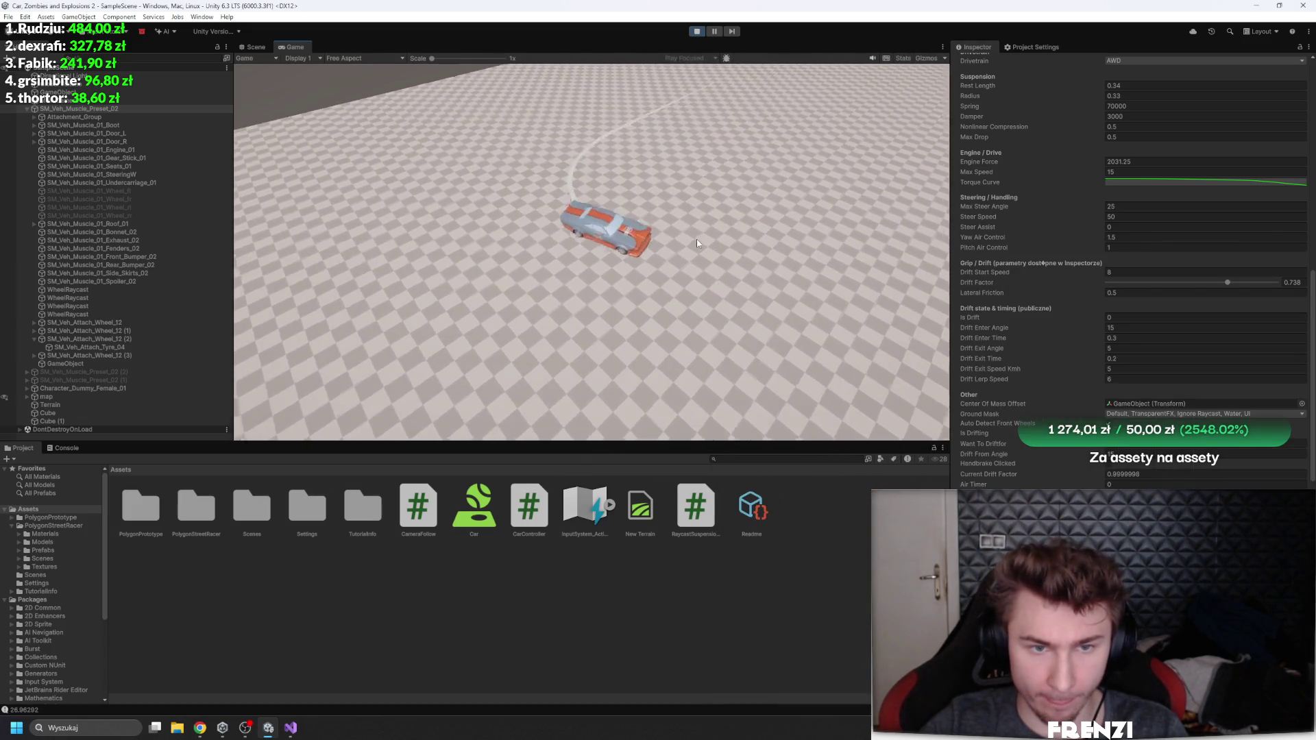
key(w)
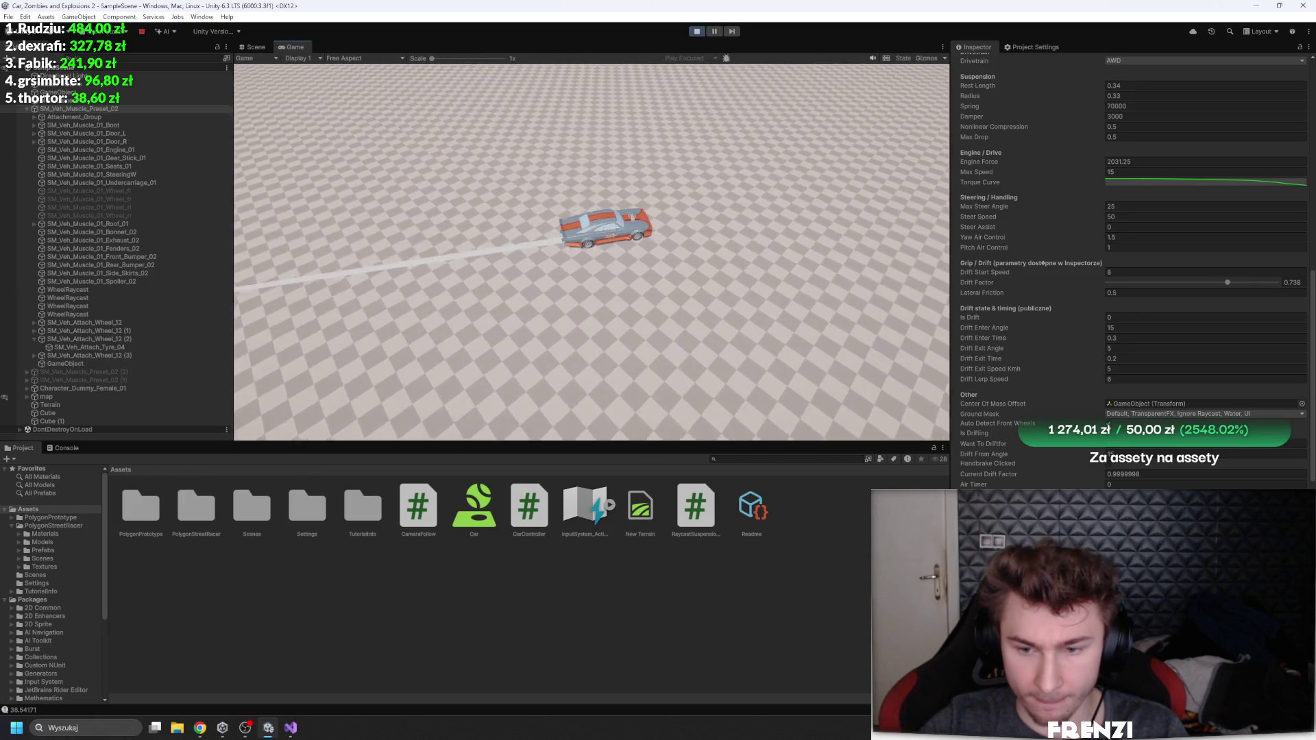
key(a)
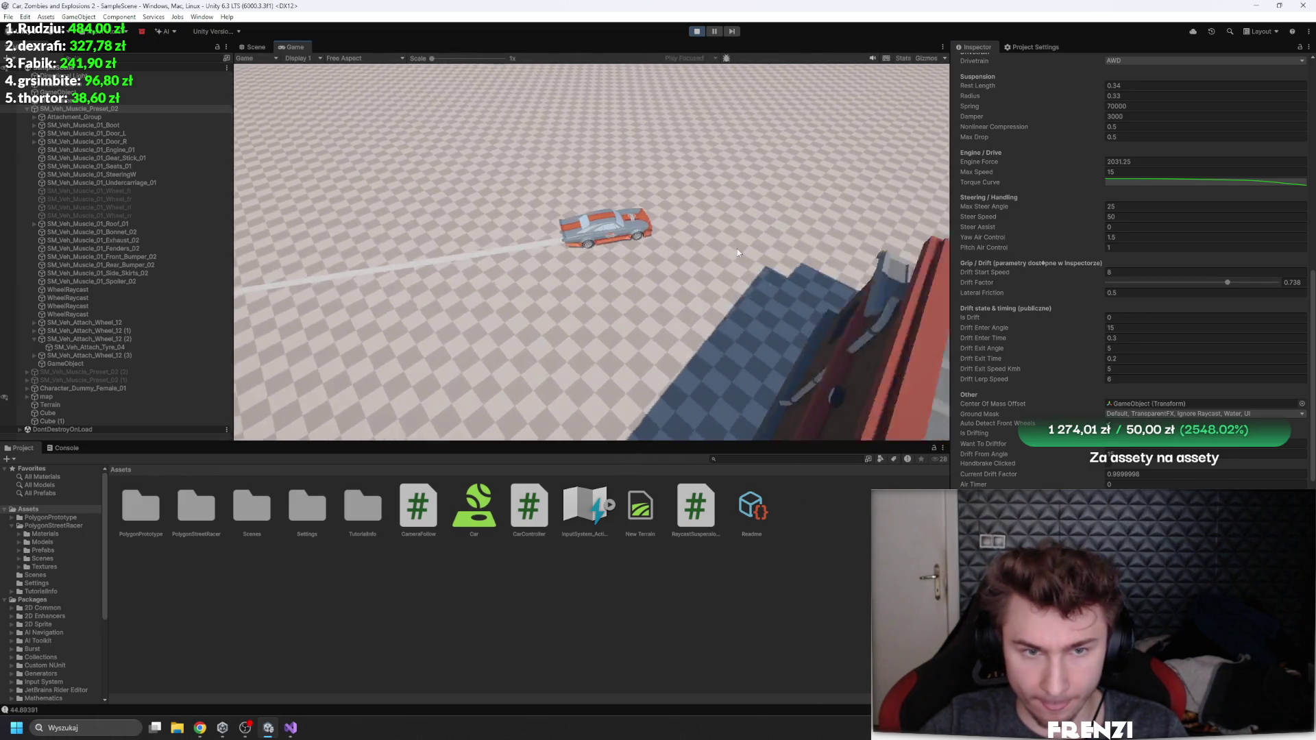
key(w)
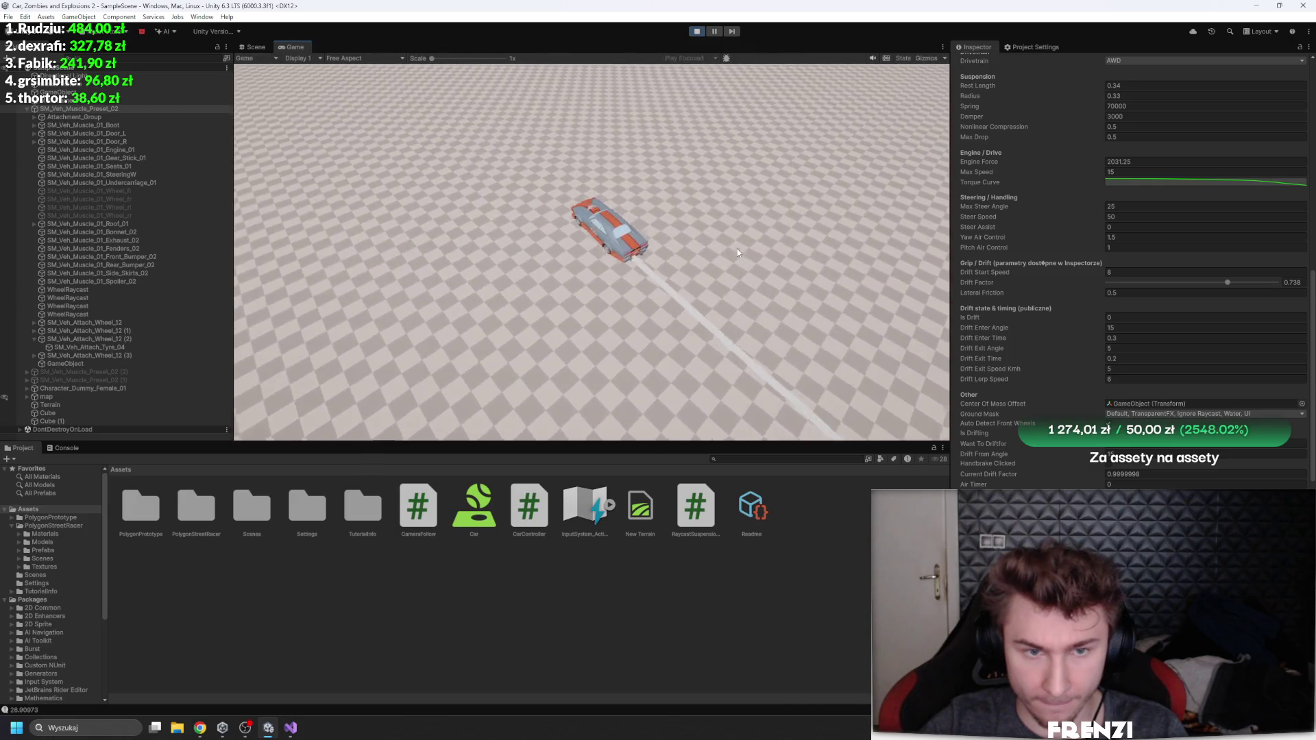
key(d)
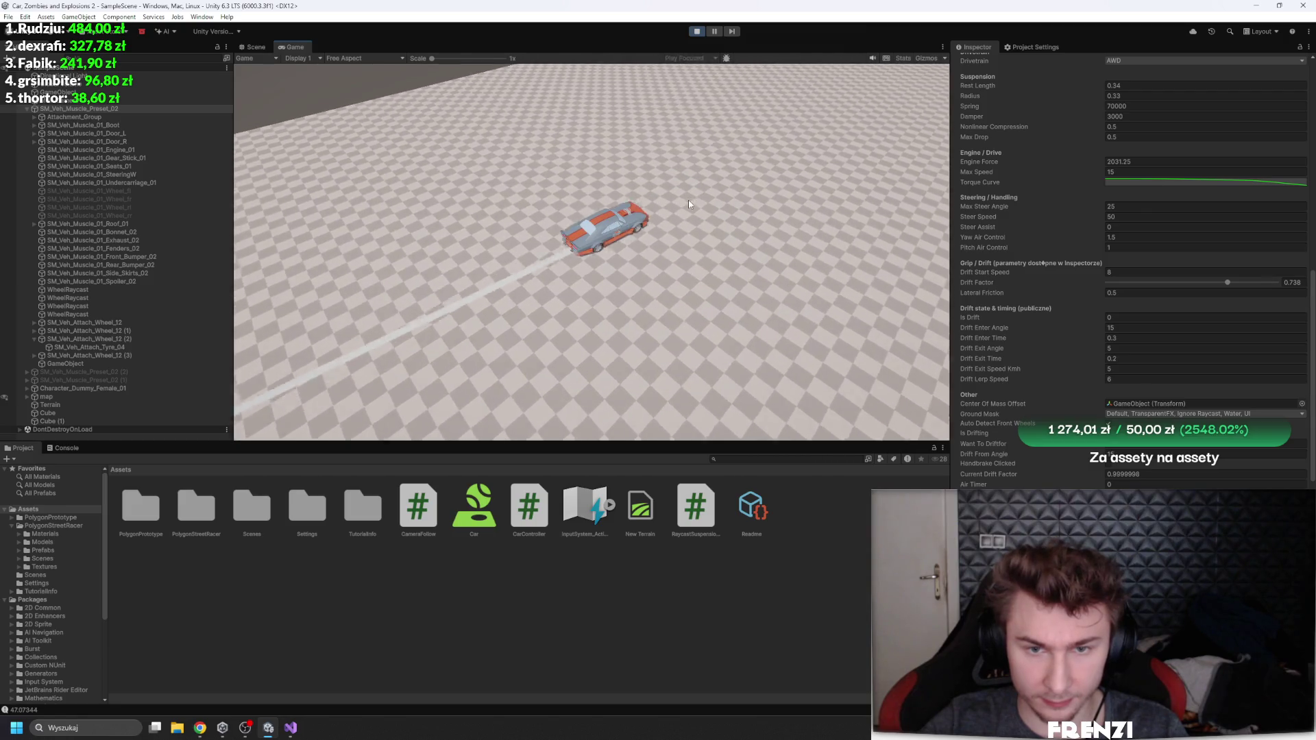
key(d)
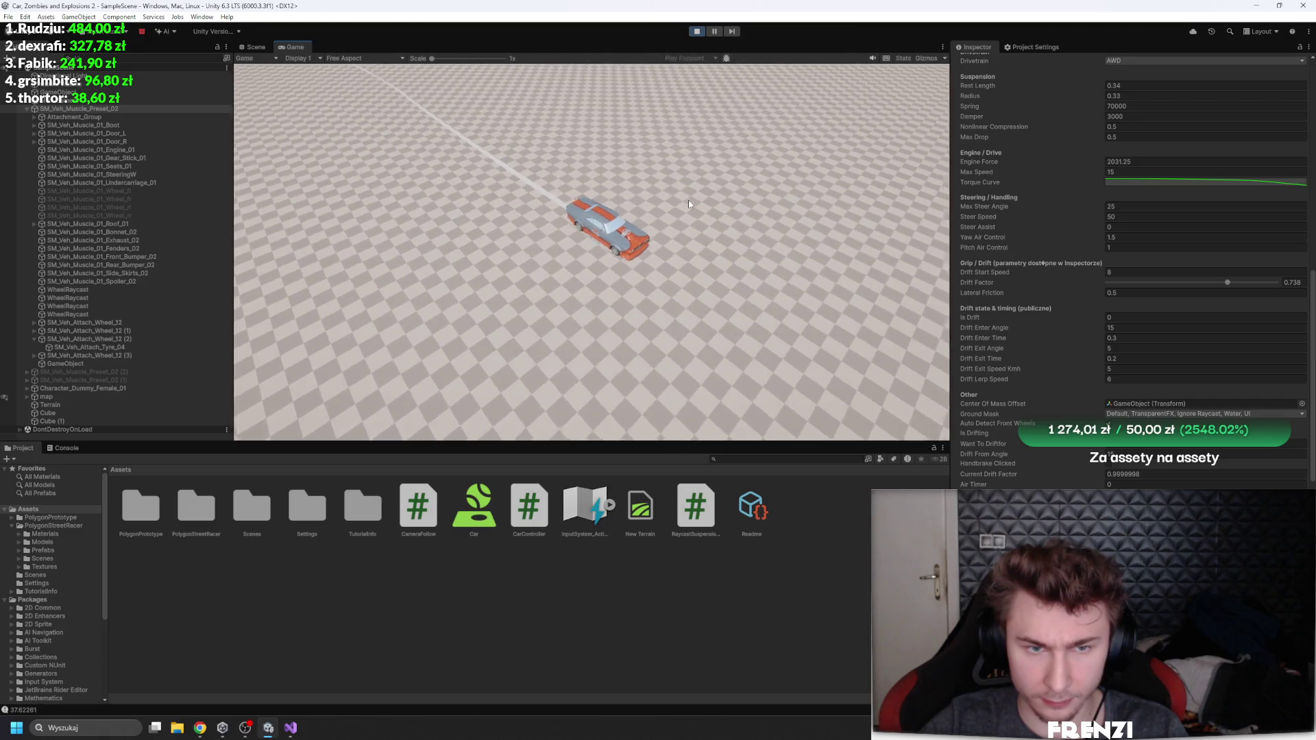
key(a)
key(ctrl+shift+p)
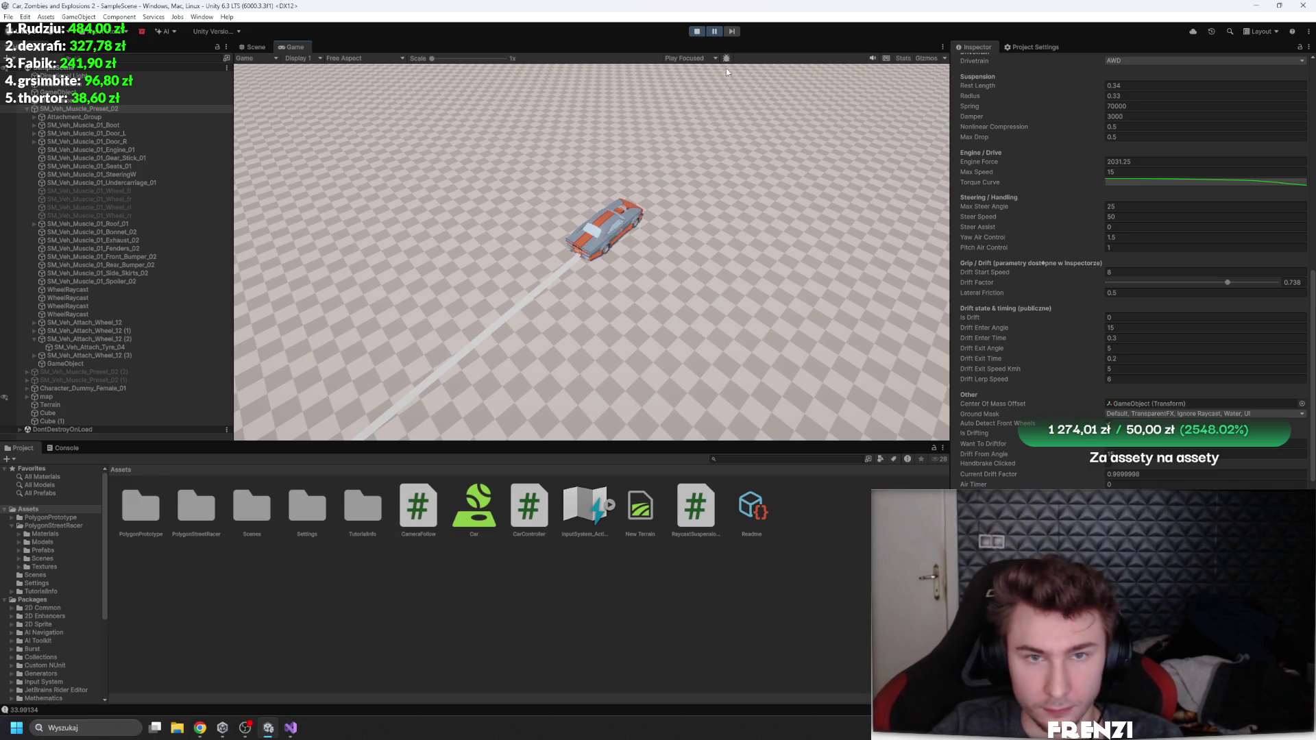
click(715, 32)
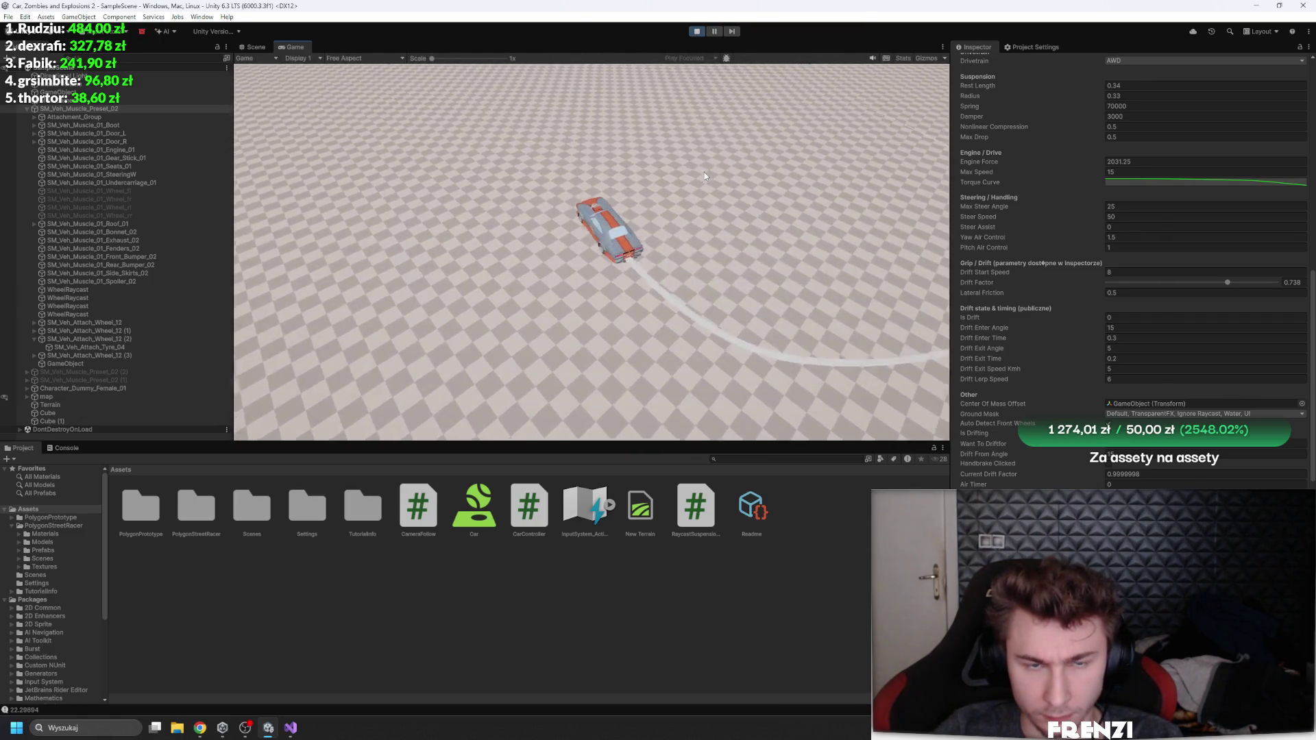
Step: Drag the Torque Curve's first key down to lower starting torque, then scroll the Inspector up
click(1205, 182)
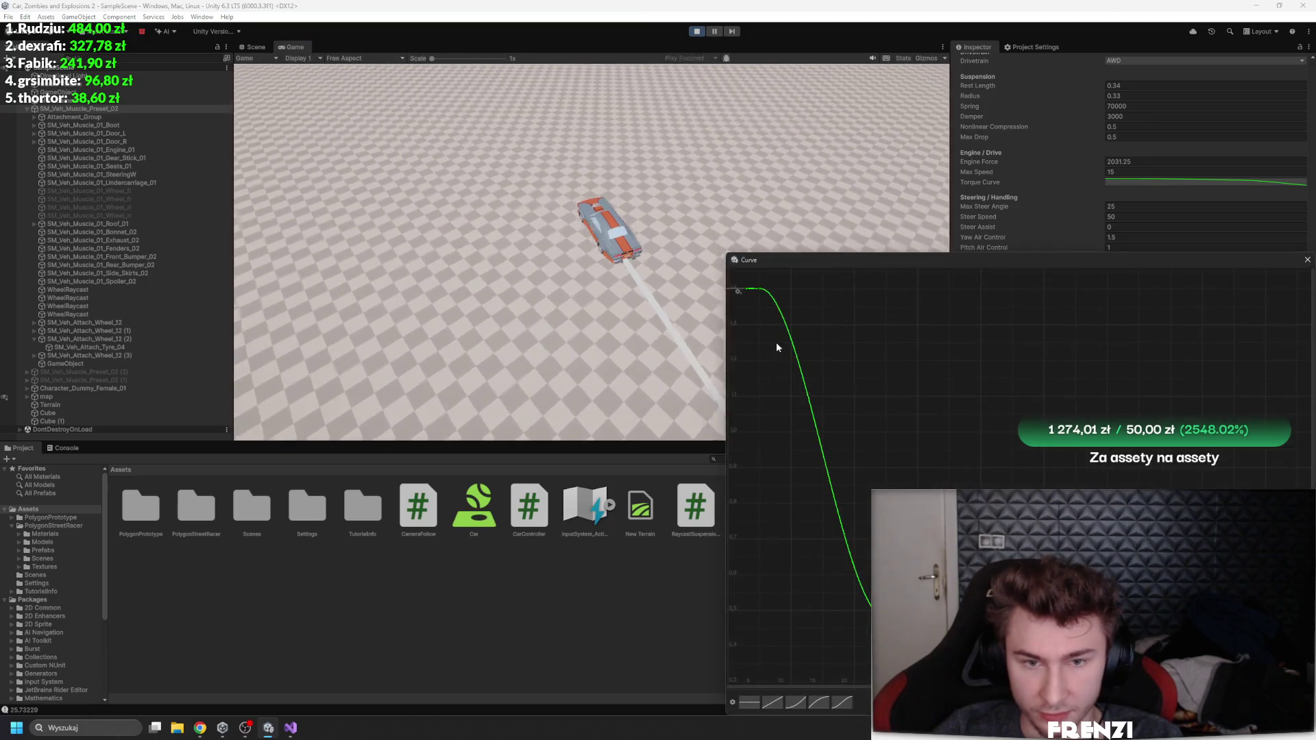
drag(753, 290, 773, 437)
click(668, 285)
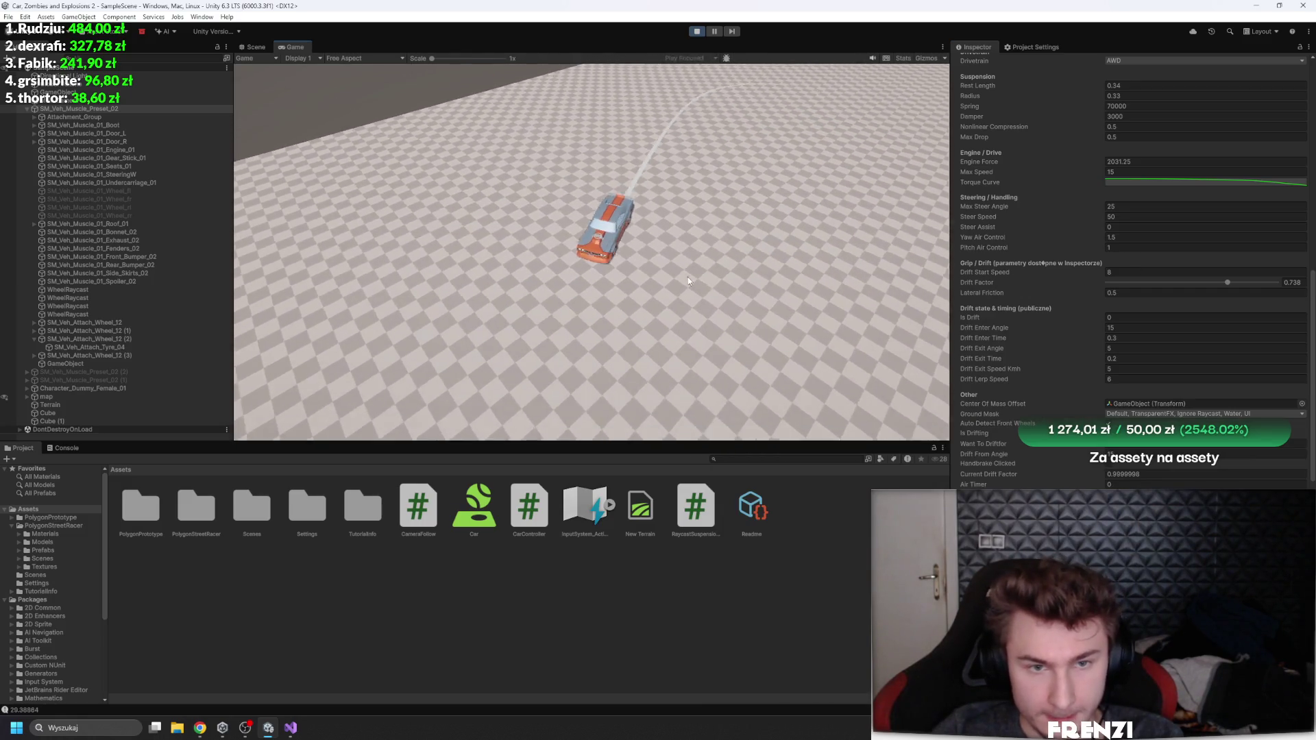
scroll(1124, 305, up, 10)
scroll(1124, 305, up, 3)
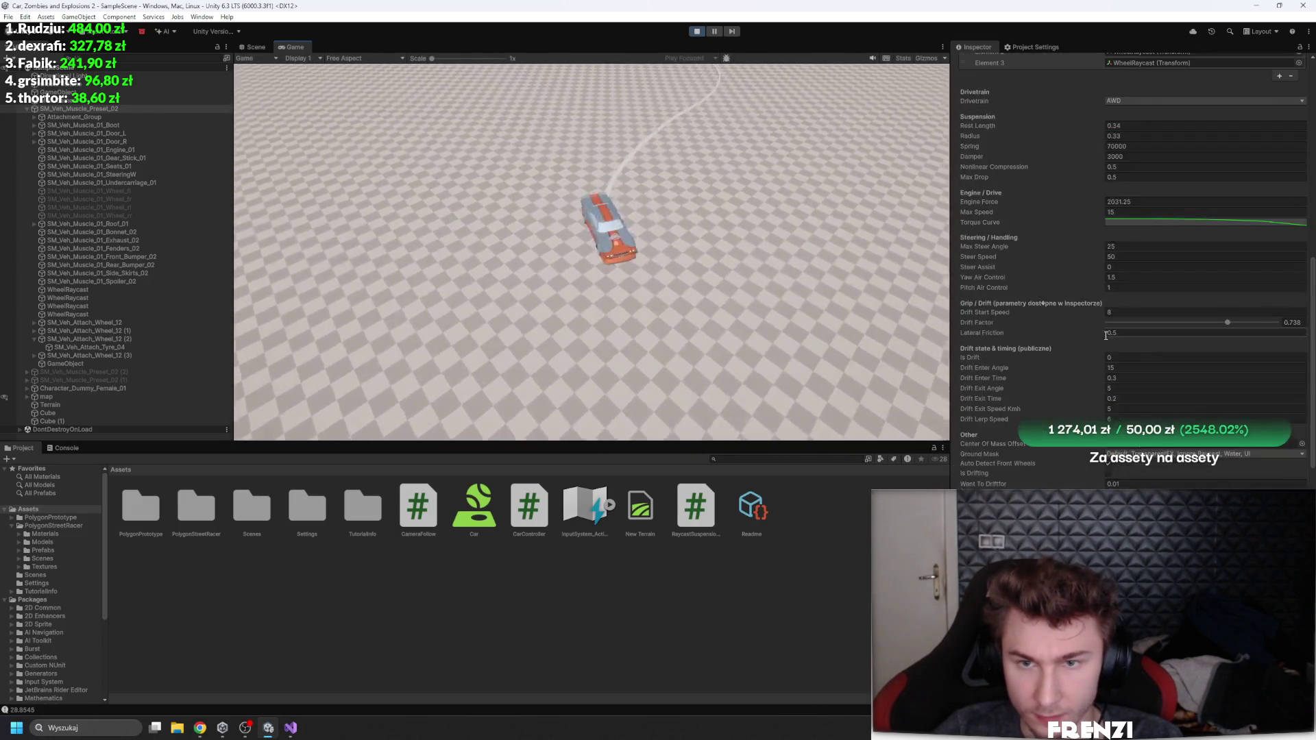
scroll(1100, 329, up, 5)
Step: Set Rigidbody Angular Damping to 0.3 during play, then stop the game
click(1157, 339)
text(4)
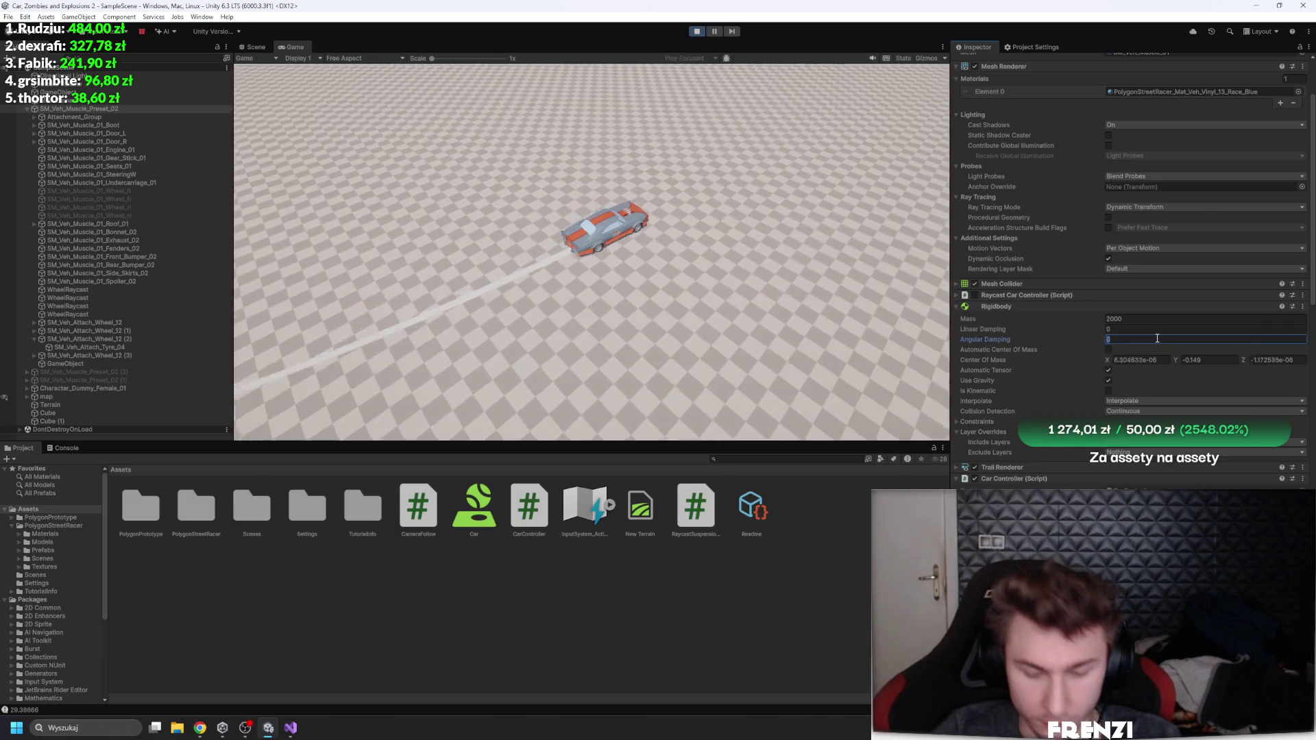
key(BackSpace)
text(0)
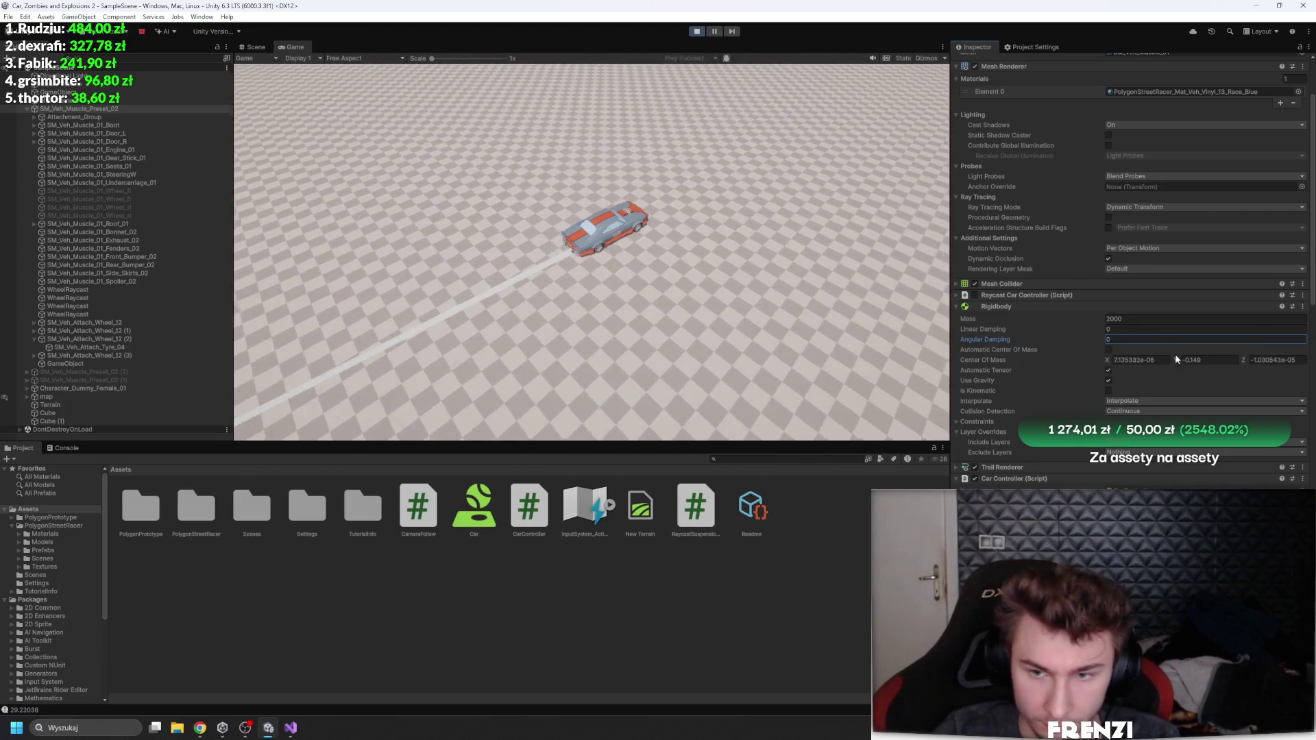
text(.3)
key(Return)
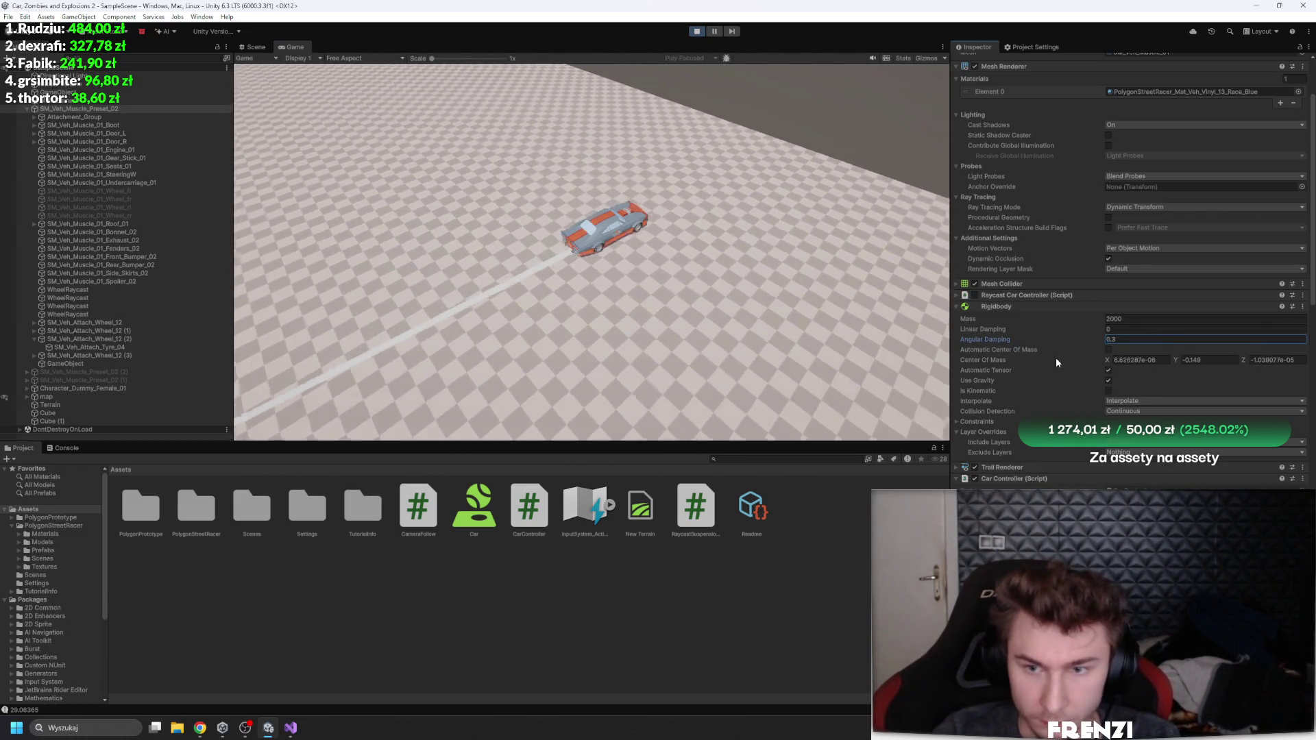
click(697, 31)
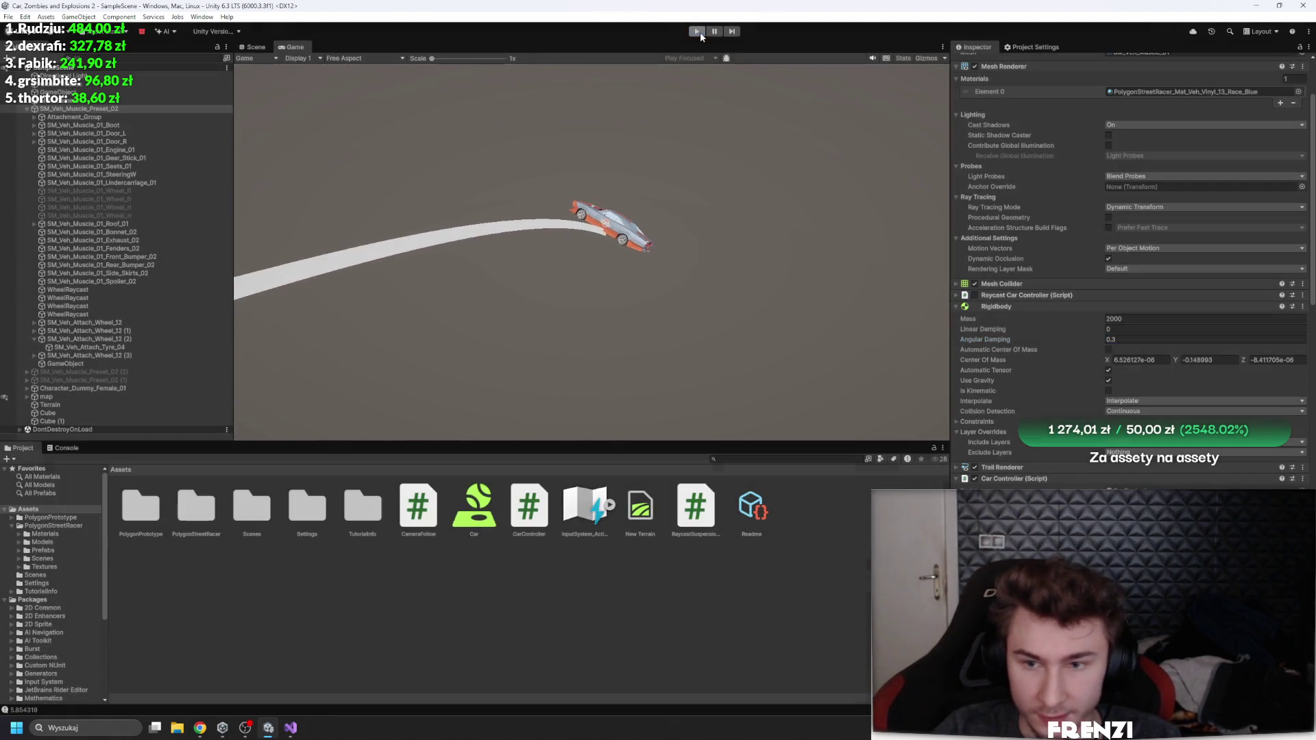
Step: Re-enter Angular Damping 0.3 in edit mode so the value persists
scroll(1093, 330, down, 5)
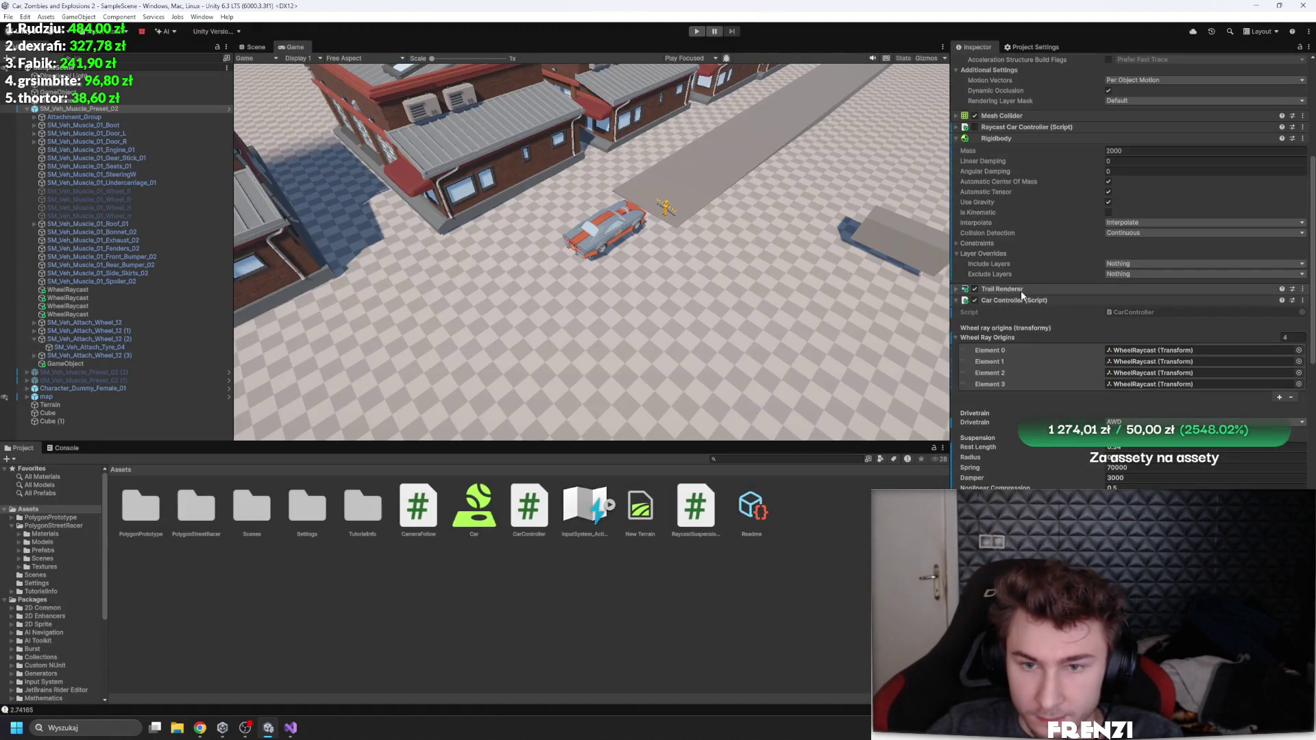
right_click(1029, 303)
click(1095, 413)
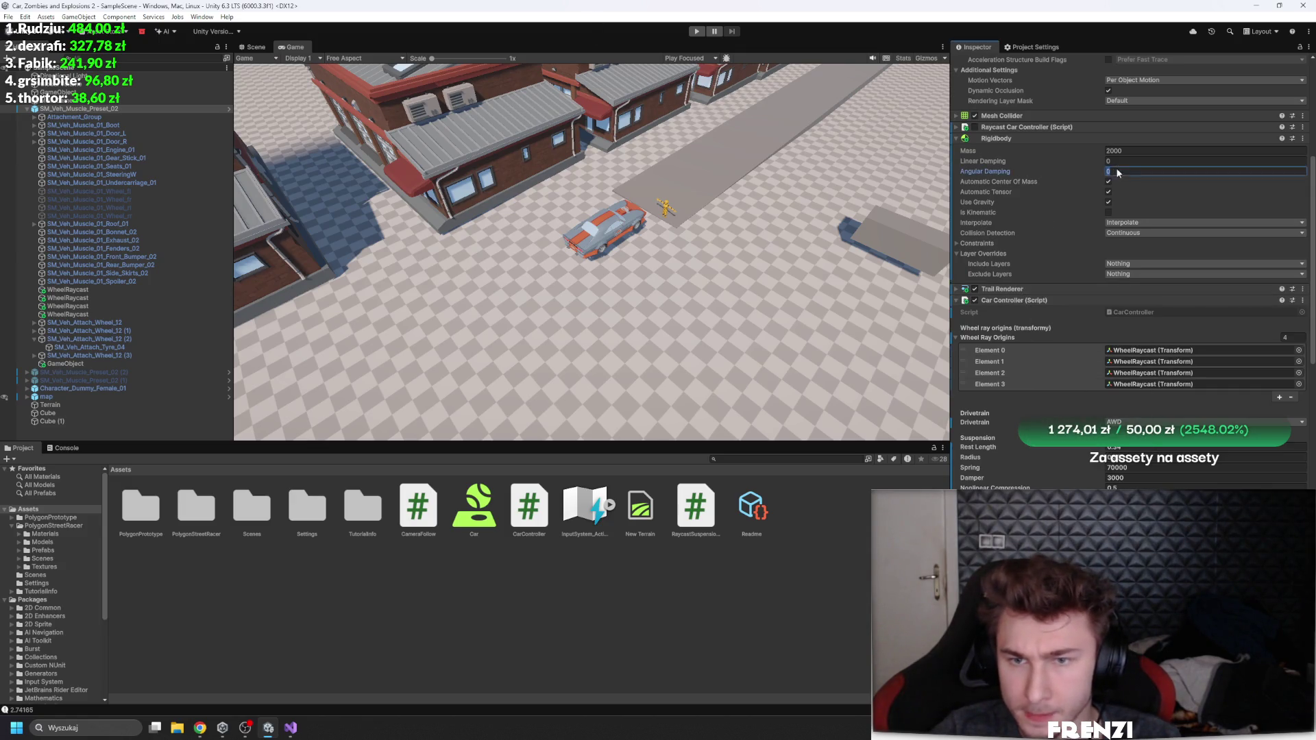
text(0.3)
key(Return)
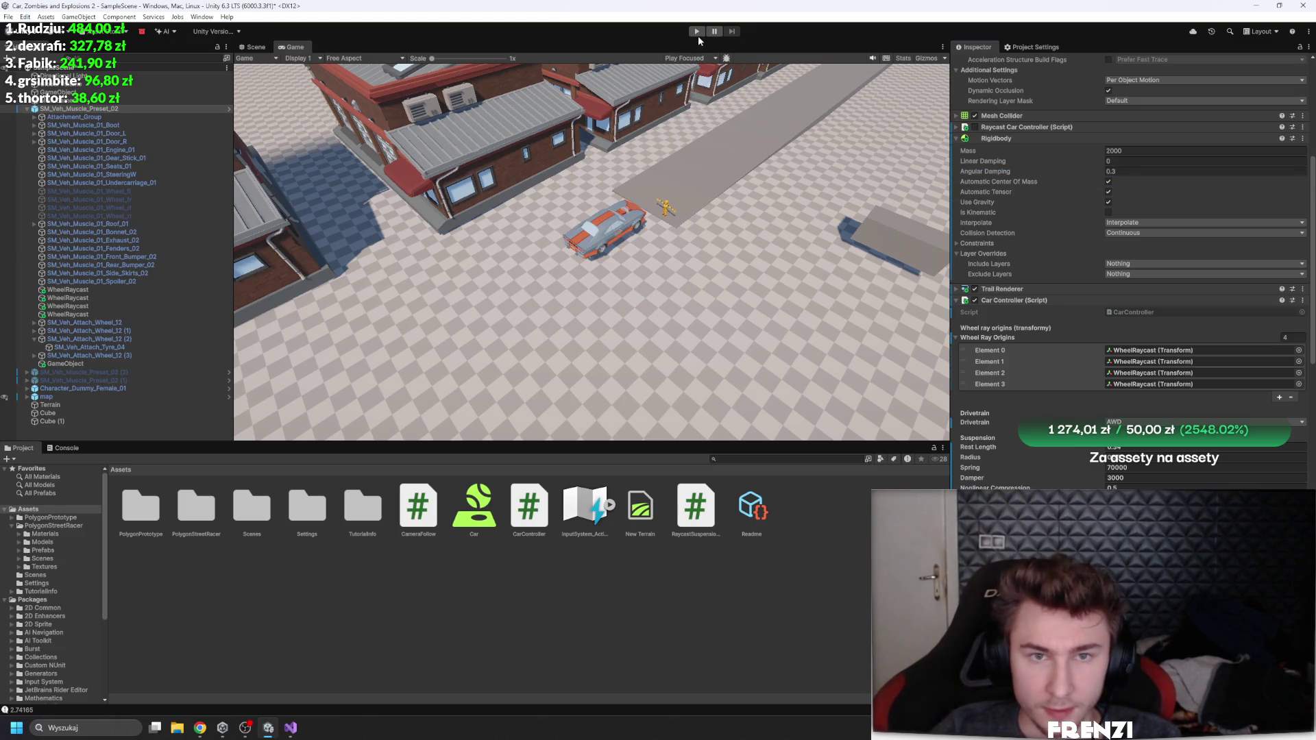
Step: Start Play mode and drive across the lot with gentle right and left curves past the buildings
click(697, 32)
key(w)
key(d)
key(w)
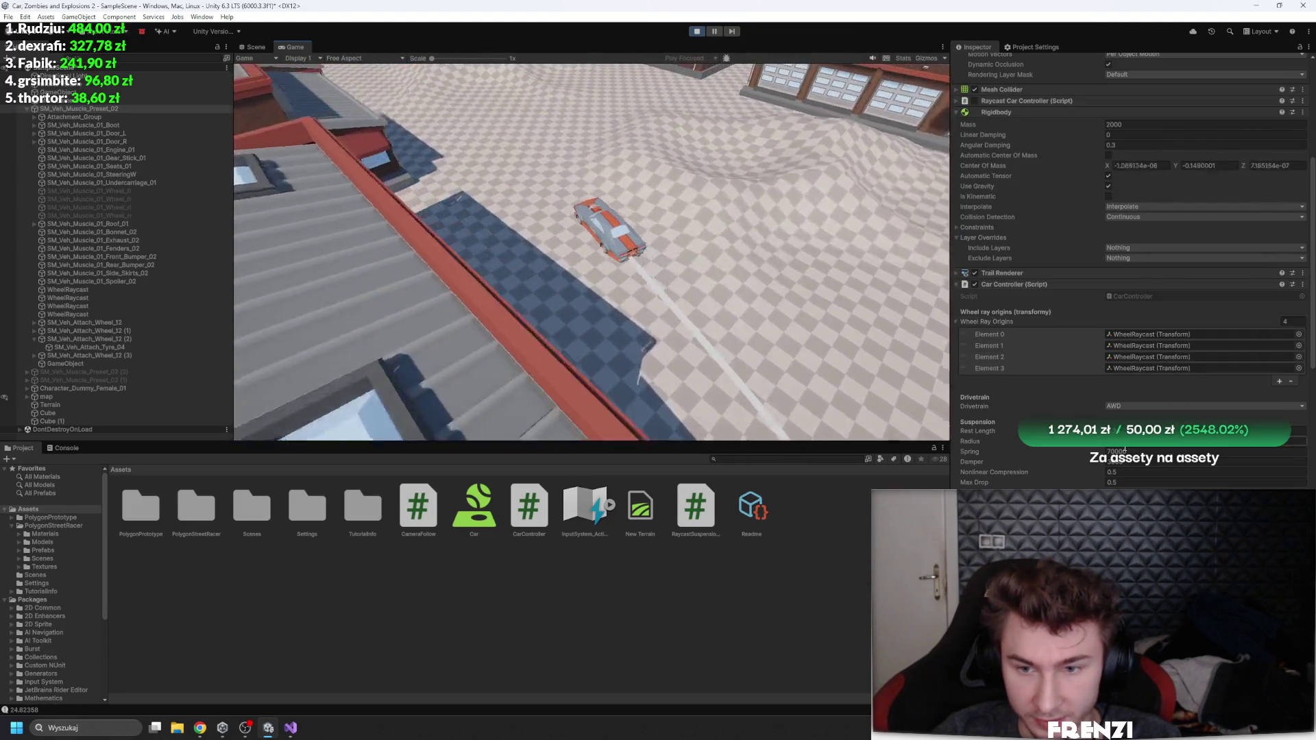
key(w)
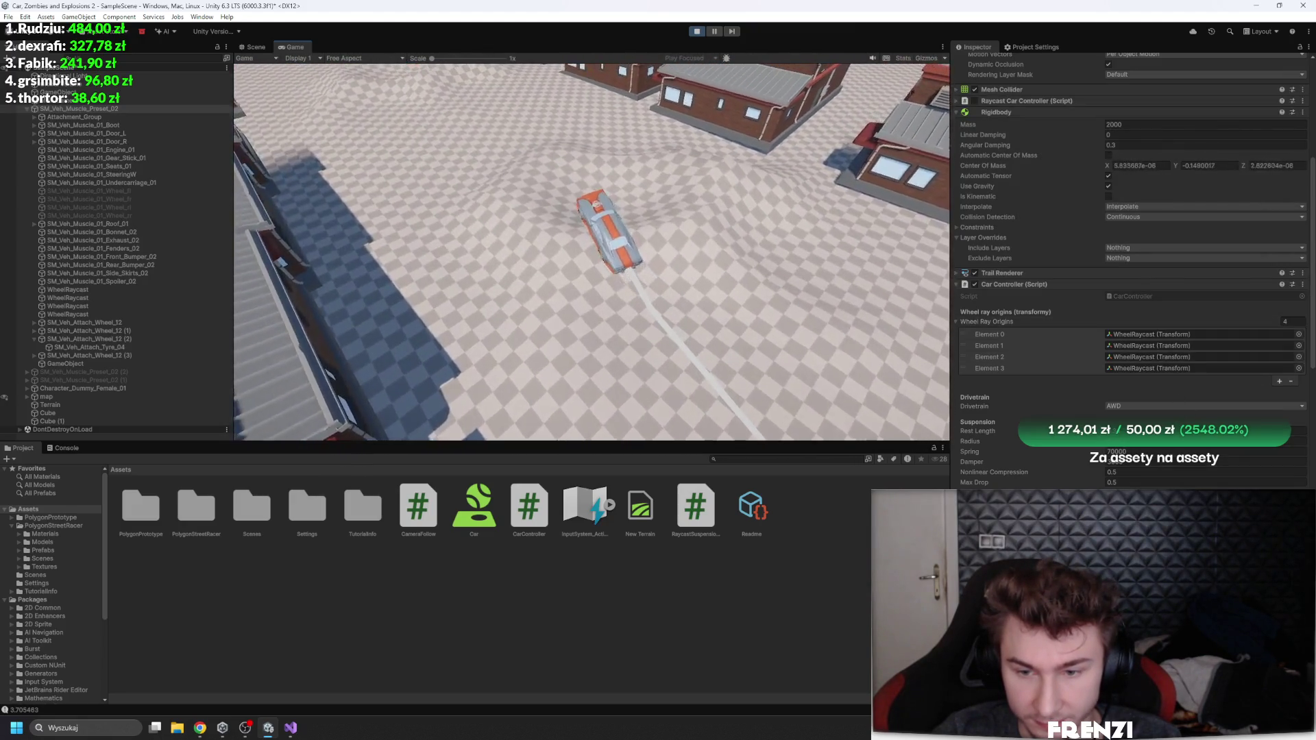
key(a)
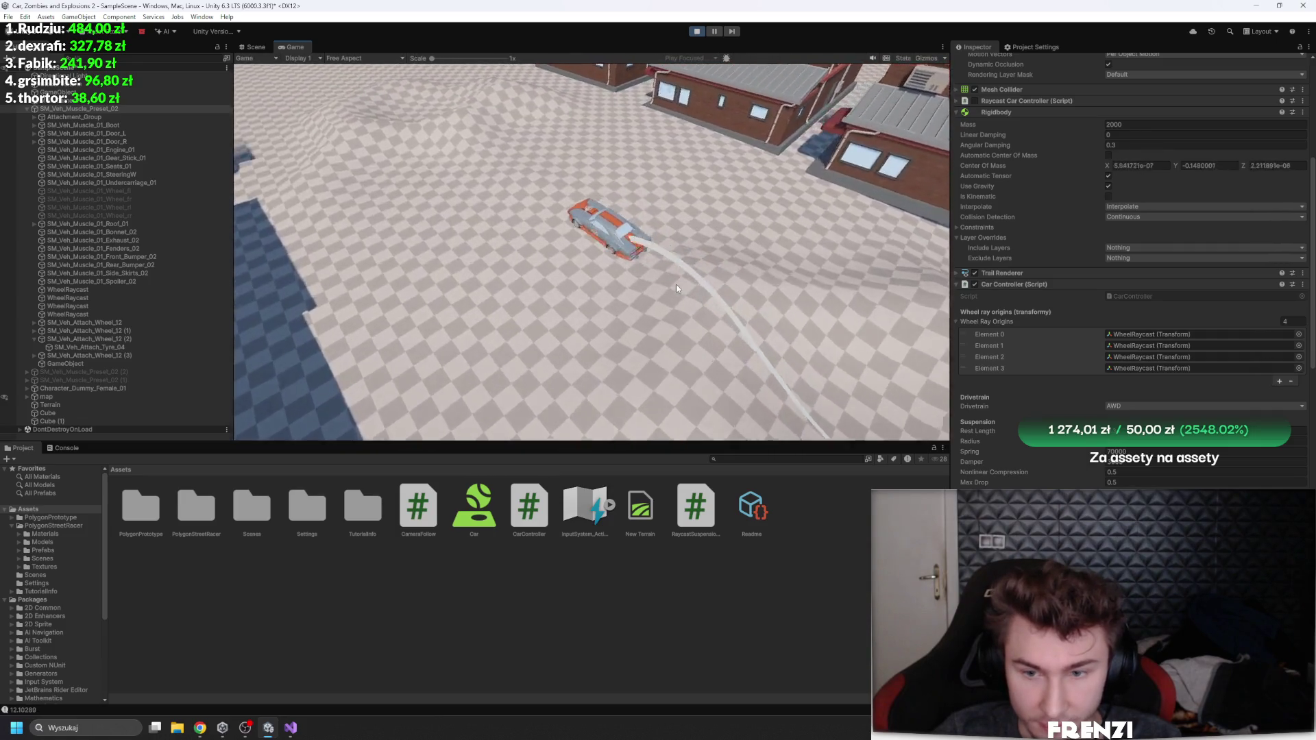
key(w)
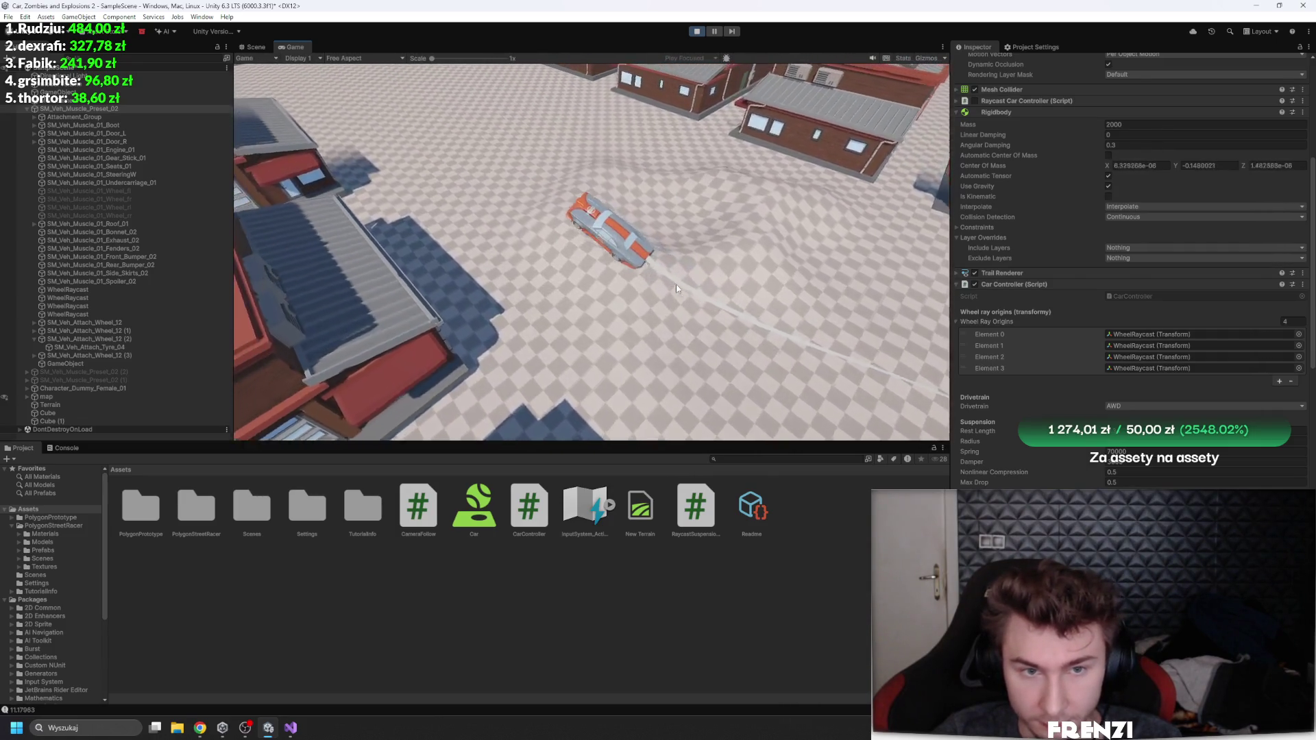
key(w)
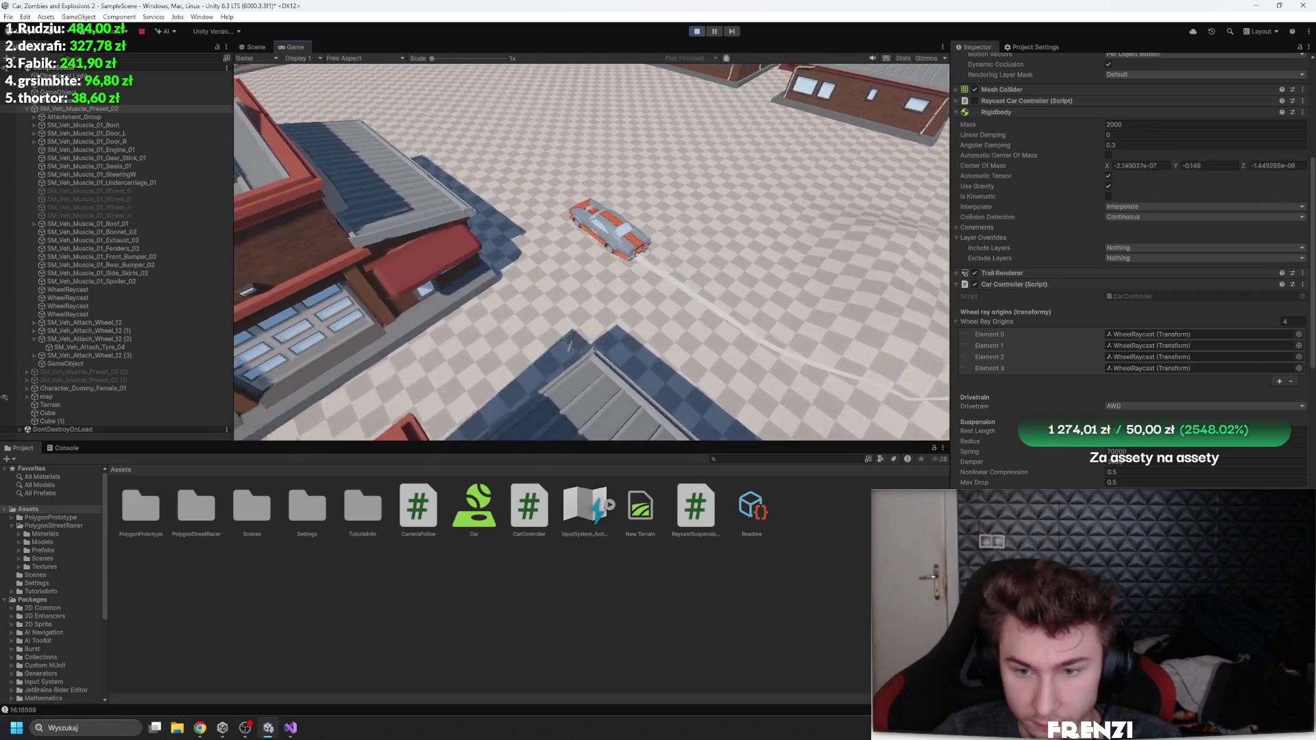
key(w)
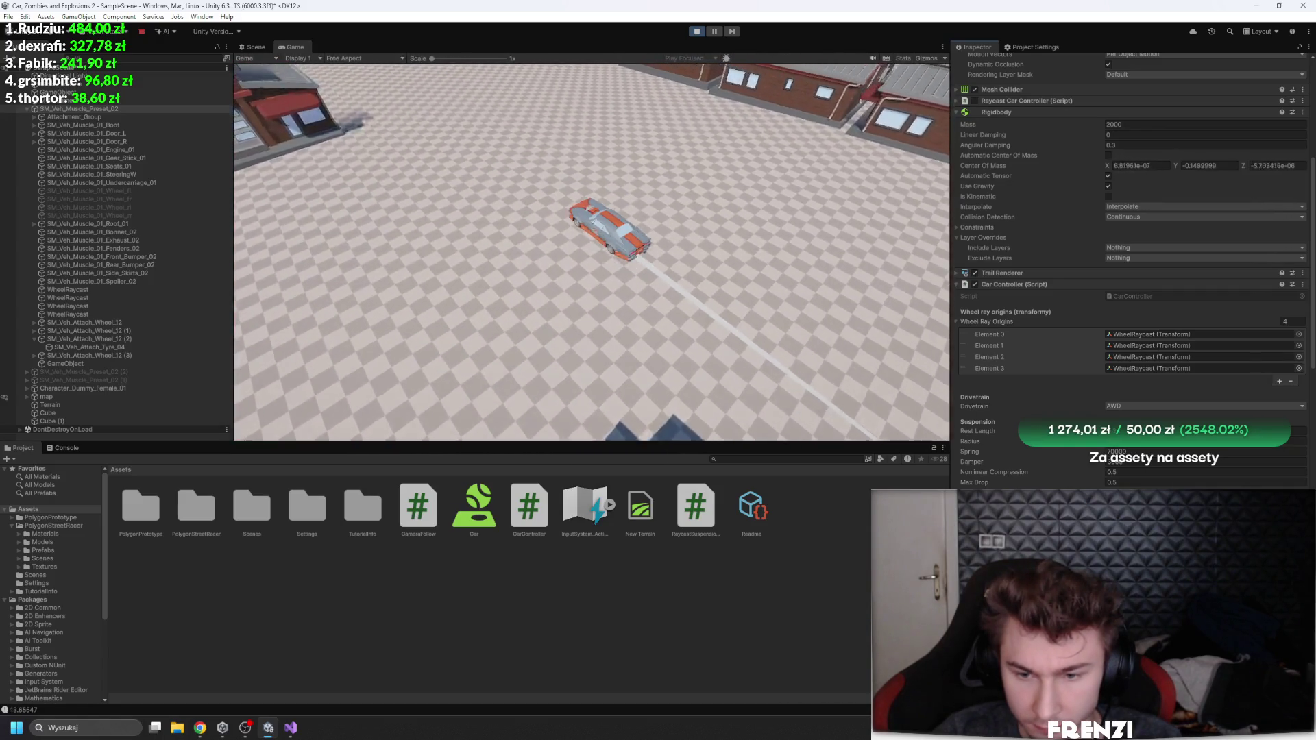
key(w)
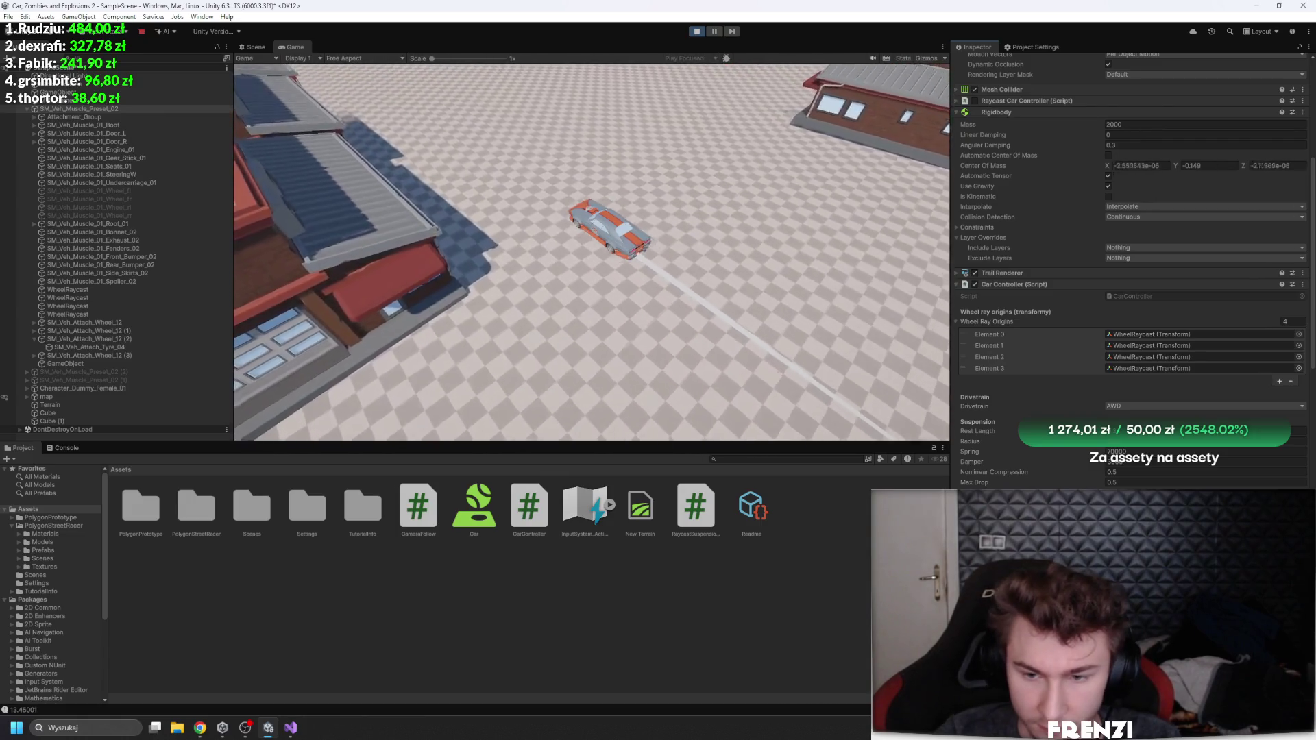
key(w)
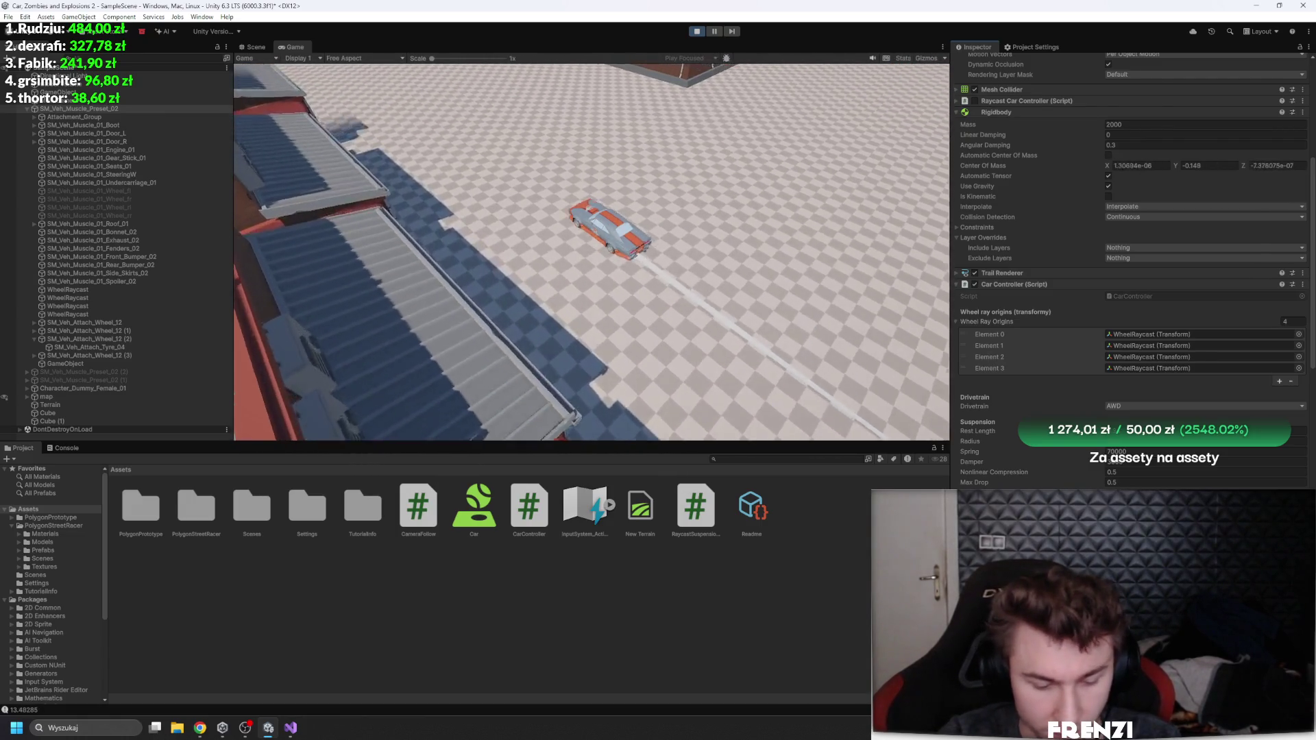
key(w)
key(w)
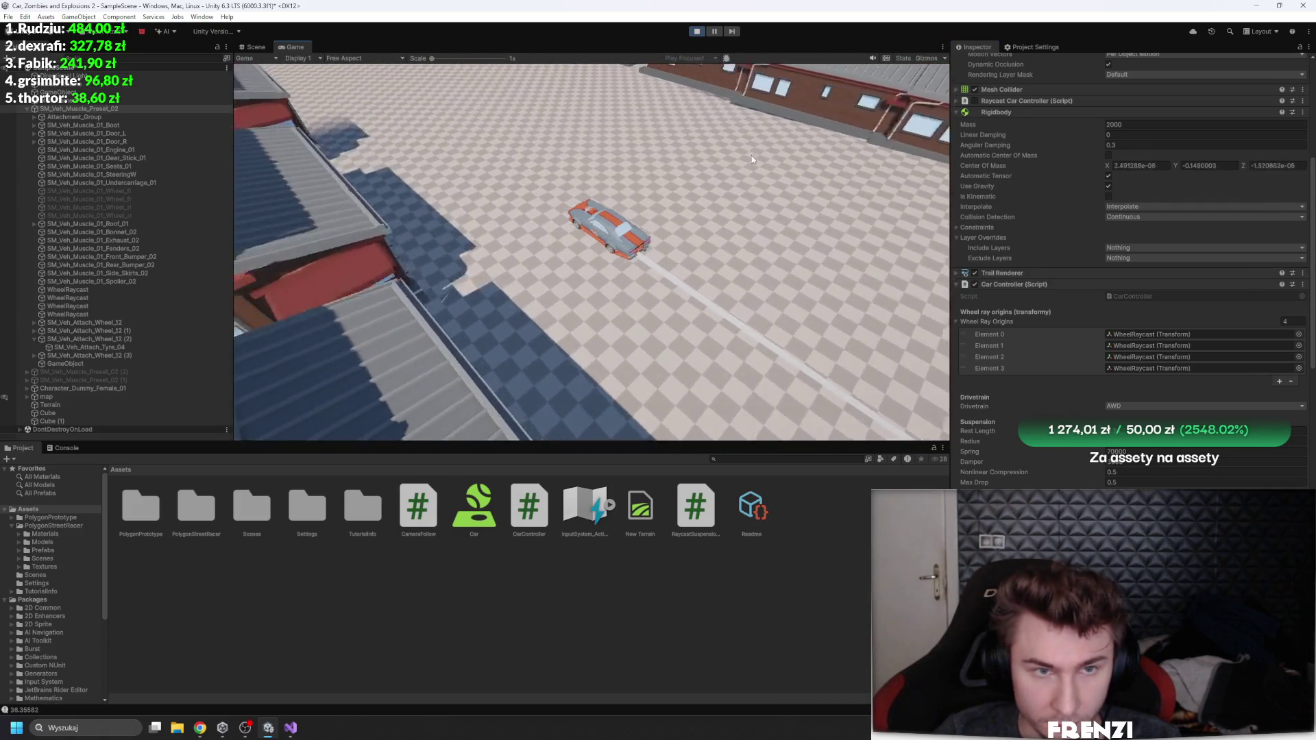
Step: Swing the car through a tight right loop, sharp turns, and a spinning drift
key(d)
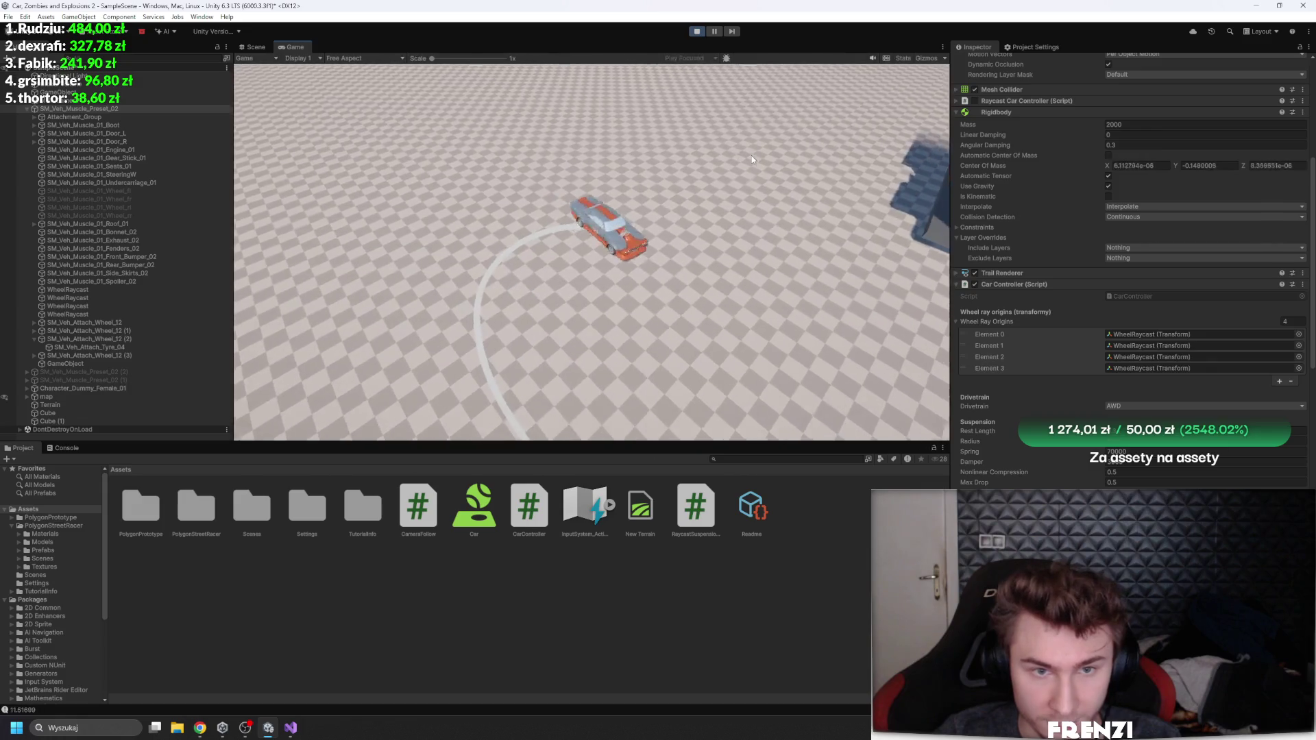
key(w)
key(d)
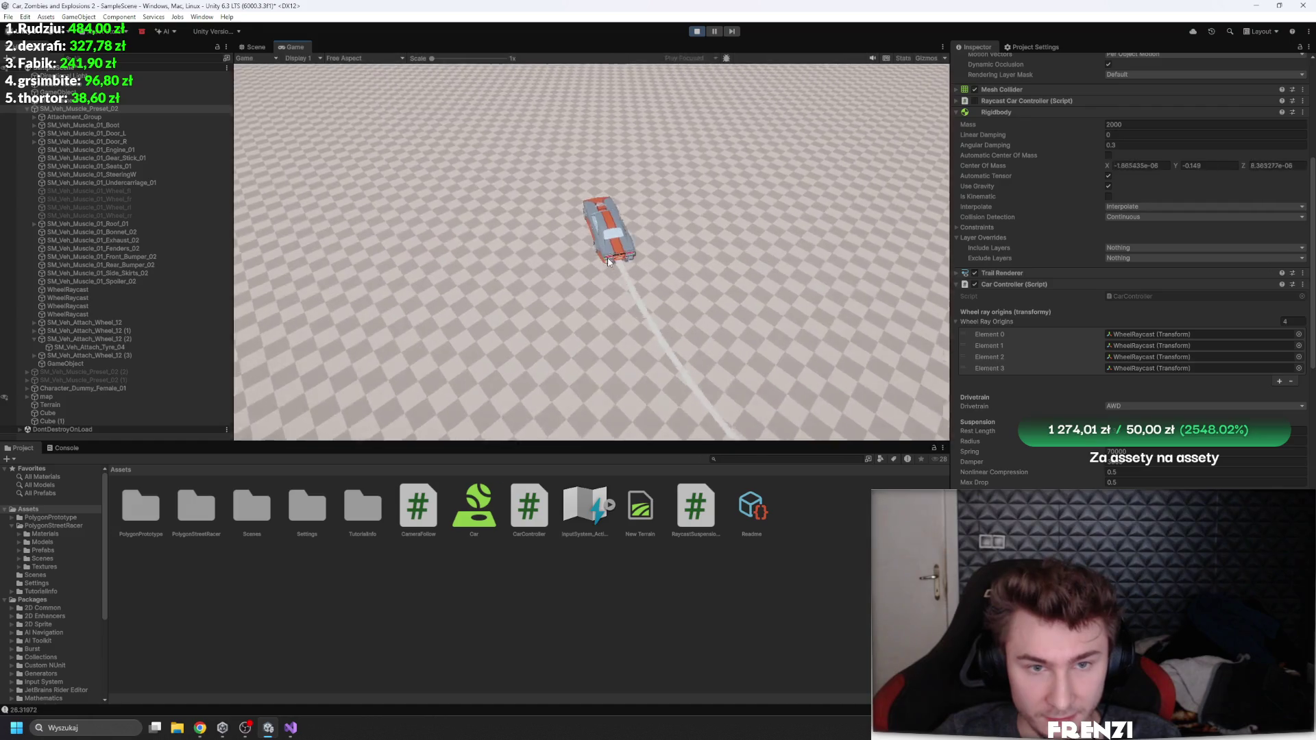
key(d)
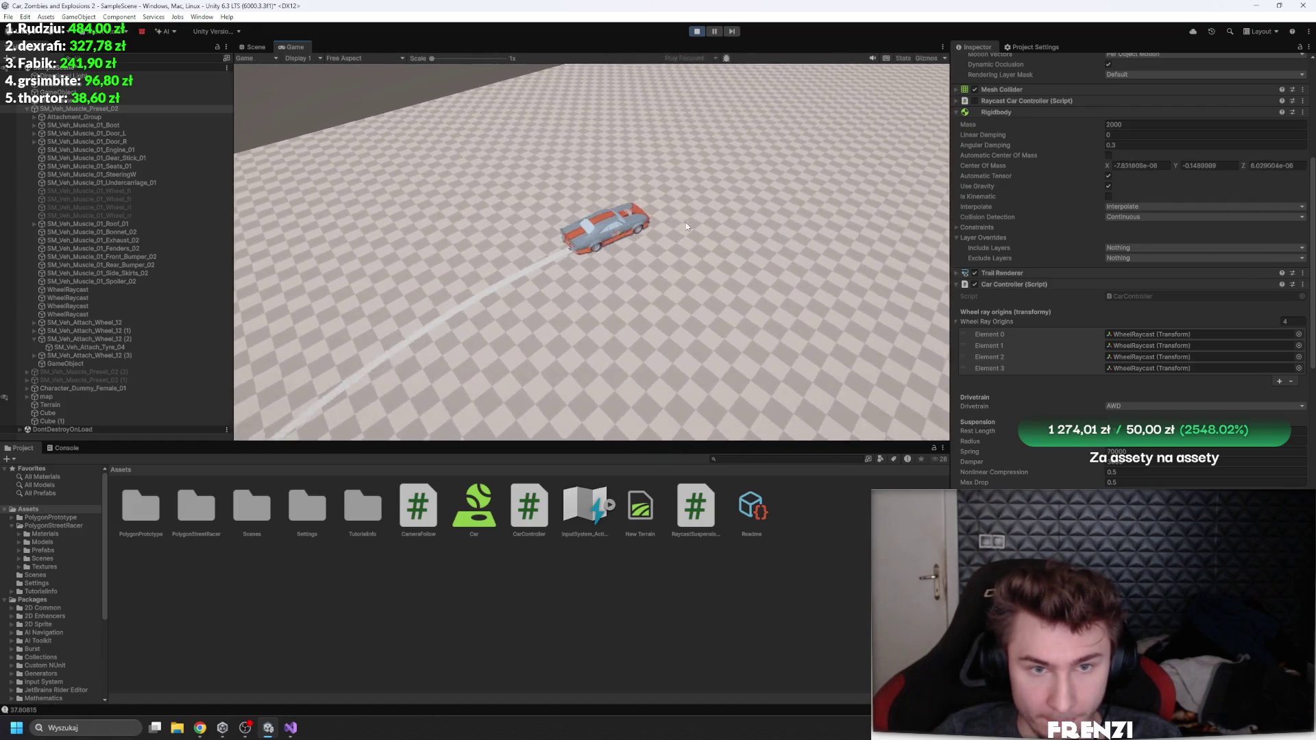
key(w)
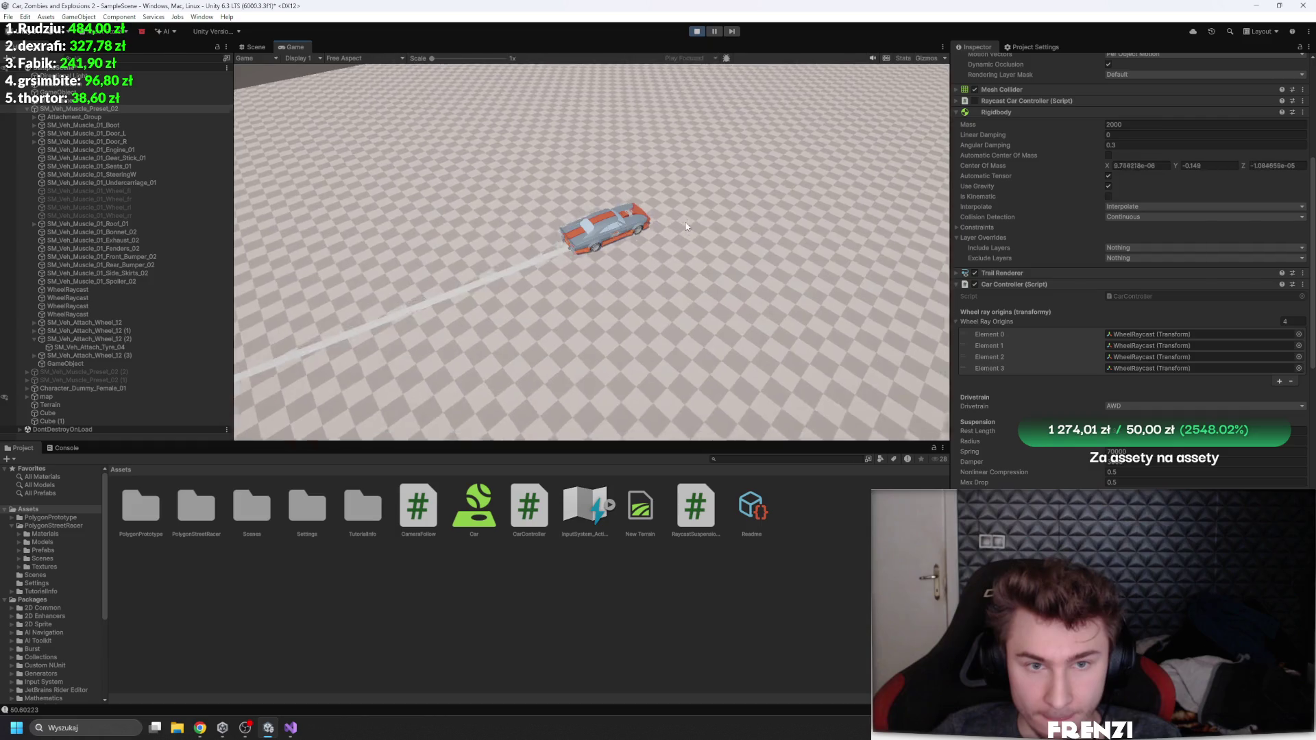
key(d)
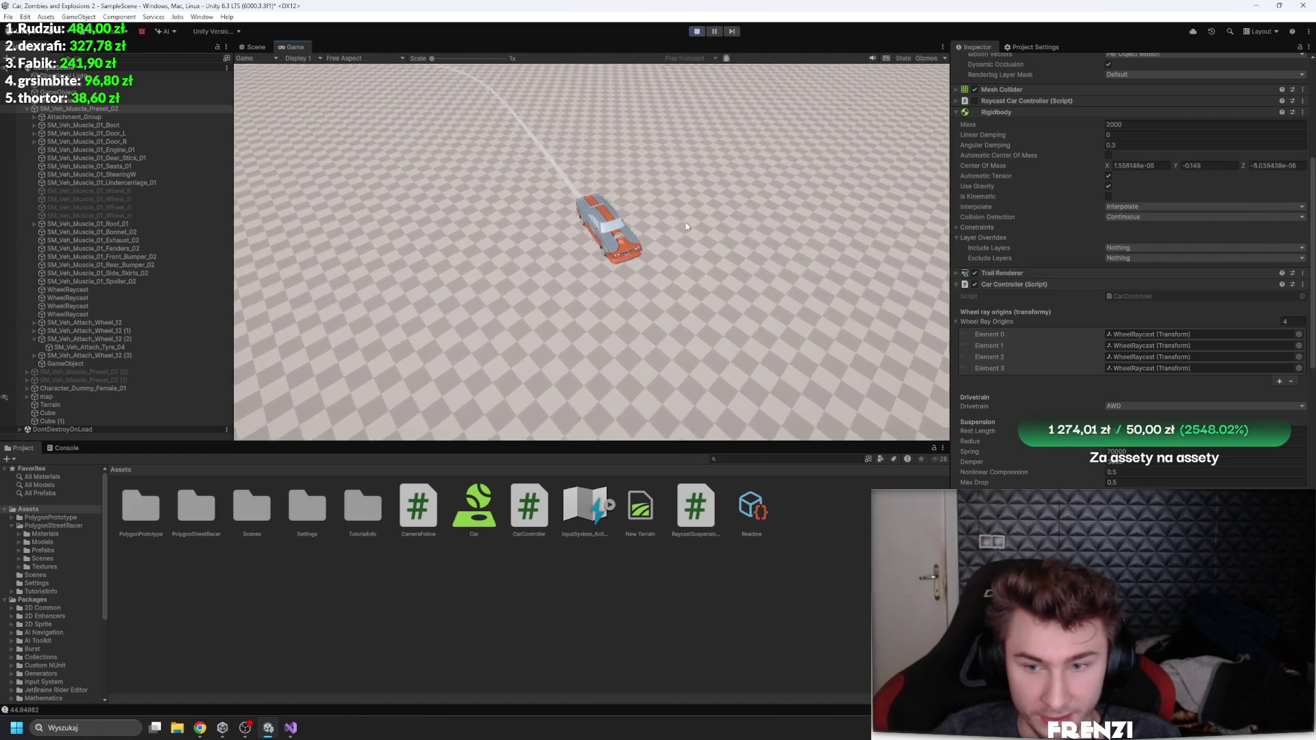
key(a)
key(w)
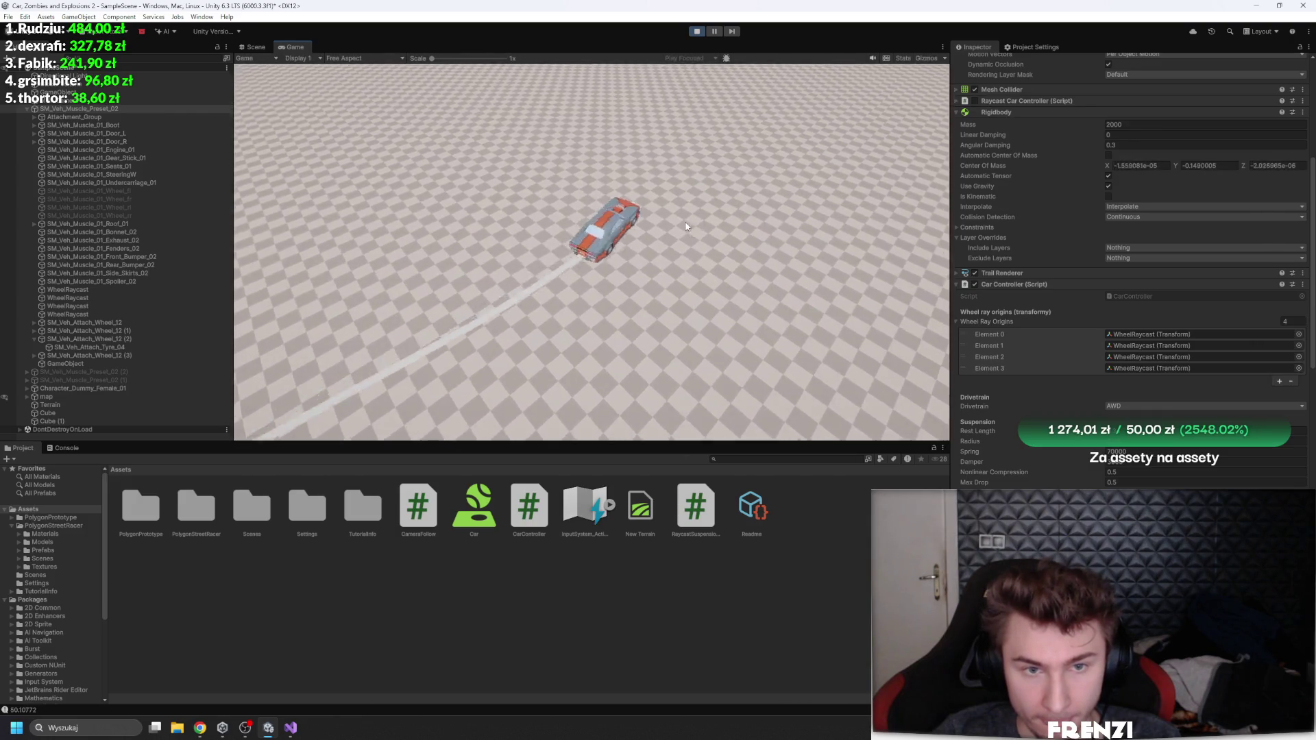
key(a)
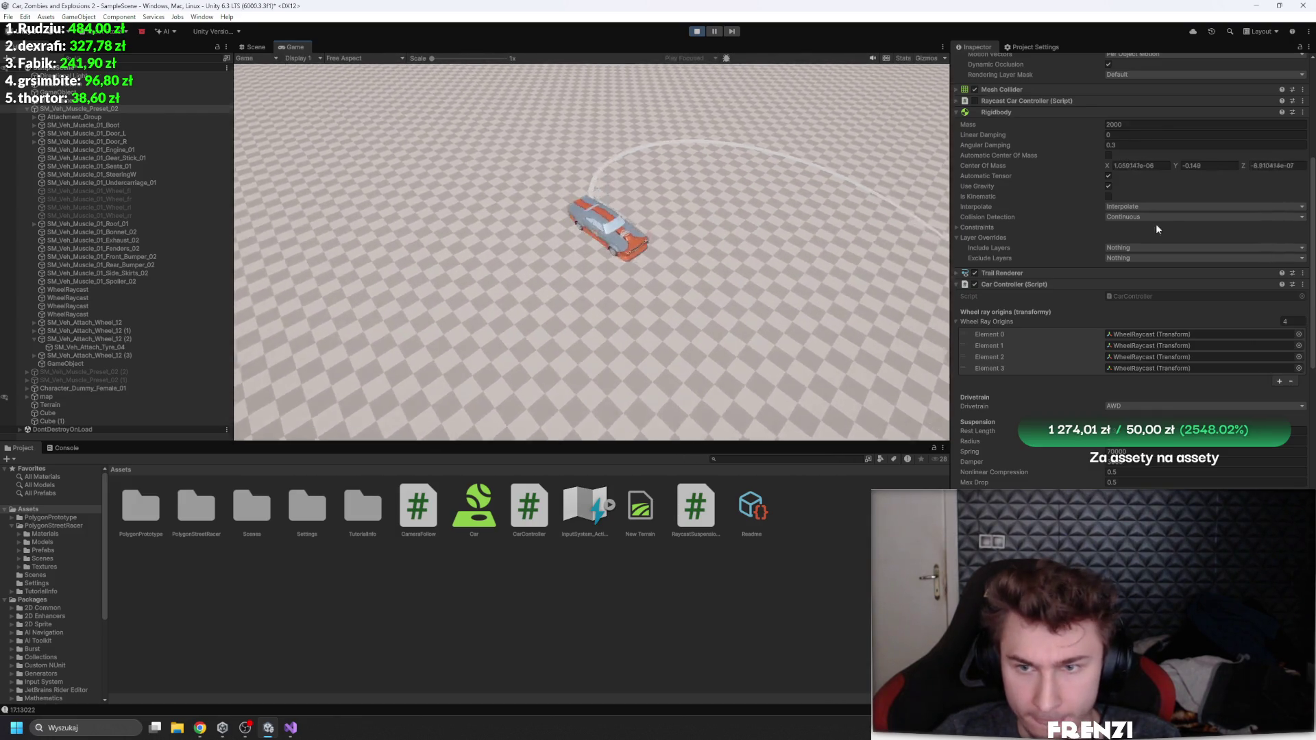
scroll(1129, 397, down, 2)
Step: Drift the car around to head left, then pause and resume the game
key(d)
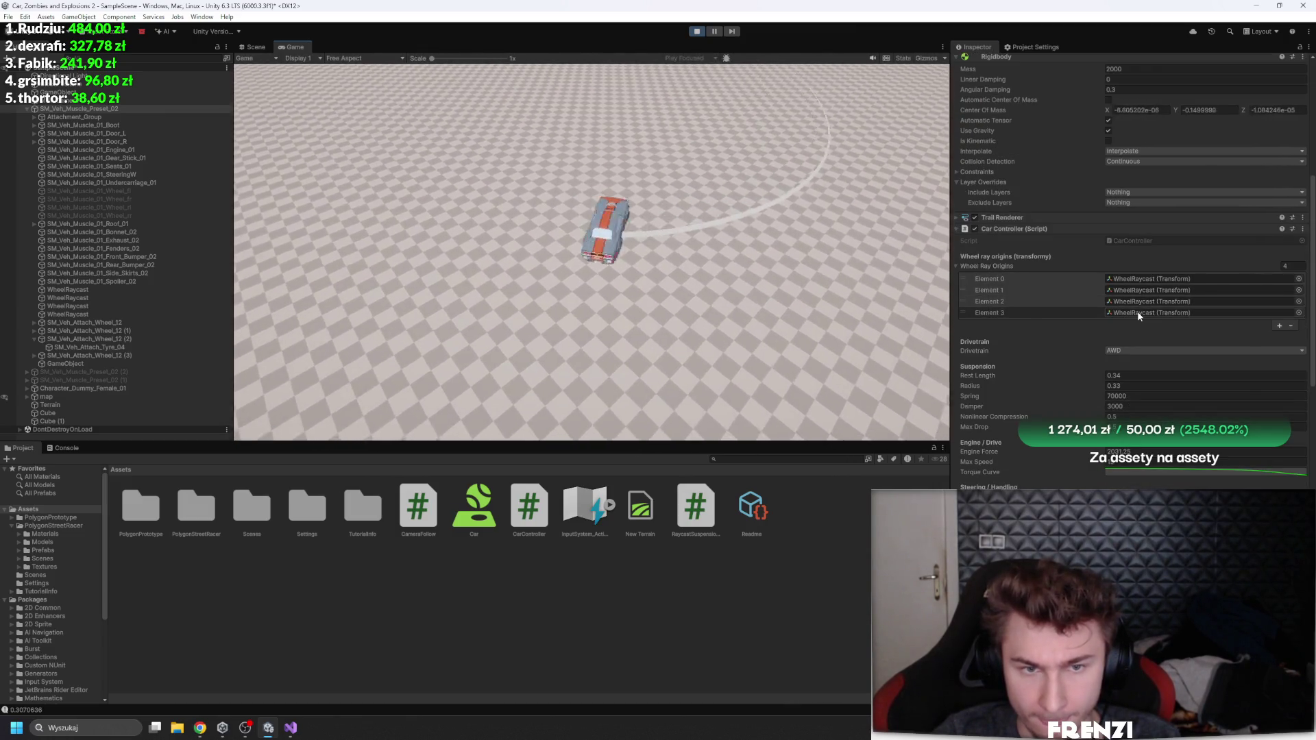
scroll(1136, 311, down, 10)
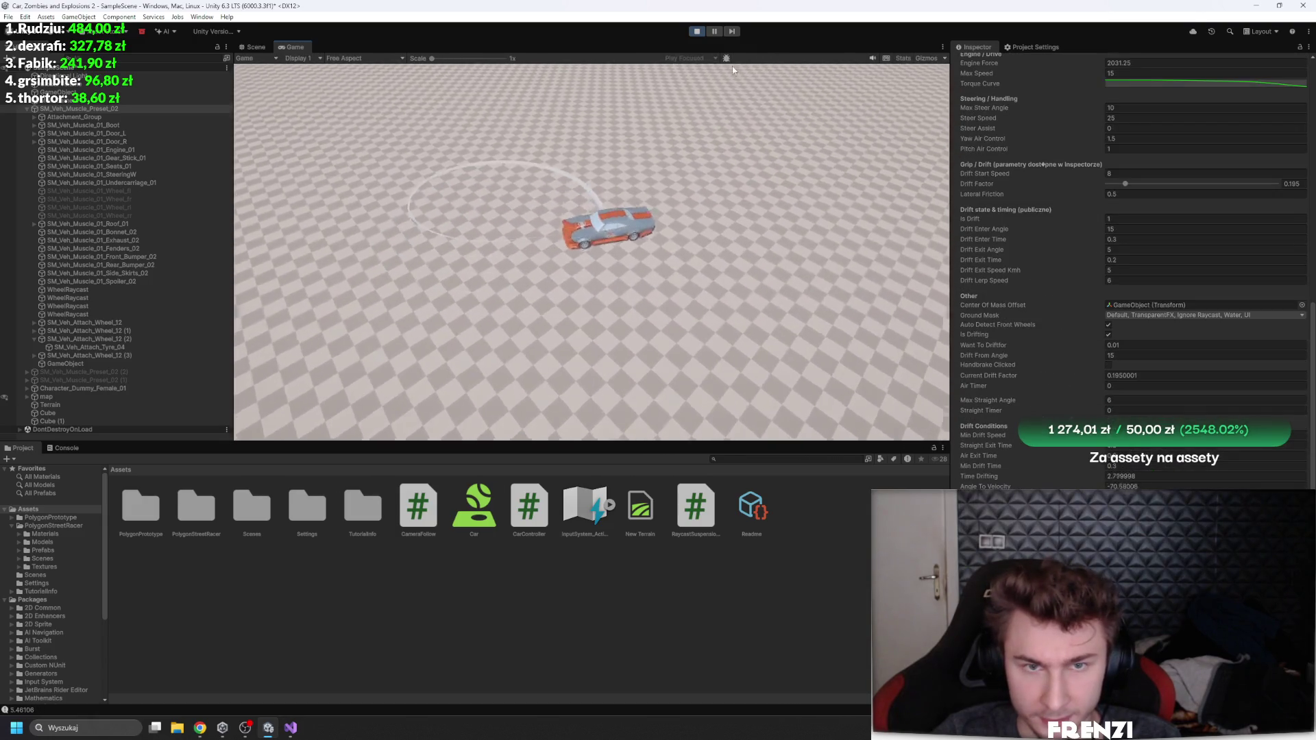
click(714, 33)
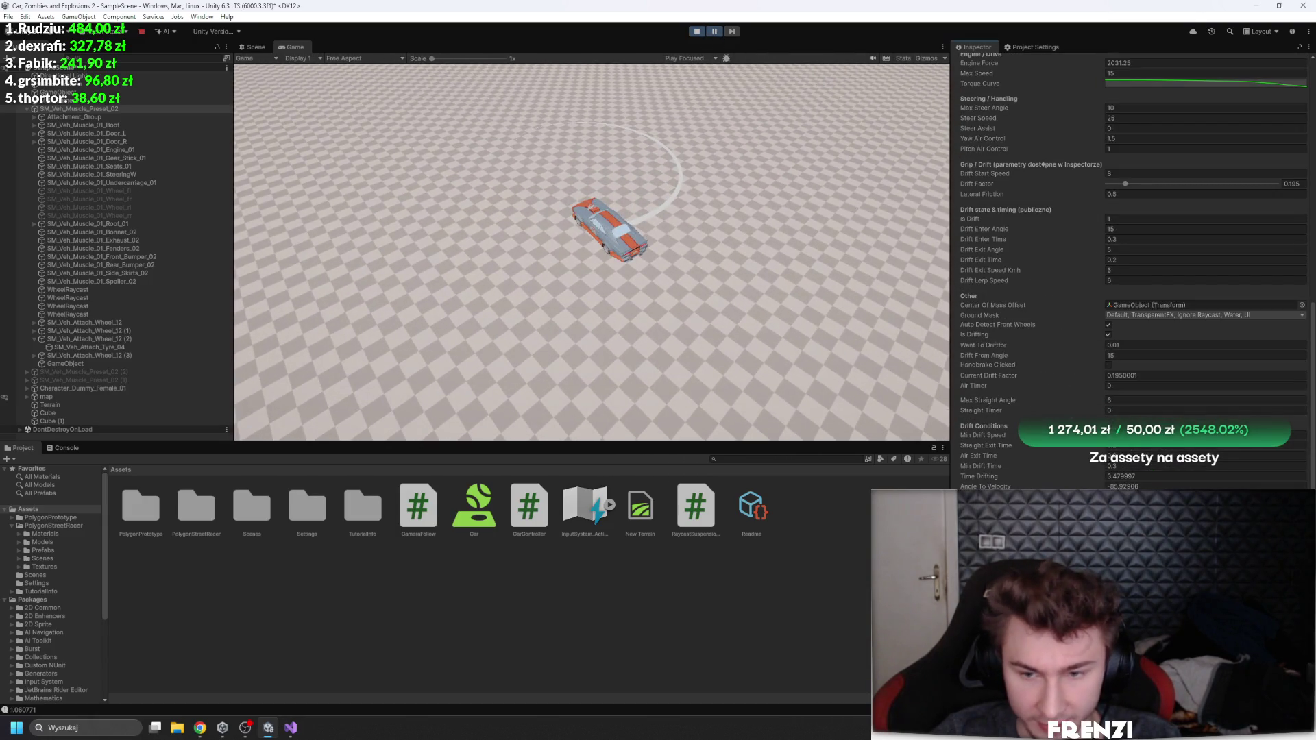
click(720, 32)
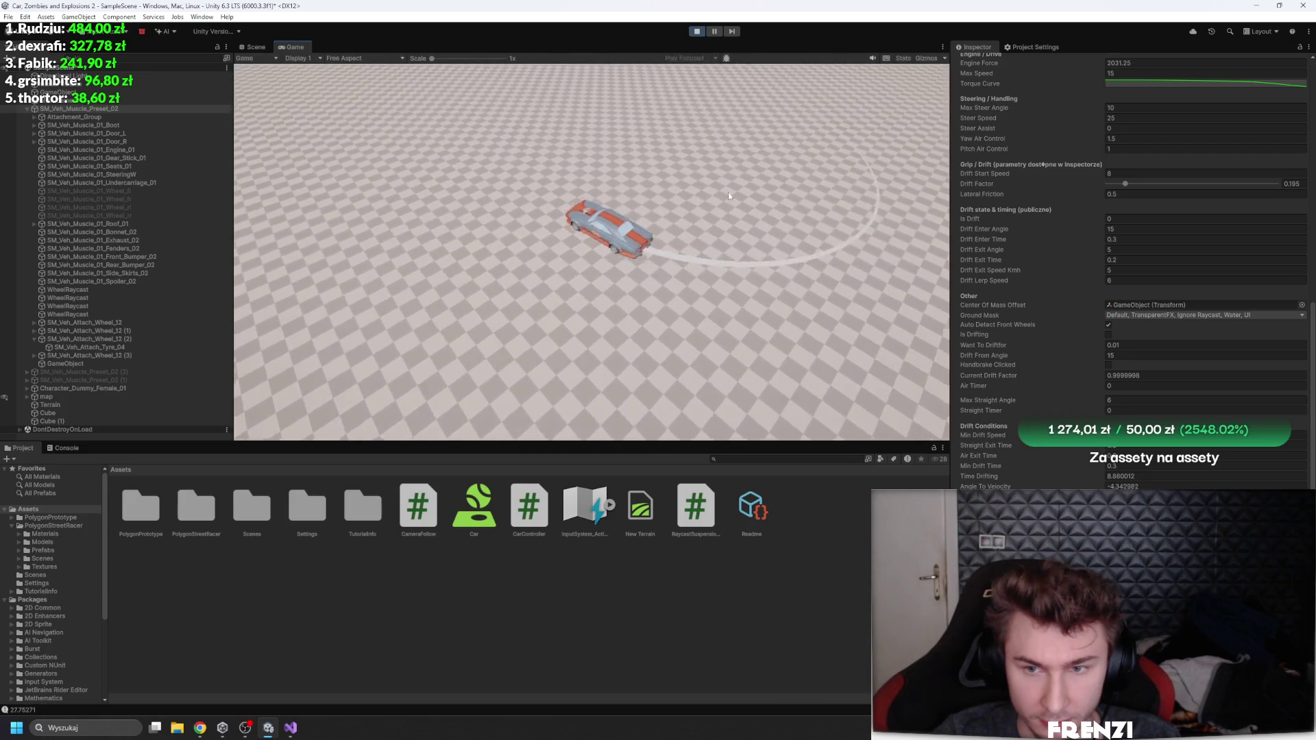
Step: Multiply Engine Force by 4 (*4) and keep driving with the stronger engine
scroll(1134, 210, up, 3)
click(1124, 175)
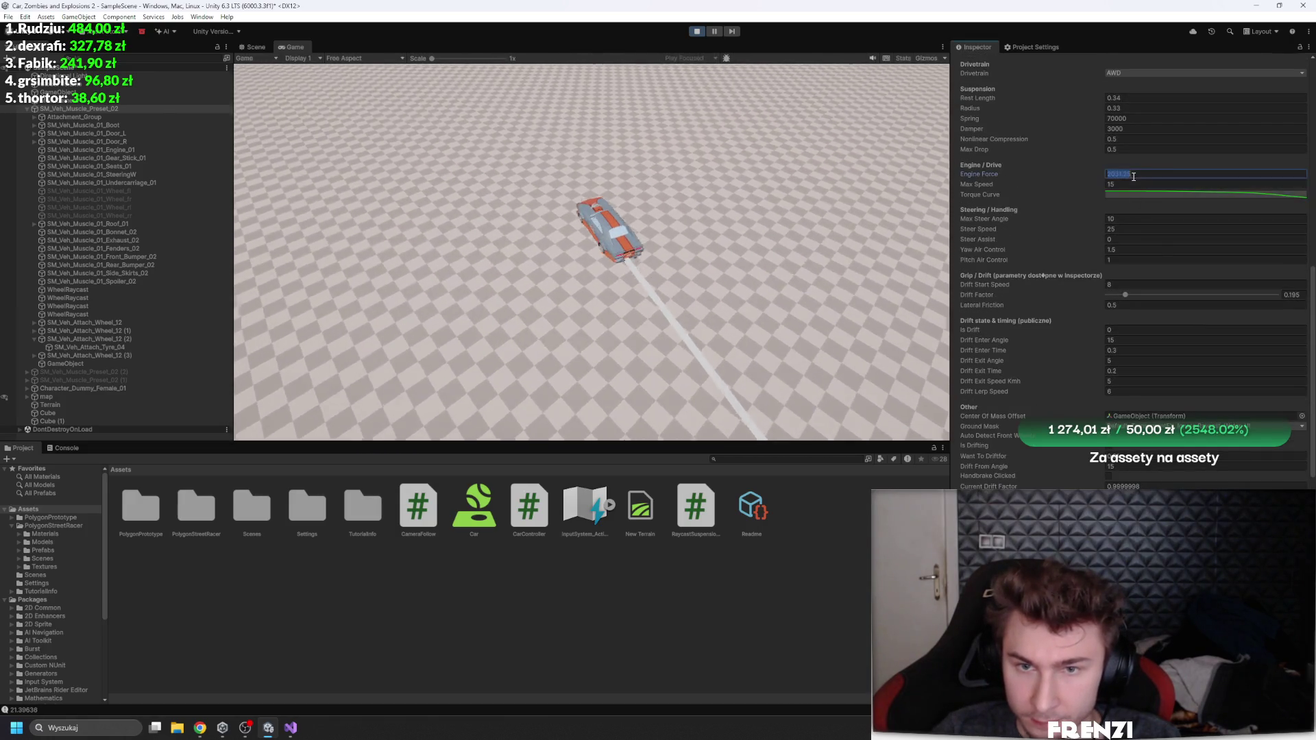
text(*4)
key(Return)
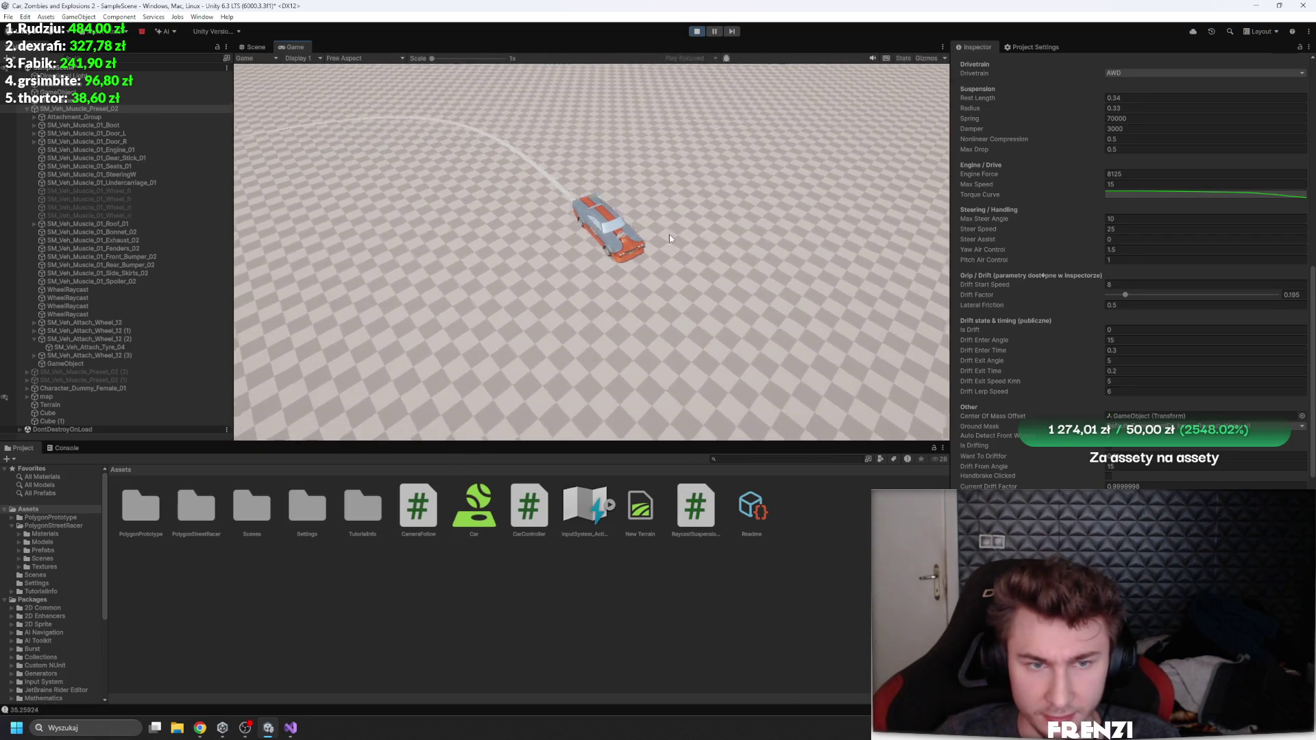
click(1020, 134)
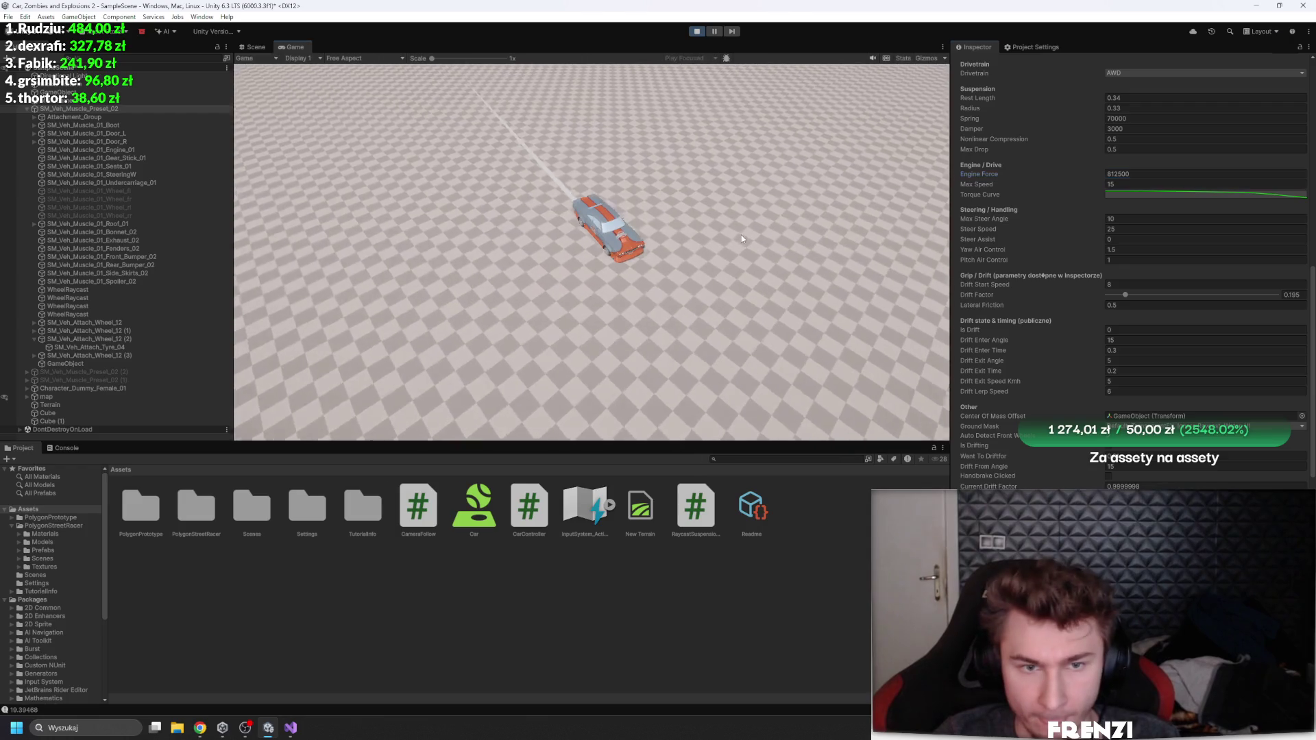
click(742, 238)
Step: Stop Play mode, show the logged speed values in the Console, and switch to the CarController code
click(698, 32)
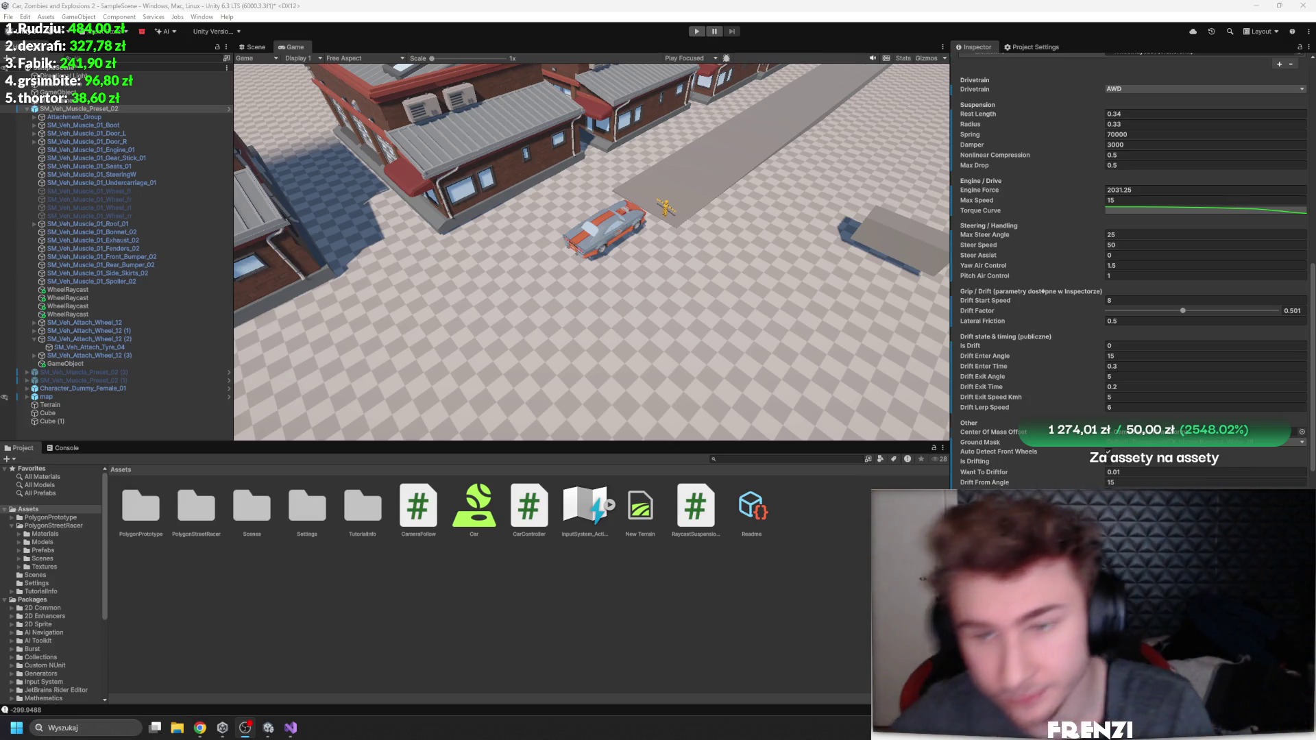
click(247, 710)
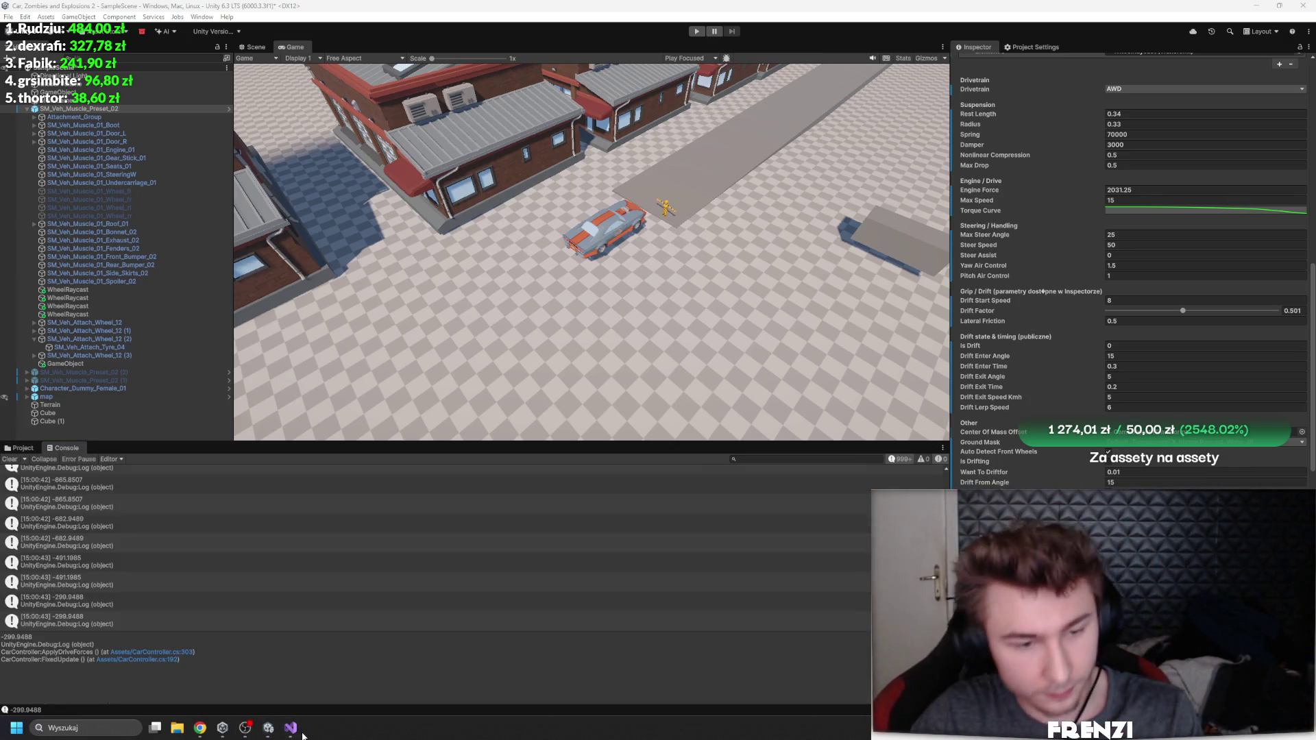
click(288, 731)
click(472, 453)
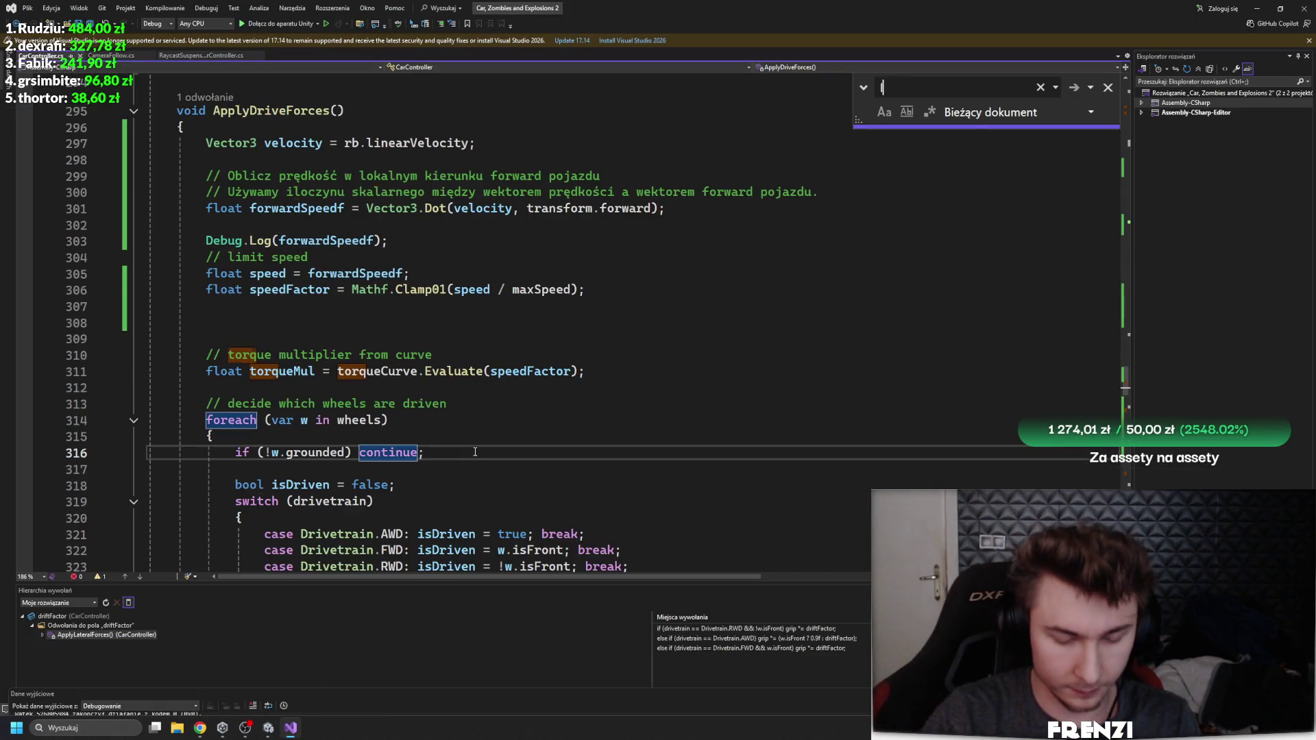
Step: Search for 'lat' to locate the LateralBySpeed usage in ApplyLateralForces
text(lat)
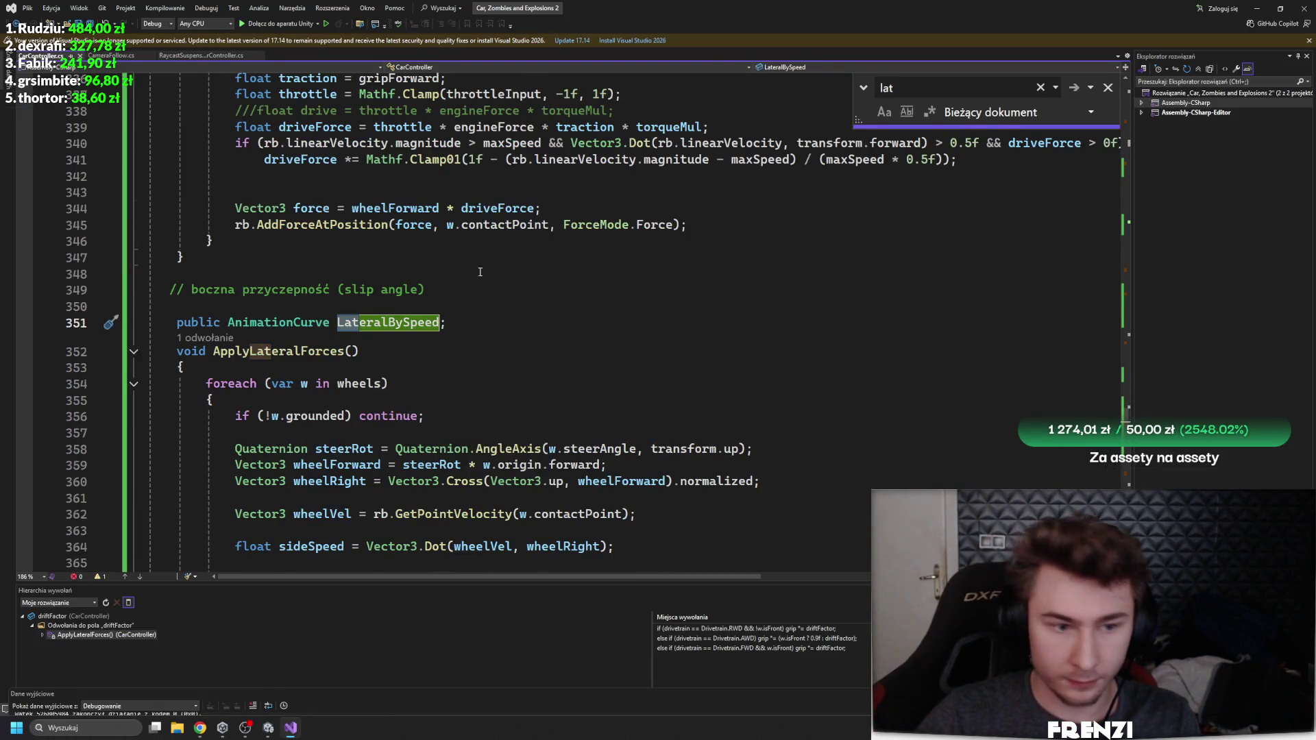
key(Return)
scroll(548, 322, up, 2)
ctrl+scroll(634, 385, down, 2)
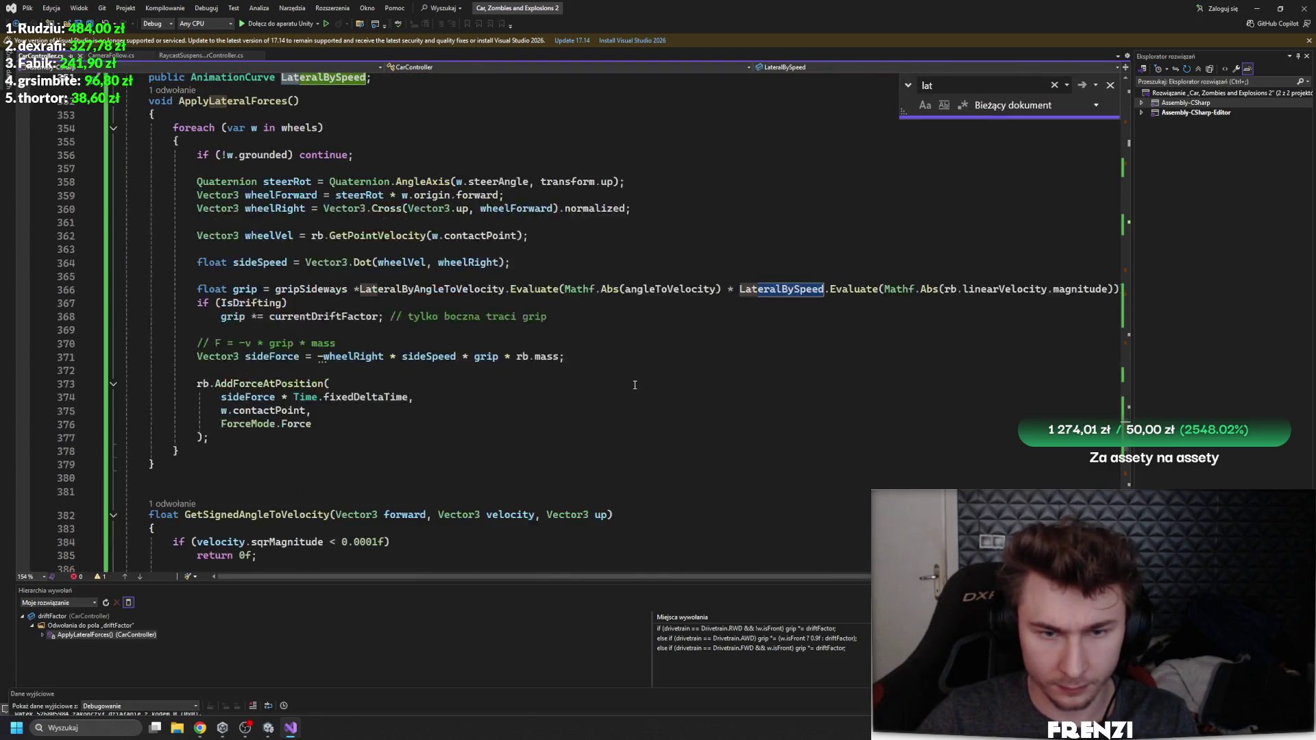
ctrl+scroll(635, 385, up, 1)
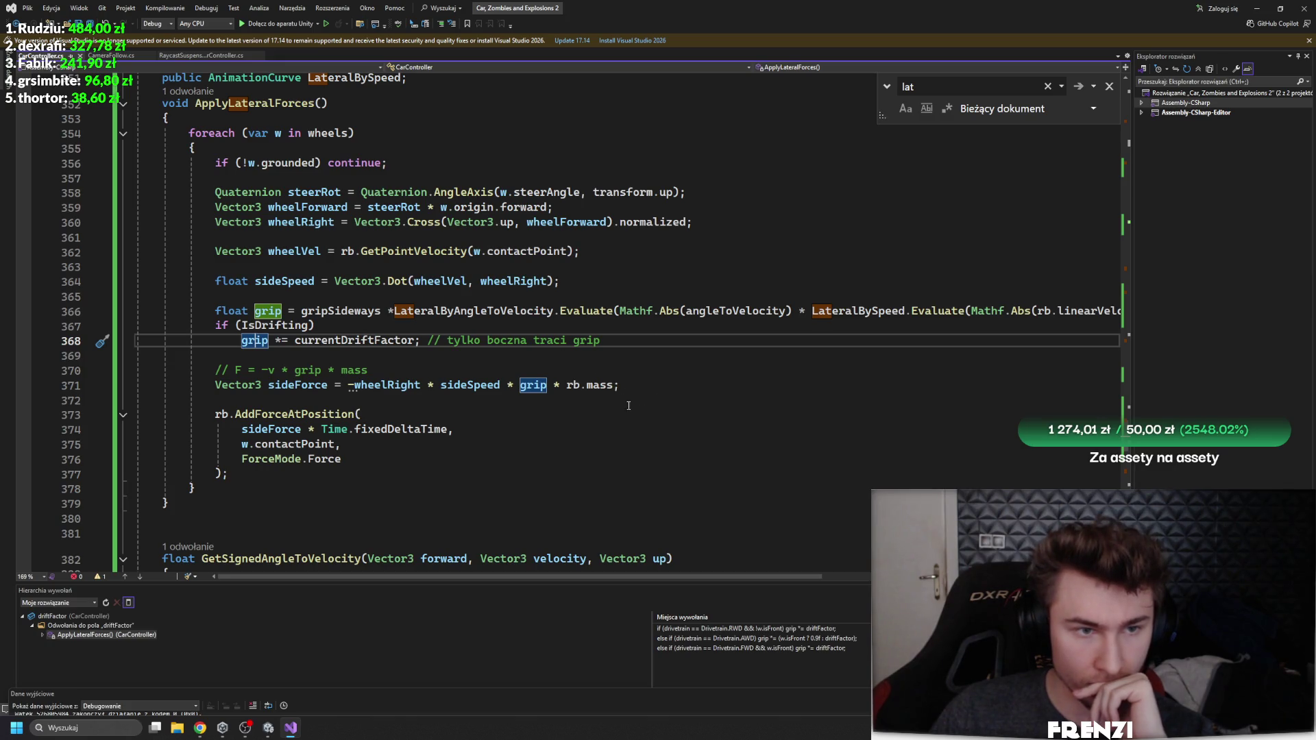
scroll(612, 399, up, 1)
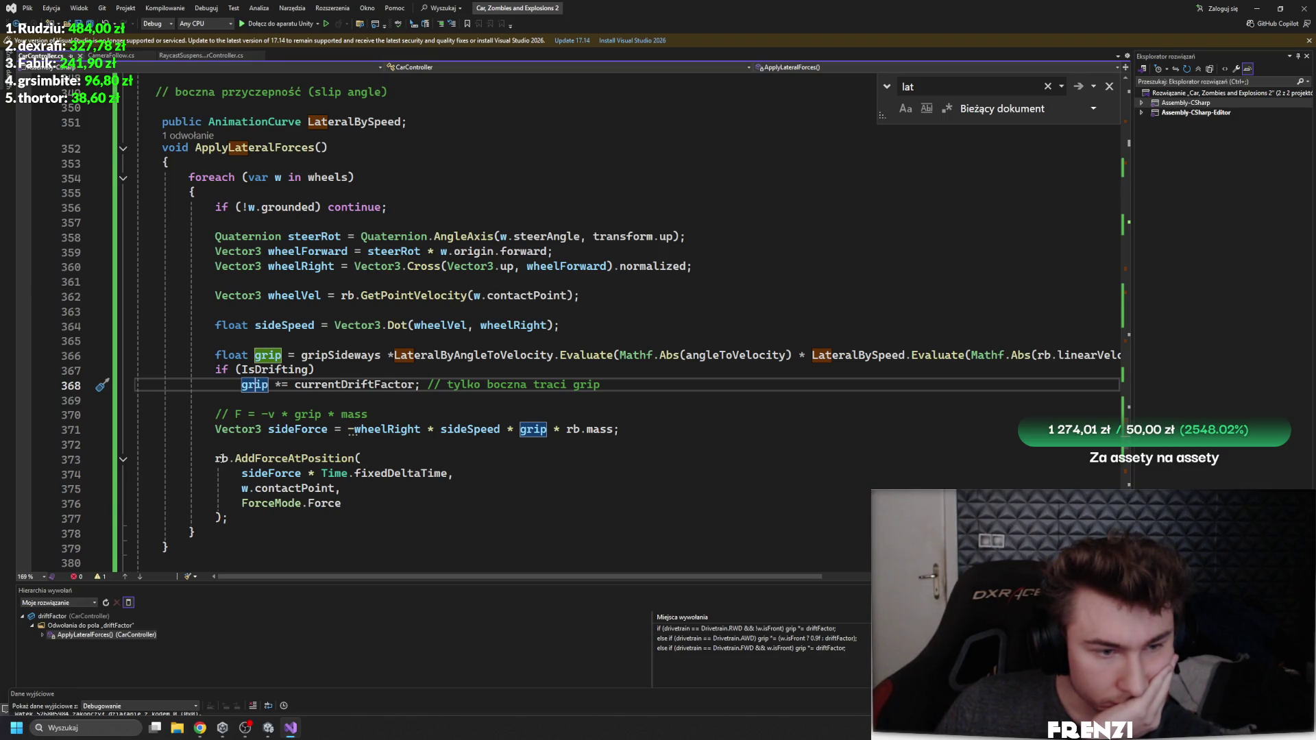
Step: Change AddForceAtPosition to AddForce without w.contactPoint and let Unity reload the script
mouse_move(289, 462)
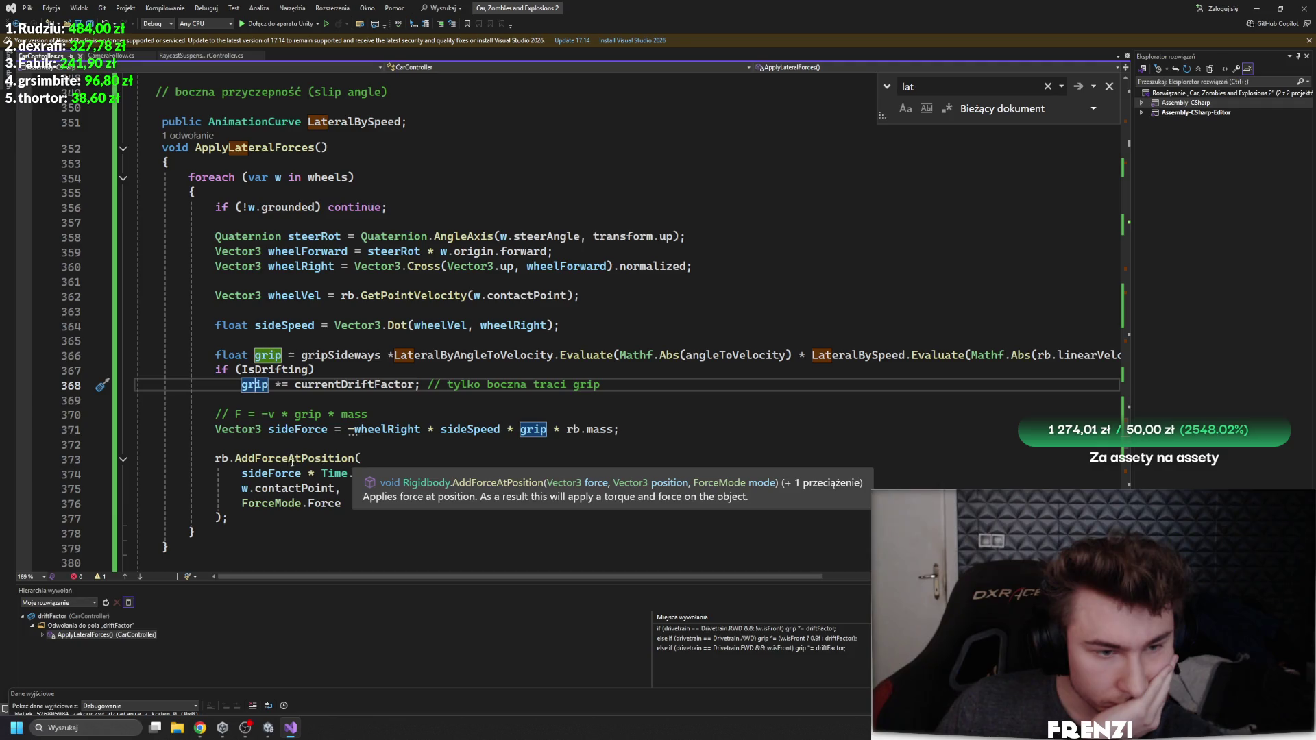
drag(289, 458, 268, 459)
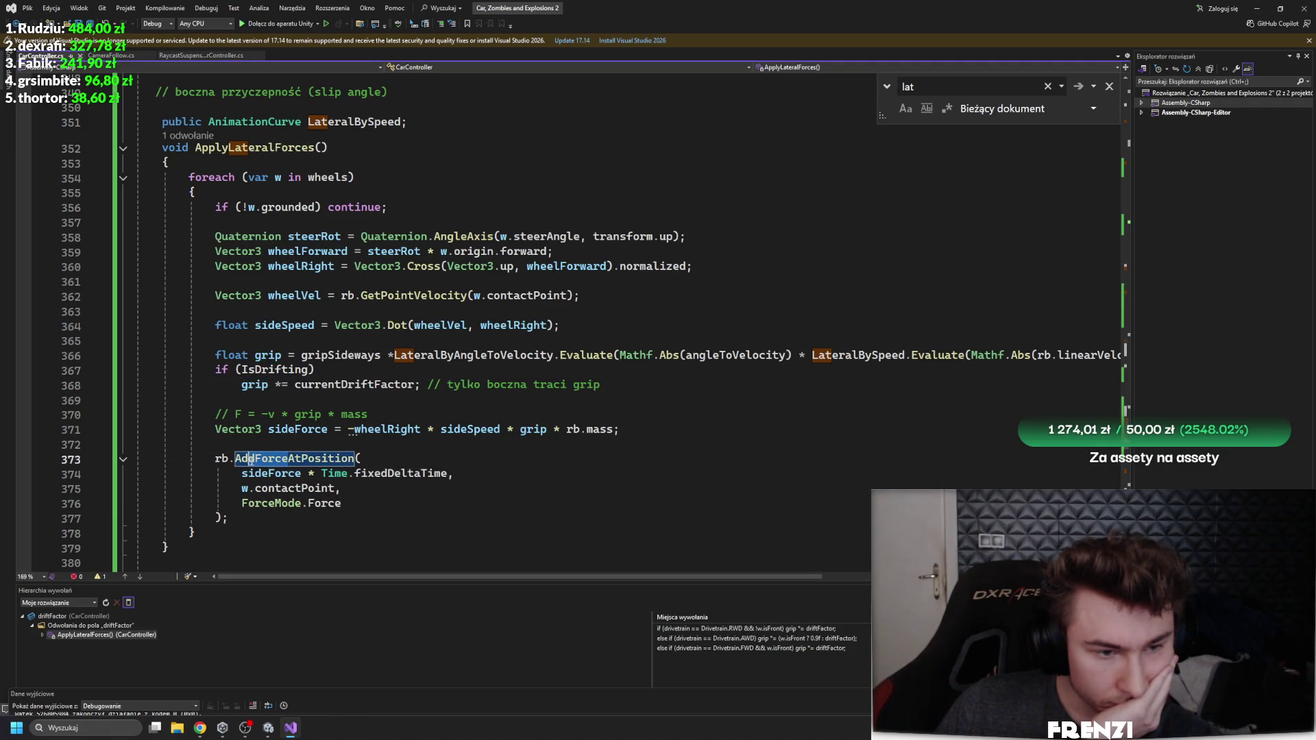
double_click(351, 458)
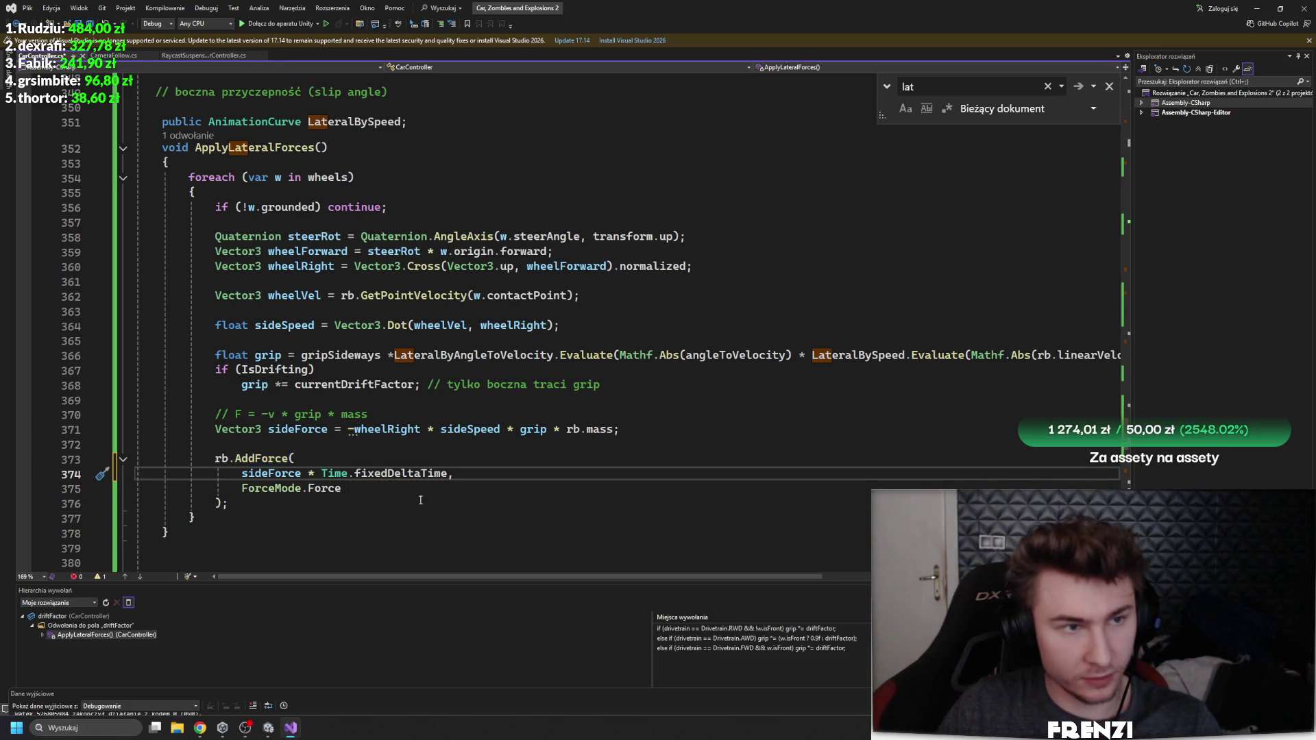
click(268, 728)
click(768, 386)
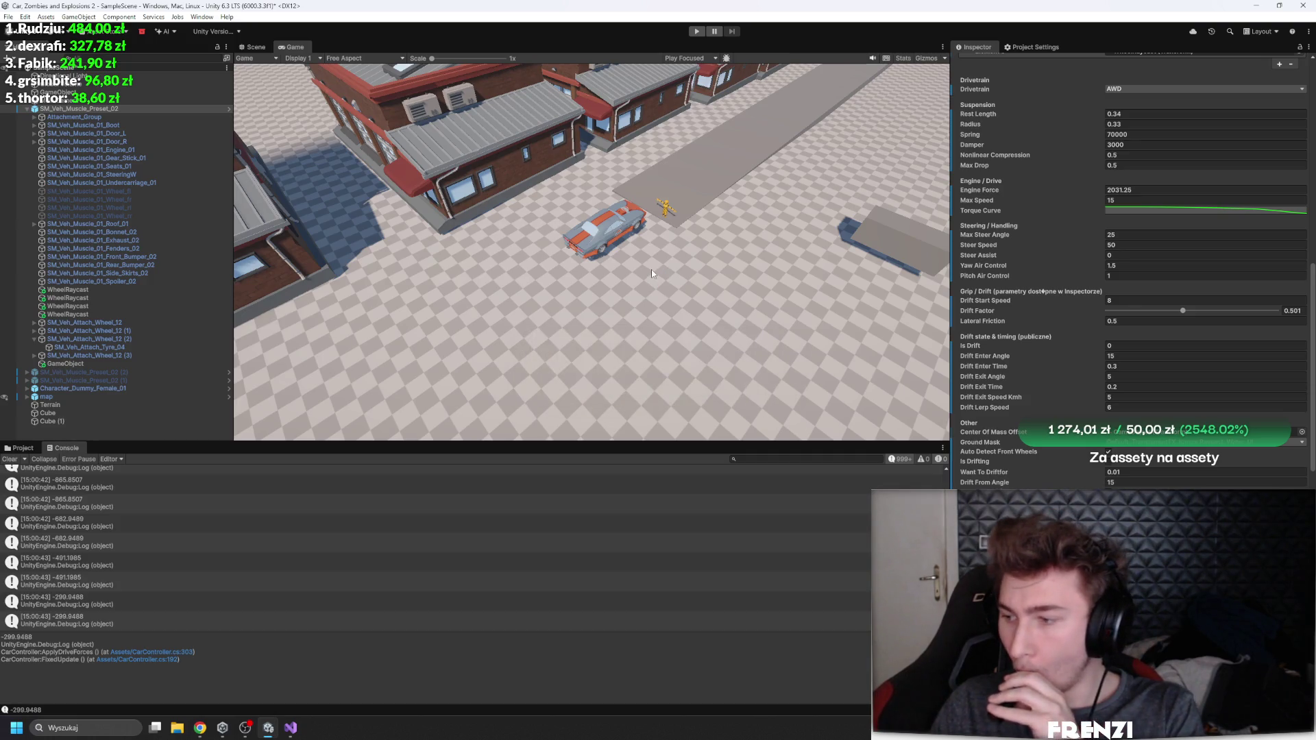
Step: Restart Play mode and drive the car in right-hand circles, veering left once
click(697, 29)
click(695, 32)
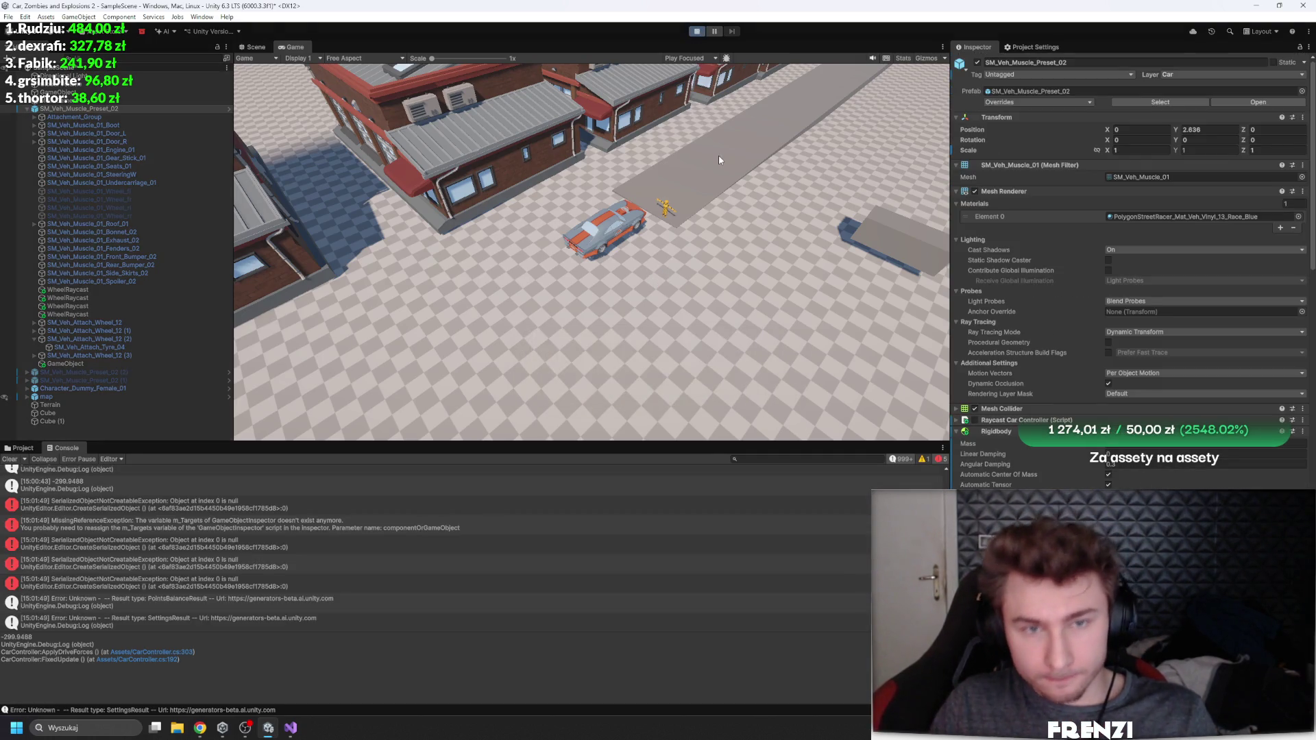
key(w)
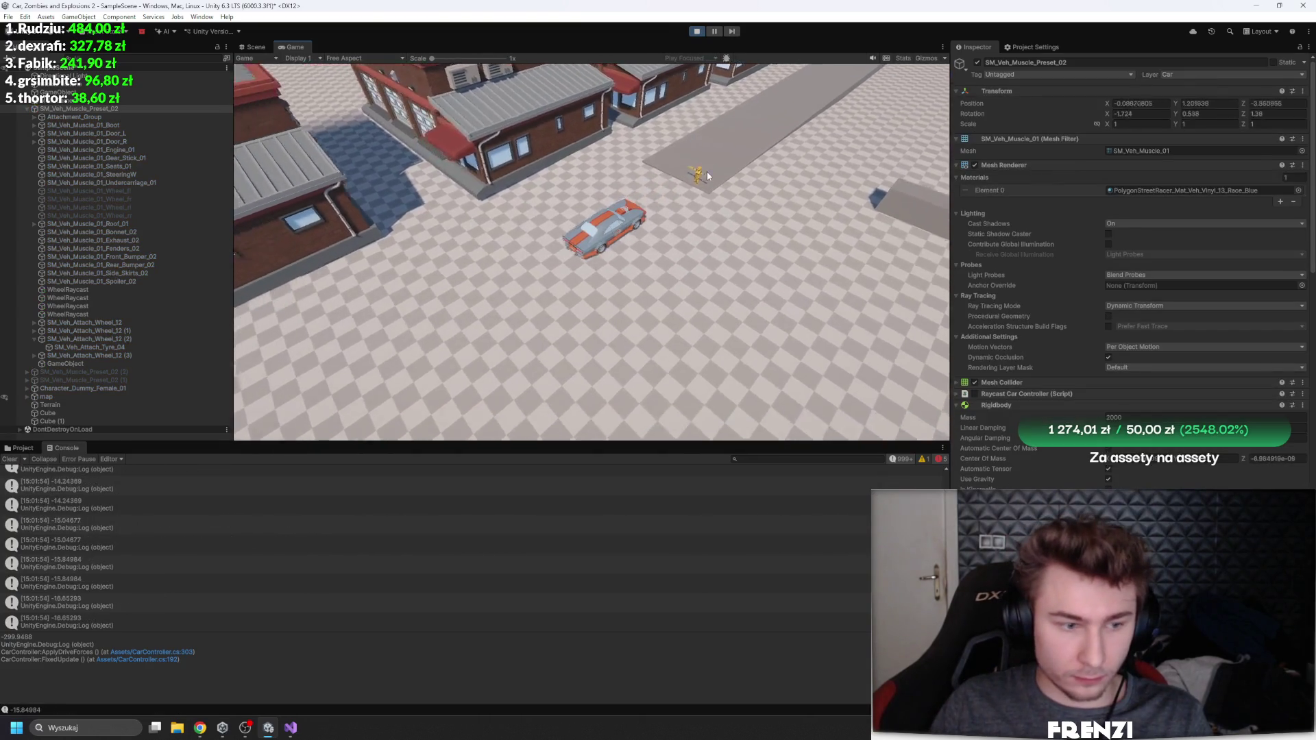
key(d)
key(d)
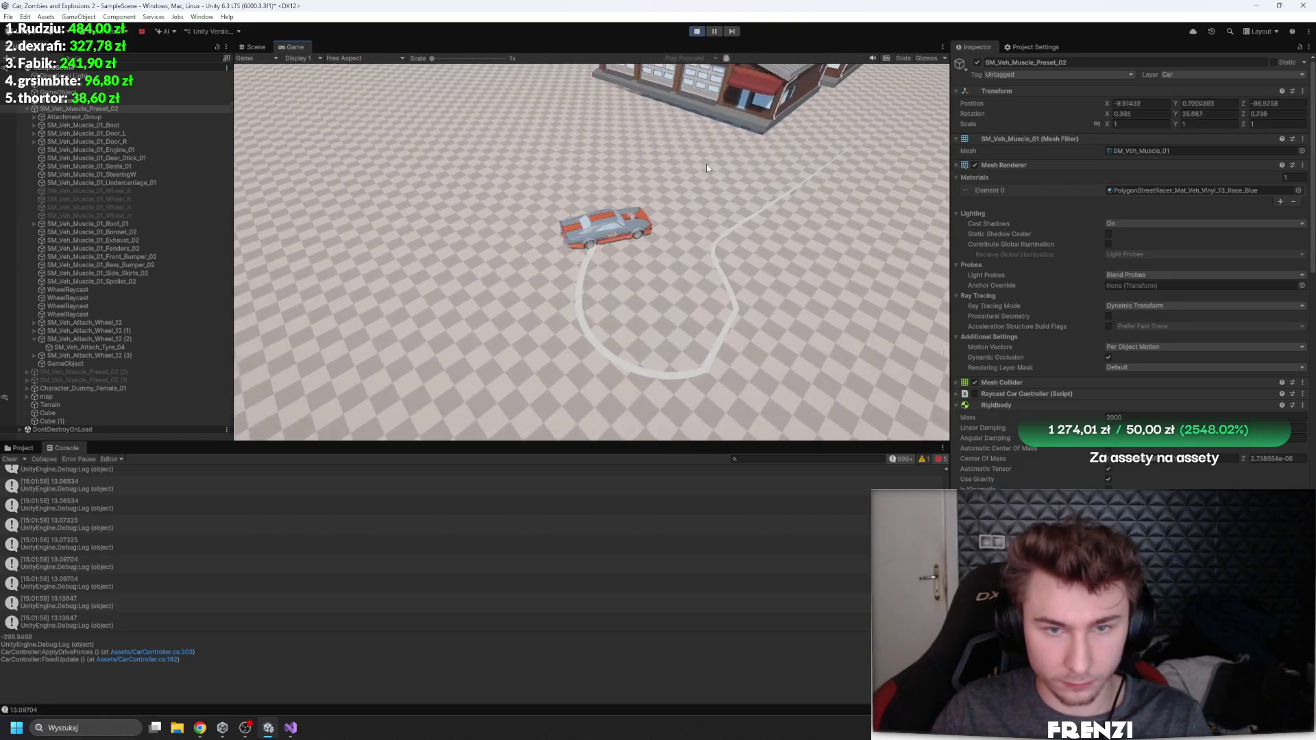
key(d)
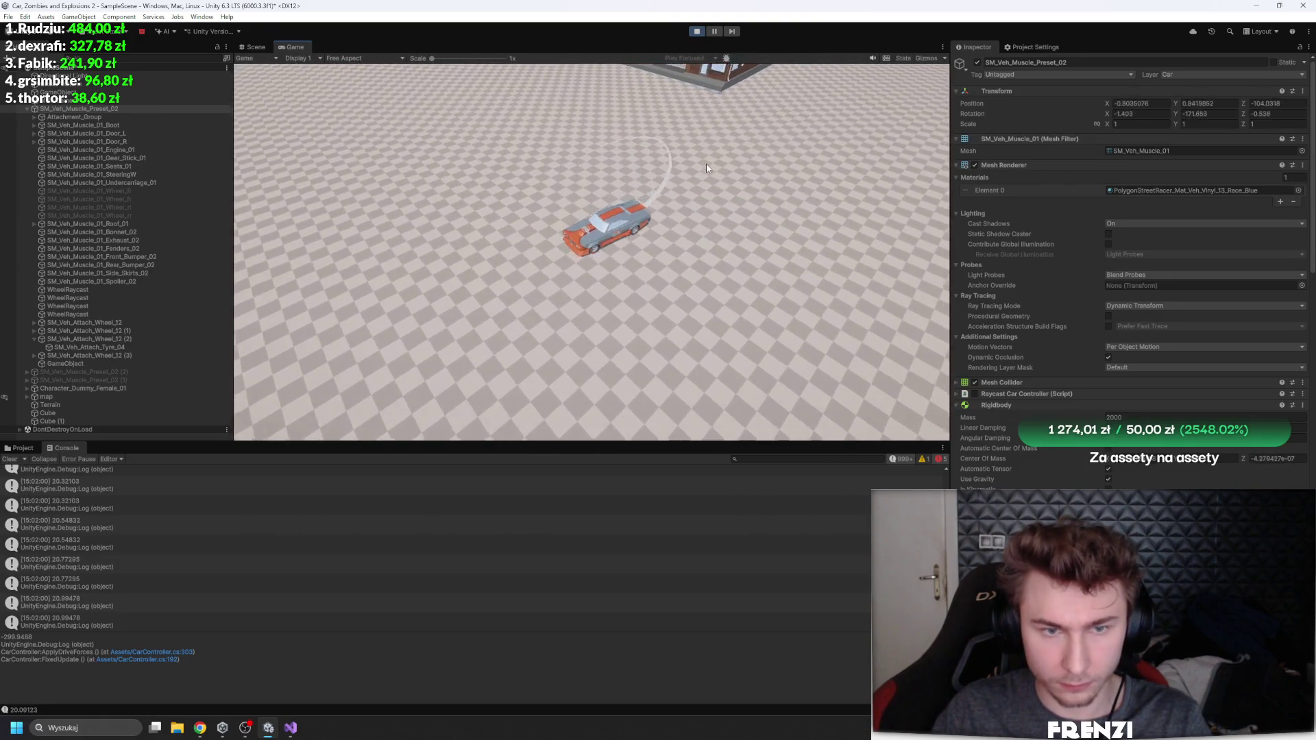
key(d)
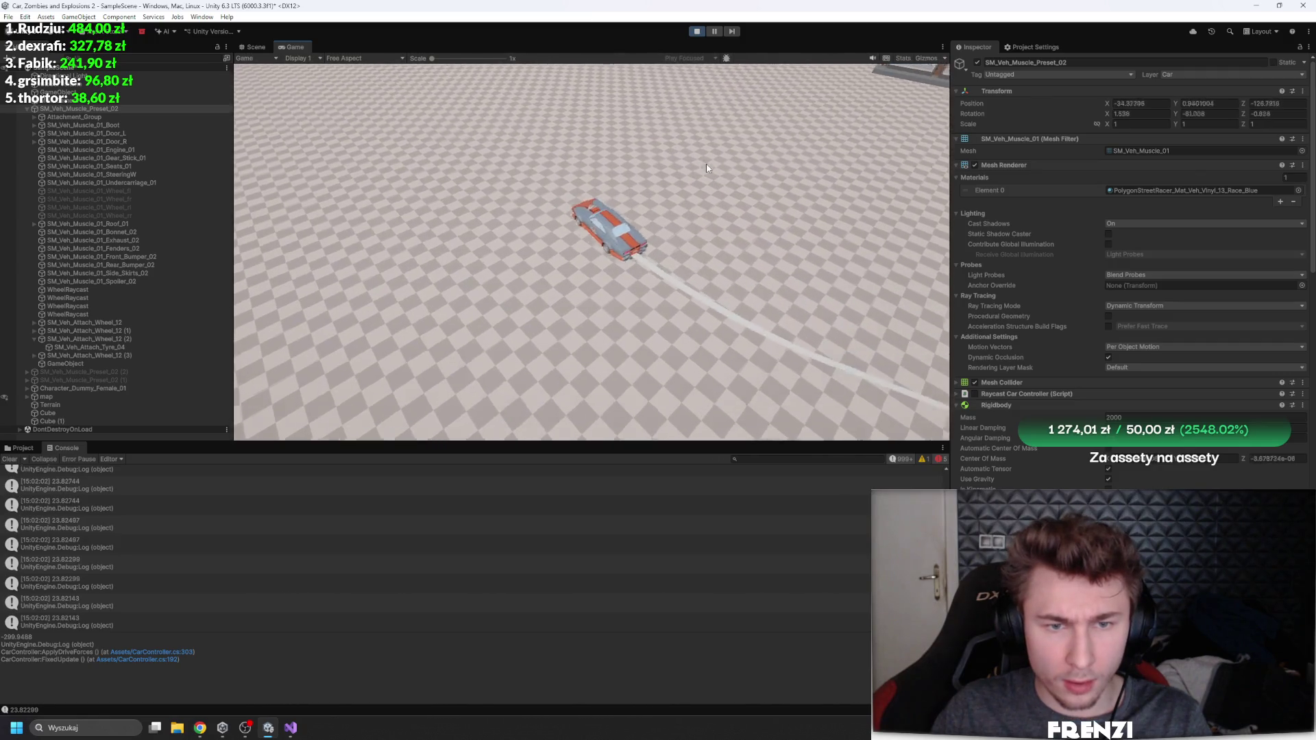
key(a)
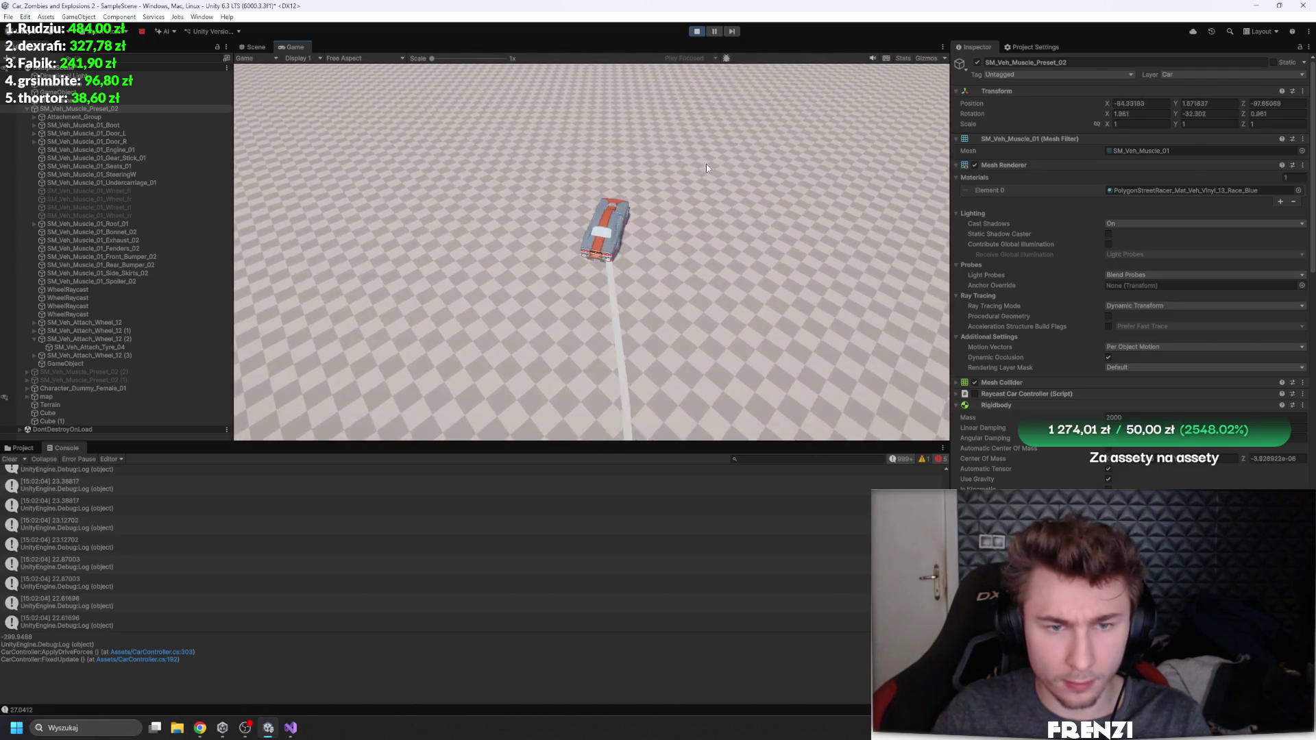
key(d)
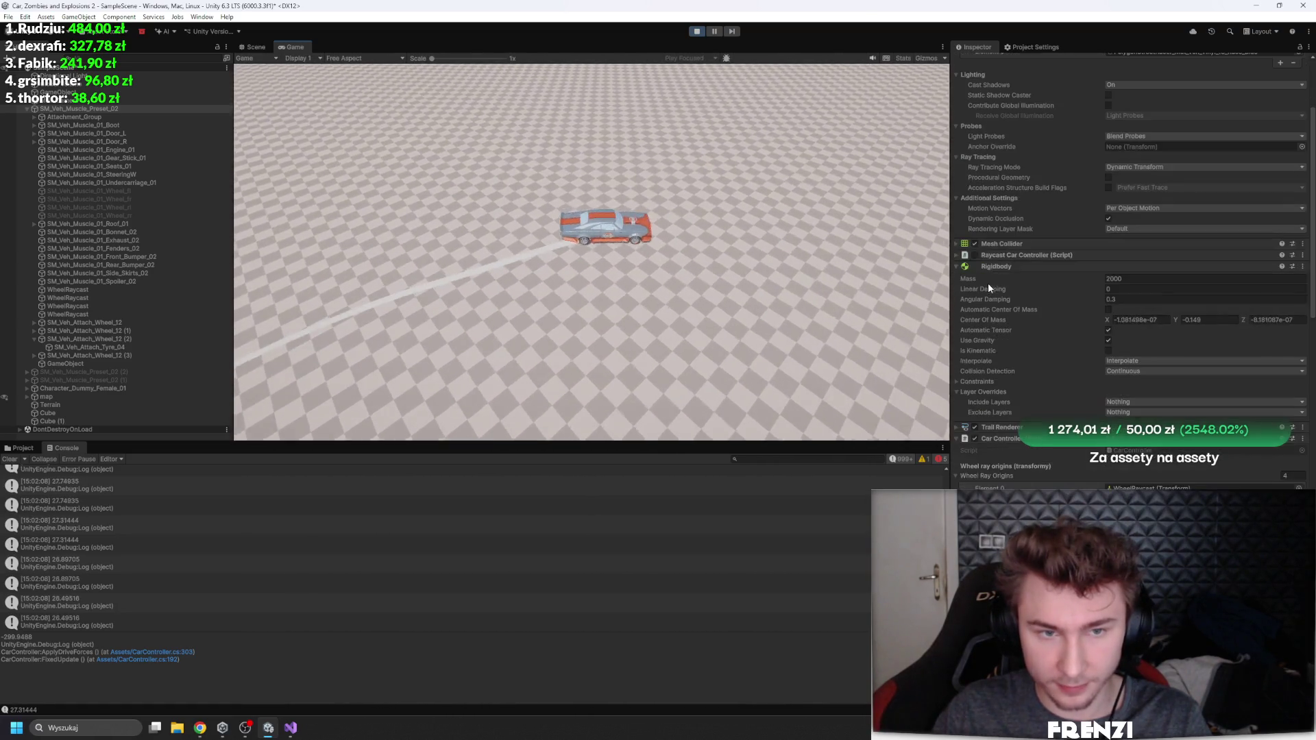
Step: Scroll the Inspector to the Drift state values, drift in left circles, then stop Play mode
scroll(973, 274, down, 5)
key(d)
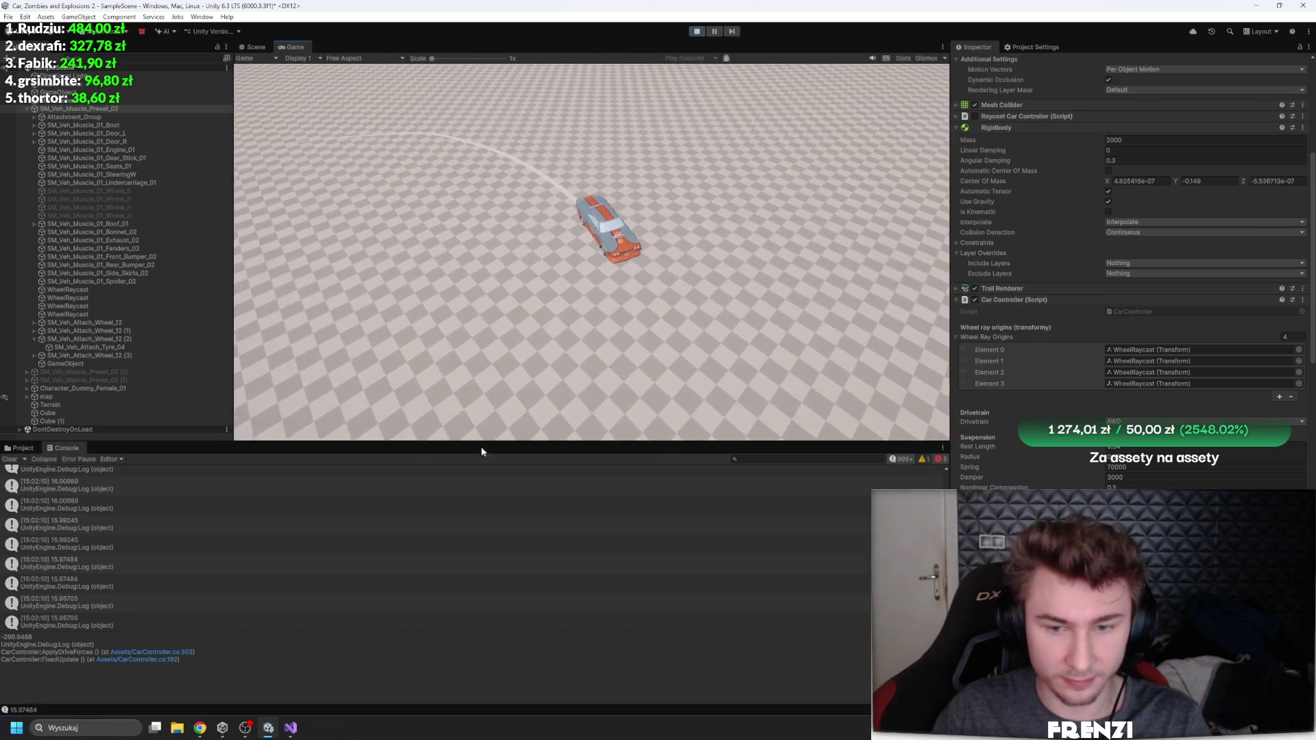
key(d)
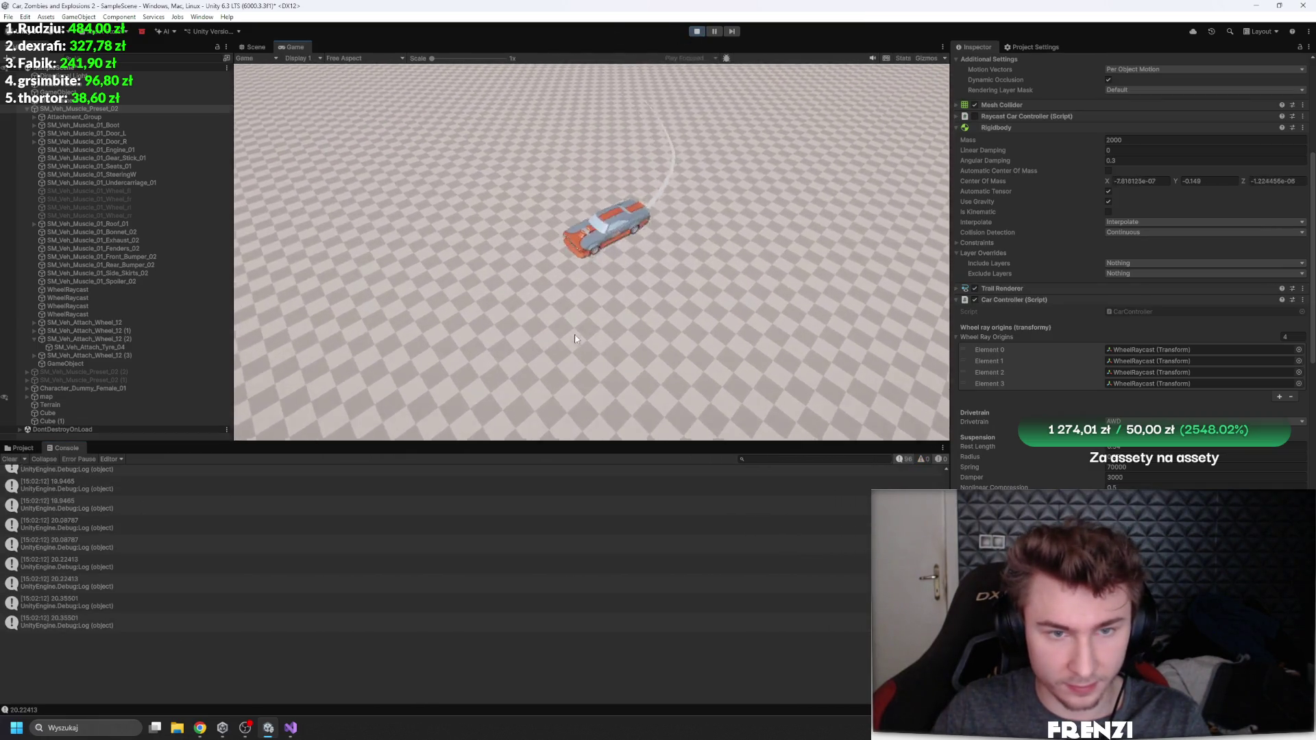
key(a)
key(a)
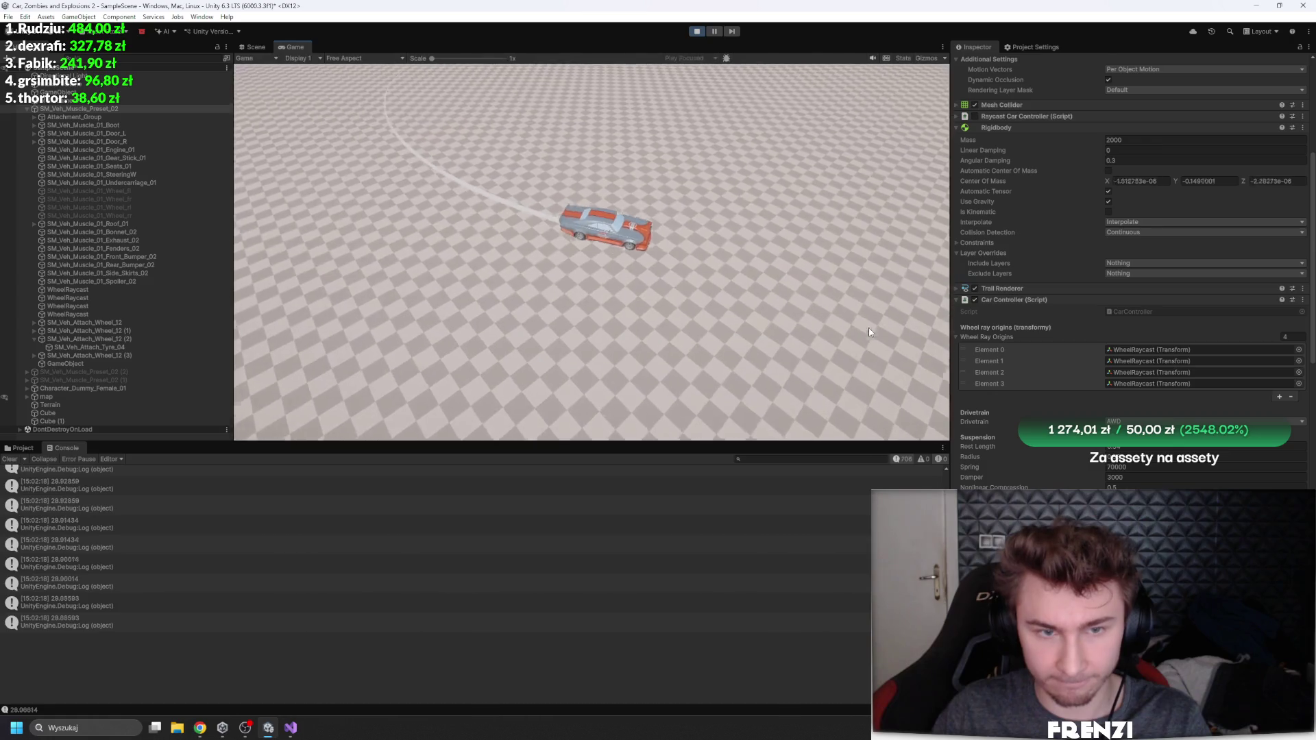
scroll(1047, 350, down, 5)
scroll(1046, 351, down, 5)
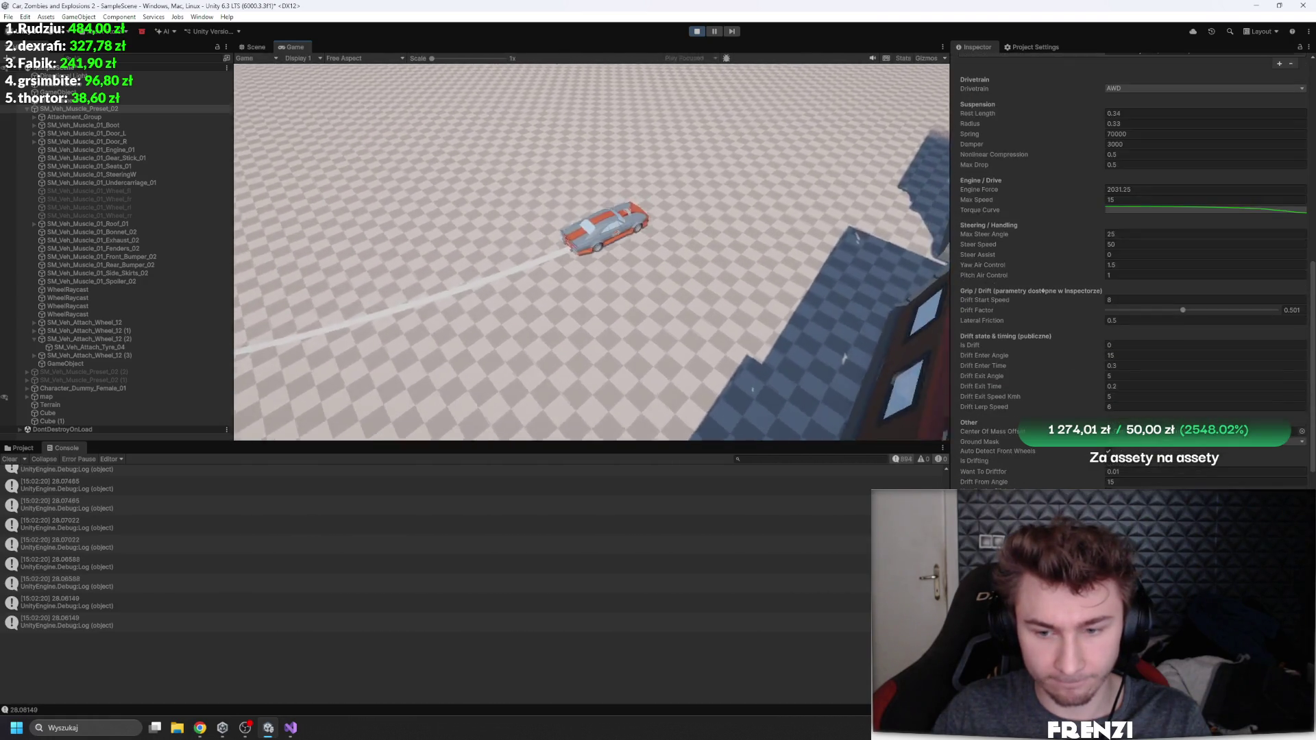
key(a)
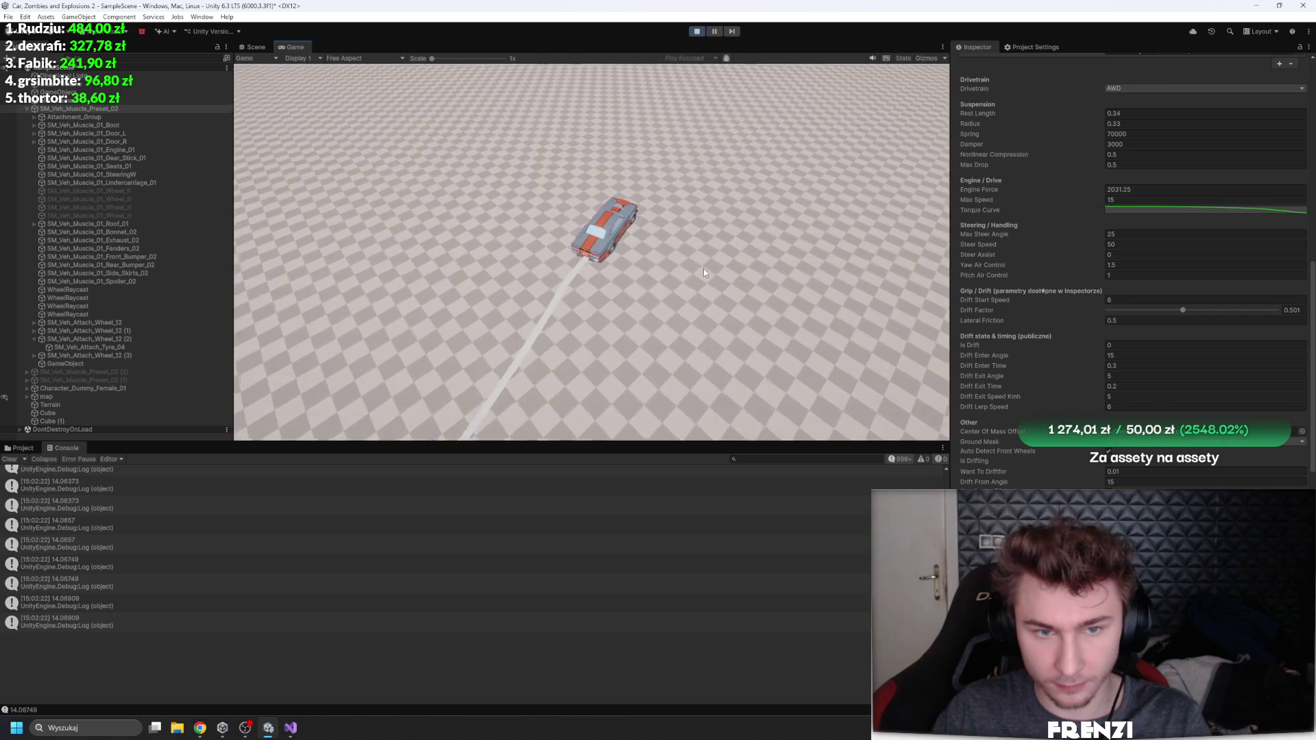
key(a)
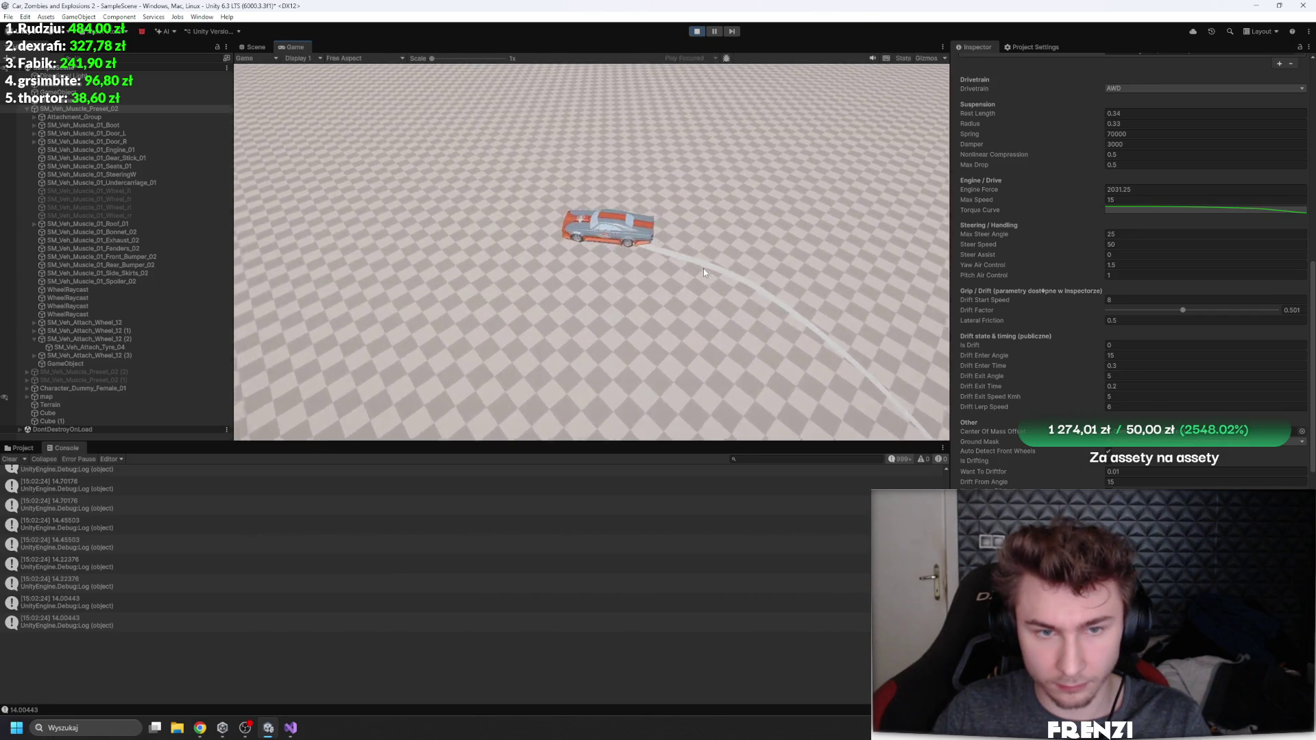
key(a)
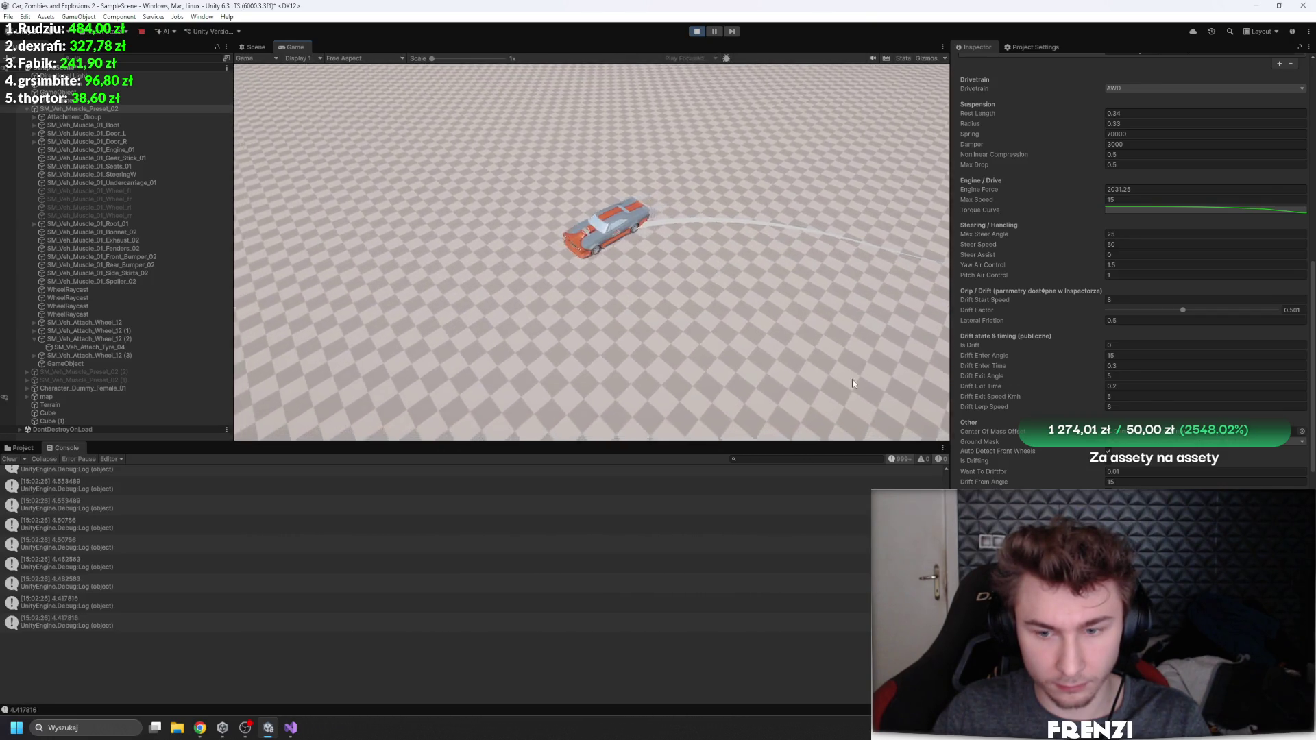
key(a)
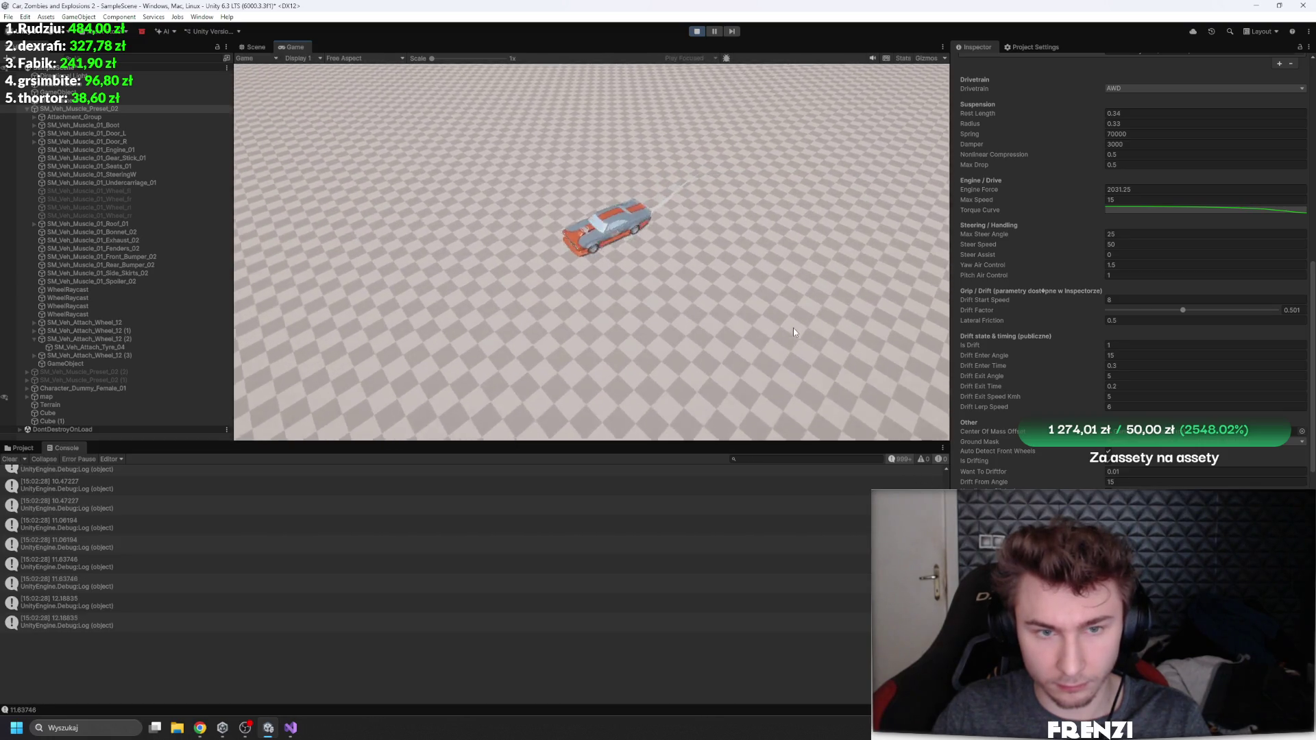
click(695, 31)
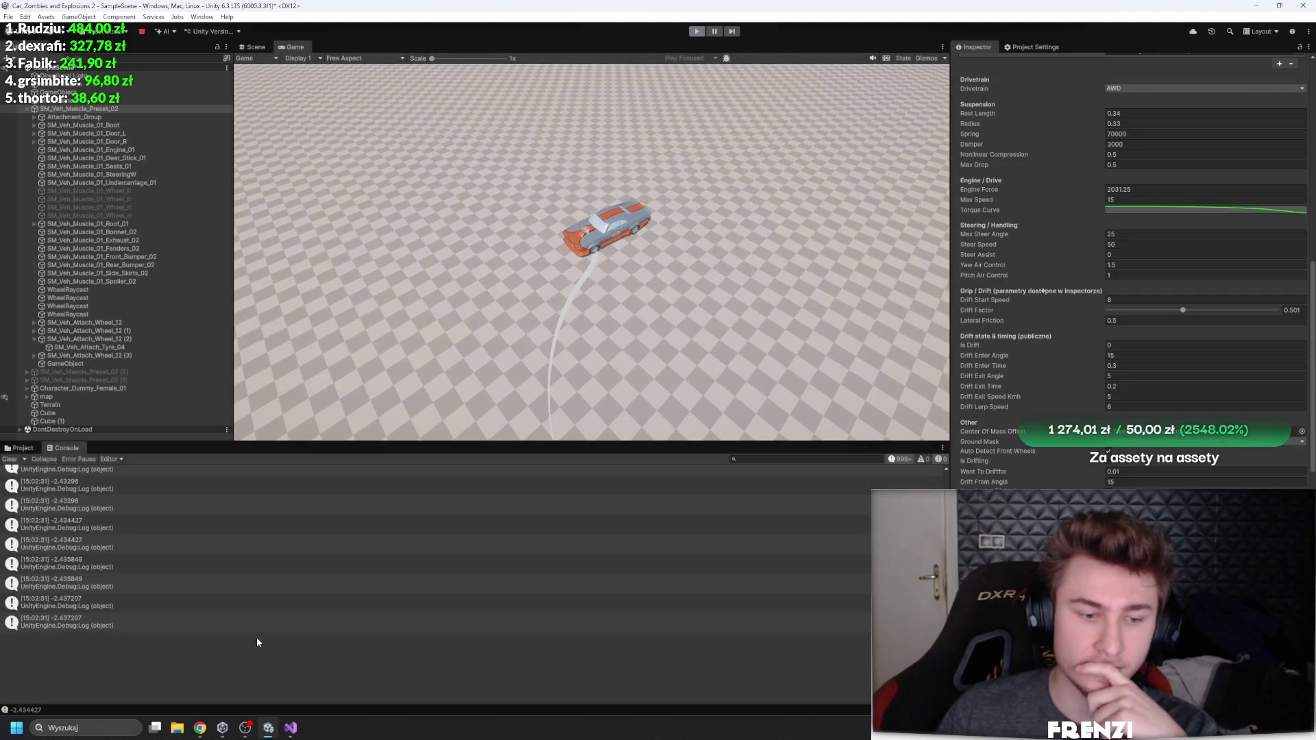
Step: Change the side force back to AddForceAtPosition at w.contactPoint + Vector3.up, save, and return to Unity
click(291, 728)
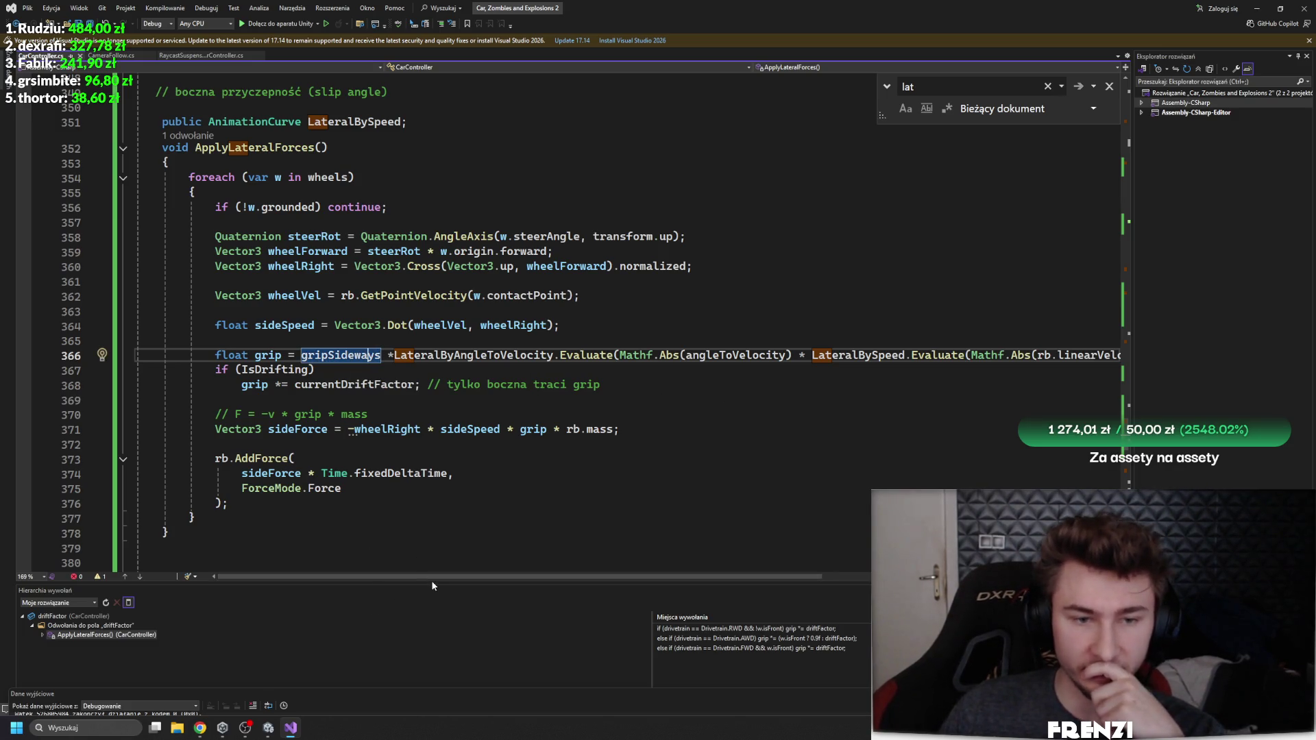
mouse_move(429, 578)
mouse_down()
mouse_move(528, 561)
mouse_move(462, 527)
mouse_up()
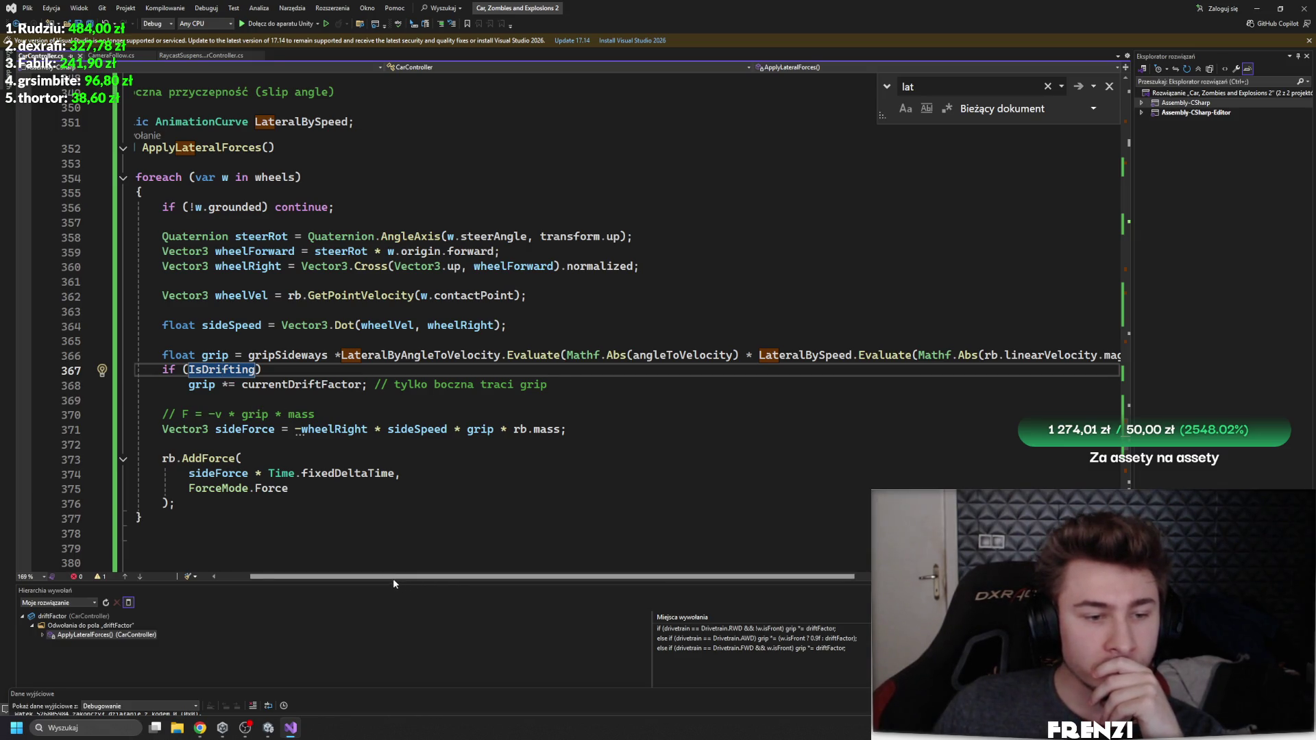
drag(392, 577, 368, 578)
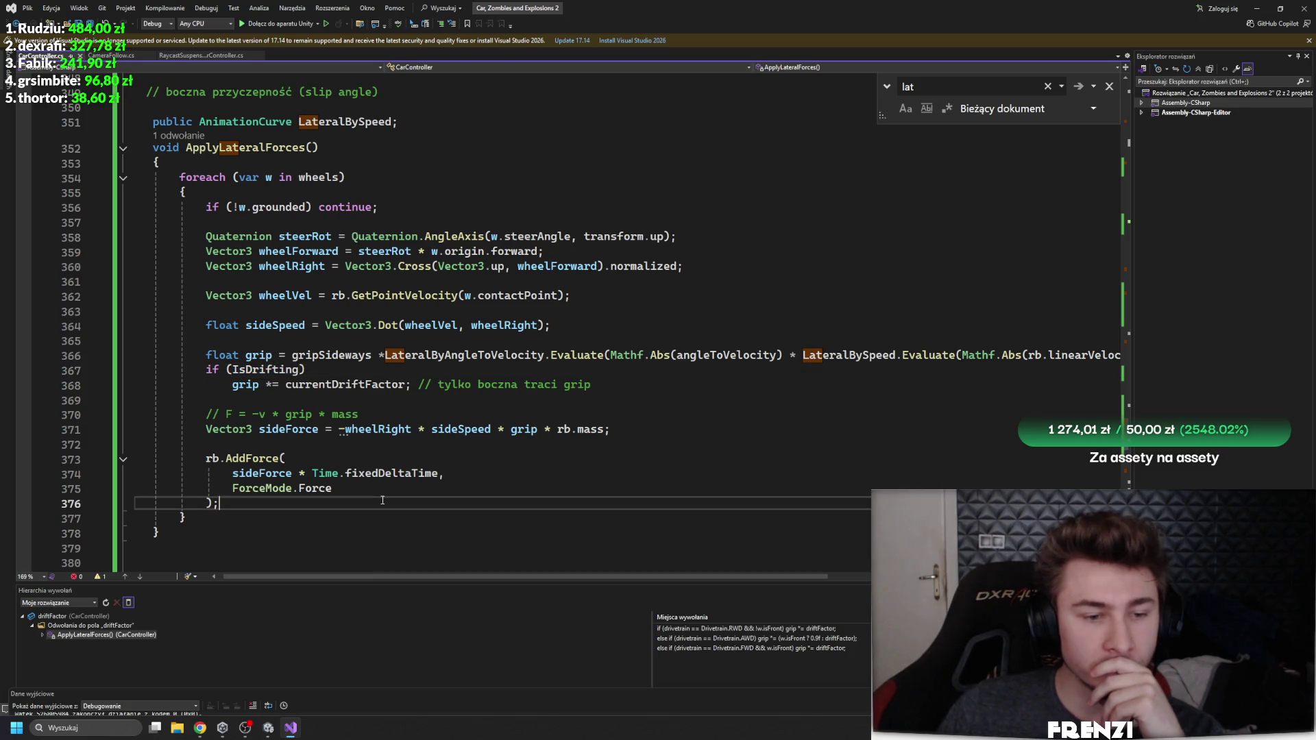
key(Up)
key(ctrl+Return)
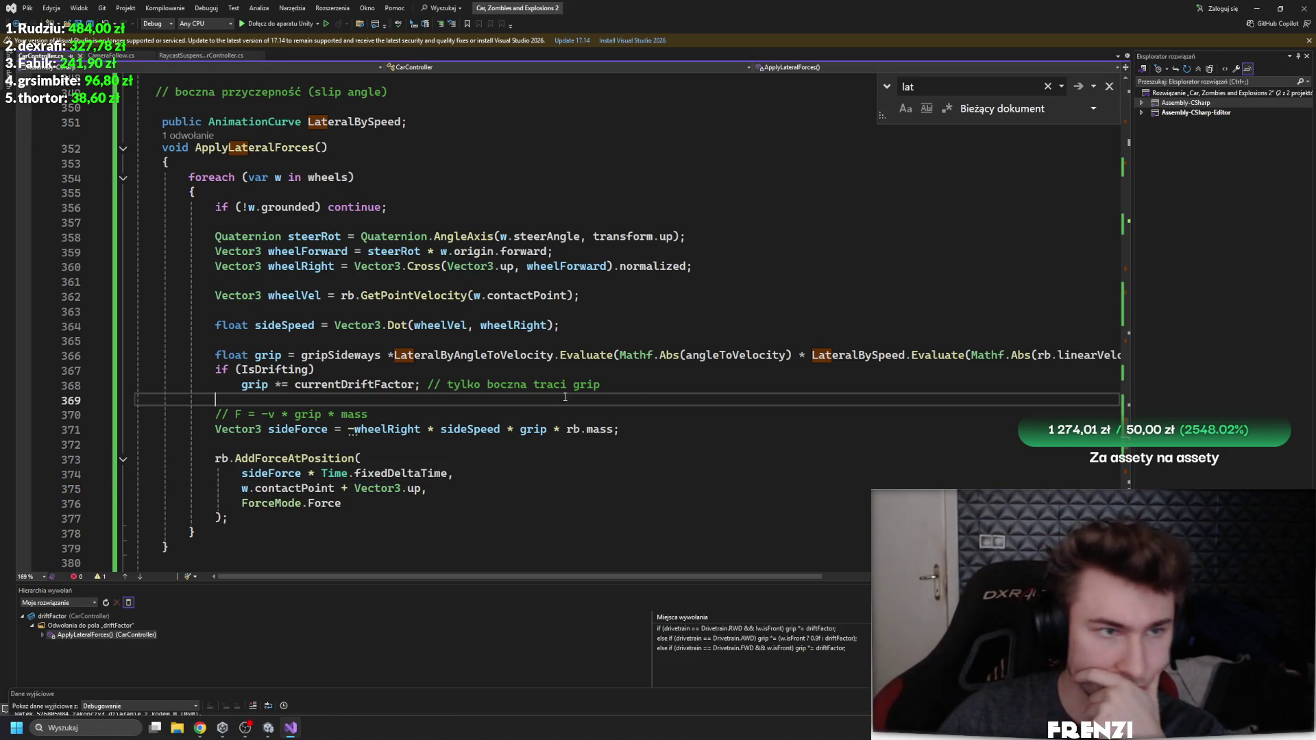
click(267, 725)
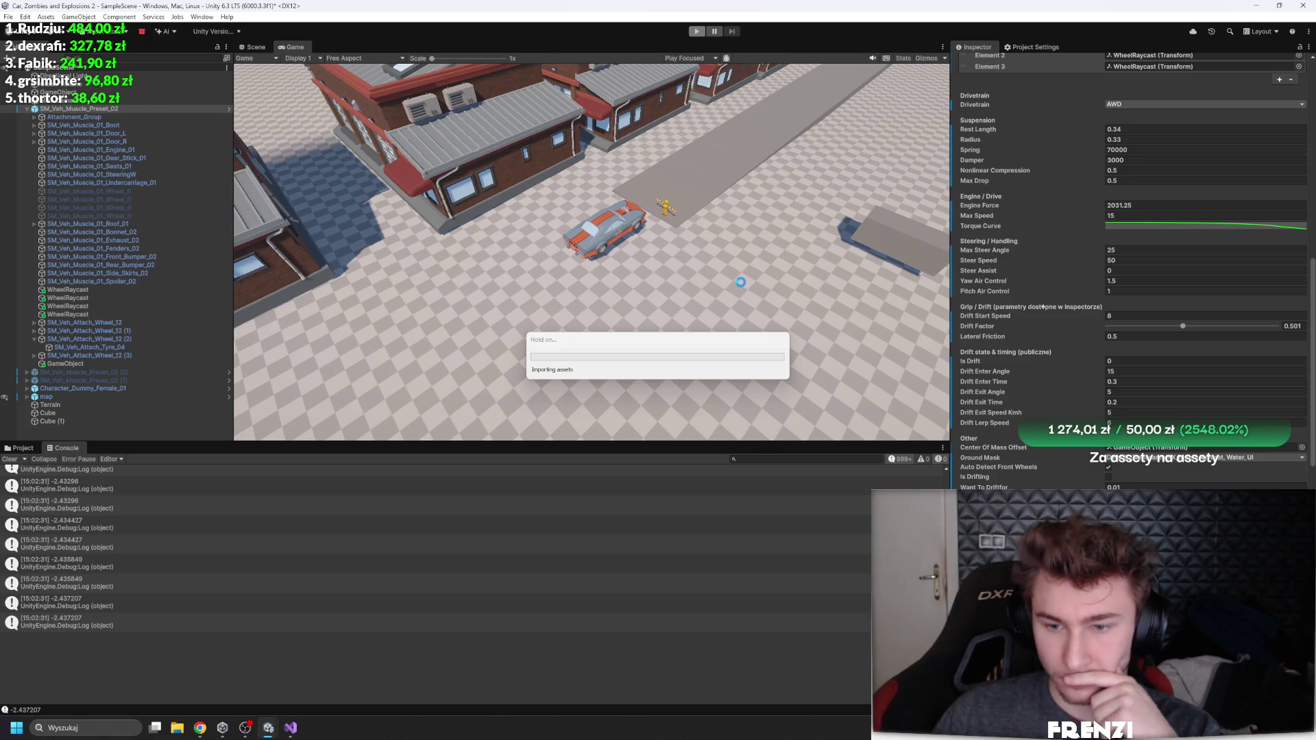
click(697, 30)
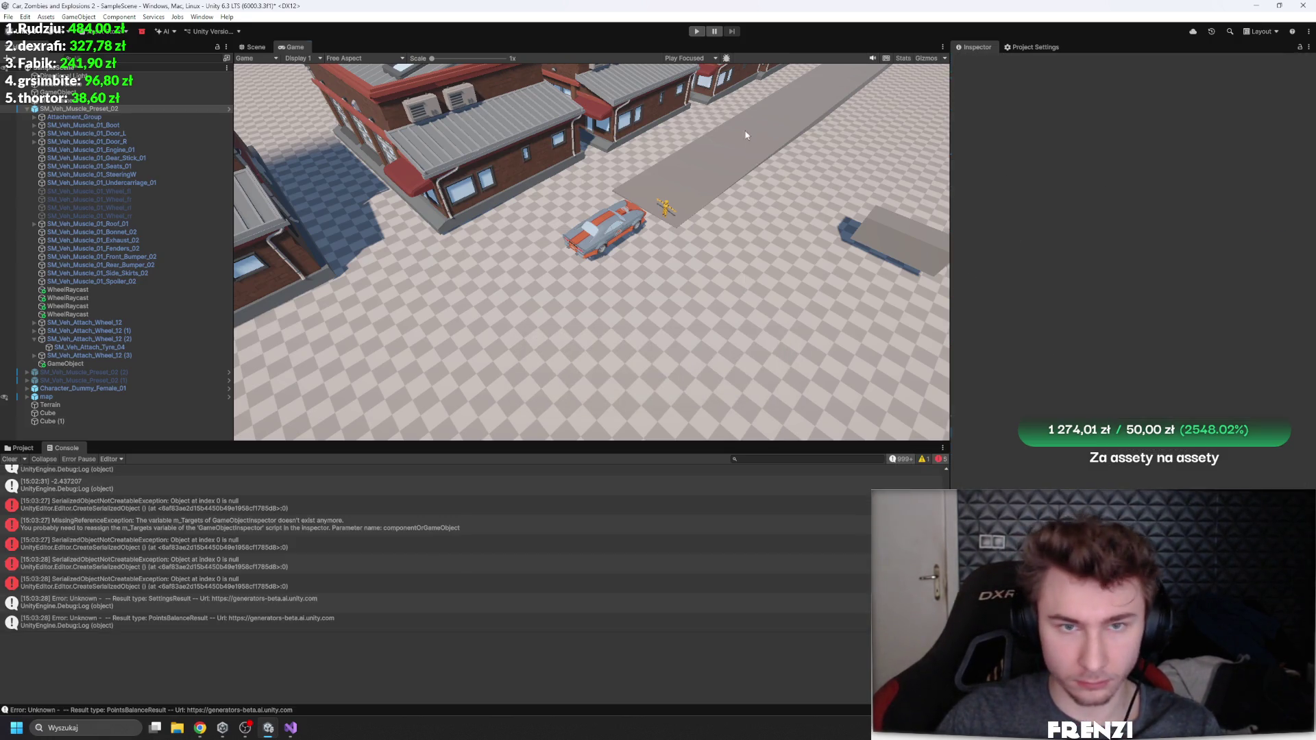
key(ctrl+p)
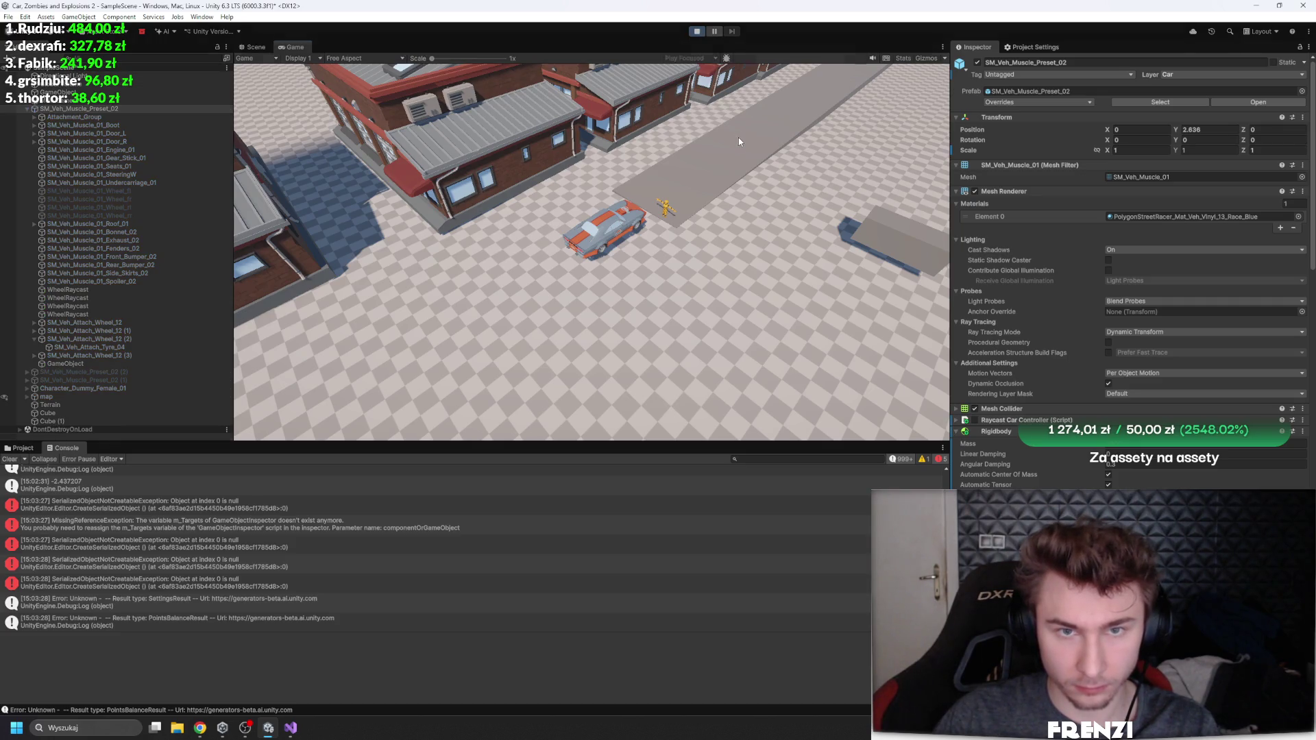
key(w)
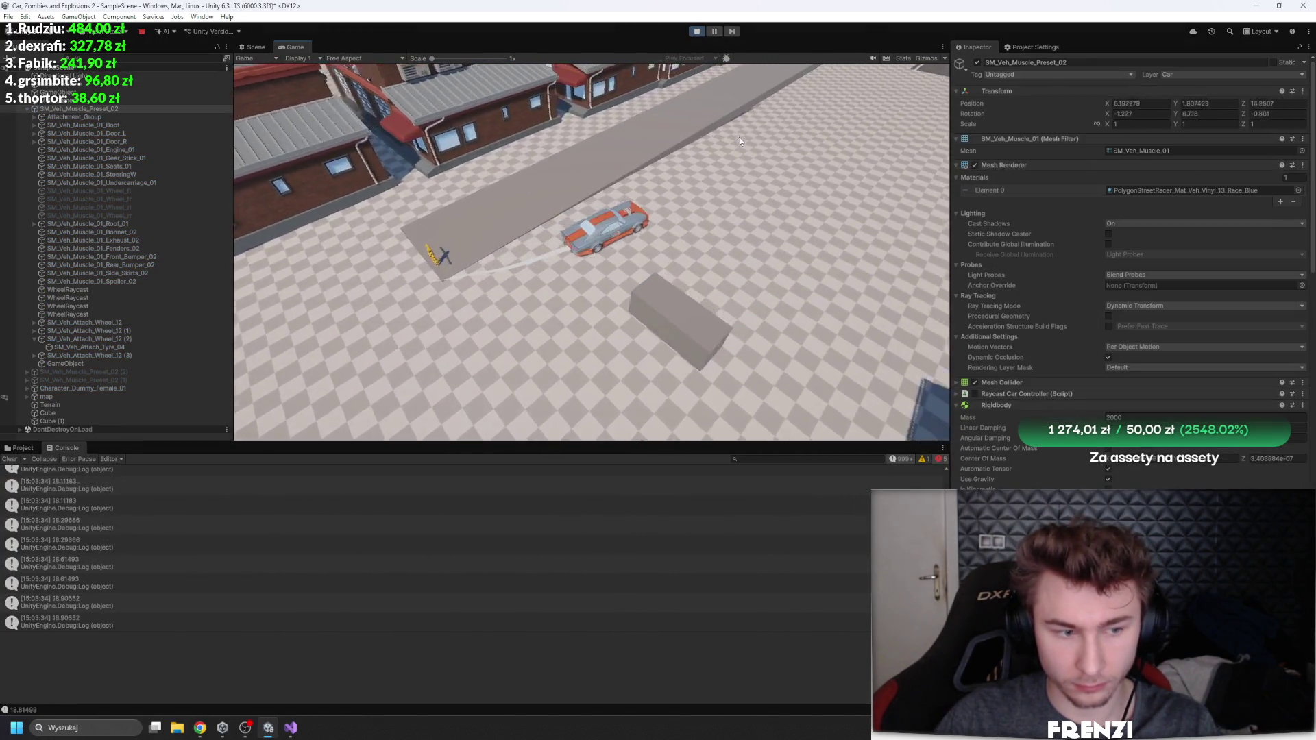
key(a)
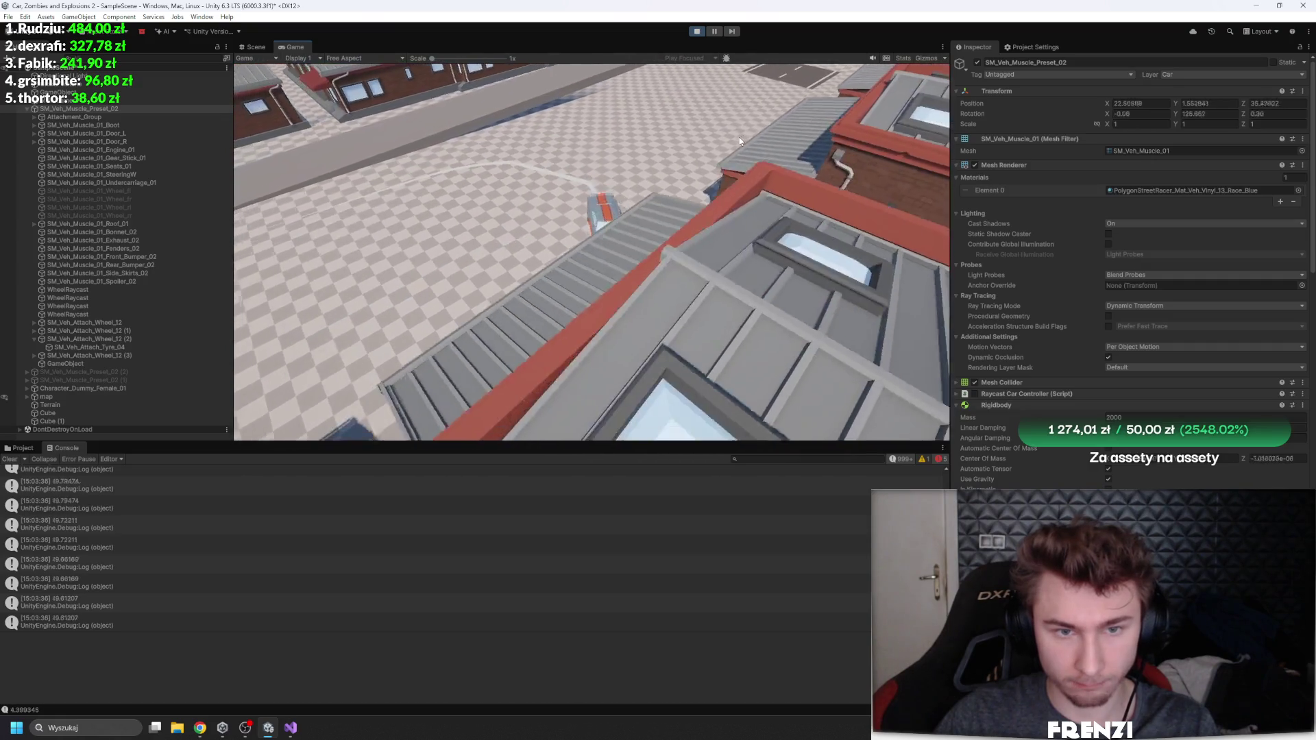
key(d)
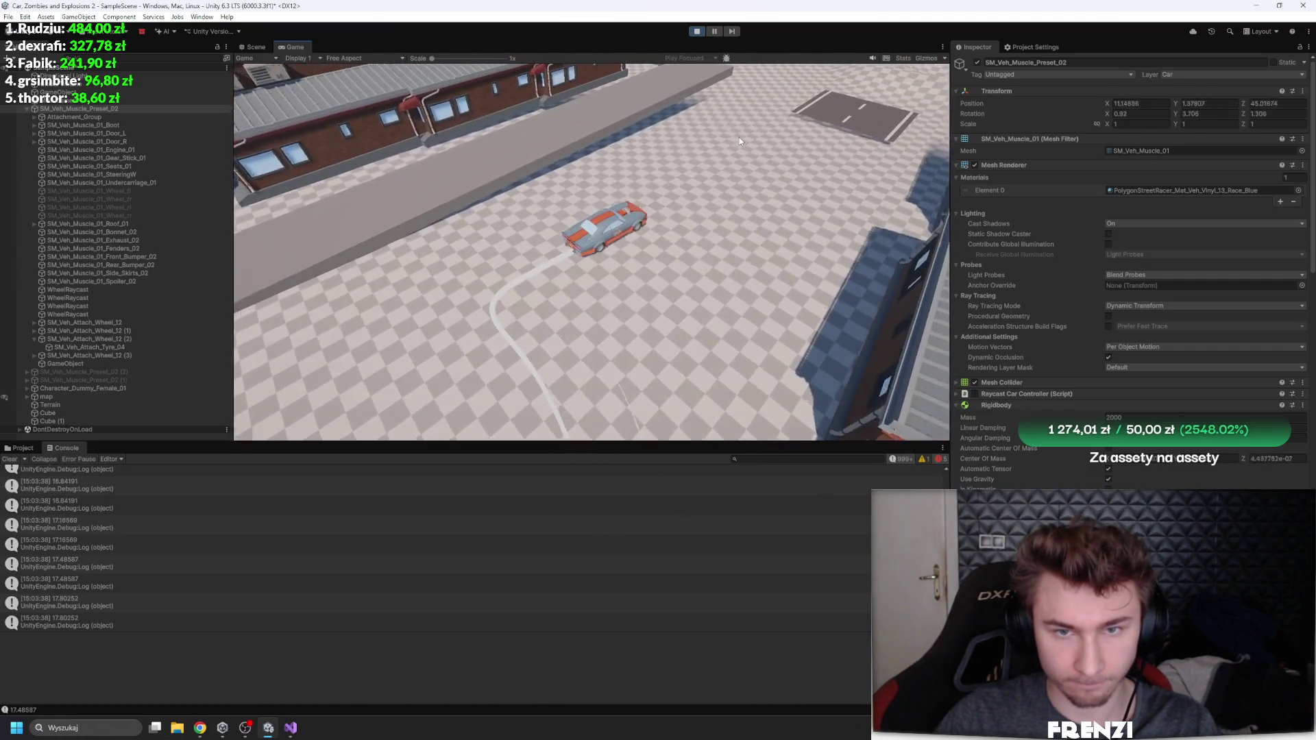
key(a)
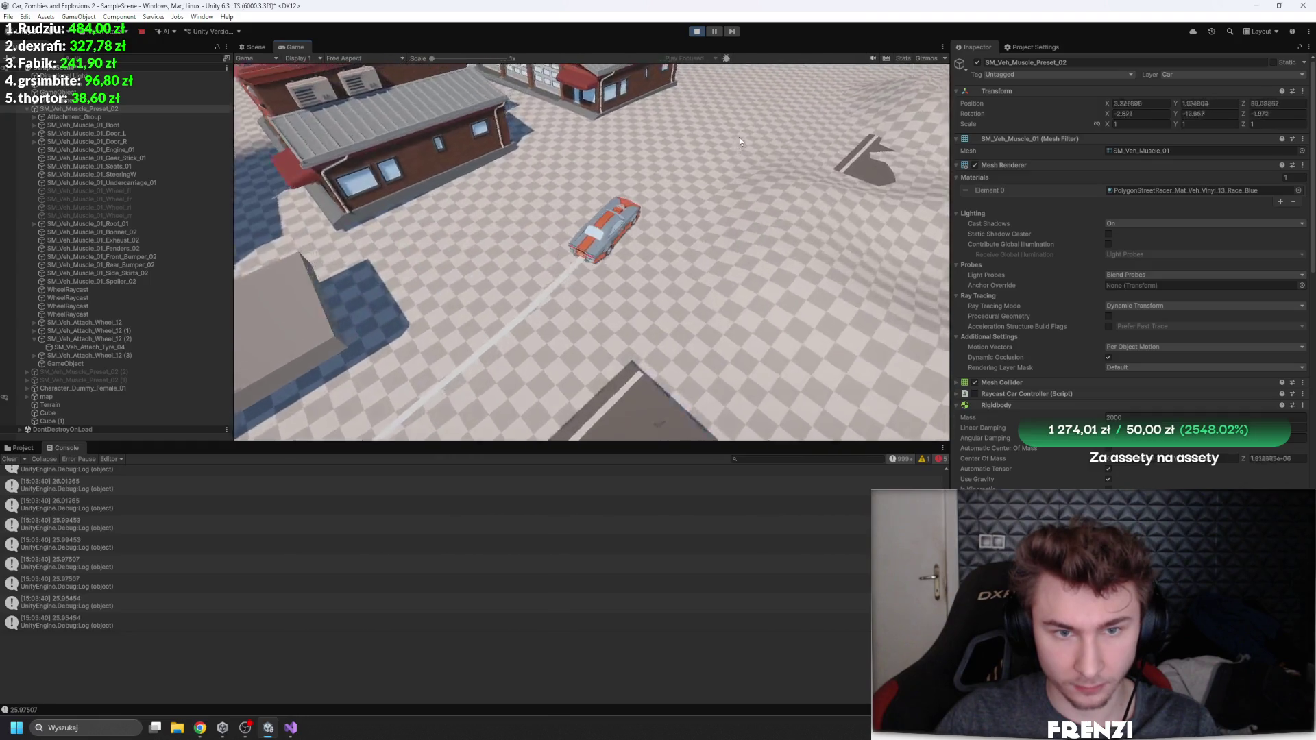
key(w)
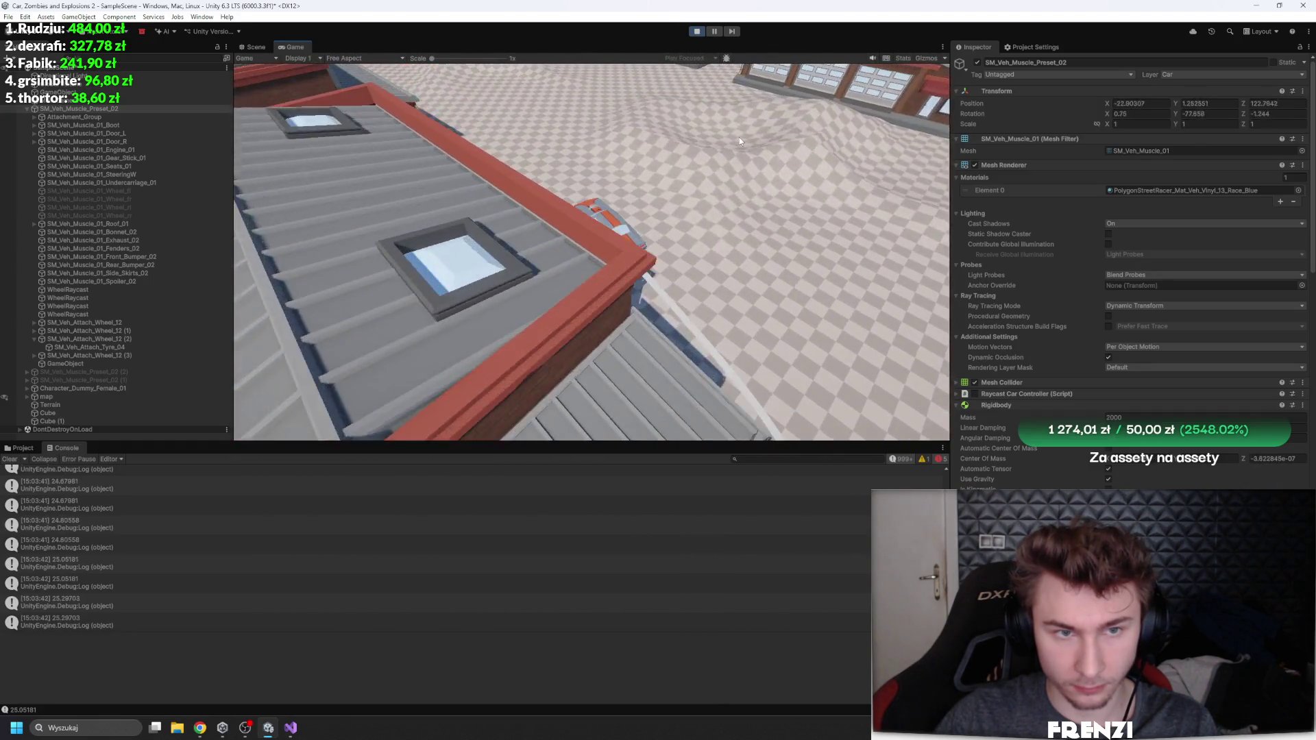
key(d)
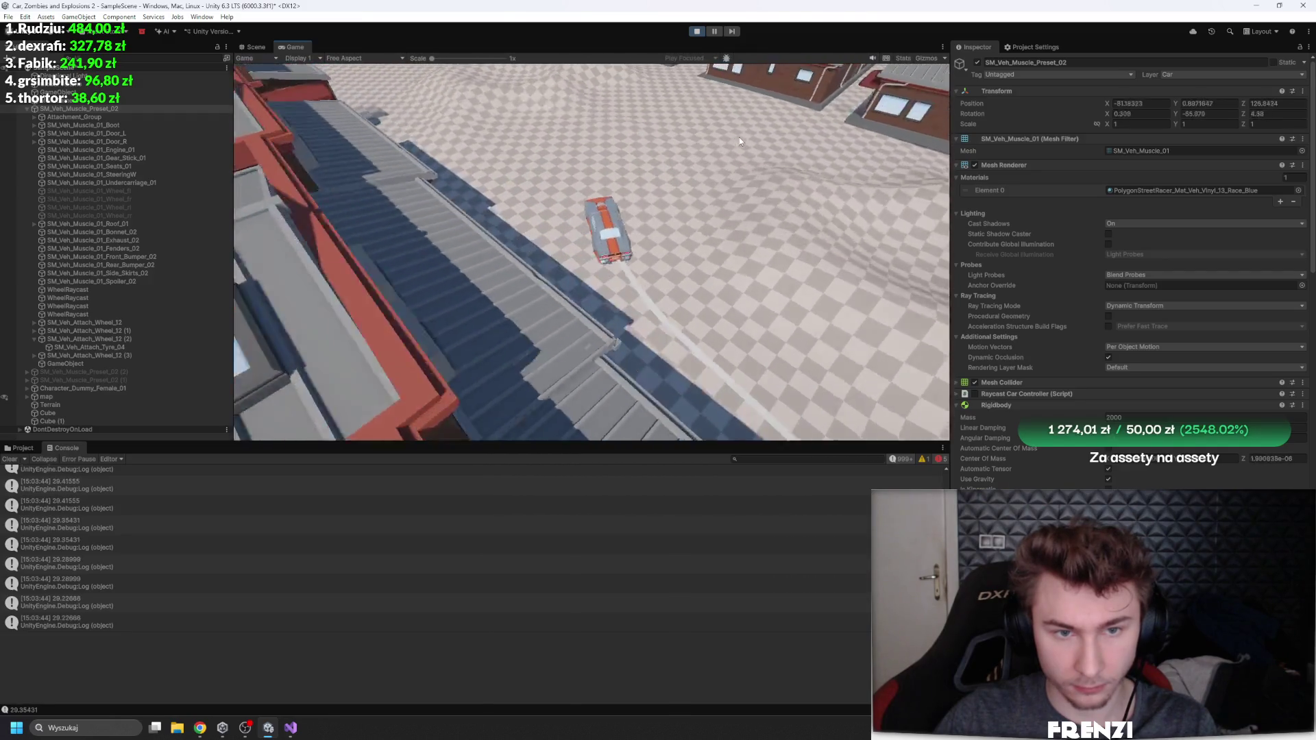
key(a)
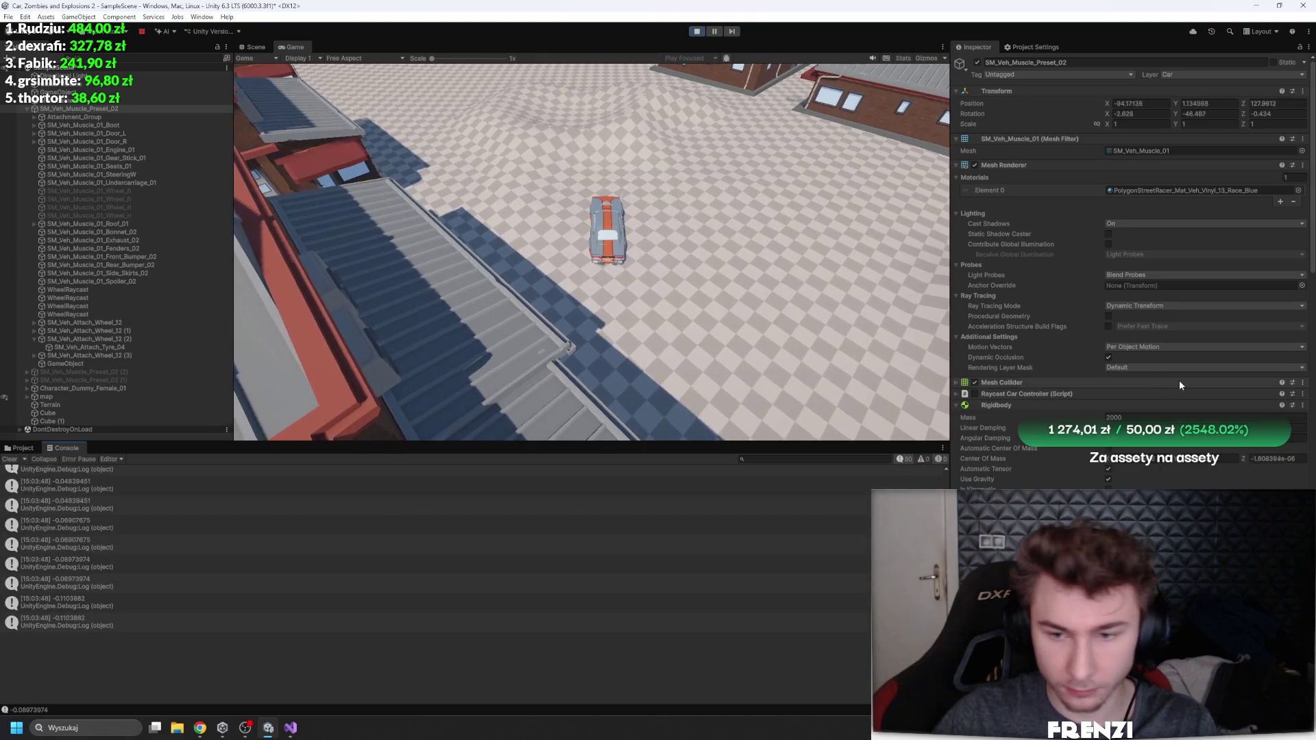
scroll(1166, 410, down, 10)
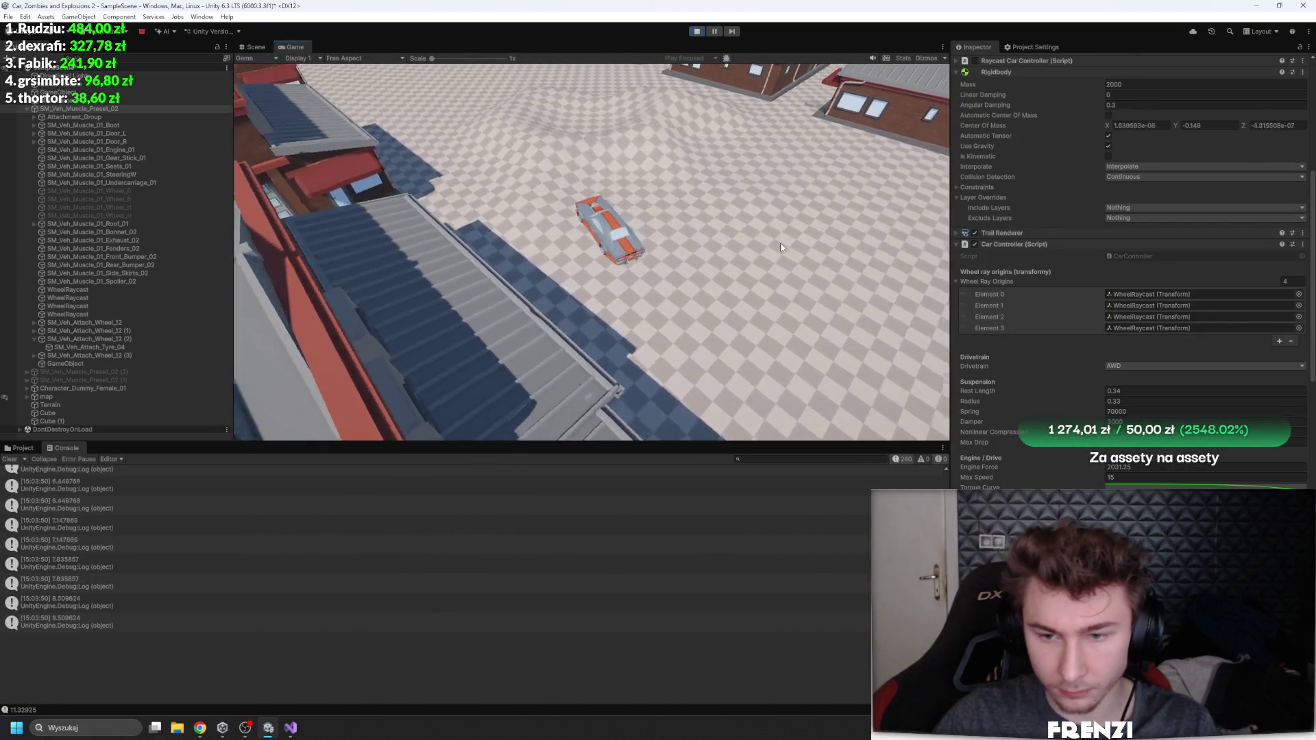
key(w)
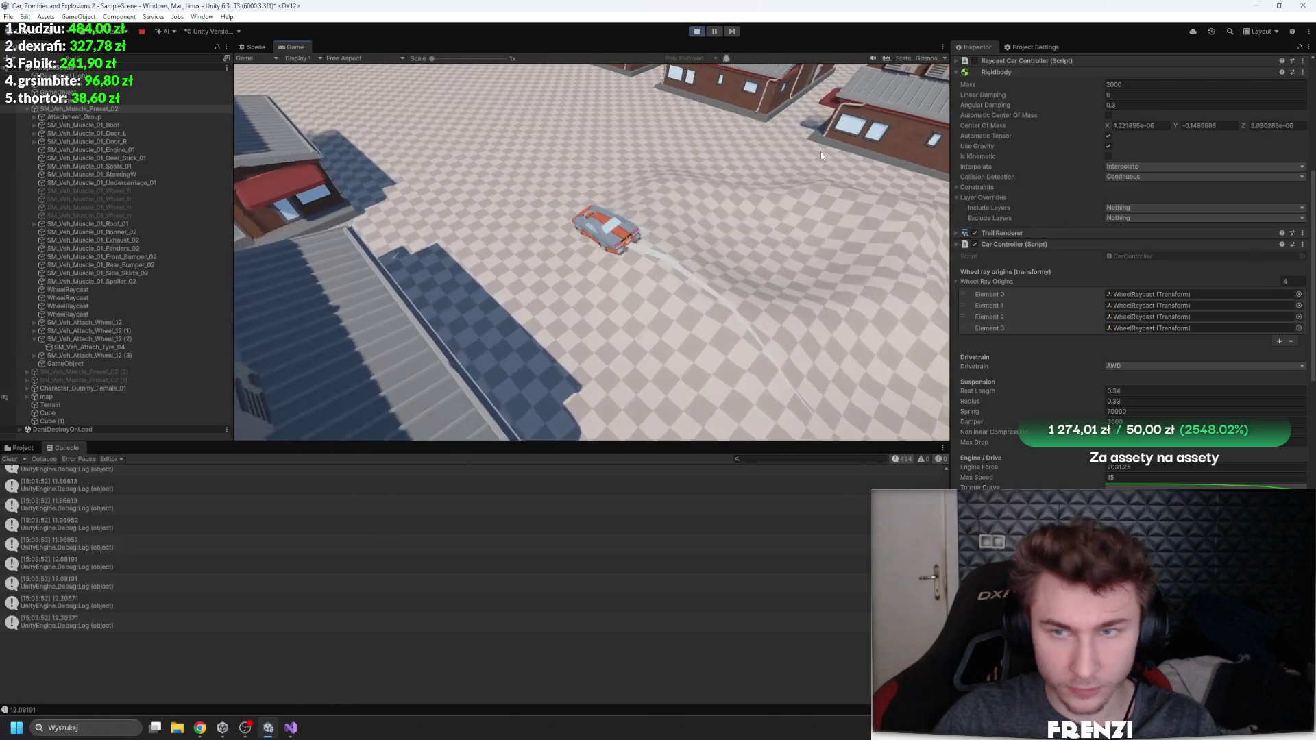
key(w)
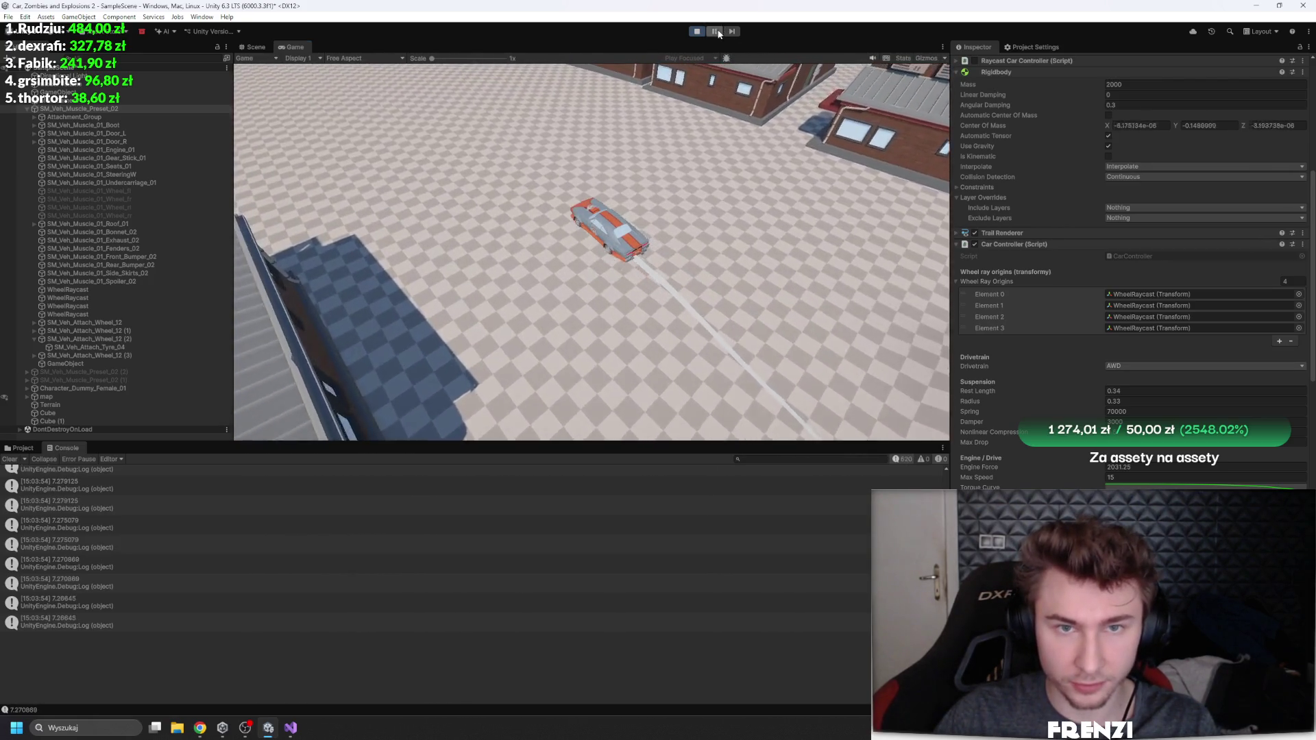
key(w)
key(a)
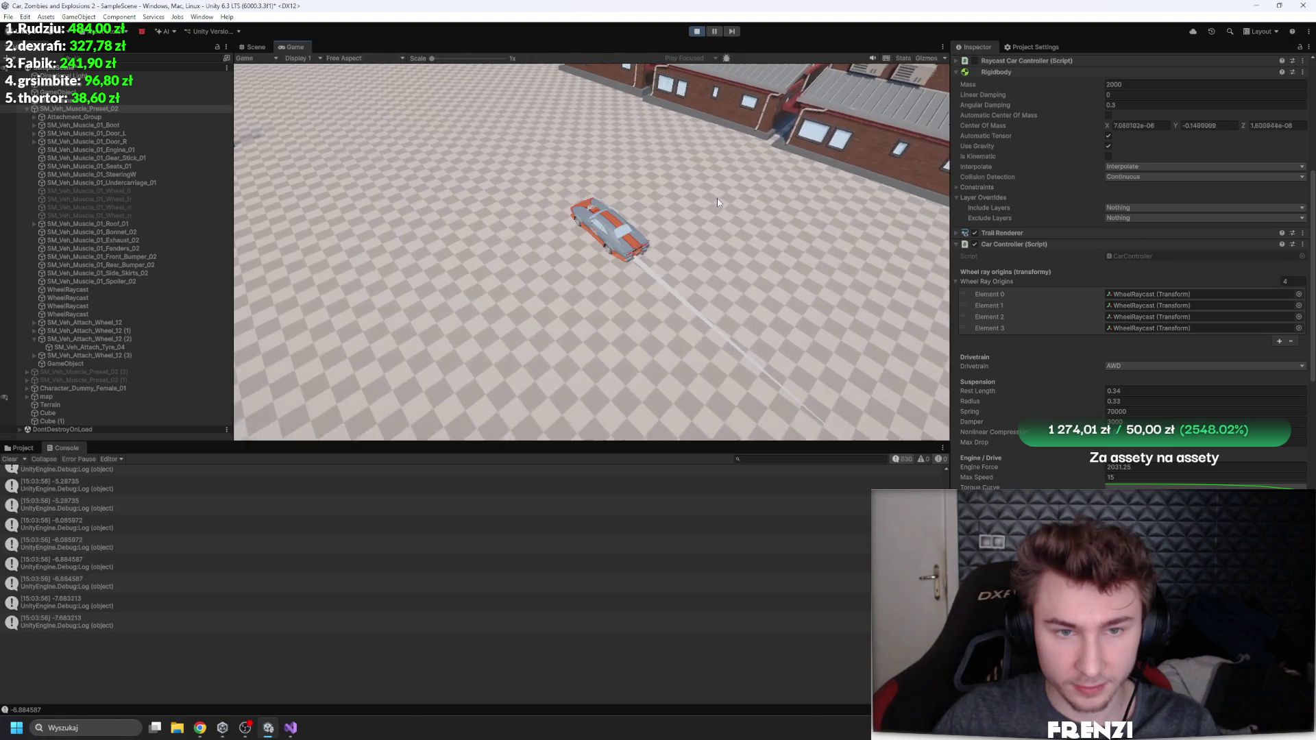
key(a)
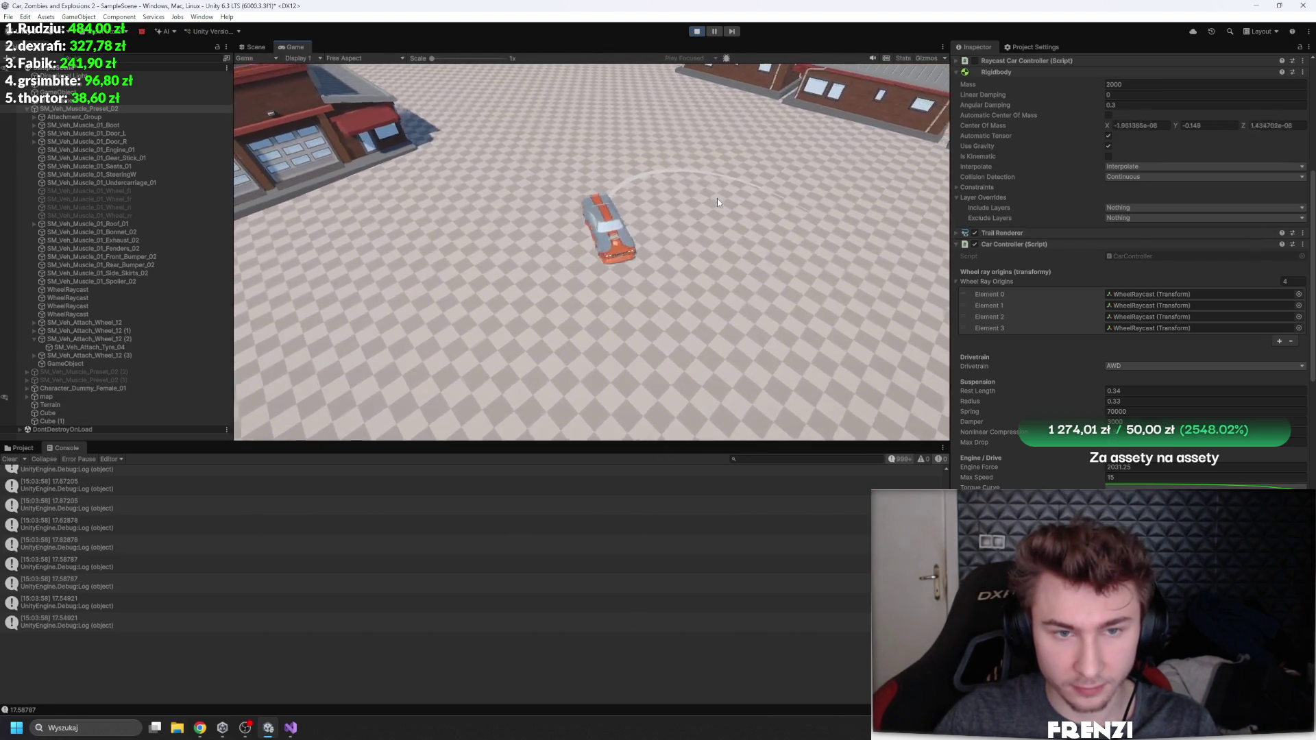
key(w)
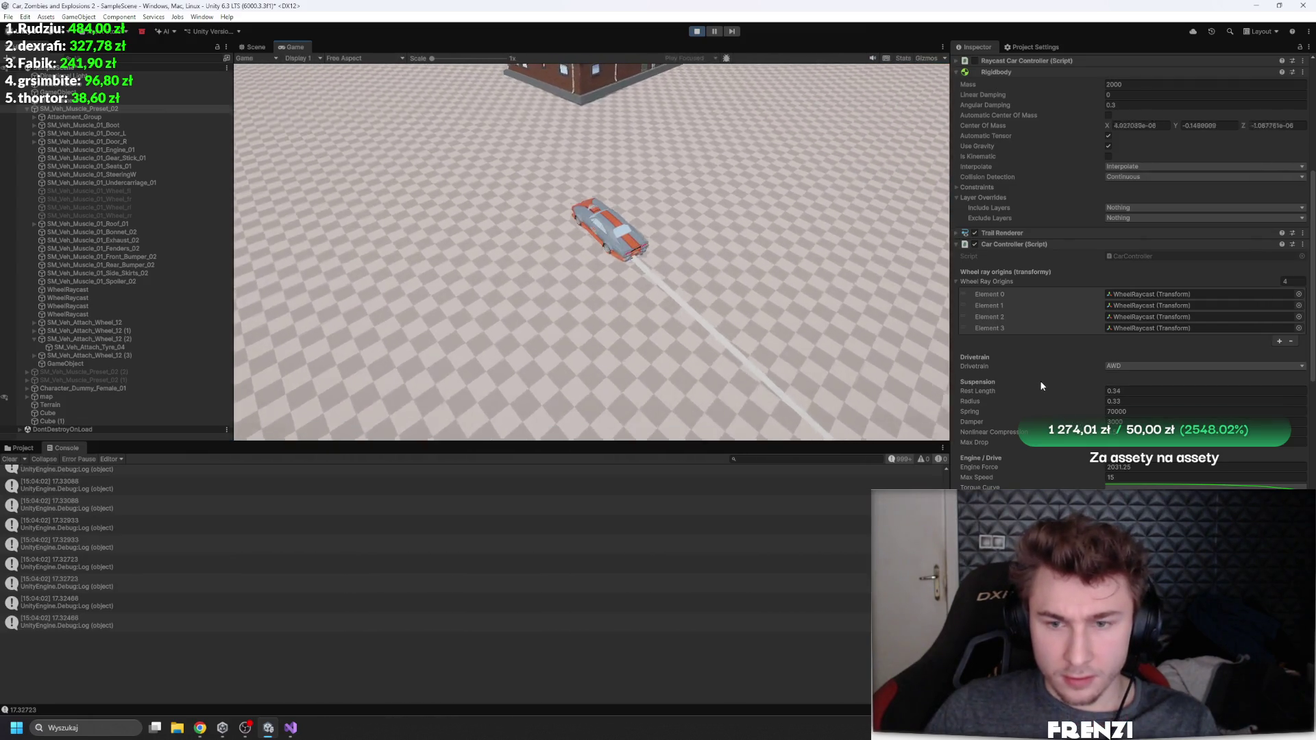
scroll(1096, 343, down, 4)
mouse_move(980, 300)
mouse_down()
mouse_move(405, 324)
mouse_move(784, 259)
mouse_up()
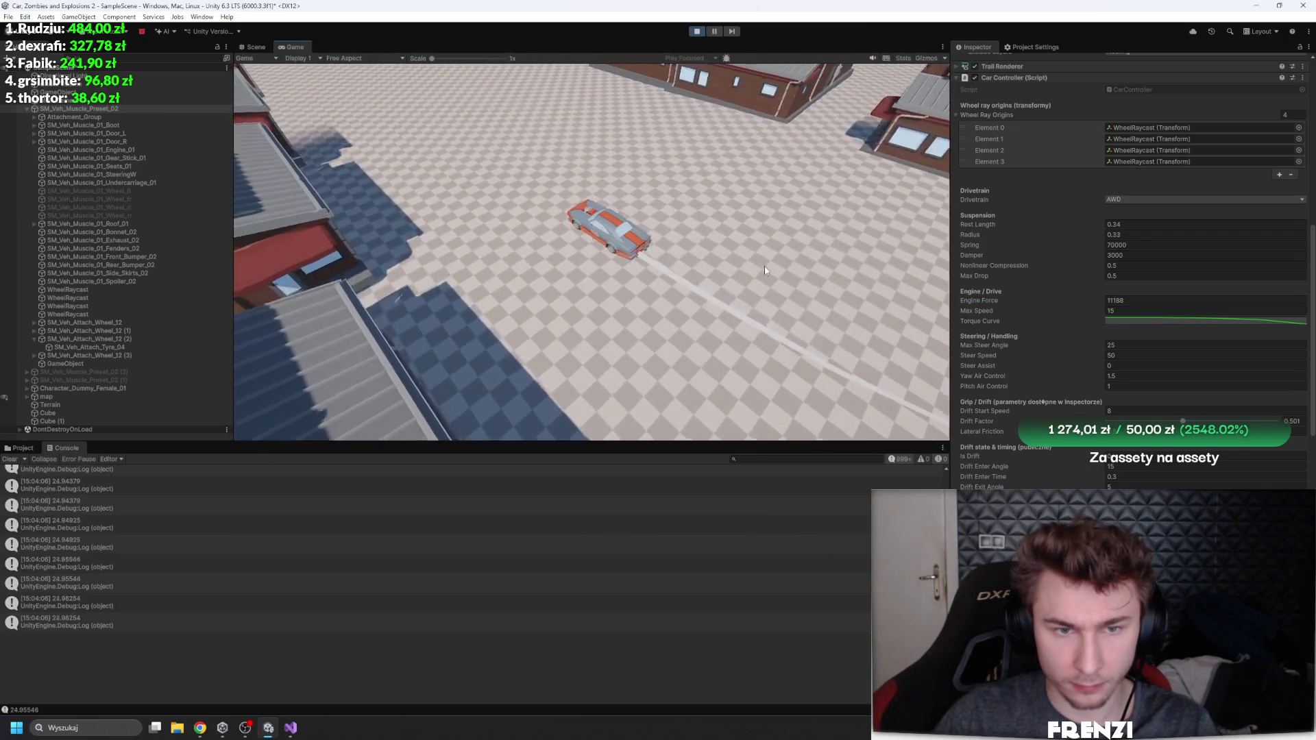
Step: Set the car controller's Max Speed to 30 and Engine Force to 1500
scroll(1131, 275, down, 5)
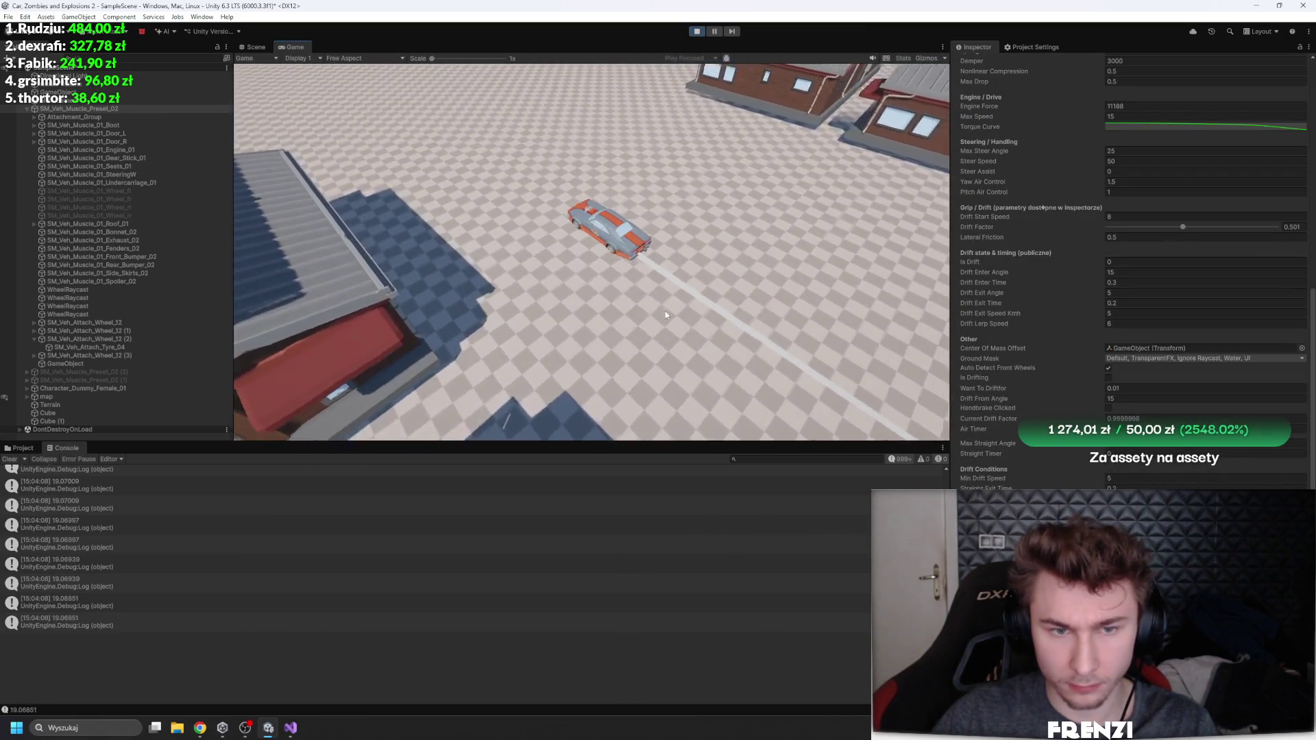
scroll(1067, 320, up, 4)
click(1109, 254)
text(30)
key(Return)
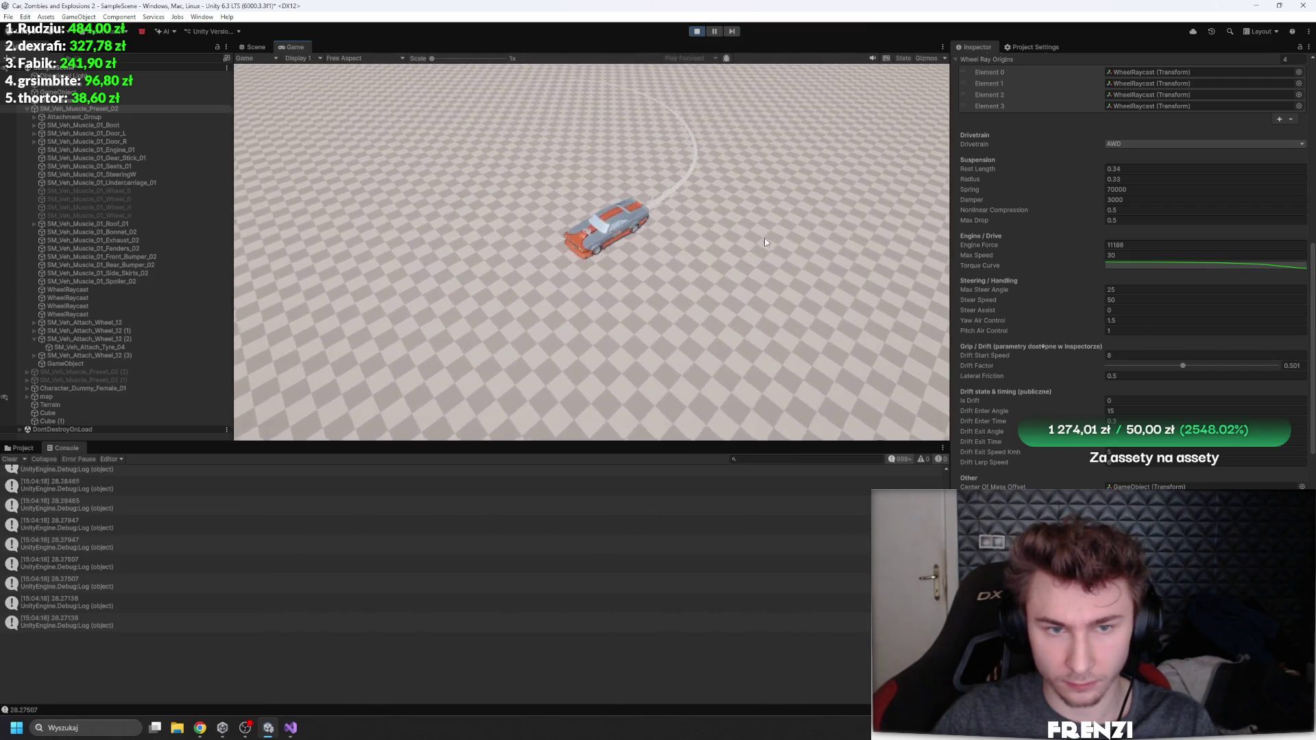
double_click(1140, 245)
text(1500)
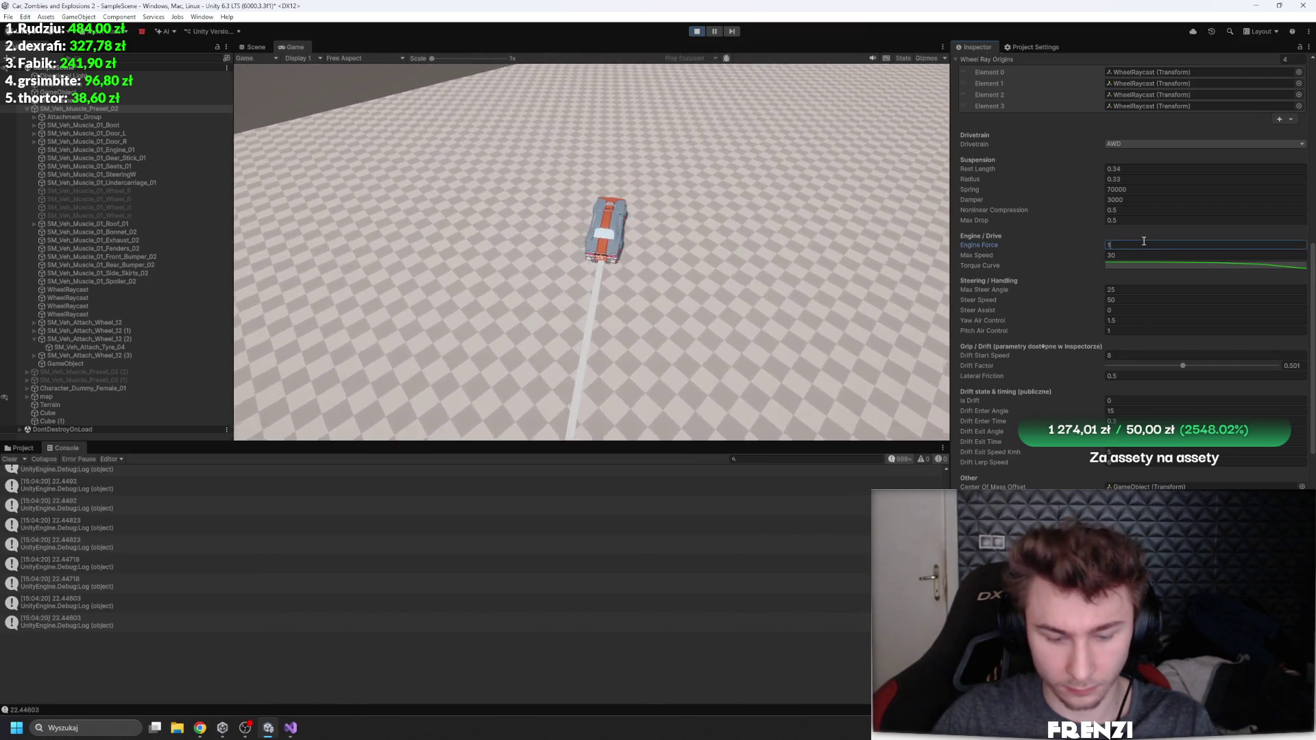
key(Return)
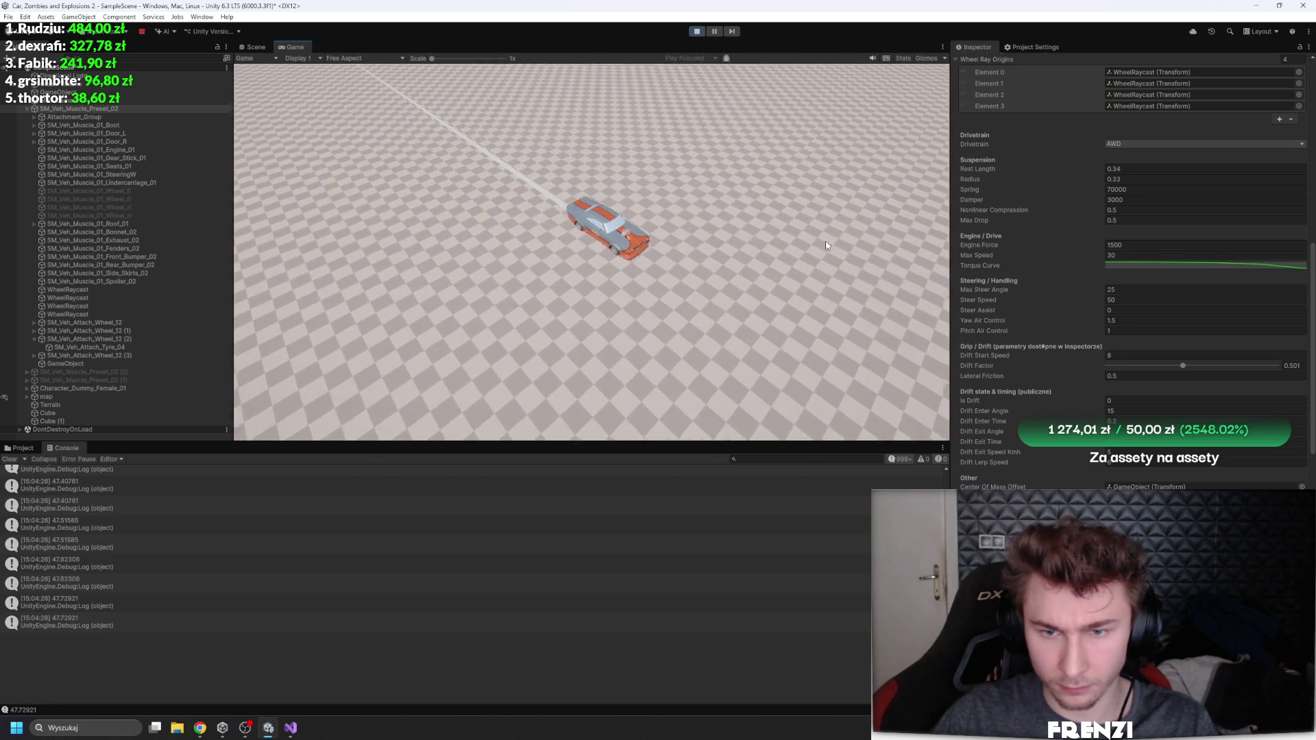
Step: Set both Max Steer Angle and Steer Speed to 10
click(1004, 301)
text(1010)
click(840, 273)
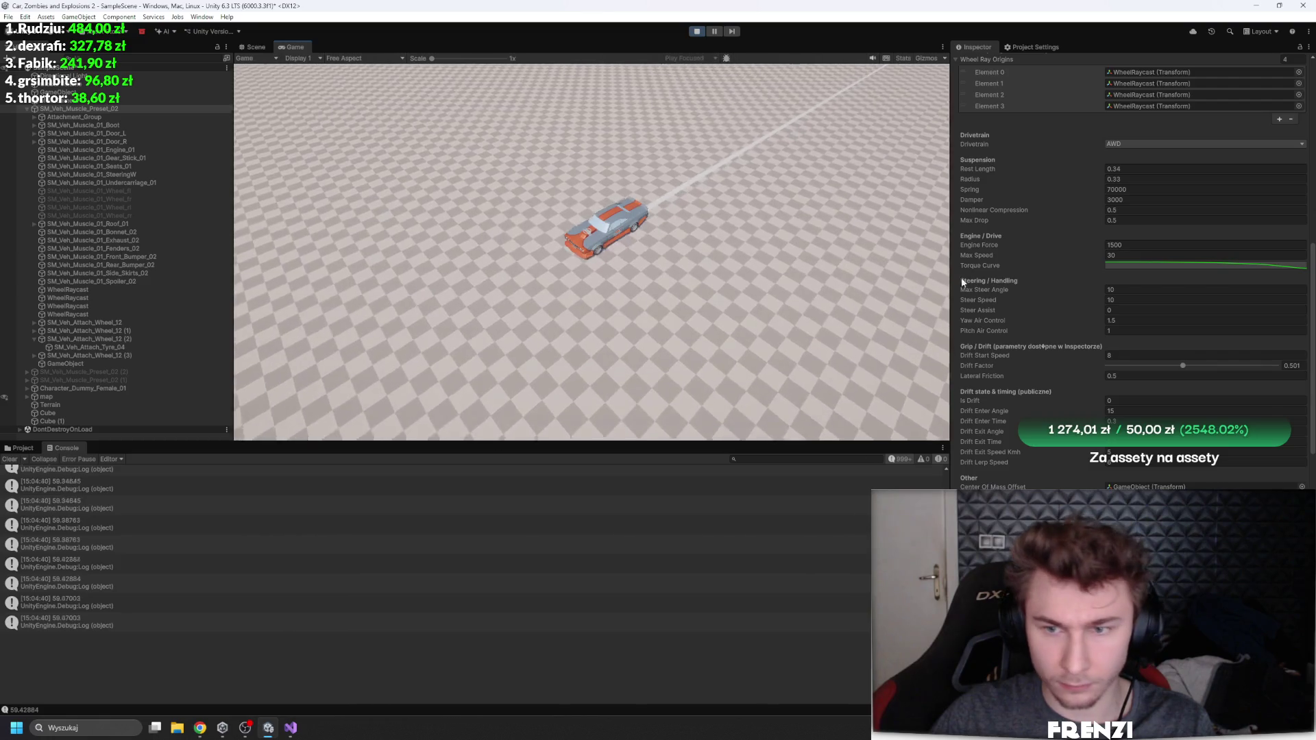
click(1148, 266)
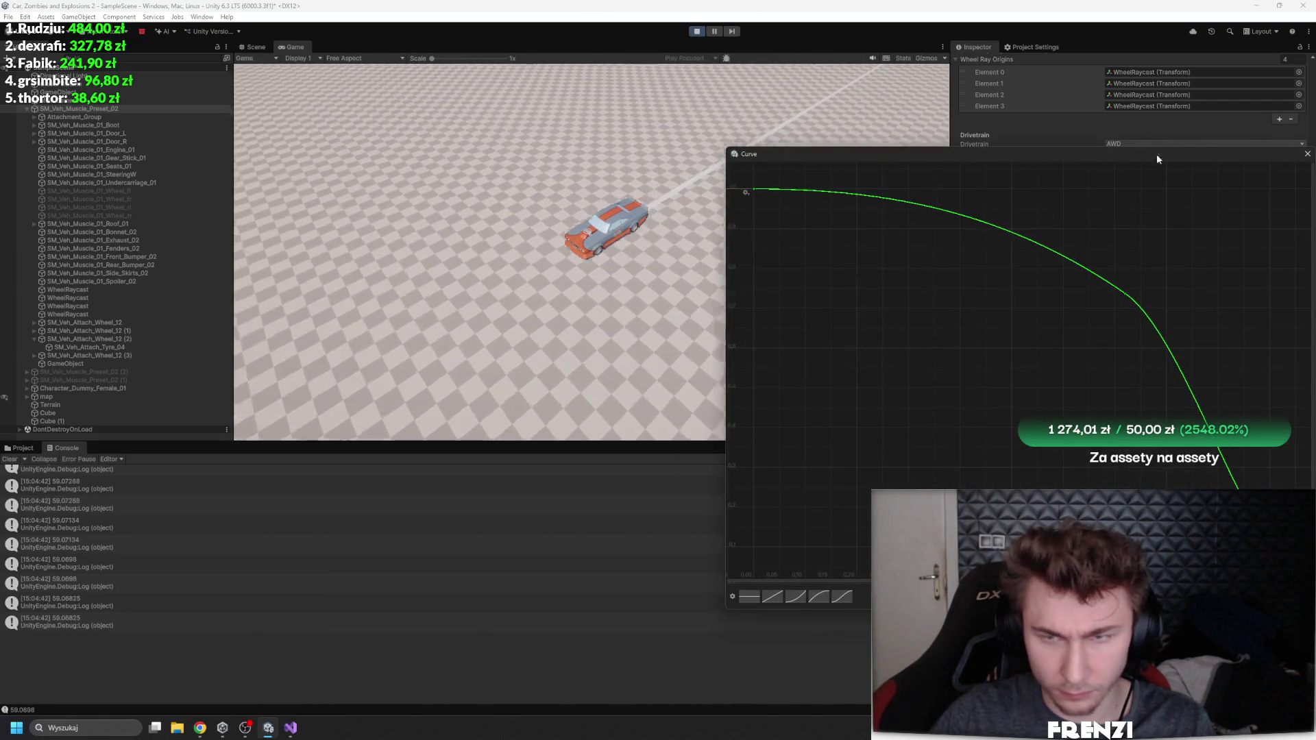
Step: Review the Torque Curve in the Curve editor, then lower Drift Factor to 0.261
click(676, 233)
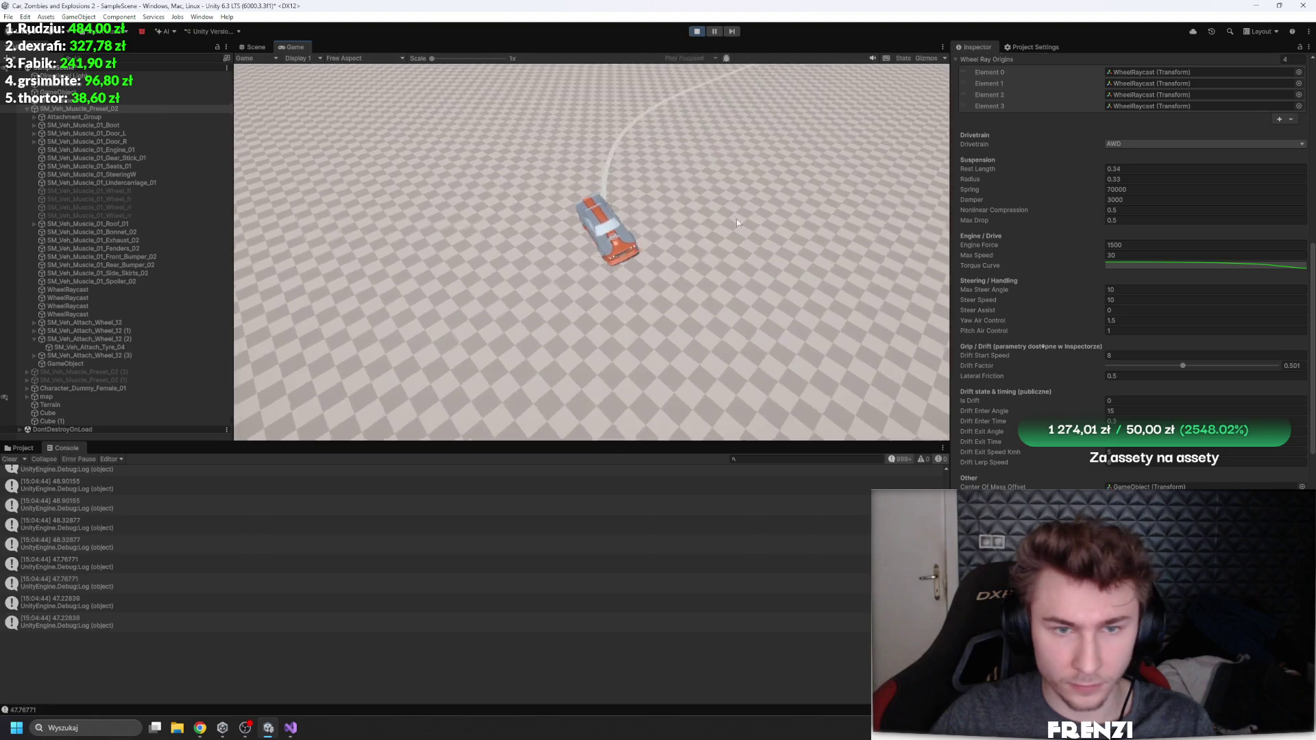
click(1132, 265)
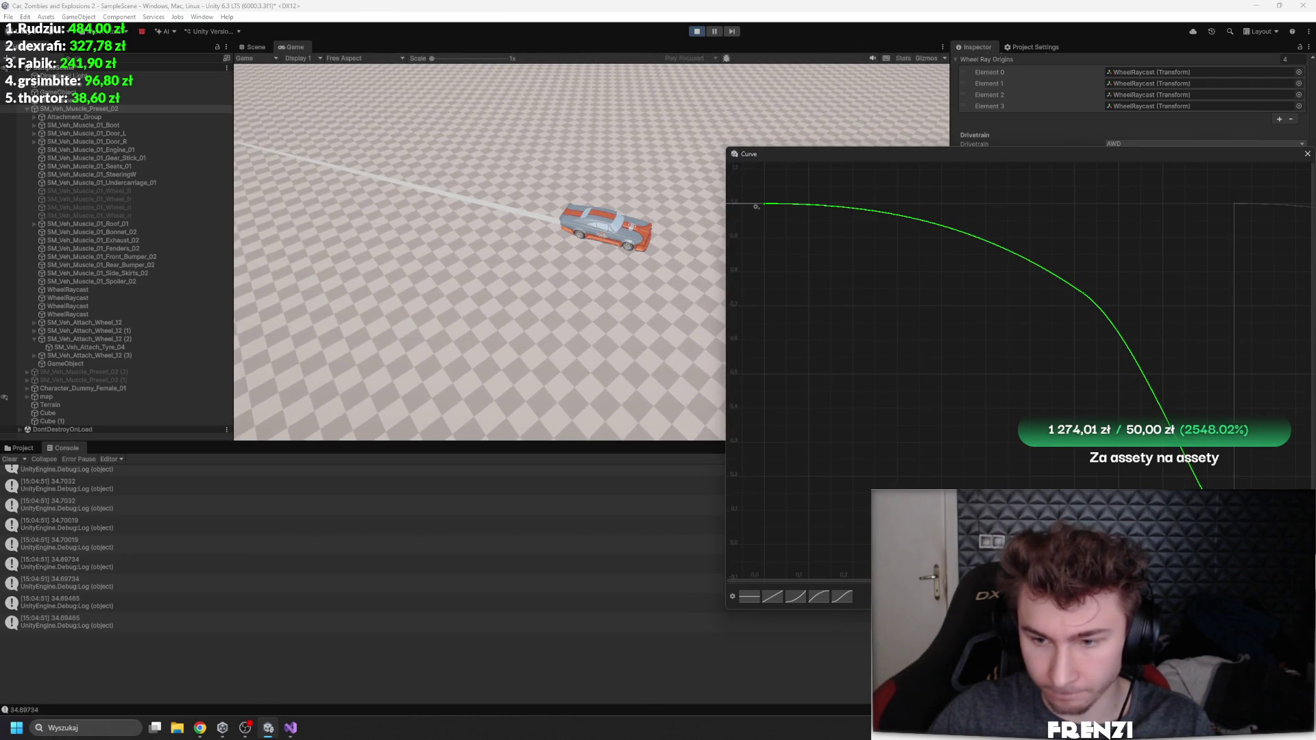
click(1307, 154)
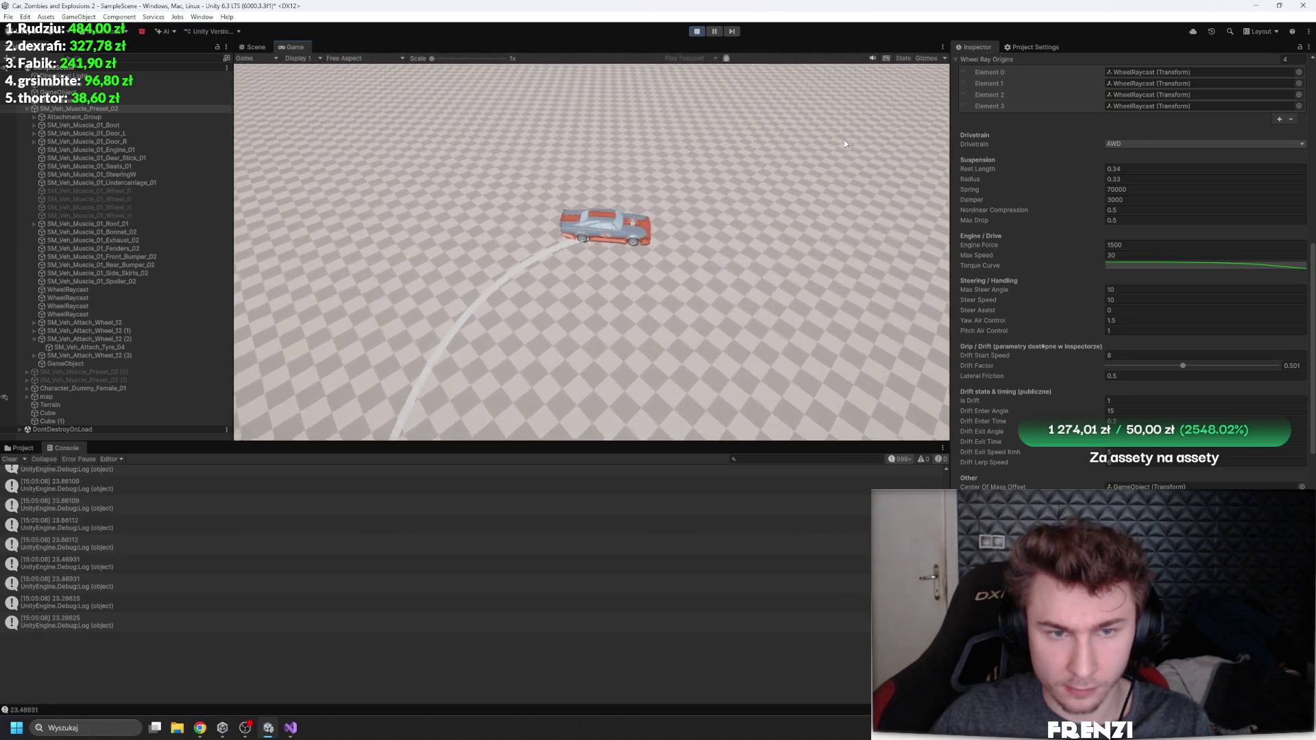
click(1137, 365)
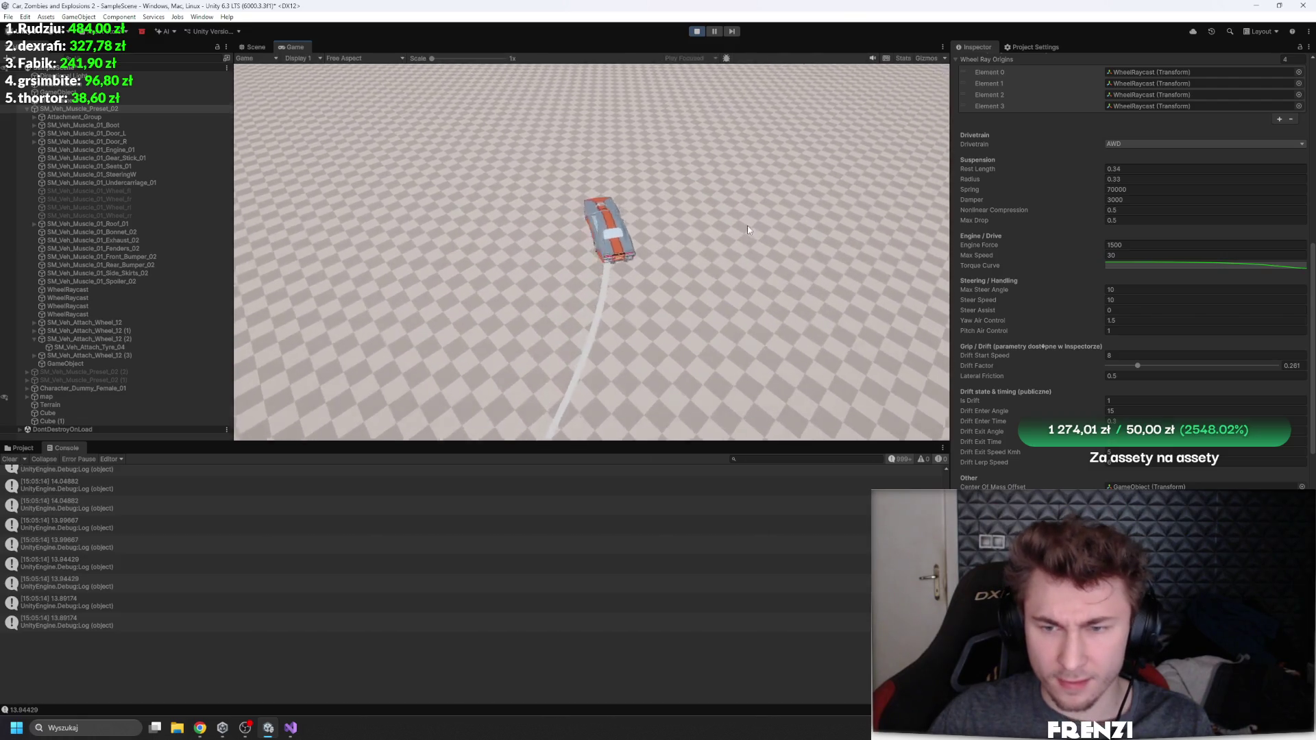
scroll(1025, 417, down, 3)
scroll(1026, 416, down, 2)
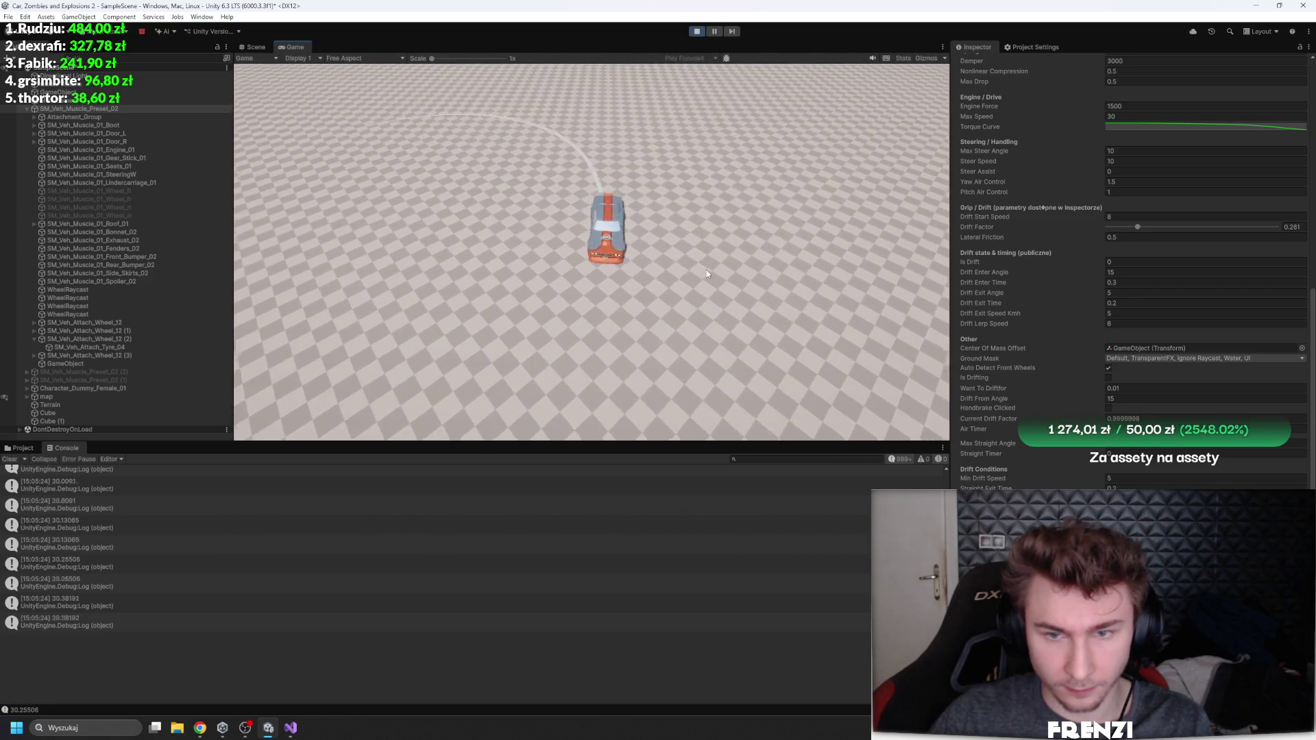
Step: Change the Drivetrain from AWD to RWD and drag Drift Factor up to 0.446
scroll(1190, 343, up, 3)
click(1128, 116)
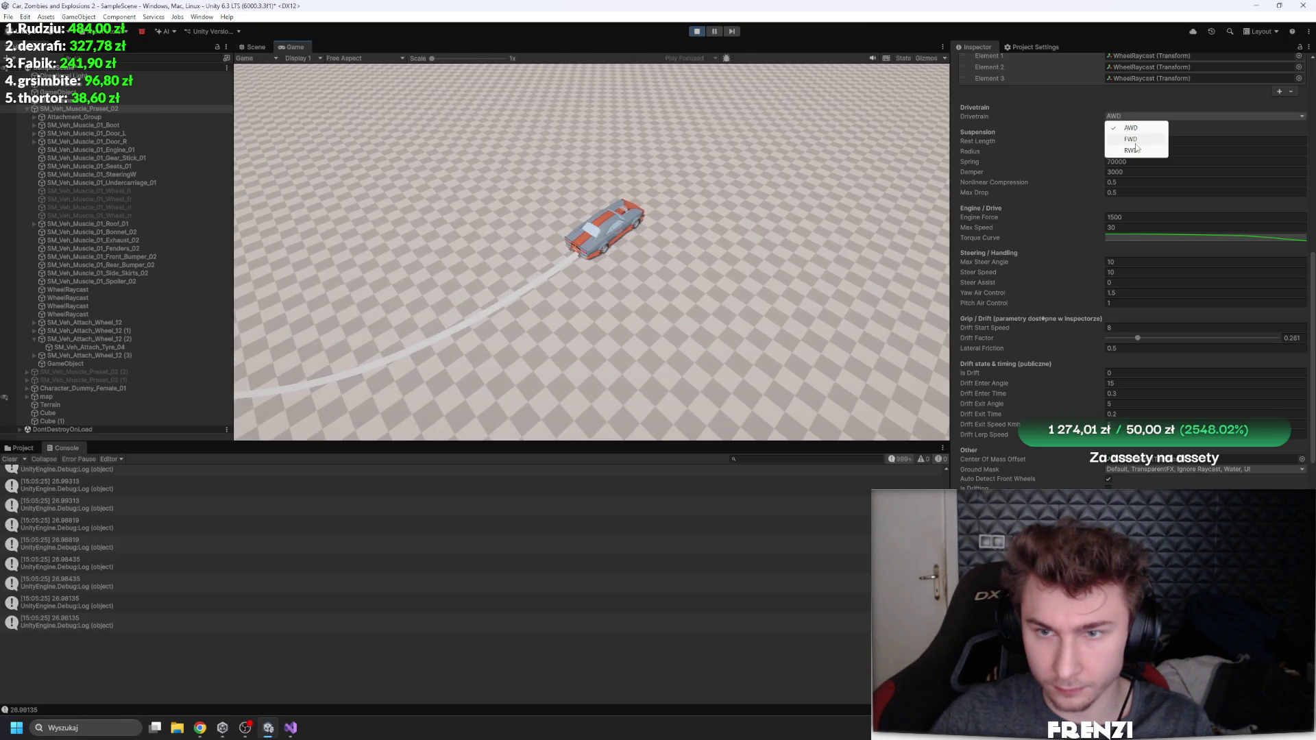
click(1131, 150)
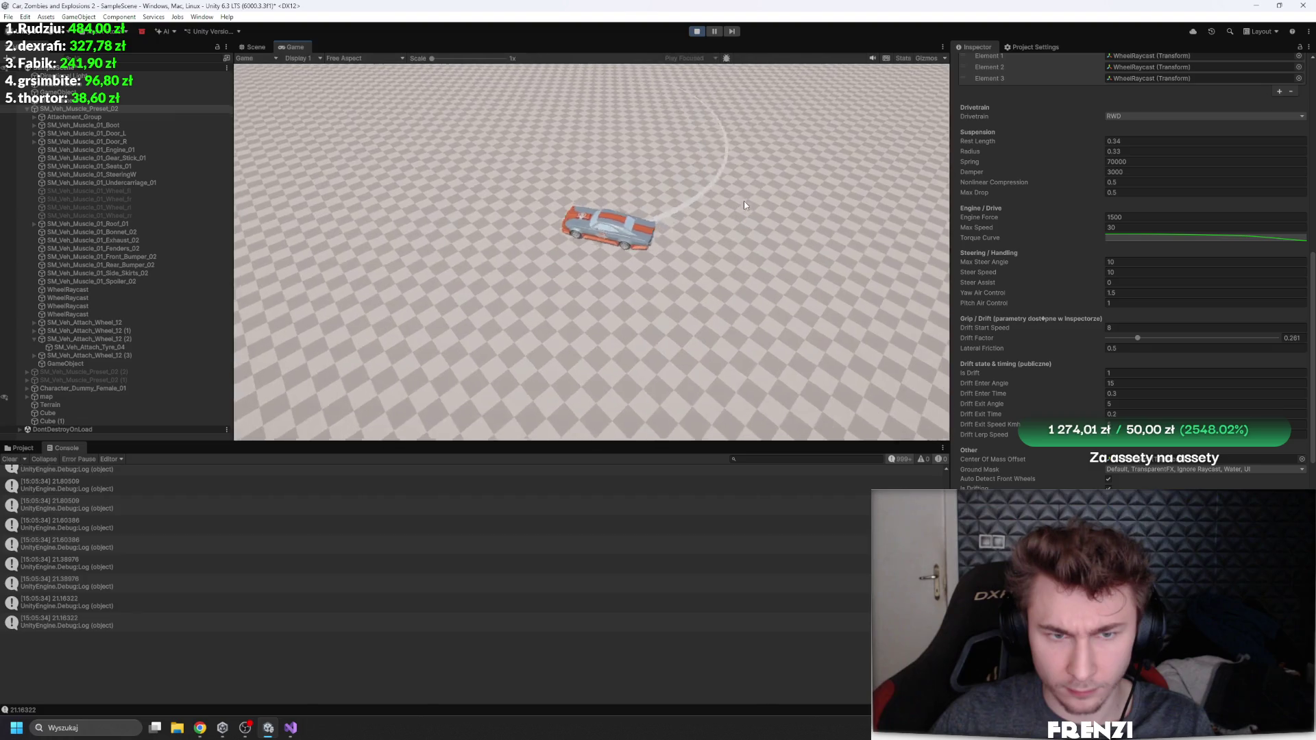
drag(1138, 338, 1172, 338)
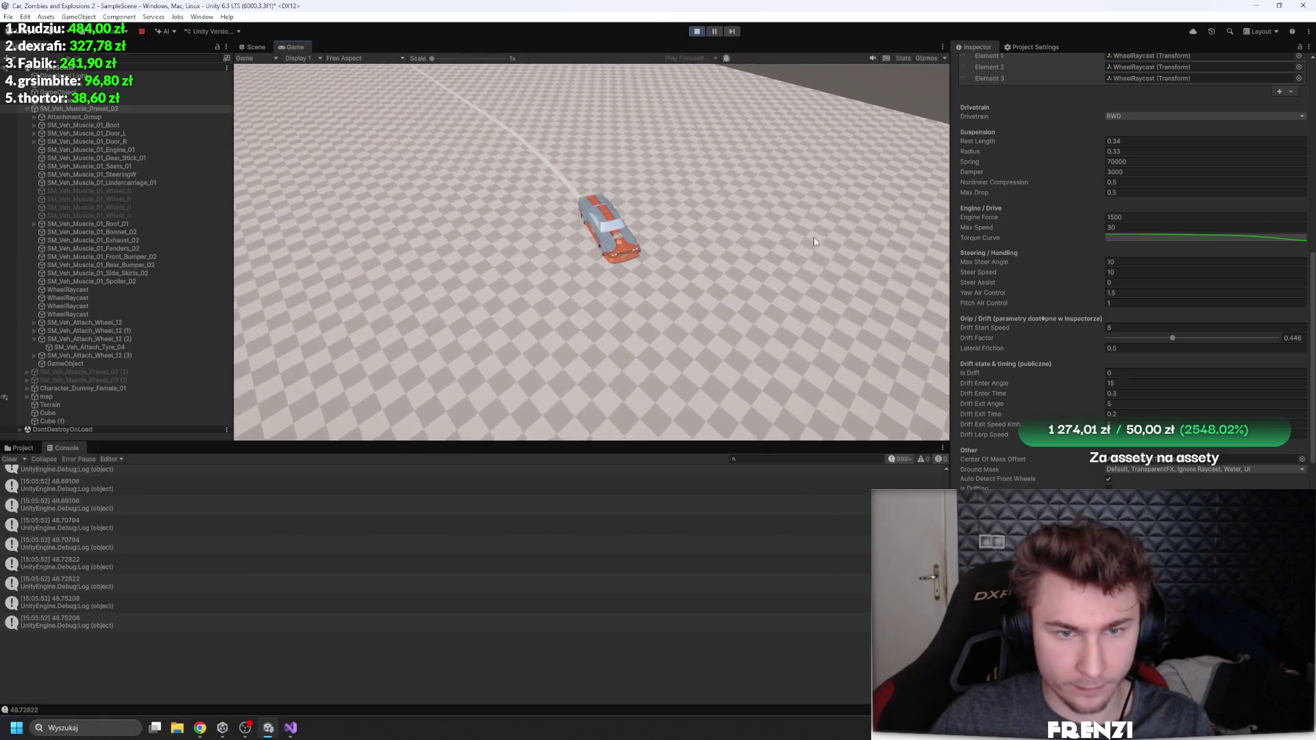
Step: In the Car Controller Inspector, enter Max Speed 60 and Drift Factor 0.1
click(1117, 227)
text(60)
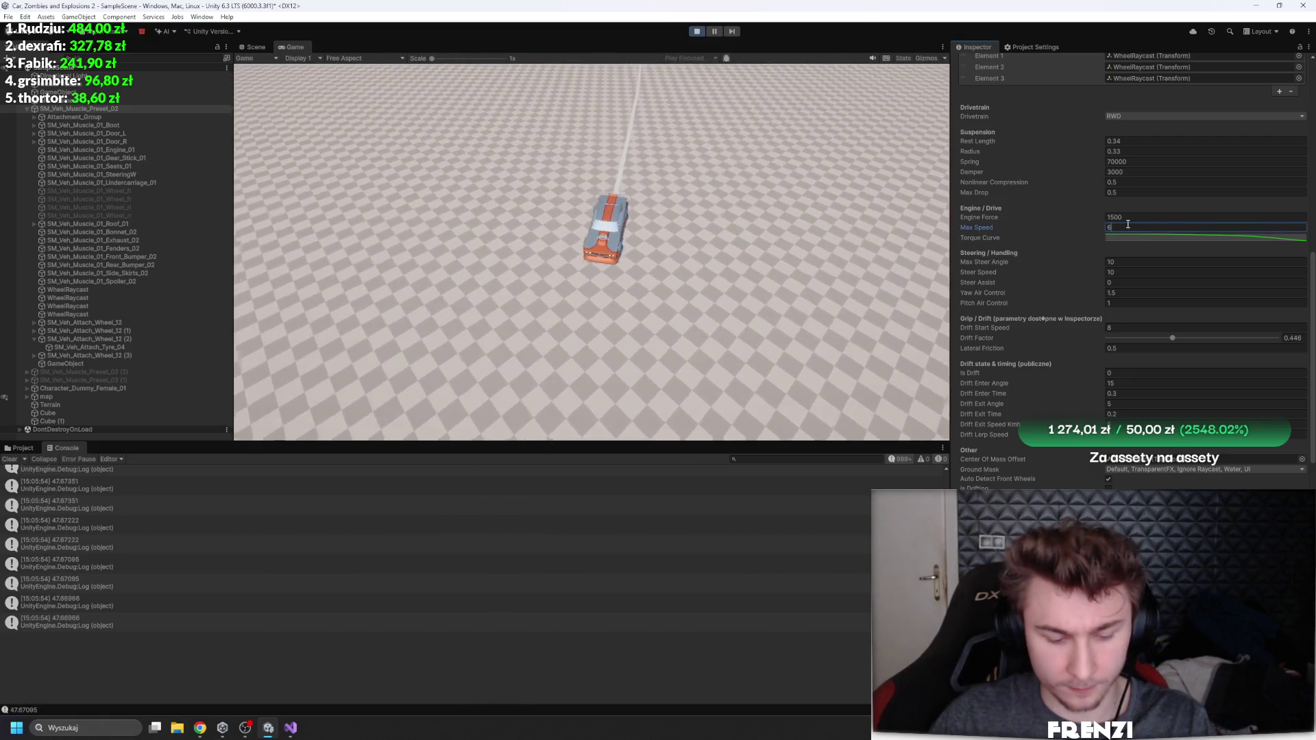
key(Return)
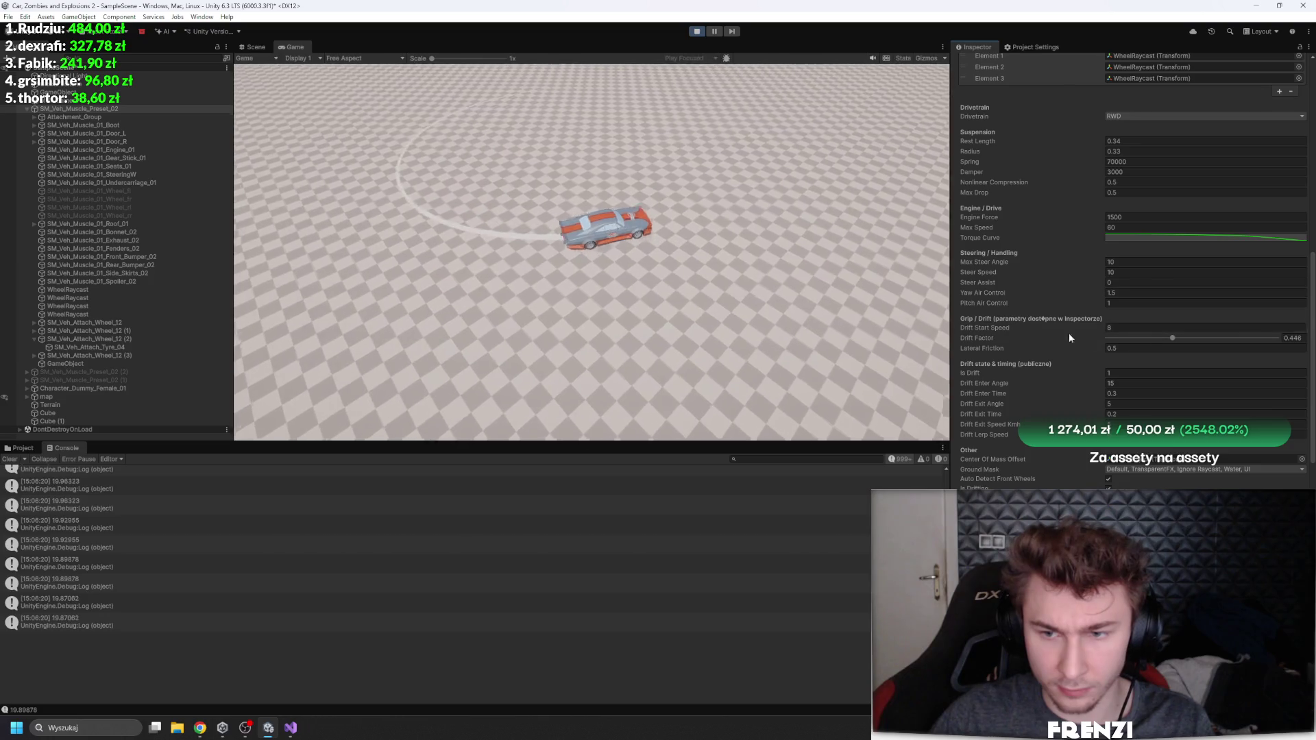
double_click(1292, 338)
text(0.1)
key(Return)
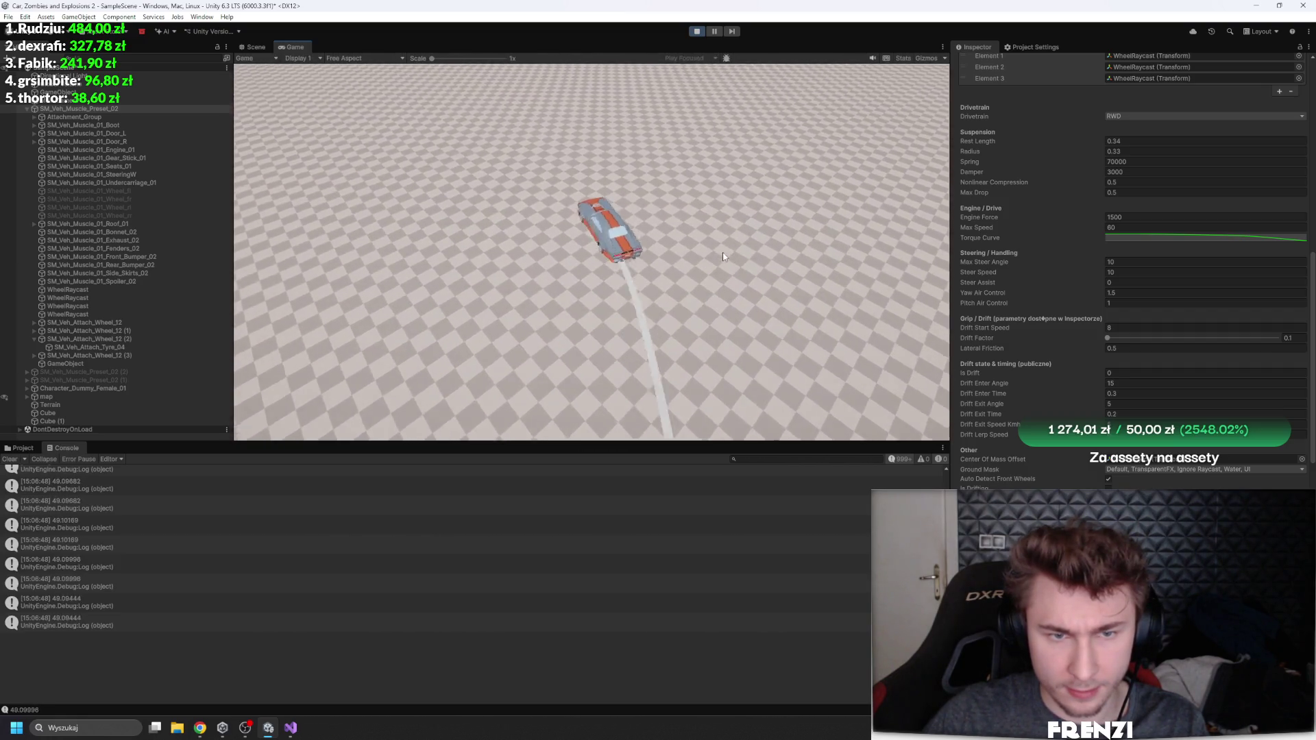
scroll(1102, 208, up, 5)
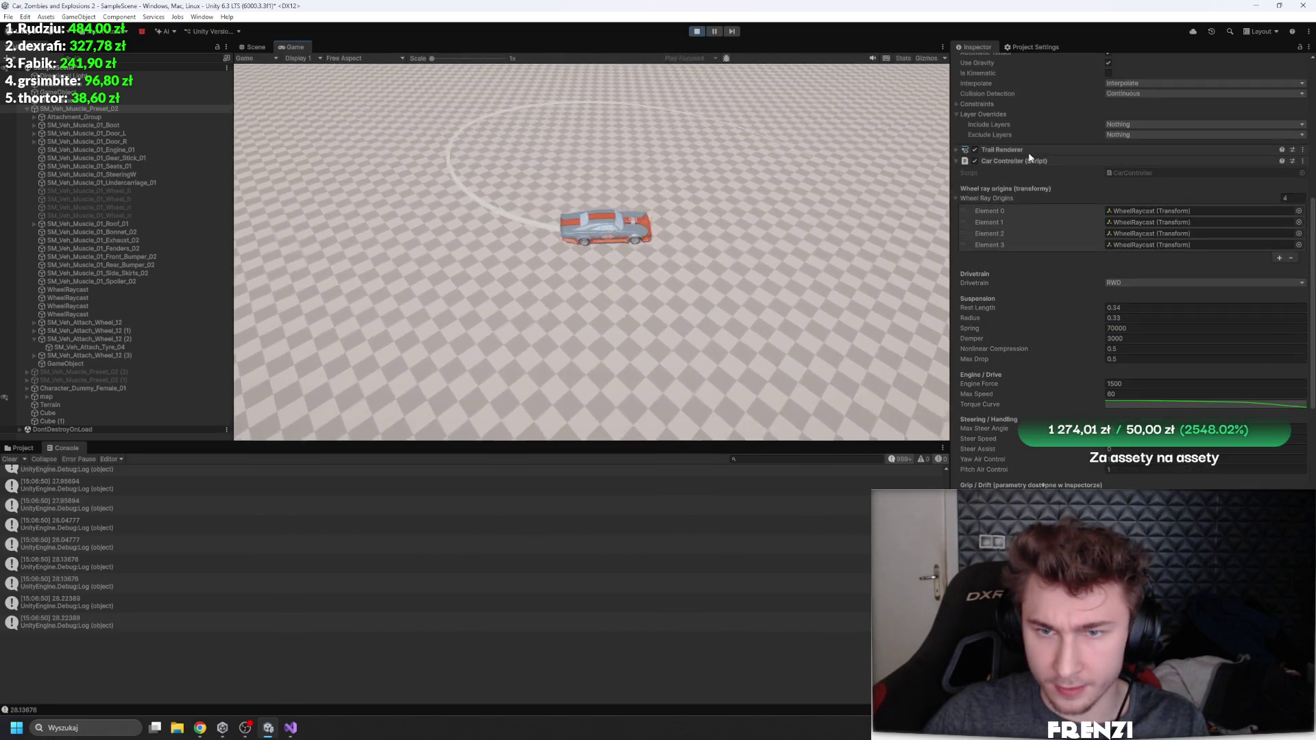
Step: Copy the Car Controller component values, stop Play mode, and go to the CarController code
right_click(1033, 159)
click(1097, 243)
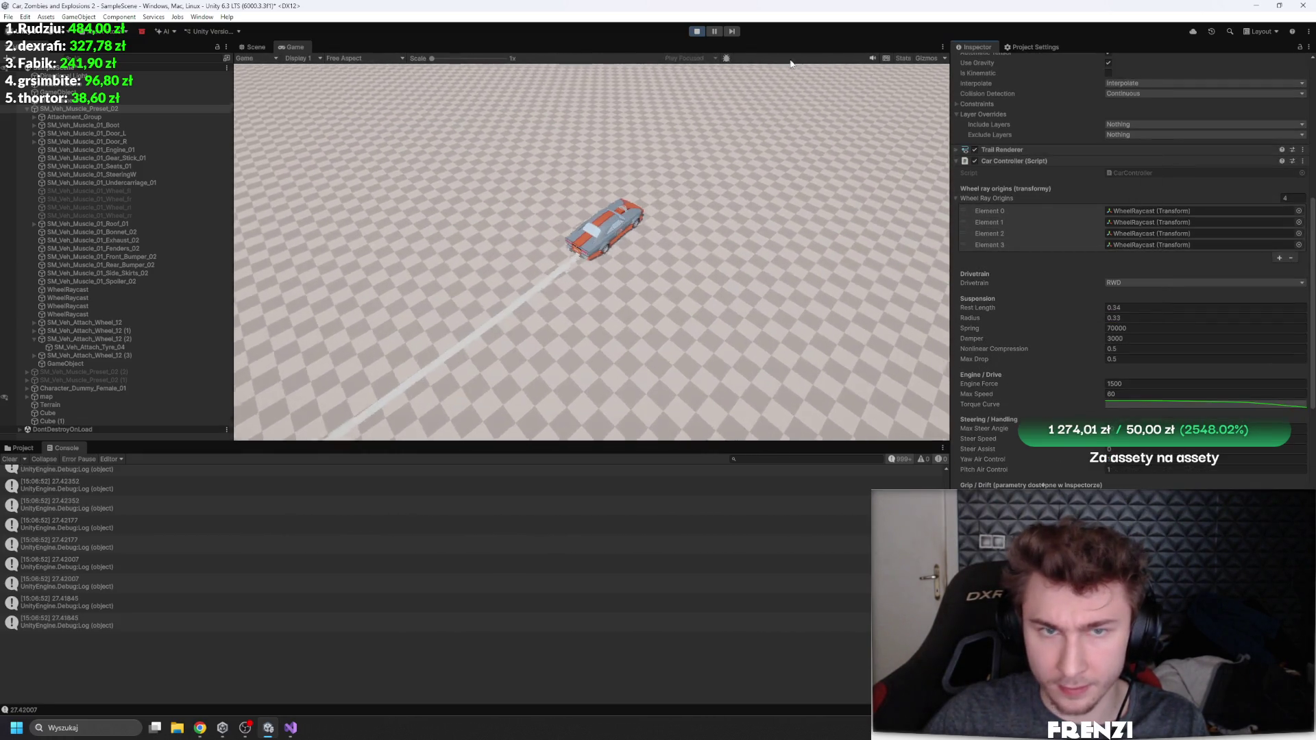
click(708, 33)
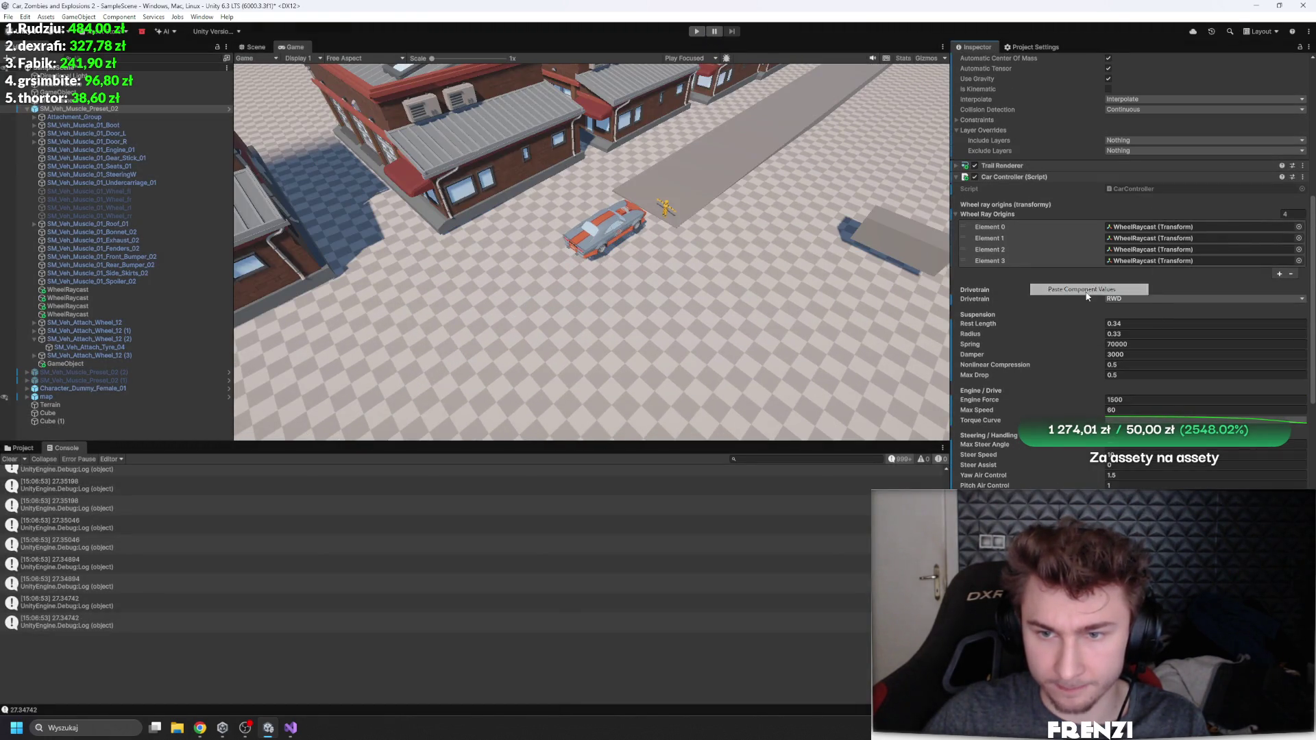
click(290, 727)
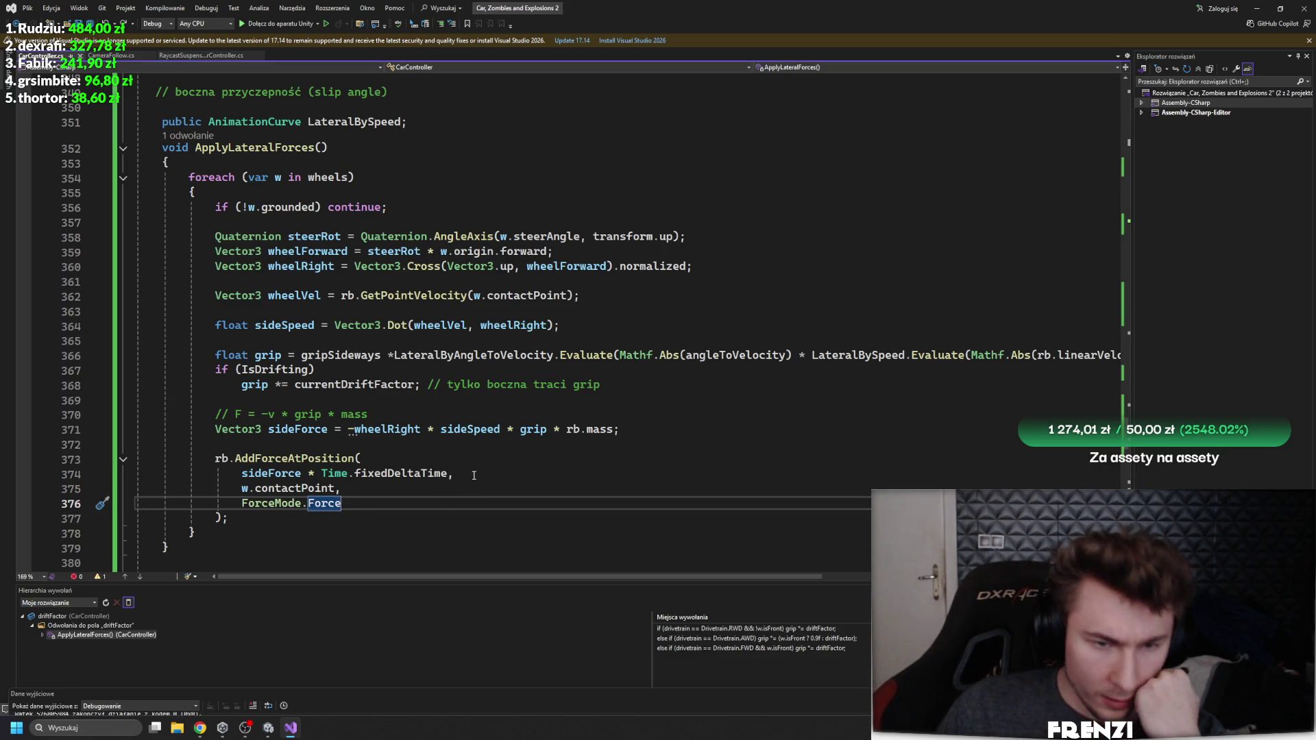
Step: Look over the sideSpeed lateral-force code, then go back to the Unity editor
click(464, 427)
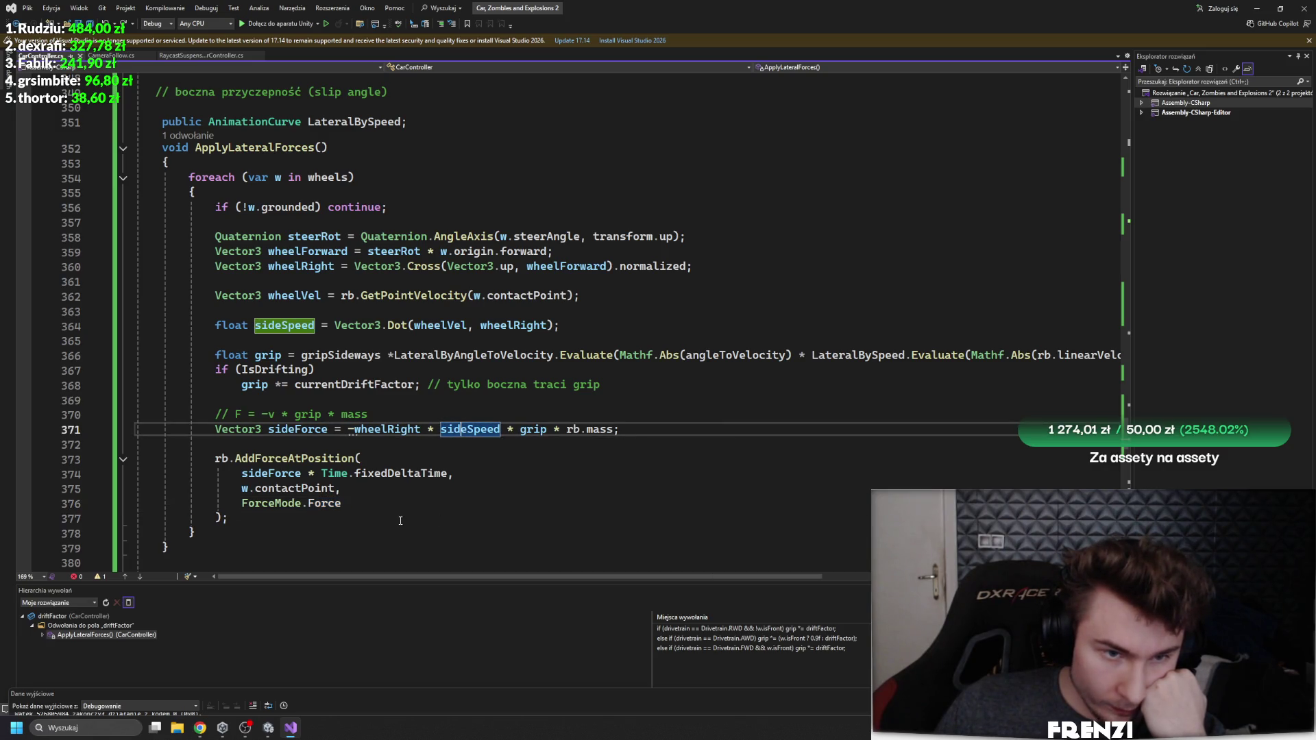
mouse_move(398, 478)
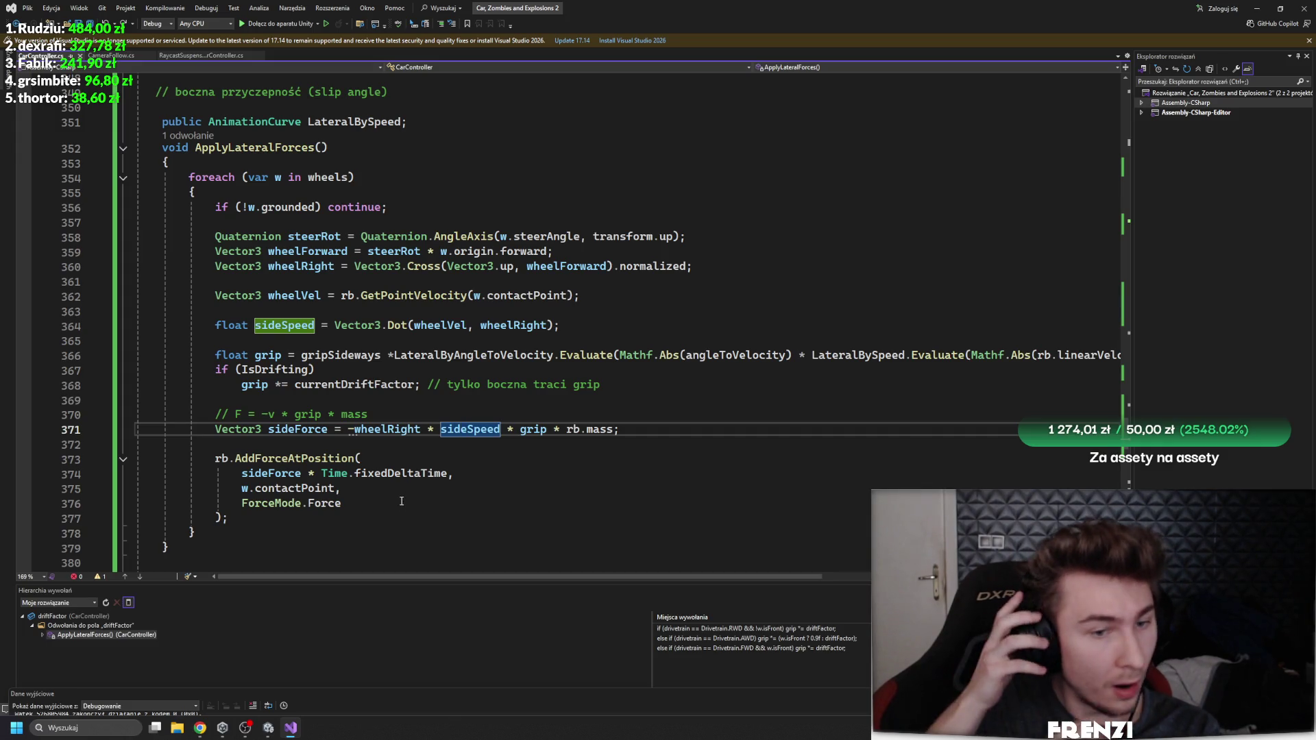
click(274, 731)
scroll(1168, 458, down, 5)
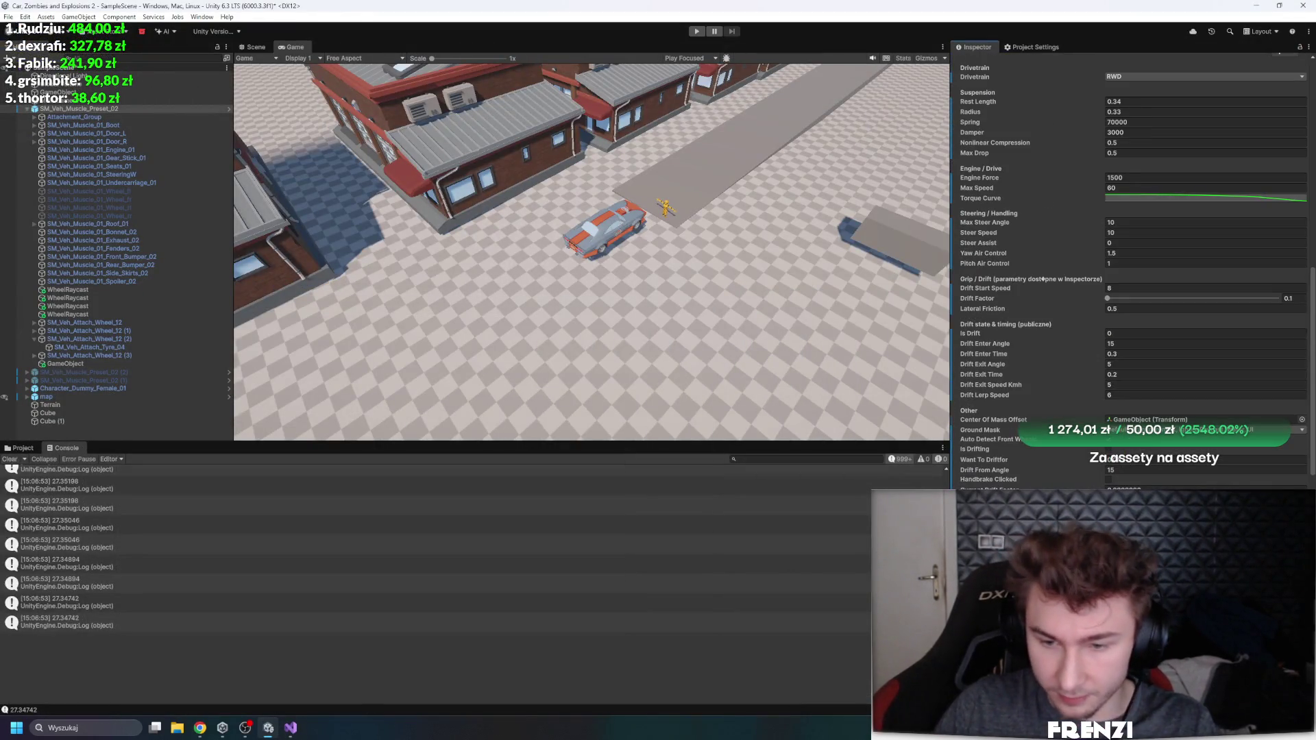
Step: Enter Play mode, raise Drift Factor to about 0.405, and drive the car
click(697, 32)
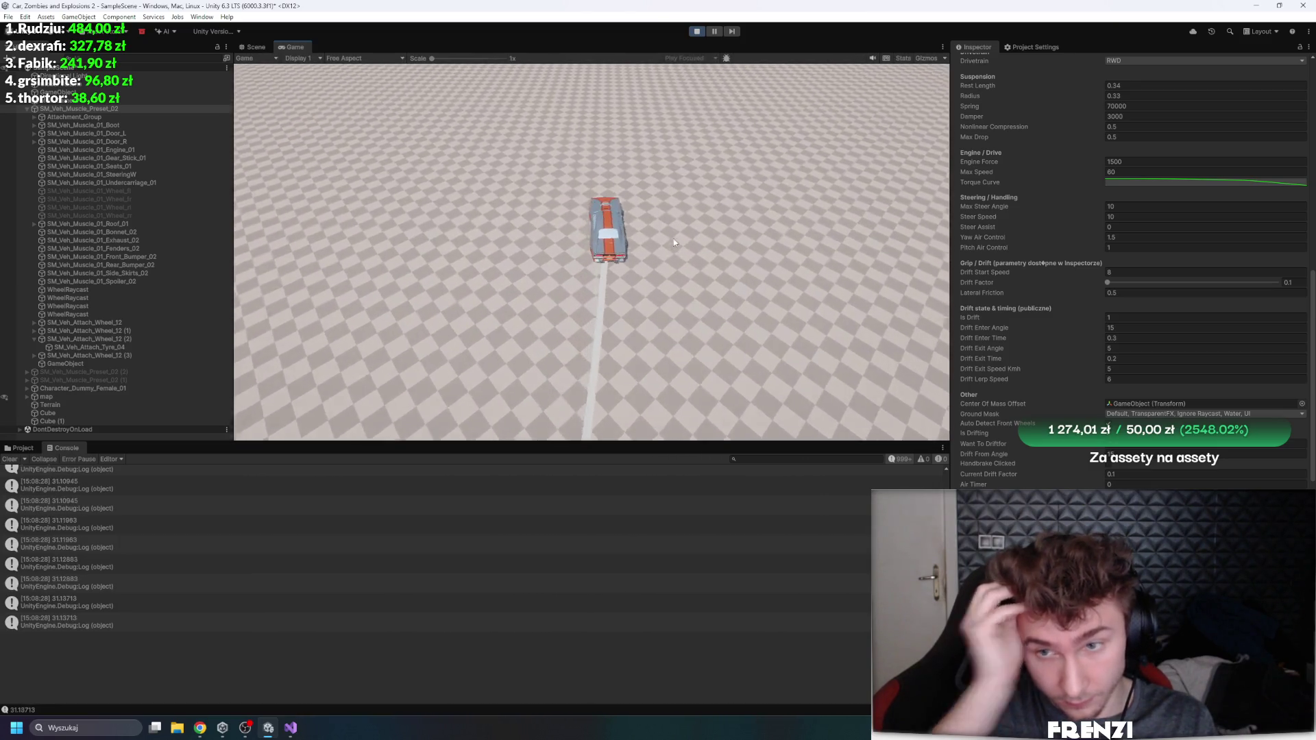
click(1215, 282)
click(656, 266)
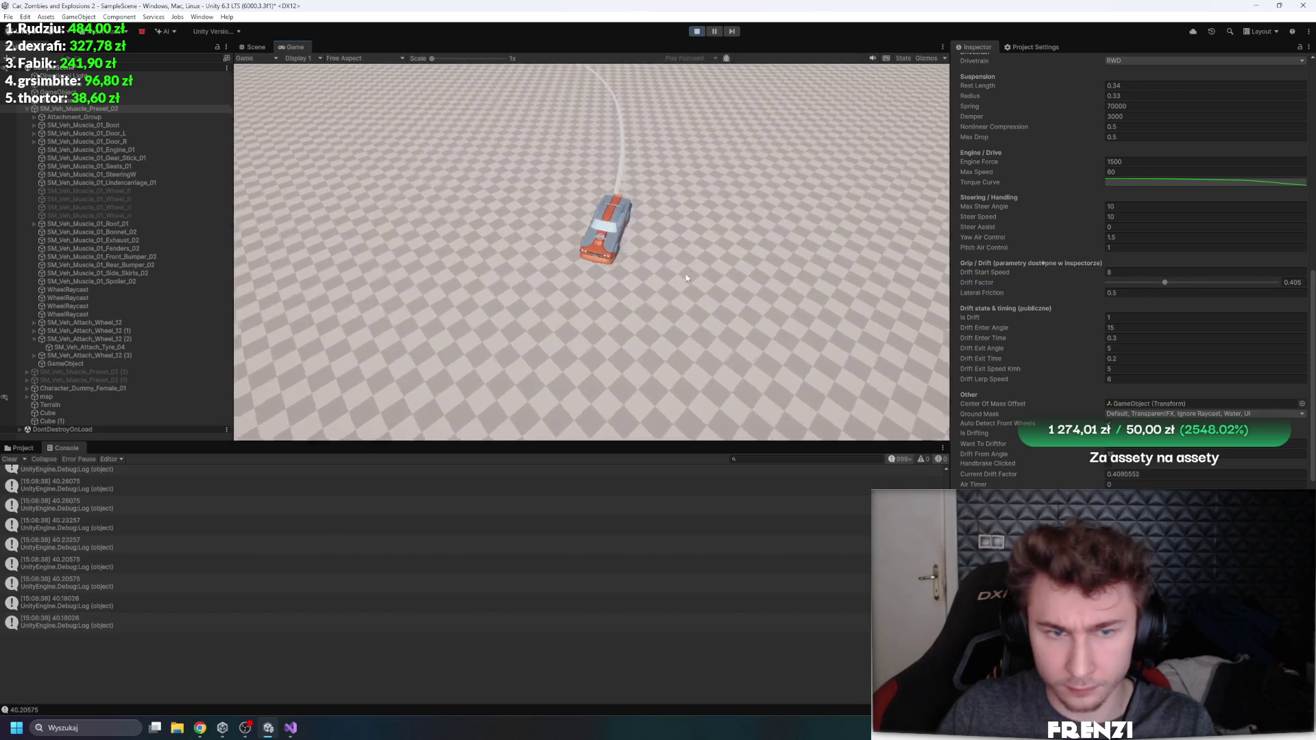
click(788, 247)
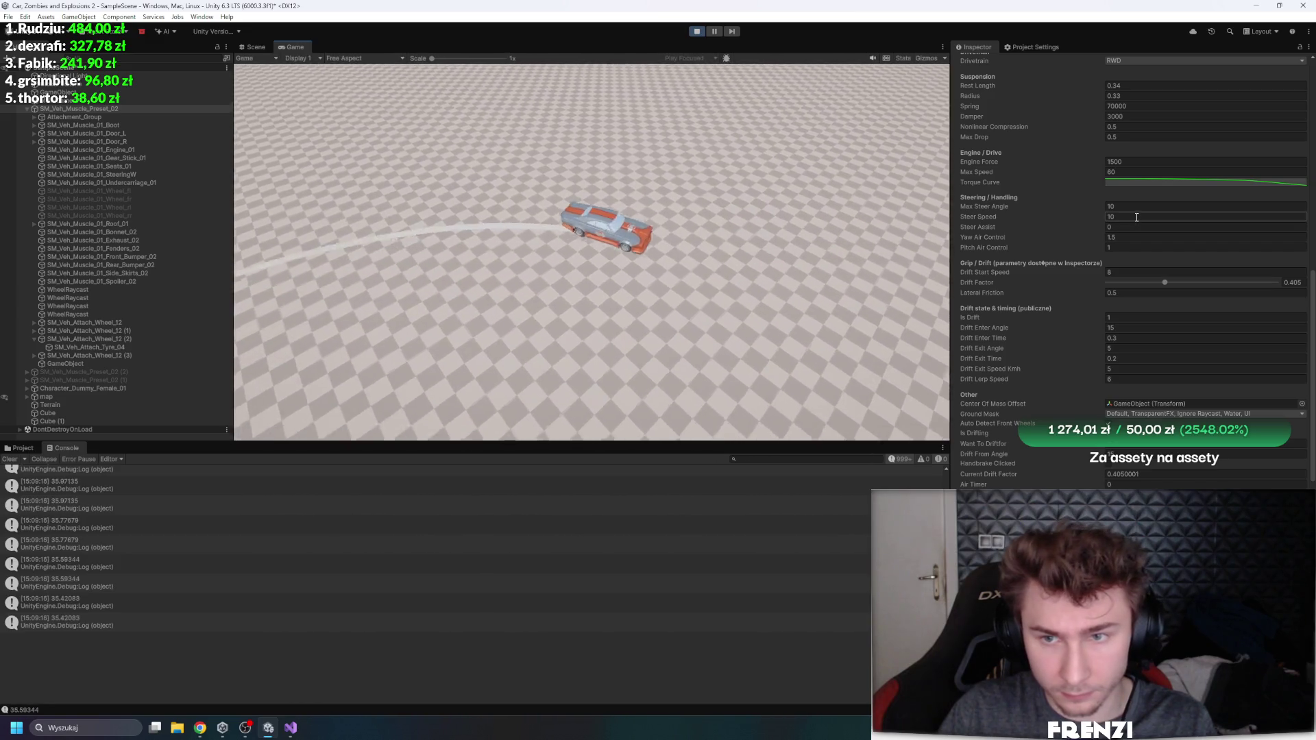
Step: During play, set Max Steer Angle to 45 and Steer Speed to 0.3
click(985, 206)
text(45)
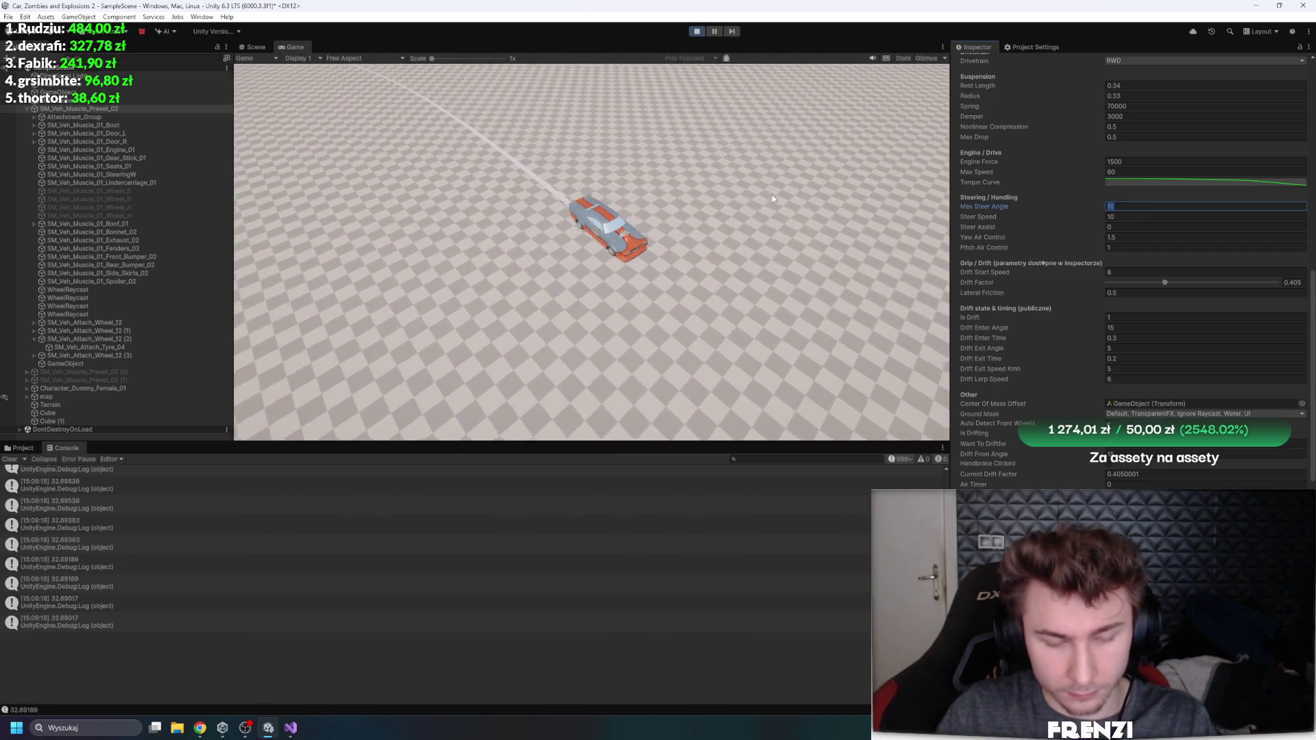
key(Return)
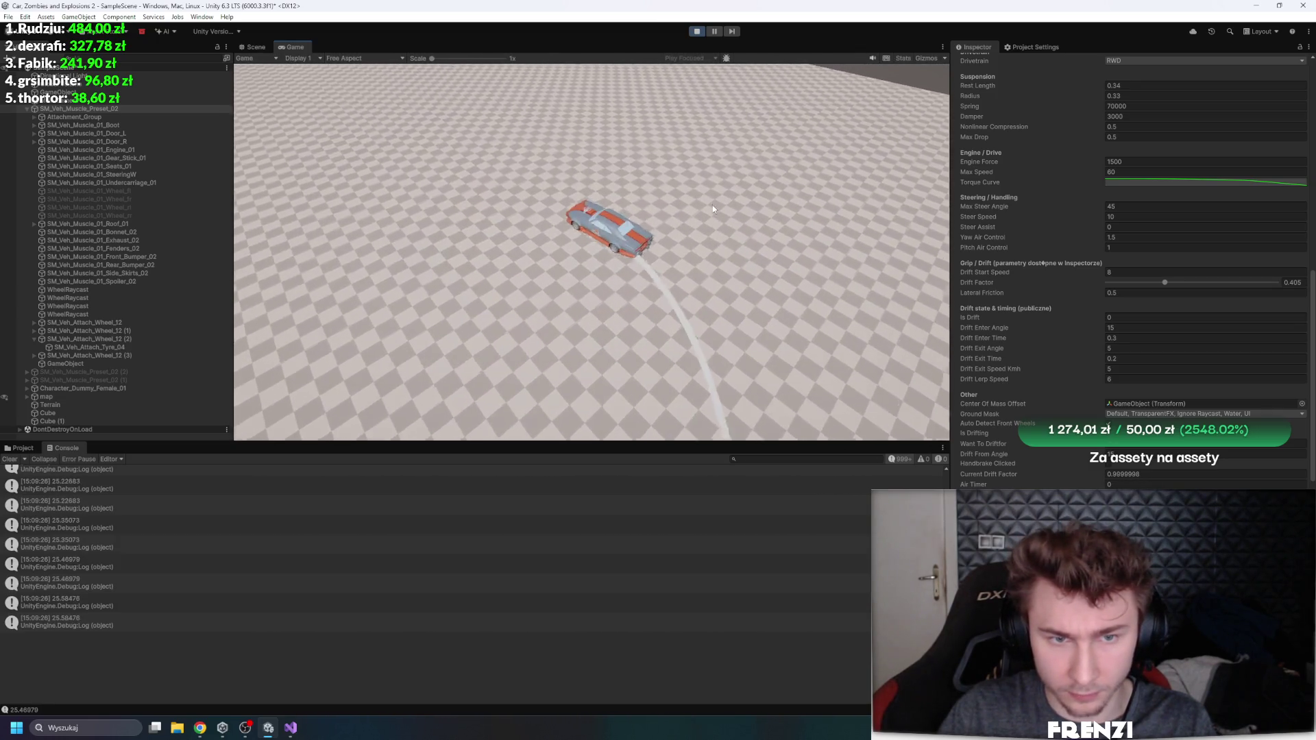
click(1124, 217)
text(1)
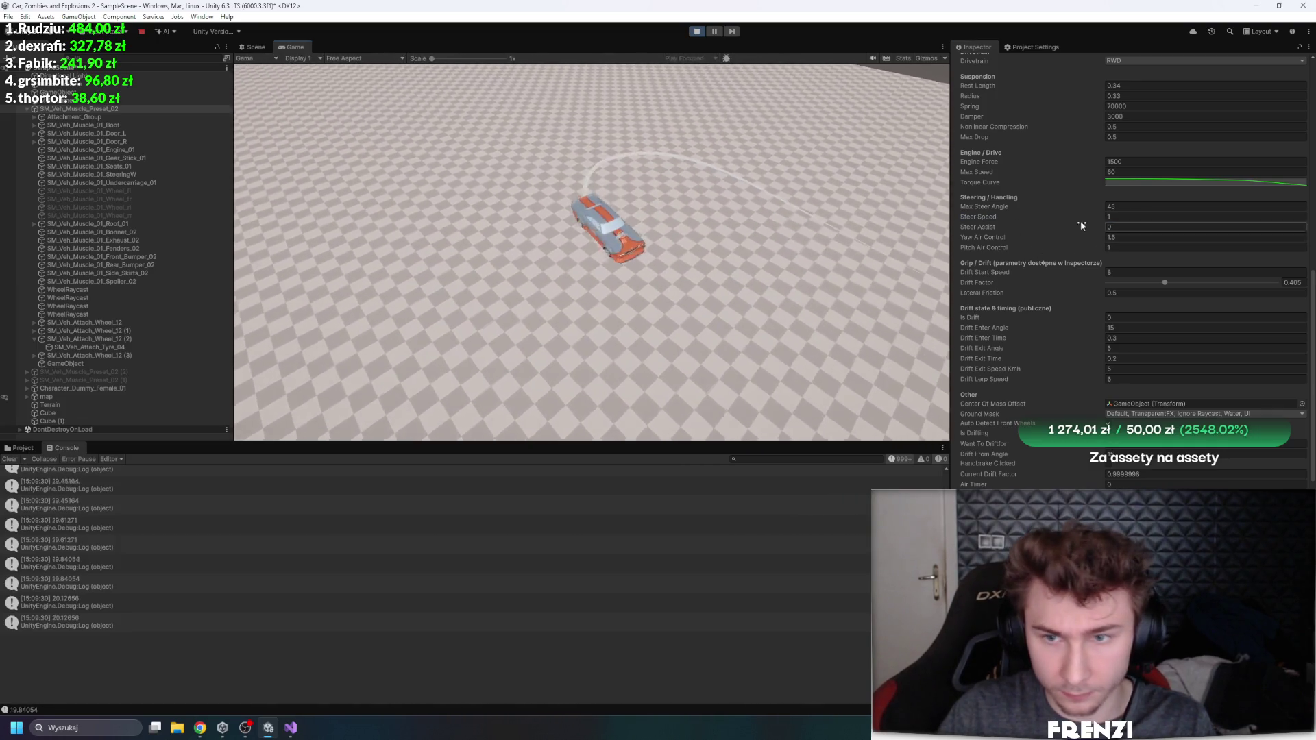
click(1112, 217)
text(0.3)
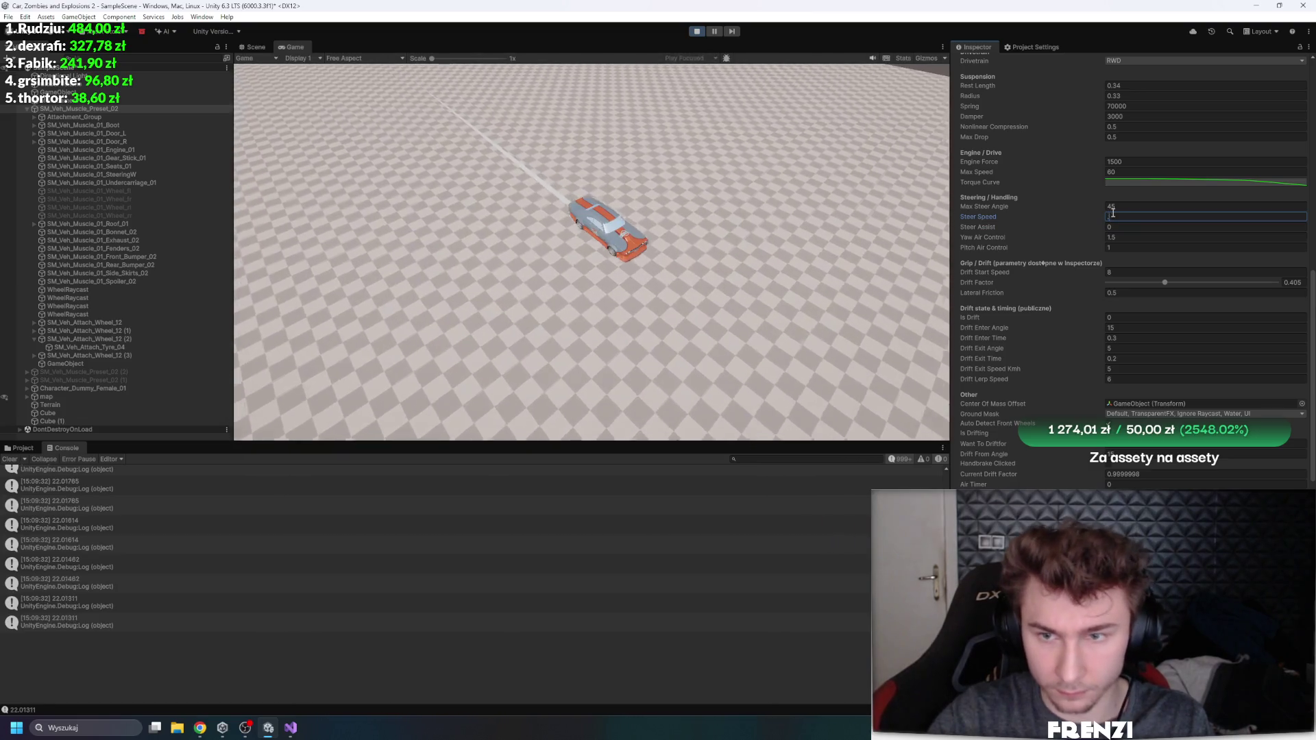
click(764, 186)
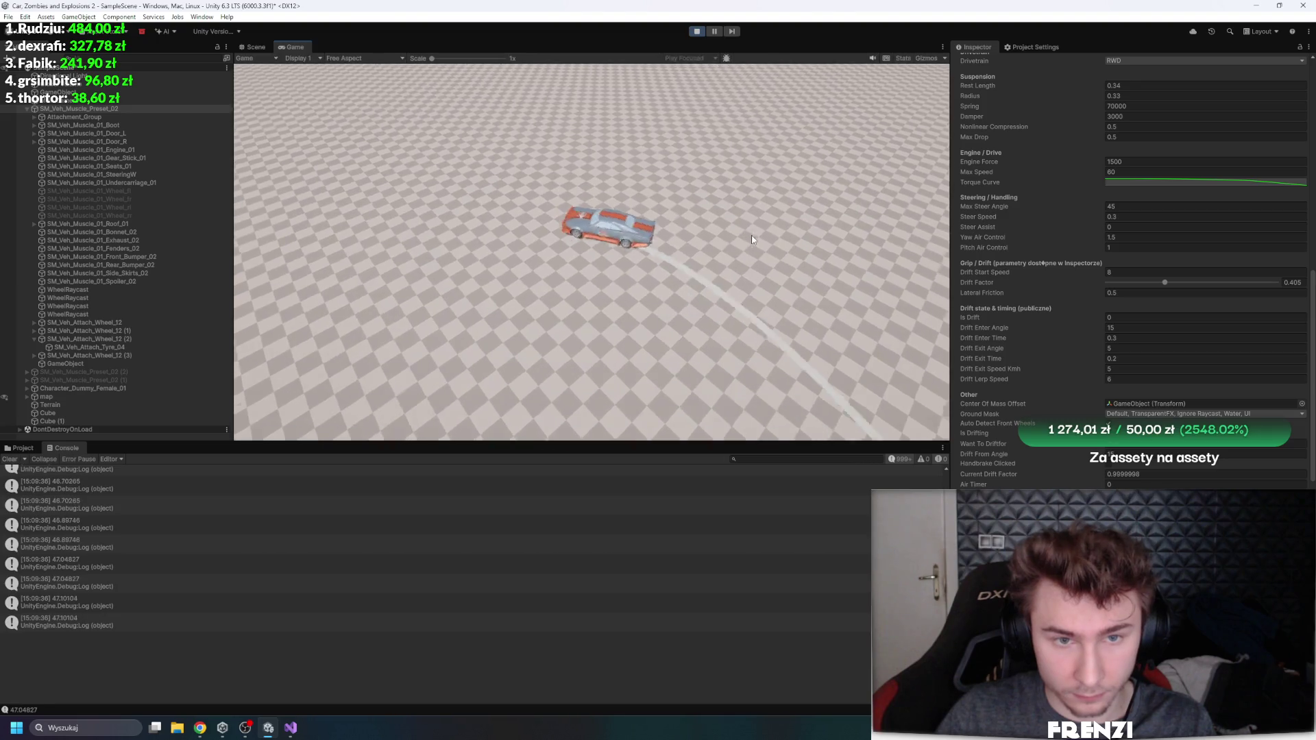
Step: Drive the car with the new steering, then stop the game
scroll(1190, 279, up, 1)
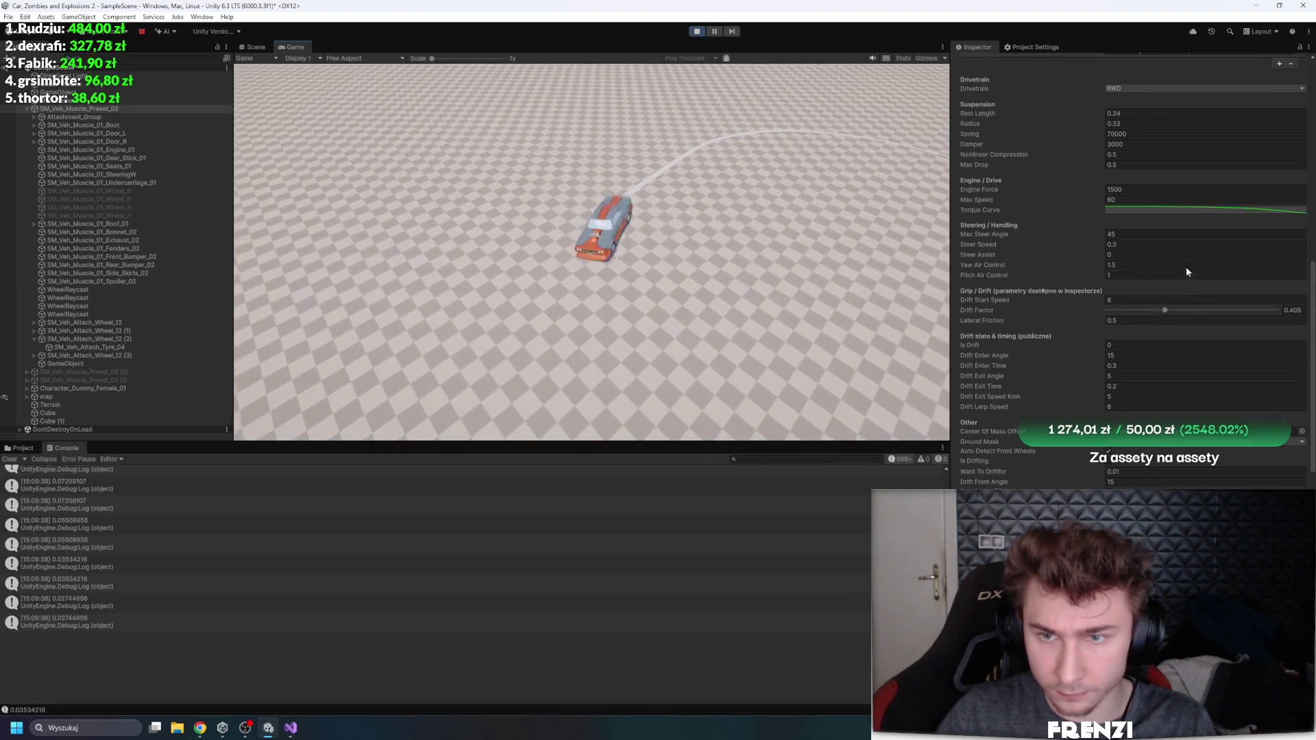
scroll(1128, 360, down, 2)
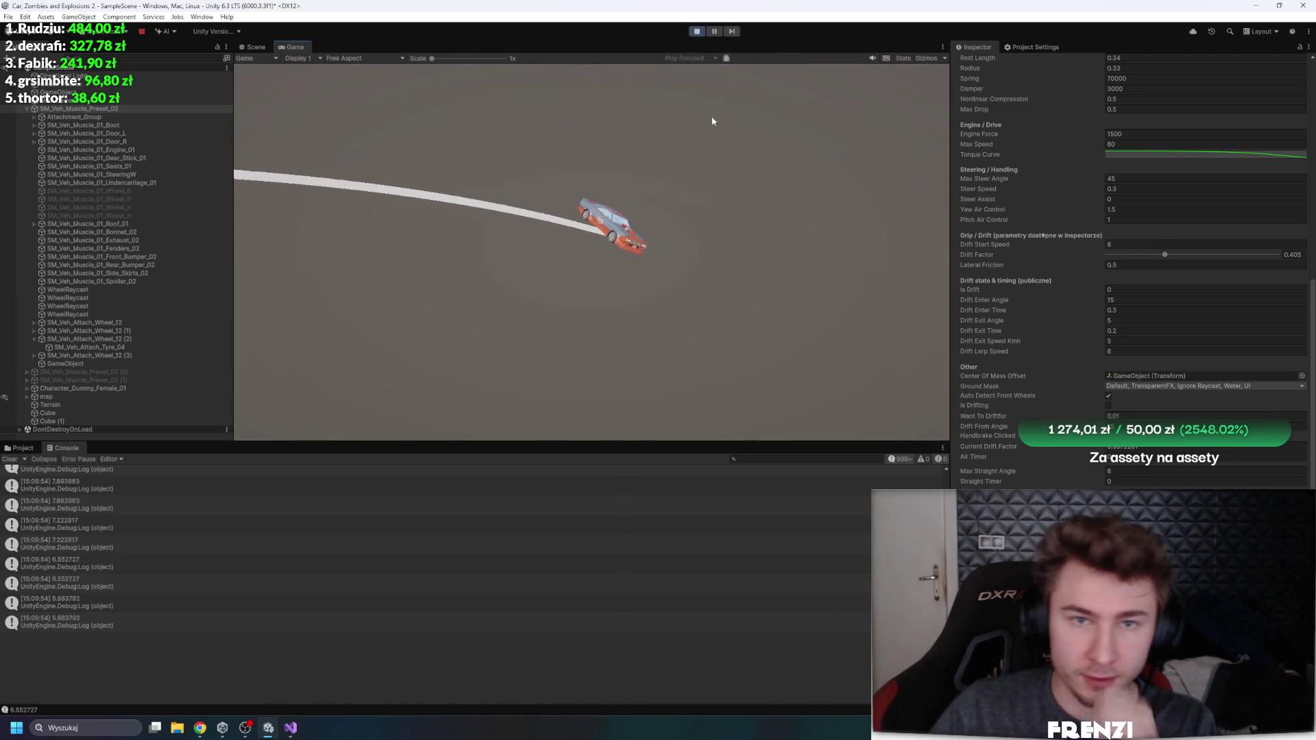
click(692, 31)
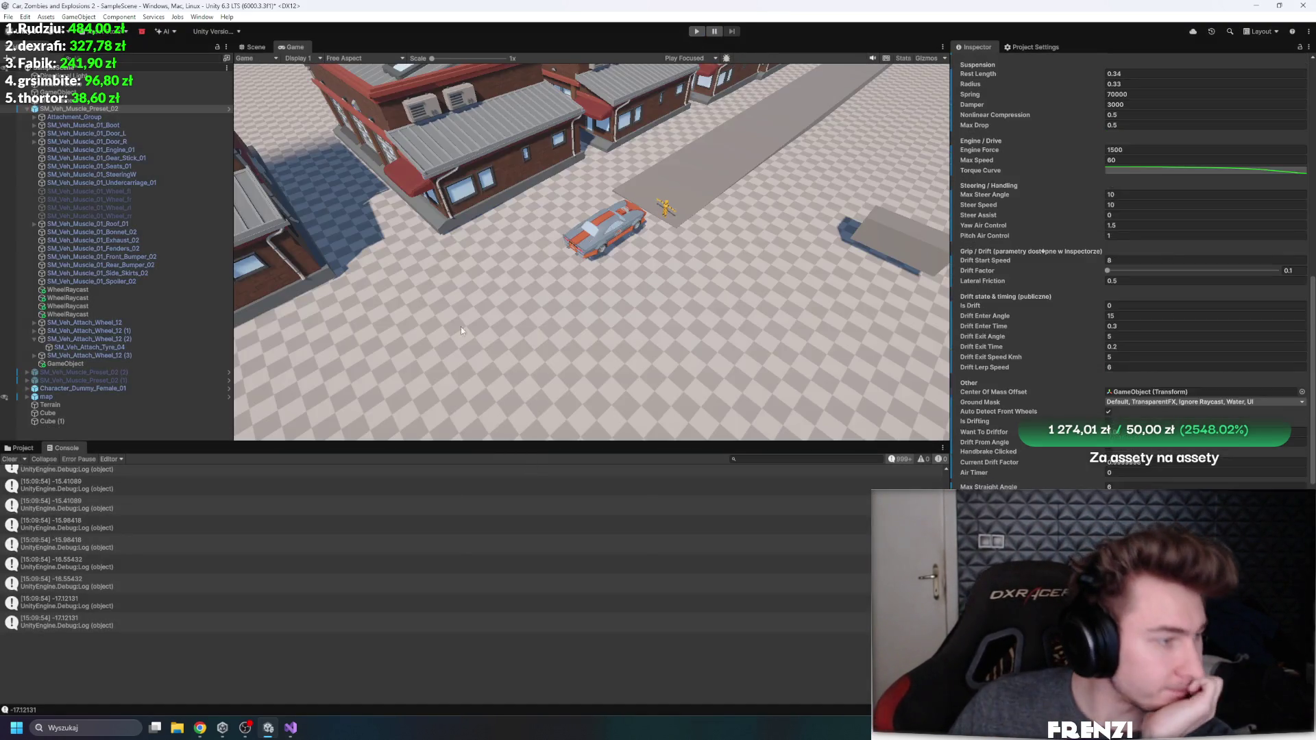
Step: Remove '* Time.fixedDeltaTime' from the AddForceAtPosition call and let Unity recompile the scripts
key(alt+Tab)
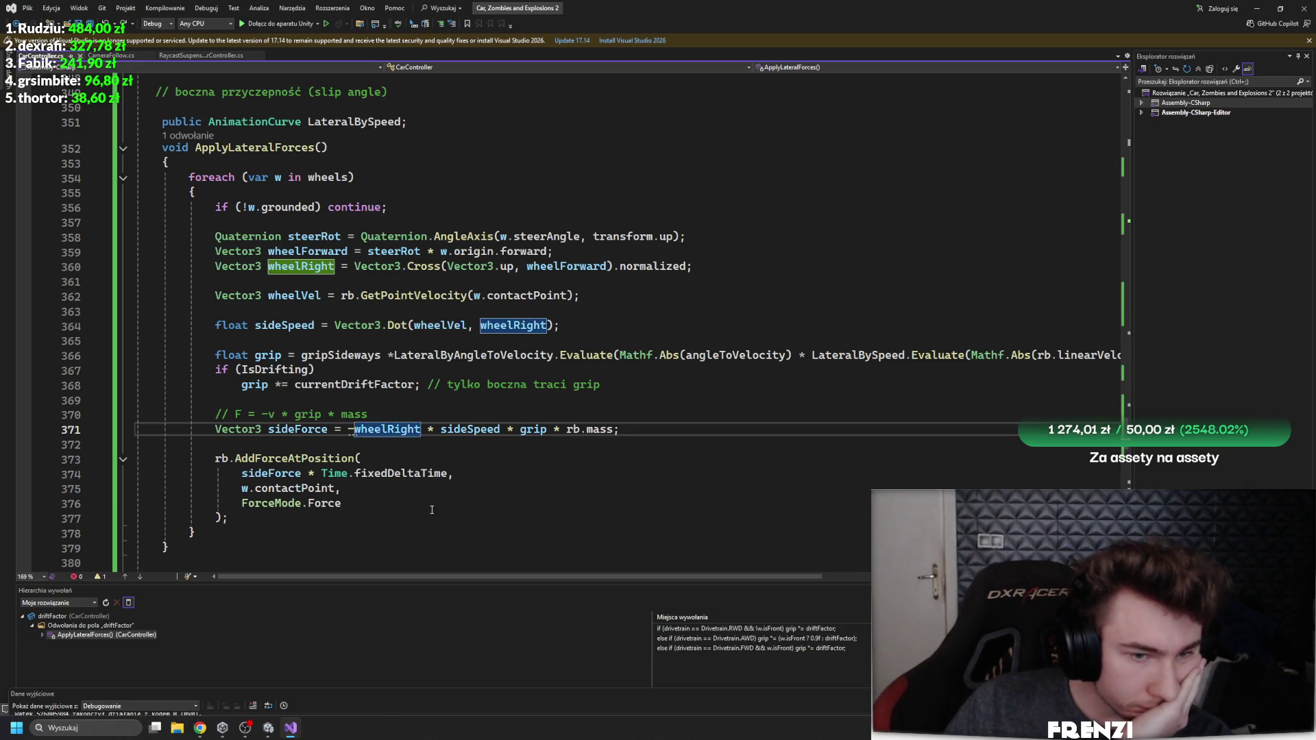
scroll(554, 488, up, 1)
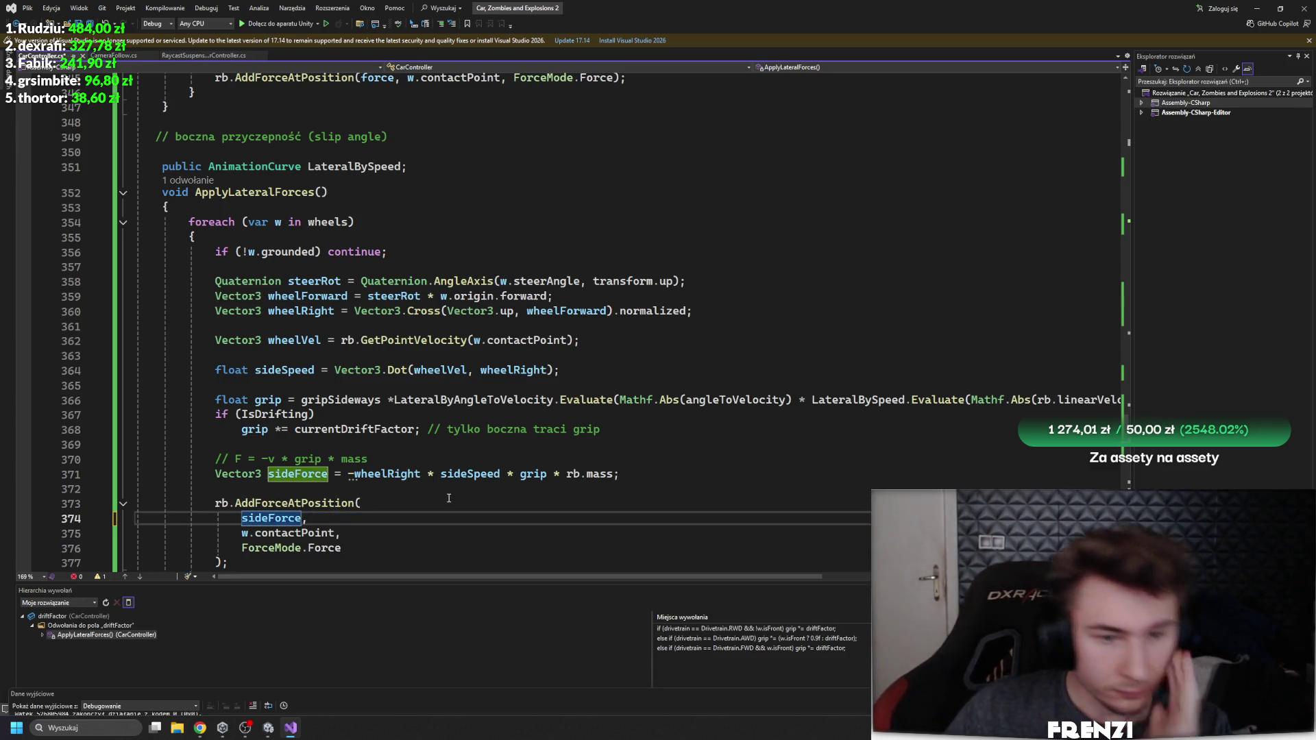
click(269, 727)
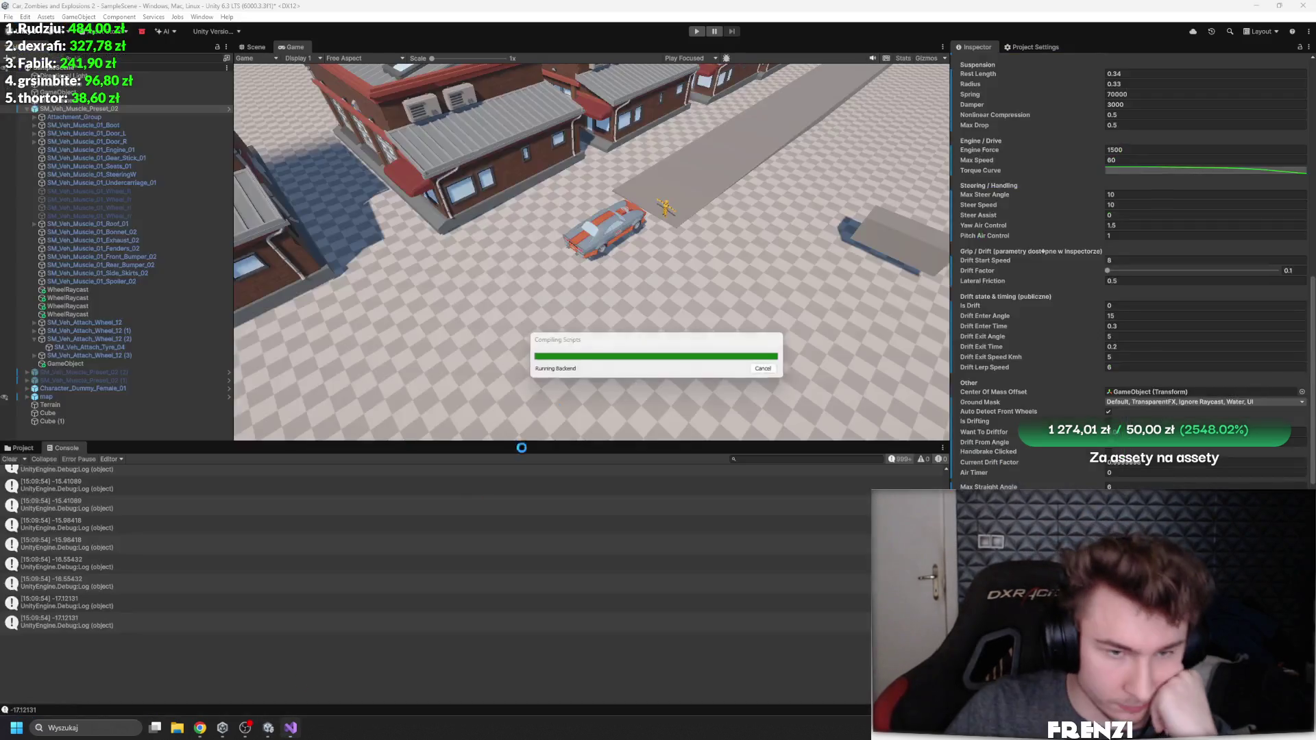
click(291, 727)
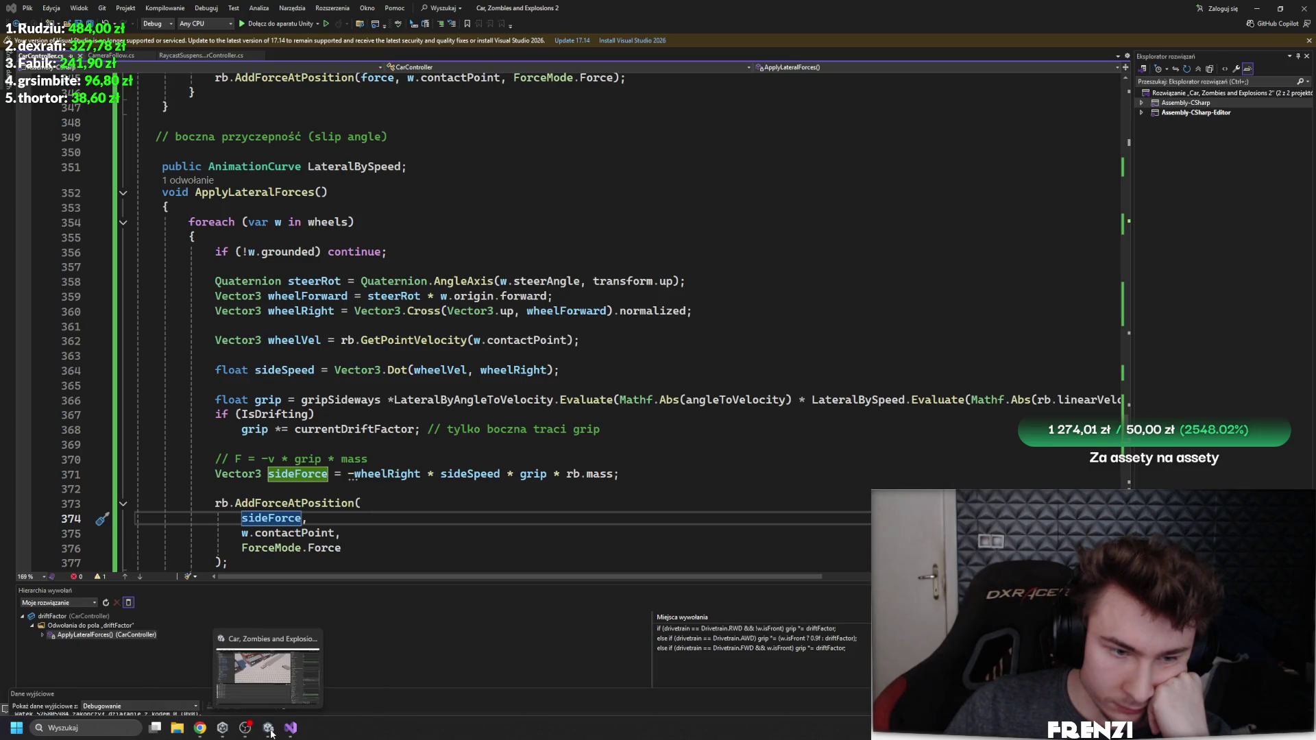
key(alt+Tab)
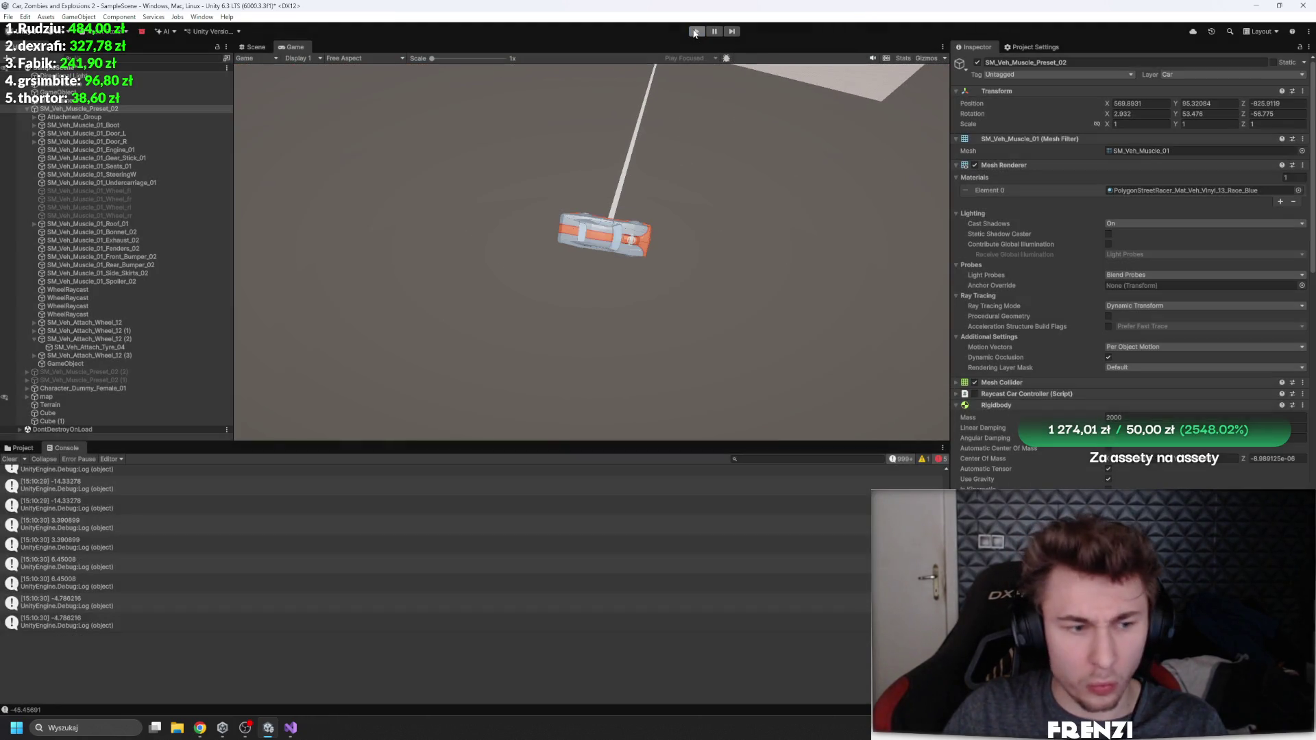
Step: Enter Play mode and drive the car forward into a drift to test the side-force code
scroll(987, 328, down, 10)
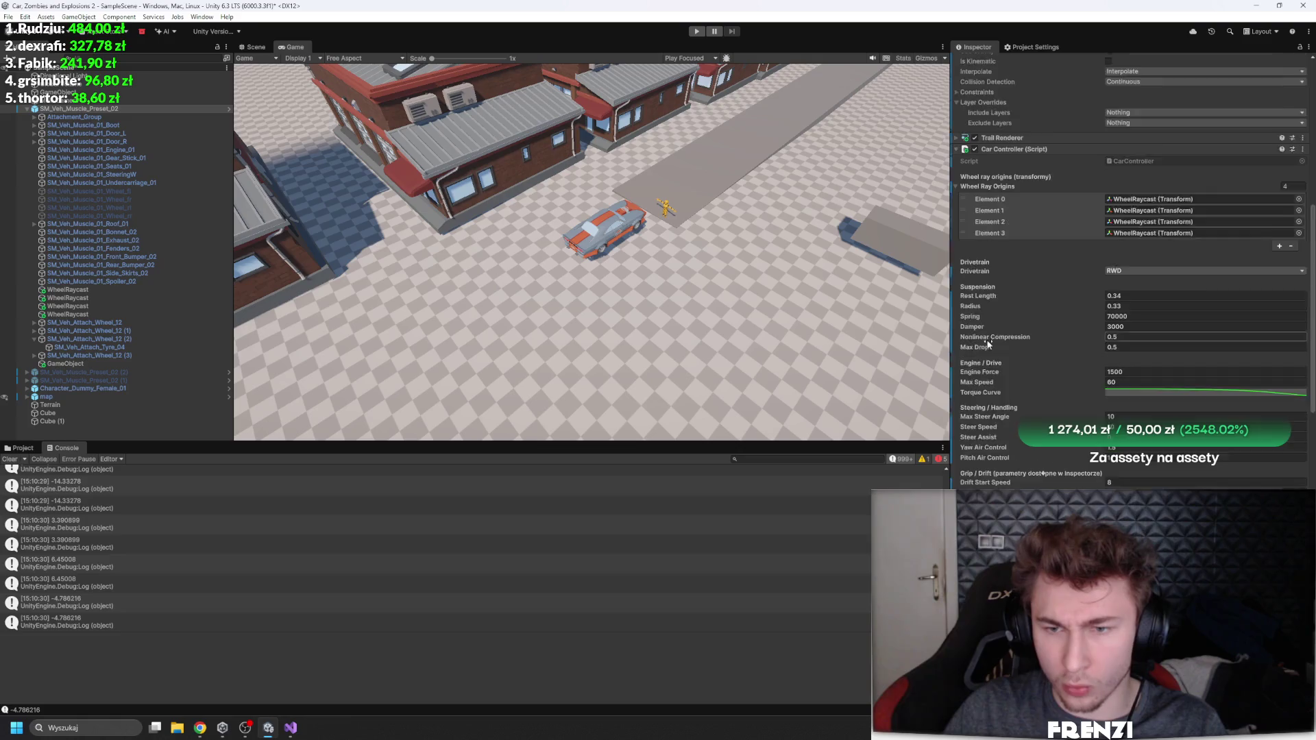
scroll(987, 344, down, 5)
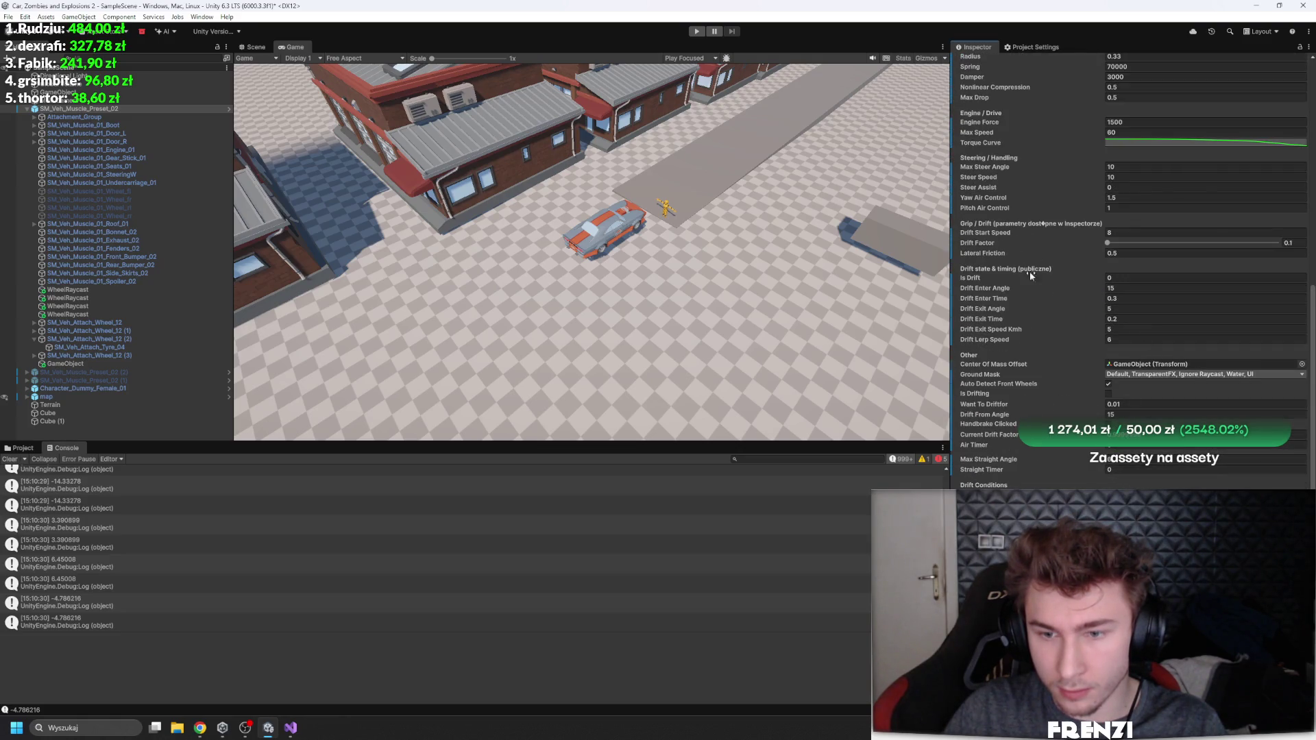
click(702, 31)
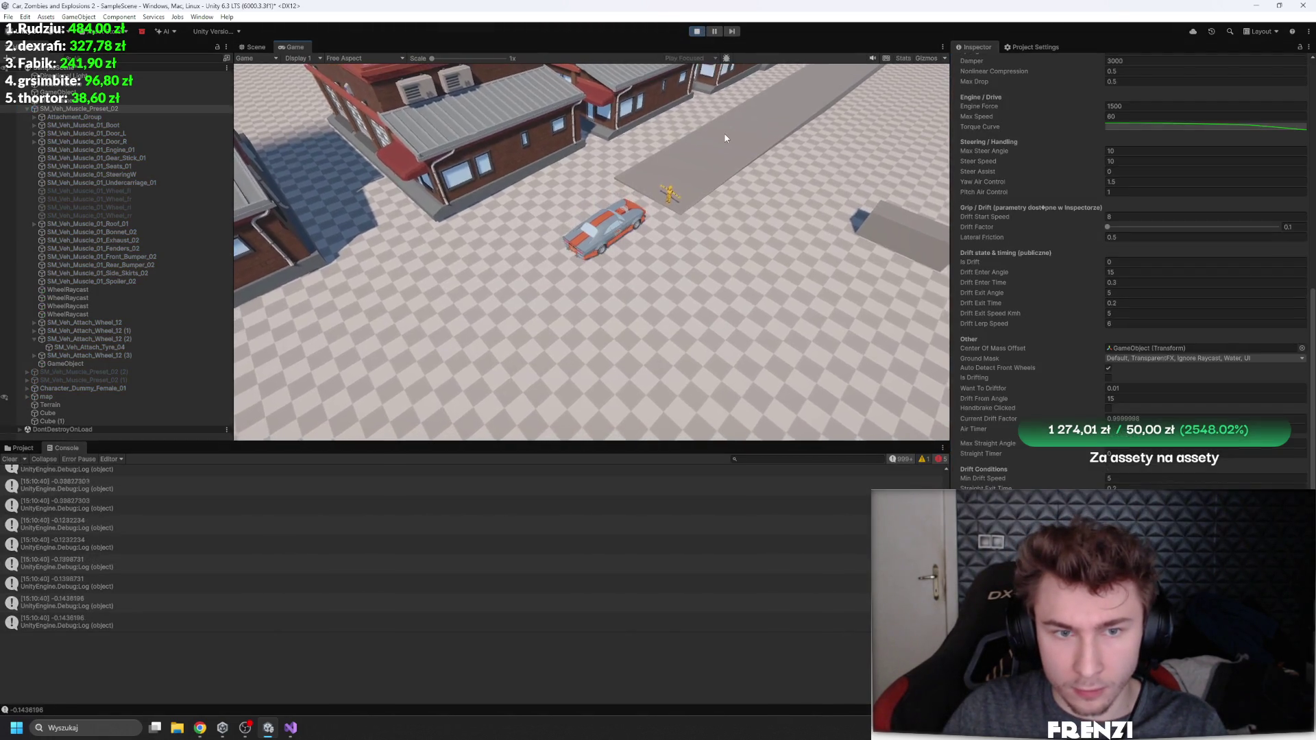
key(w)
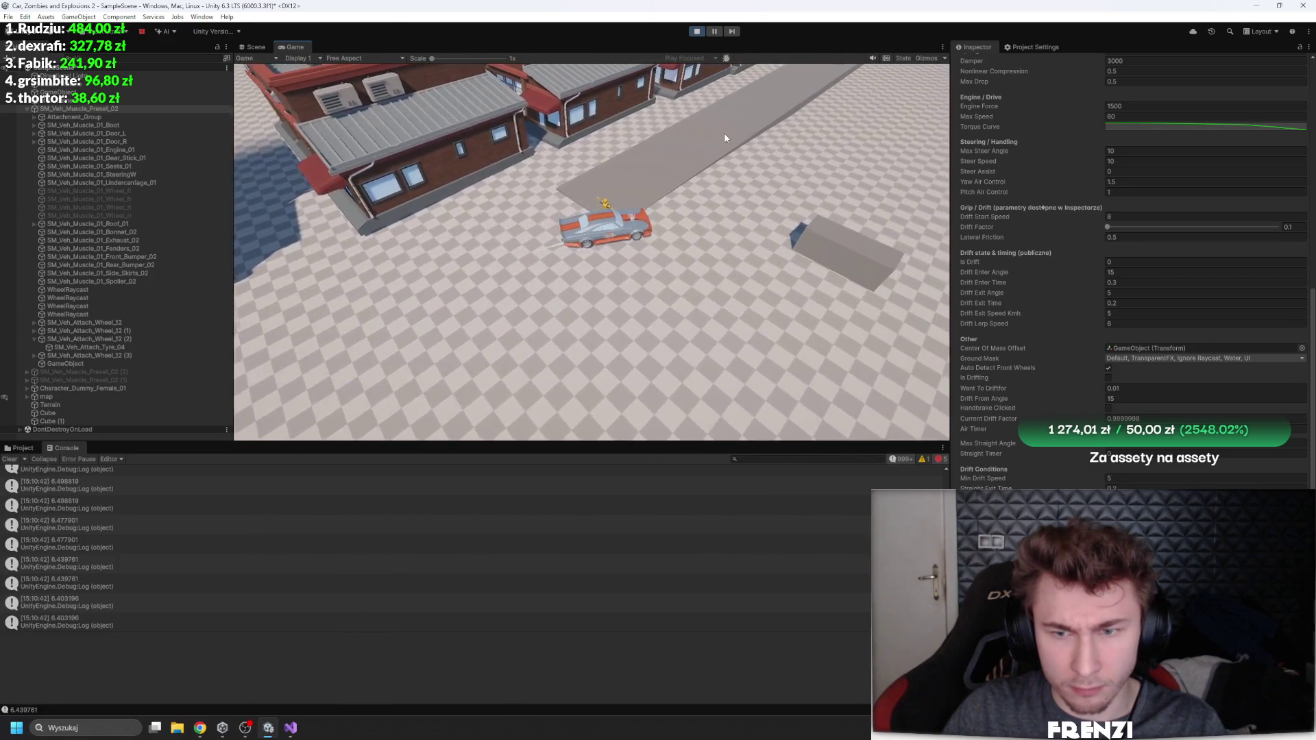
key(d)
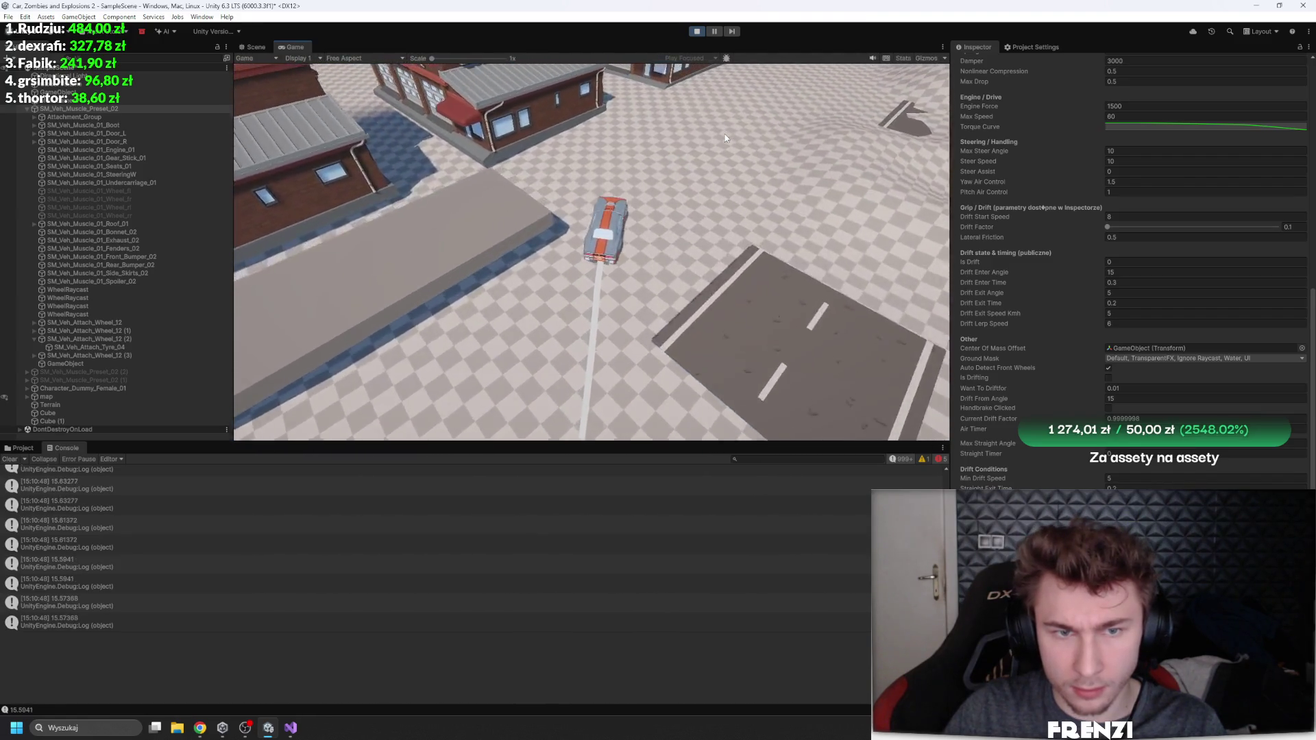
key(w)
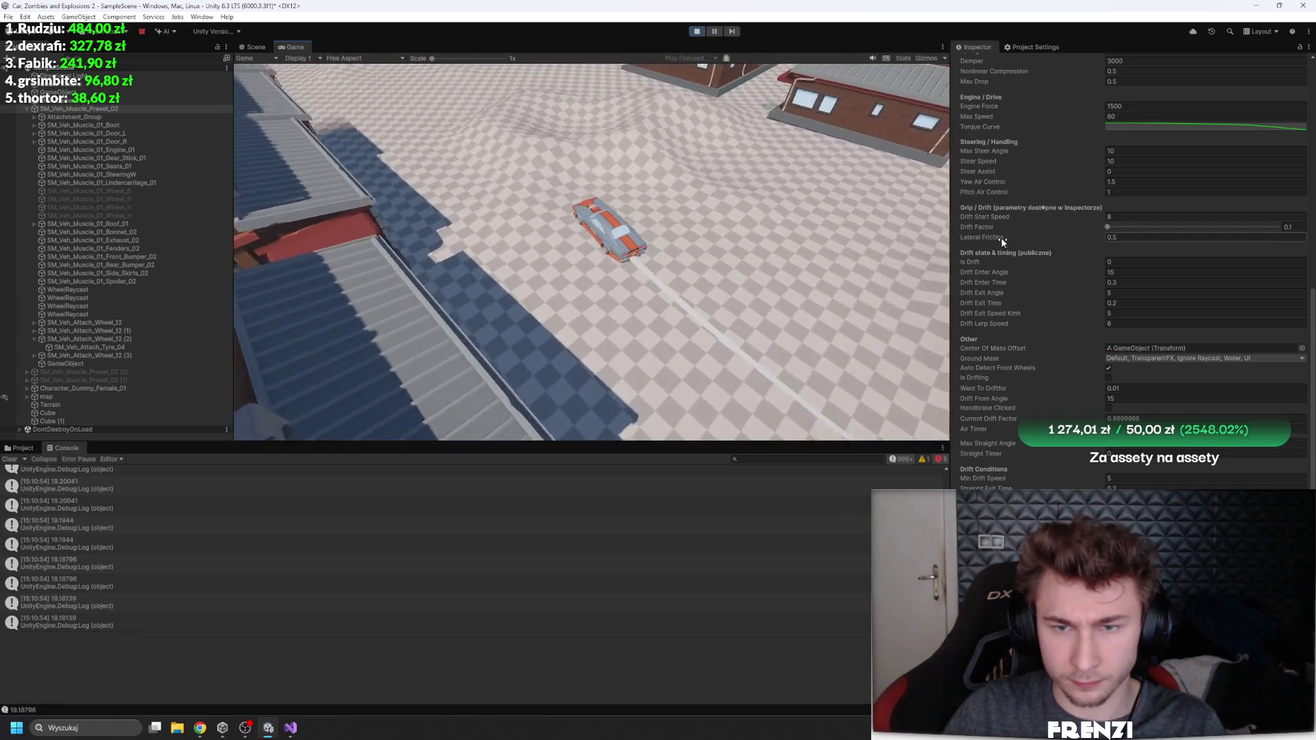
Step: While driving, lower Lateral Friction from 0.5 through 0.11 to negative values around -0.19
mouse_move(1002, 237)
mouse_down()
mouse_move(959, 248)
mouse_move(969, 244)
mouse_up()
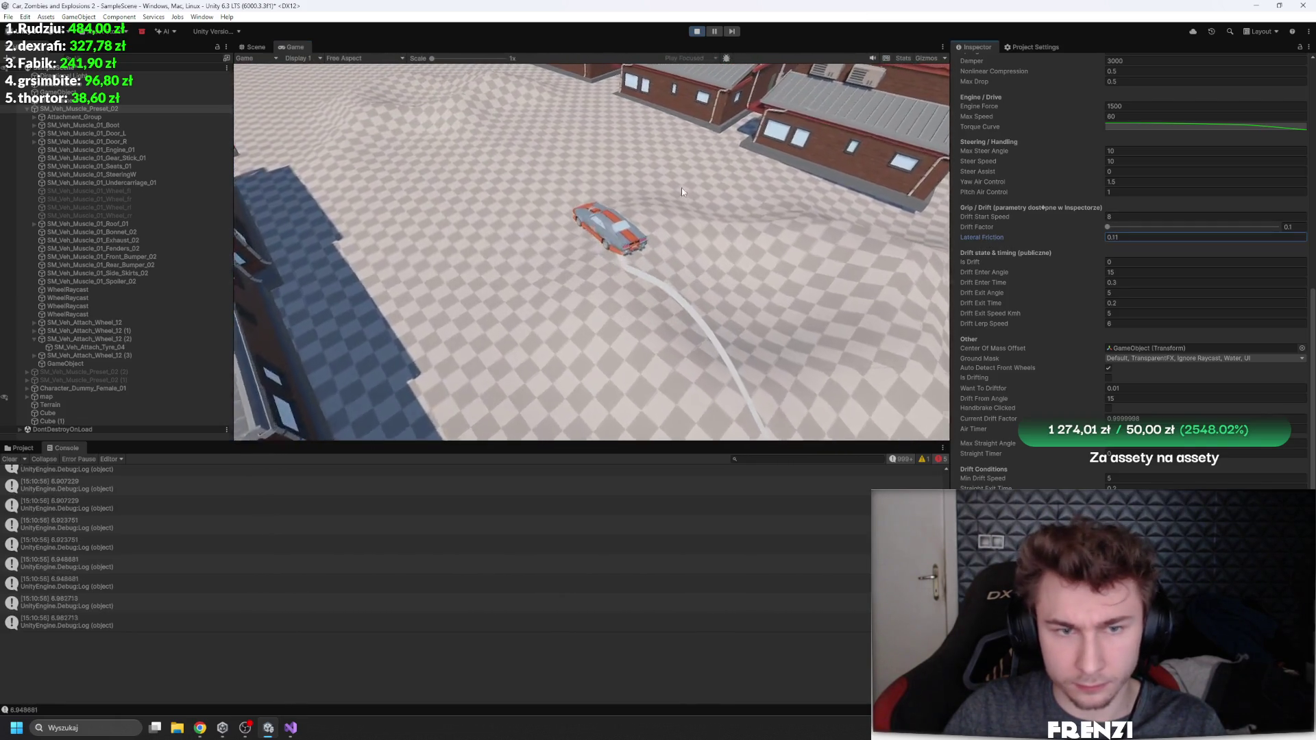
click(682, 189)
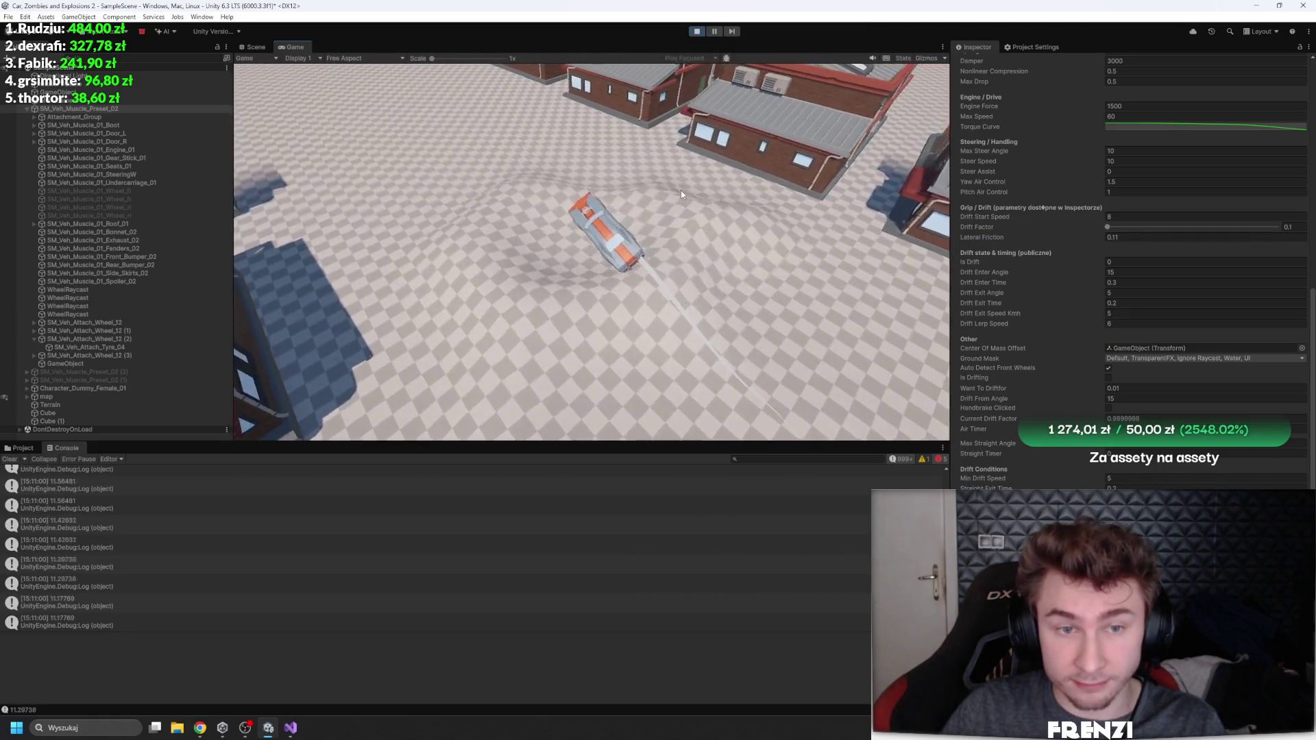
key(w)
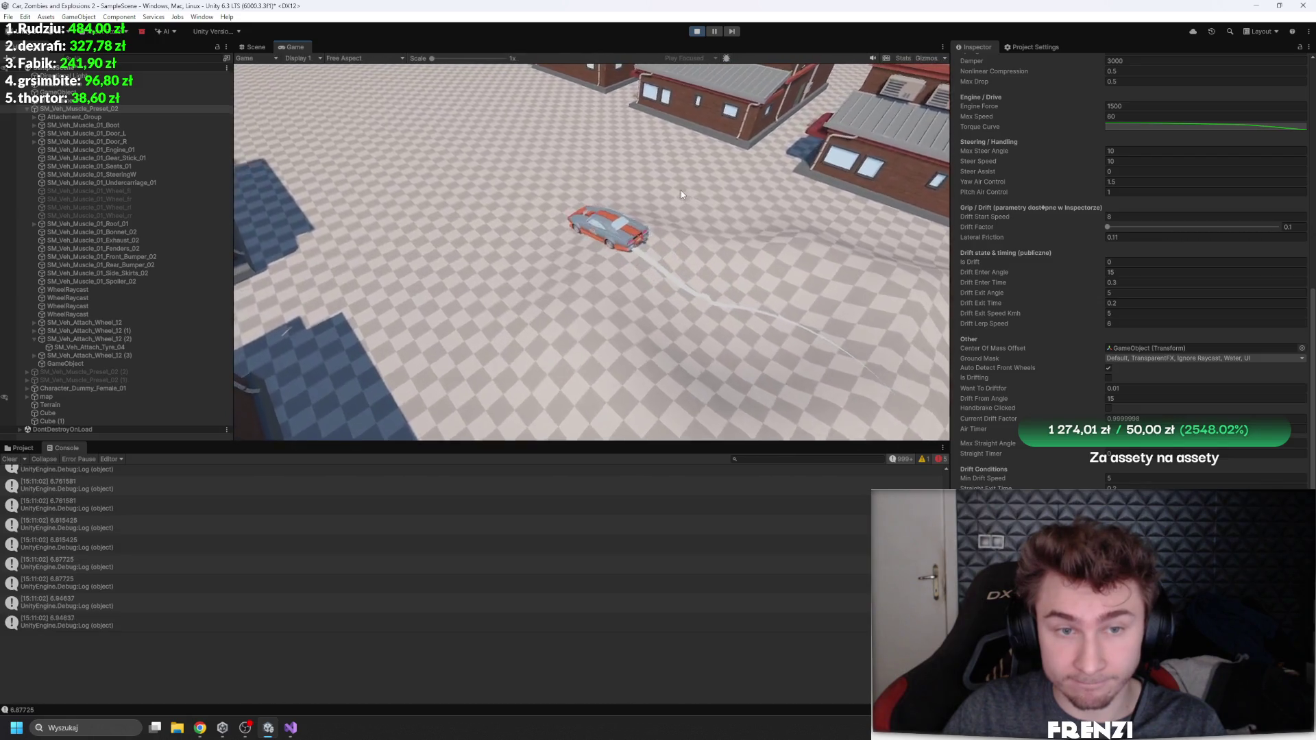
mouse_move(1005, 237)
mouse_down()
mouse_move(989, 238)
mouse_move(1001, 238)
mouse_up()
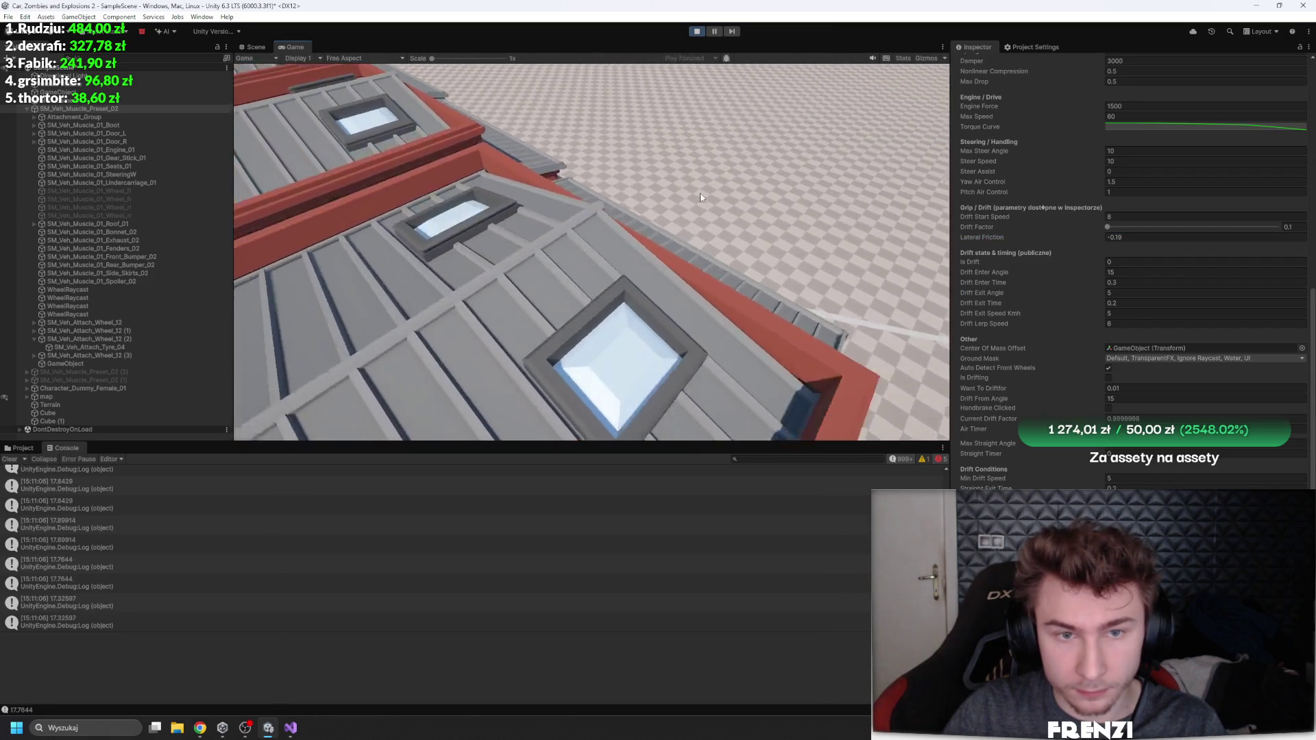
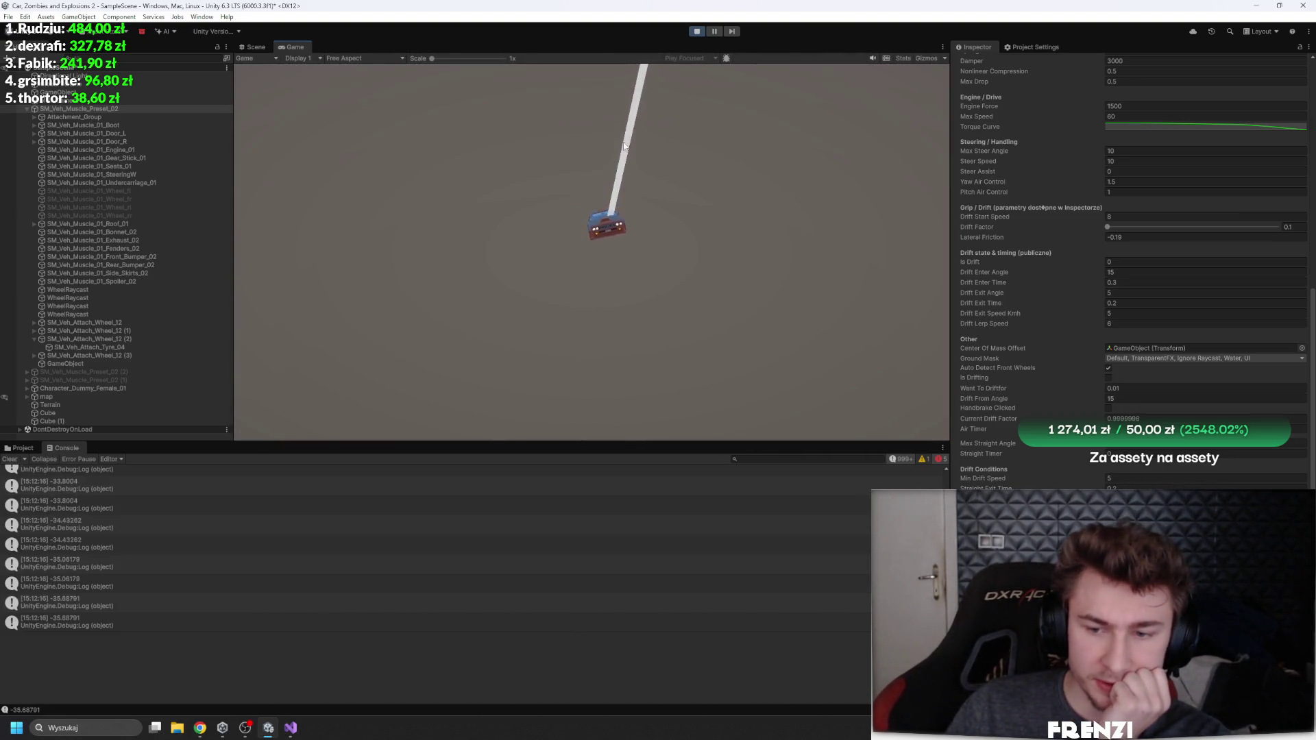
Step: Restart Play mode and drive the muscle car forward, steering left and then into a drift
click(697, 32)
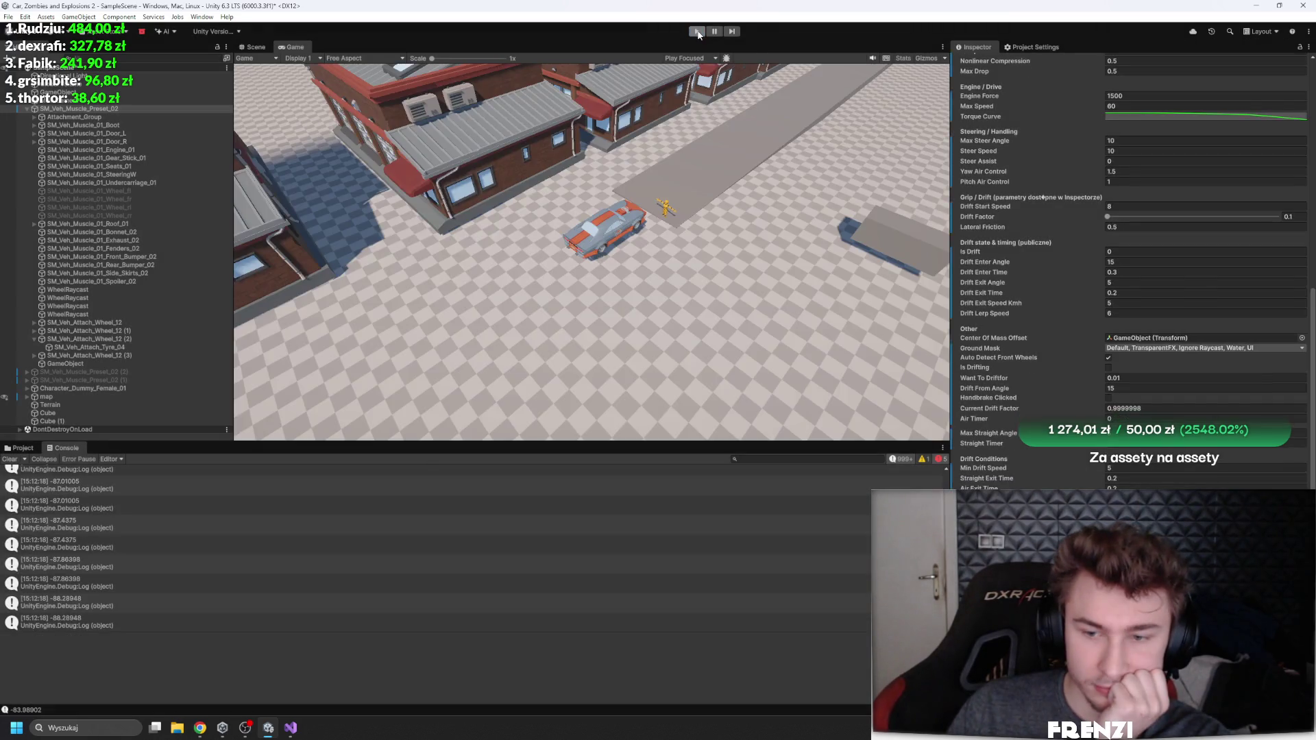
click(697, 31)
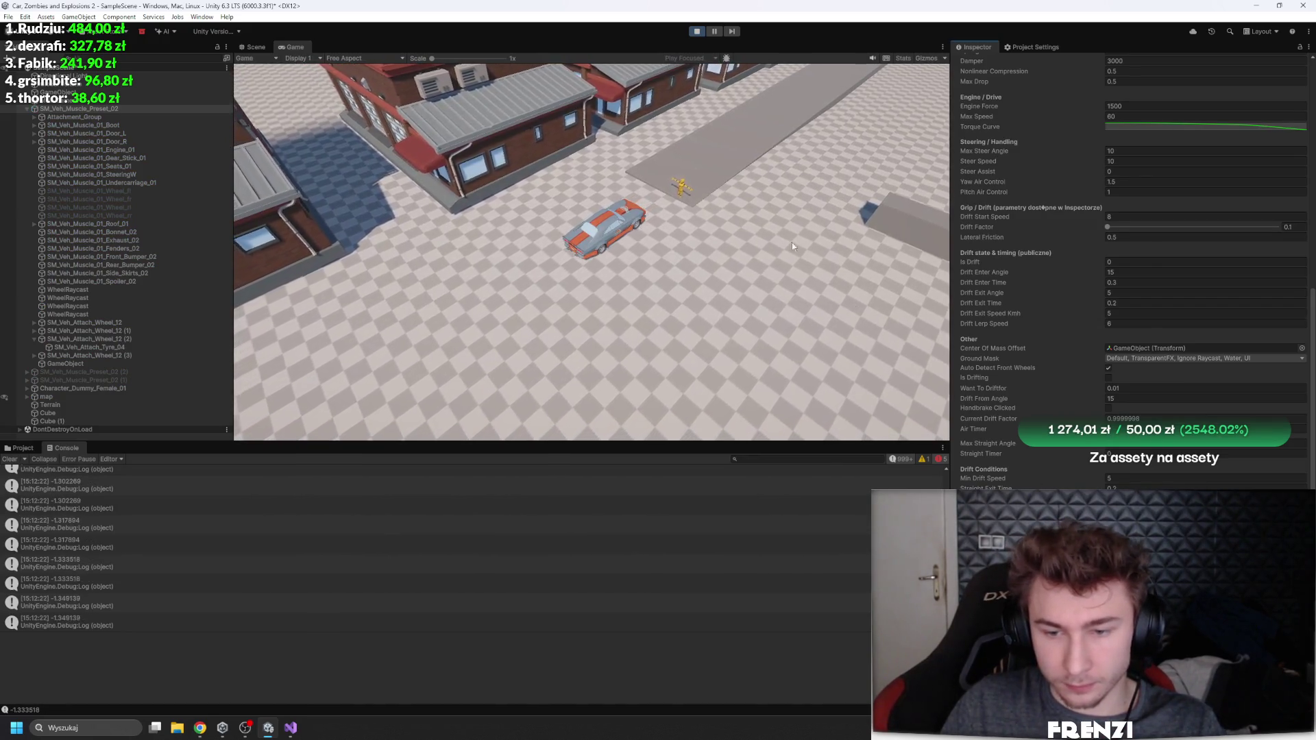
key(w)
key(a)
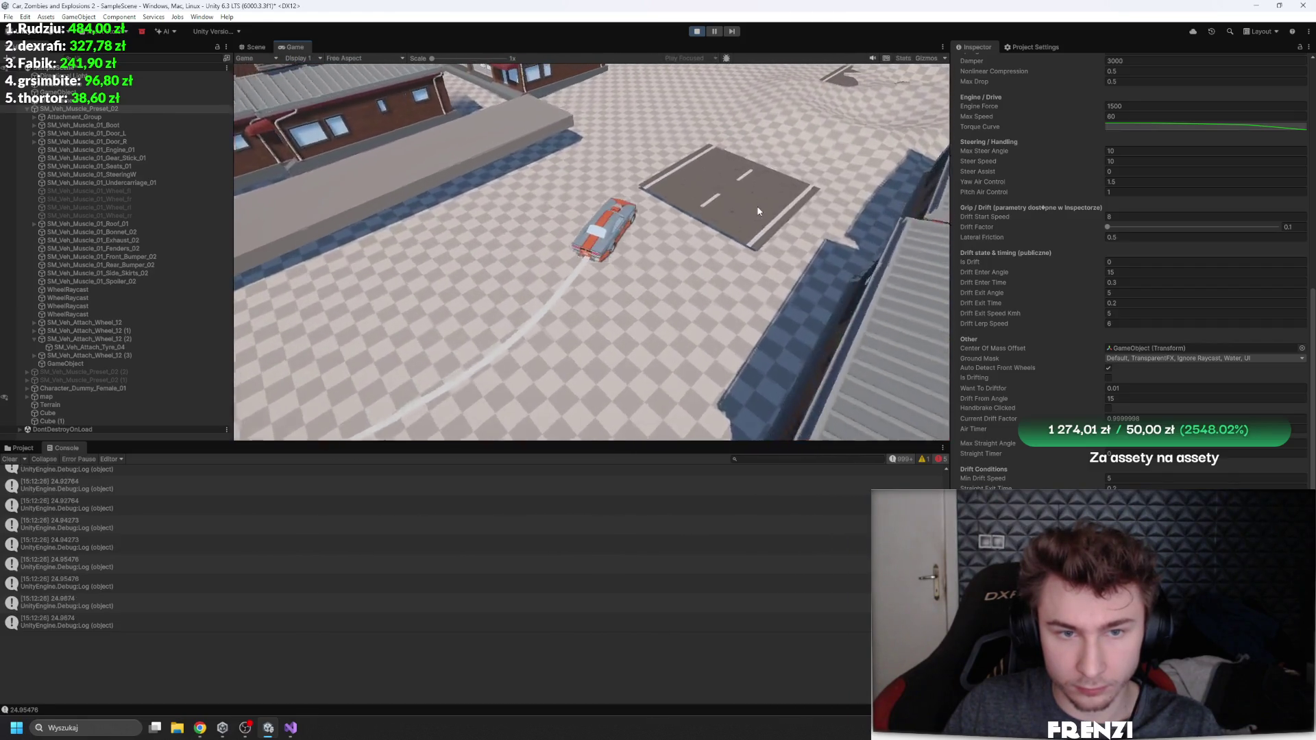
key(d)
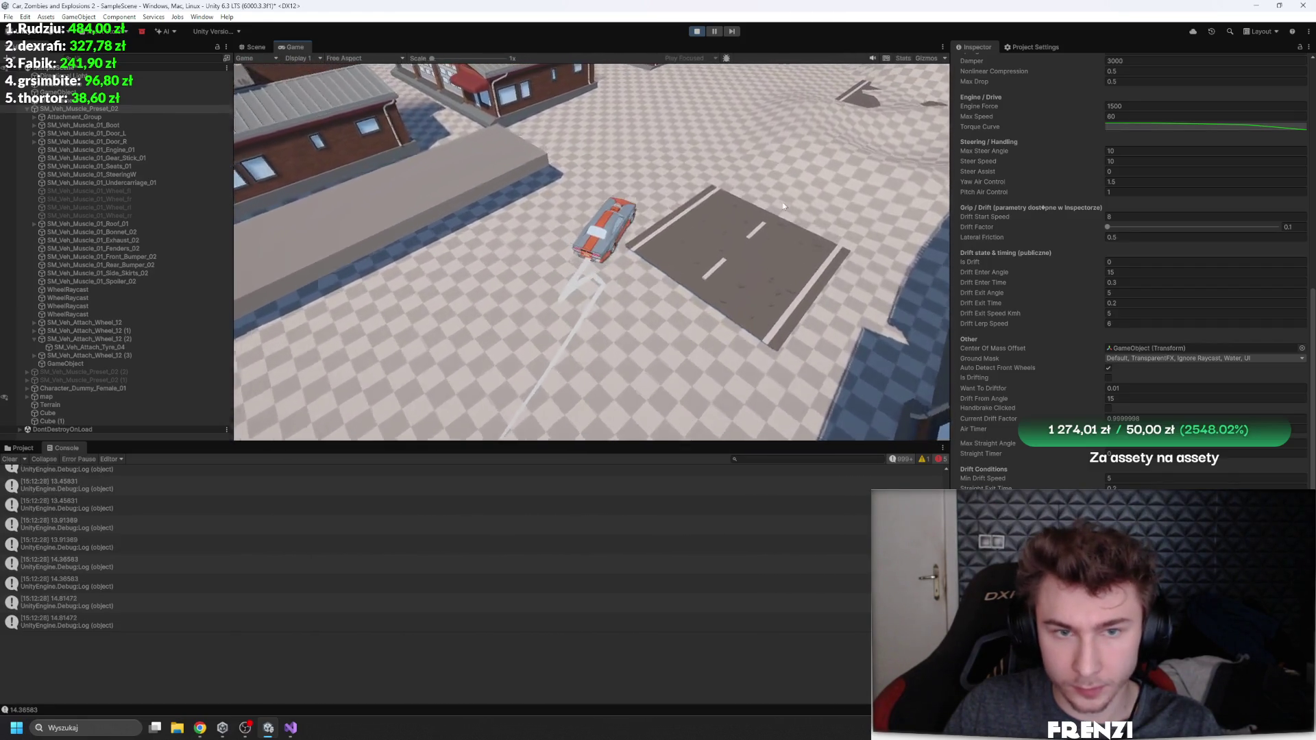
Step: Keep drifting the car through curves, a straight and a sharp right turn around town
key(a)
key(a)
key(w)
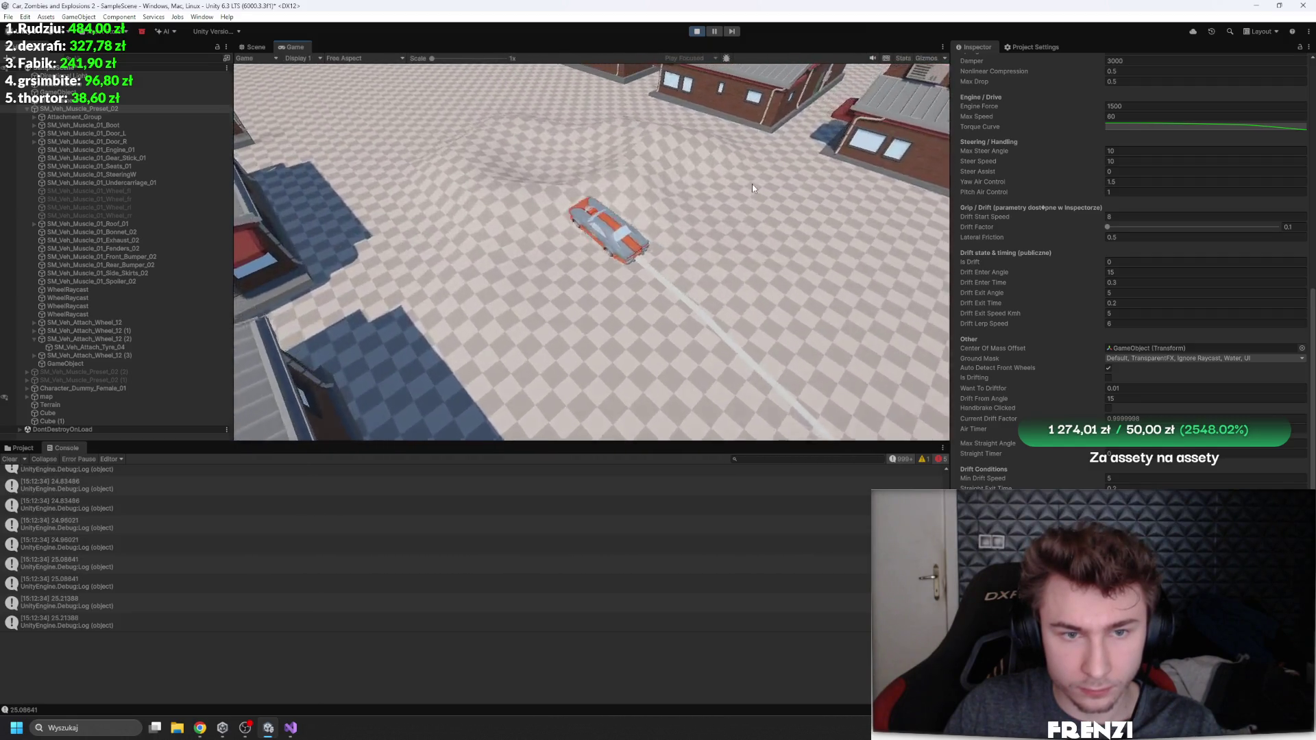
key(s)
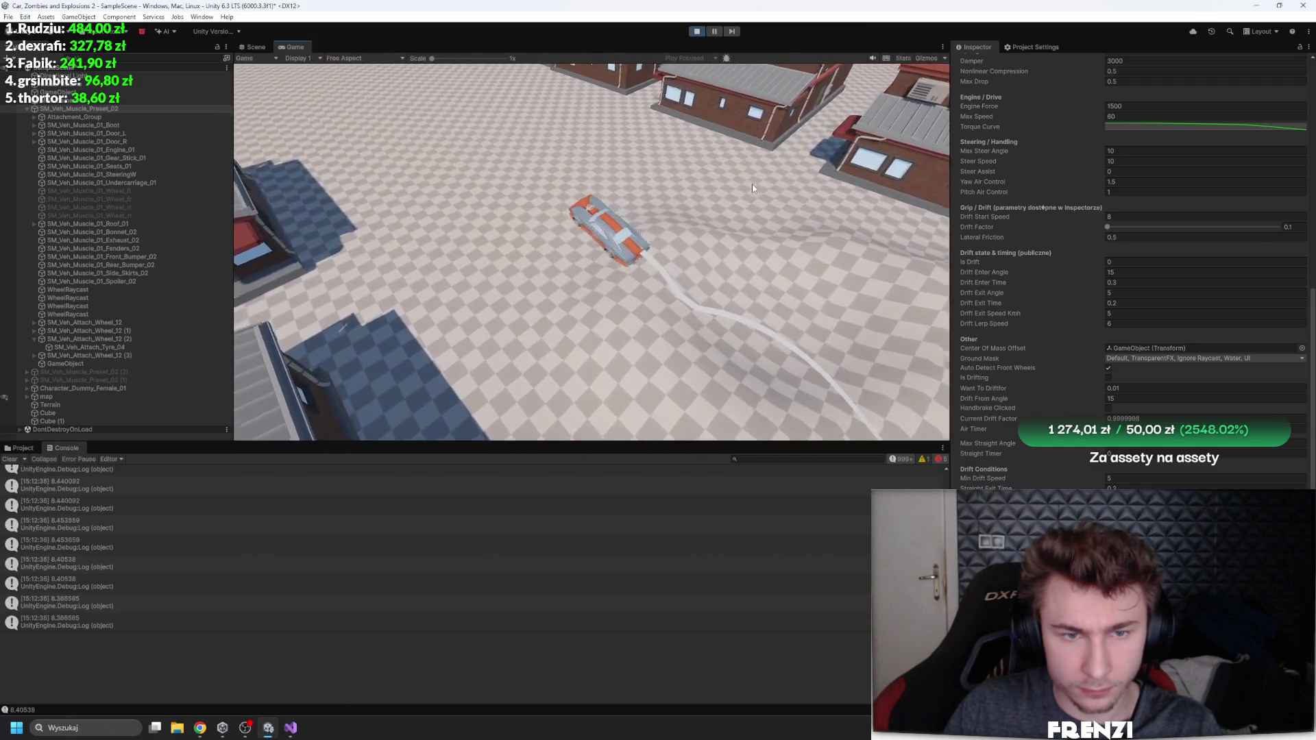
key(w)
key(d)
key(a)
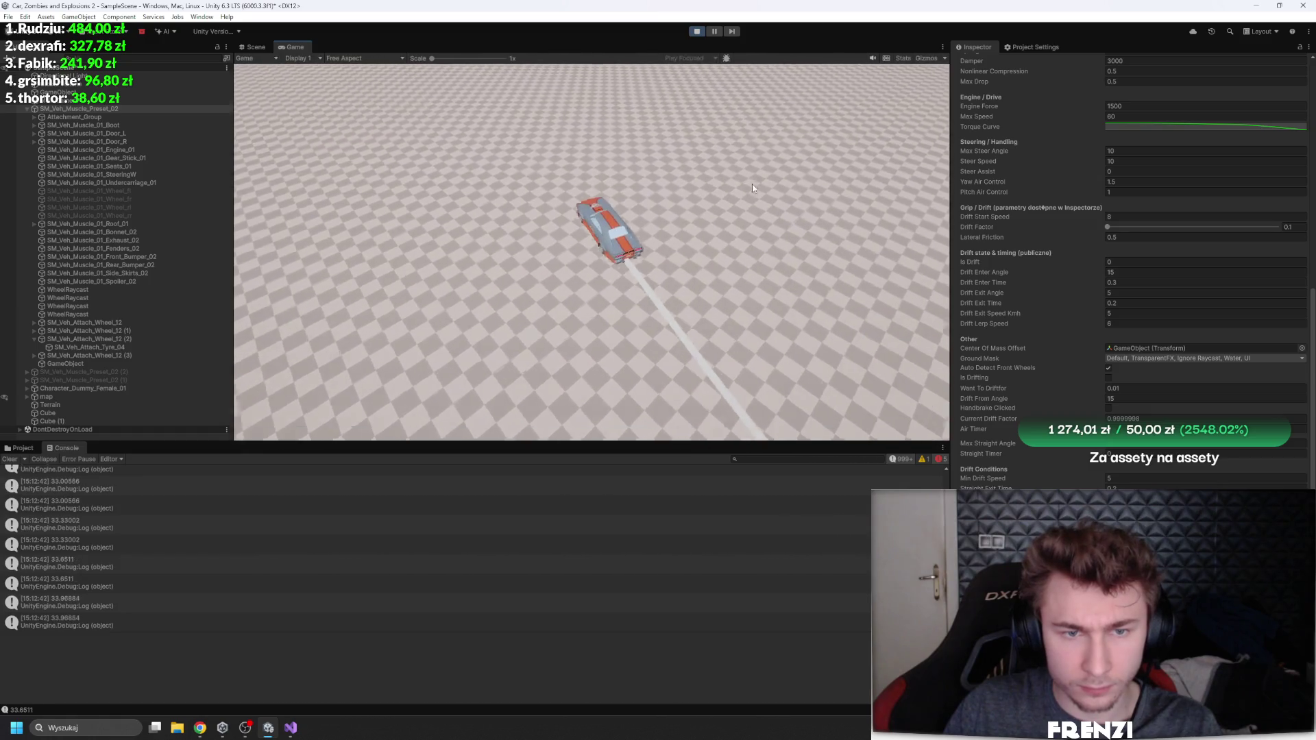
Step: Set the car's child GameObject Position Y to -0.21 during Play, then select SM_Veh_Muscle_Preset_02
click(81, 364)
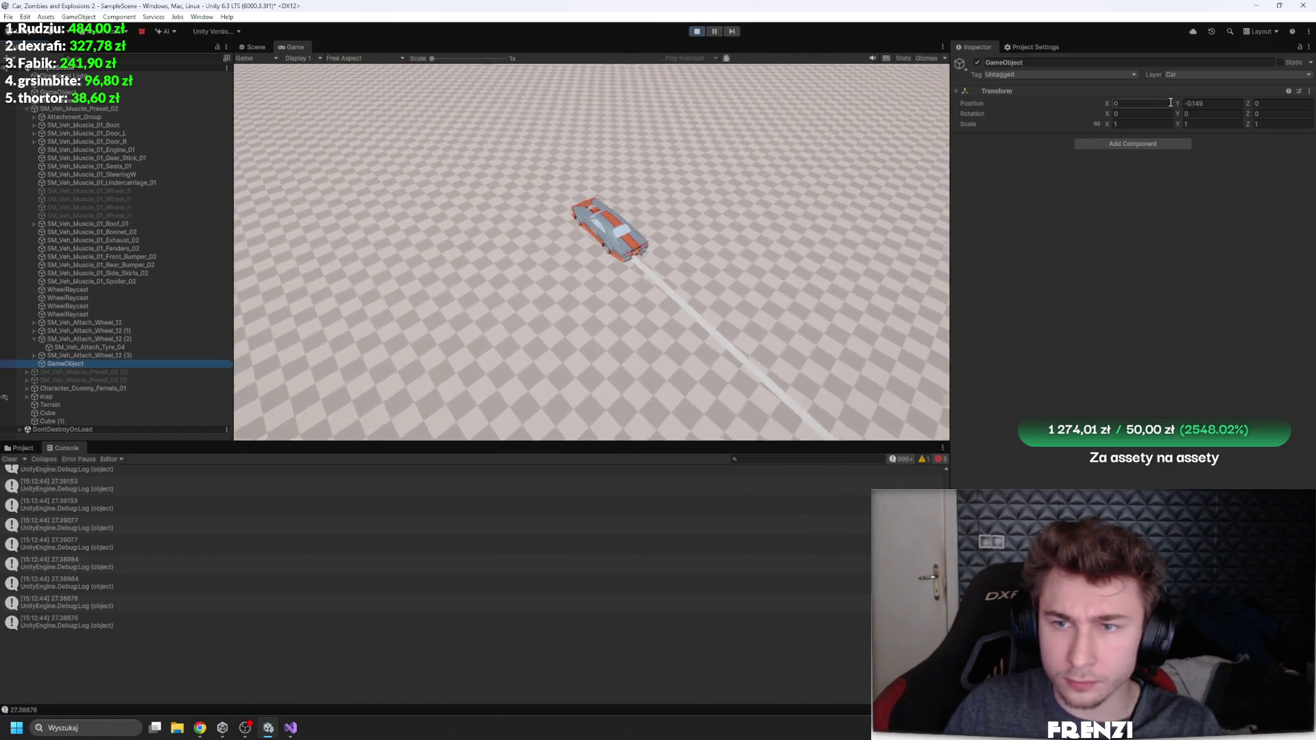
drag(1182, 107, 1176, 106)
key(d)
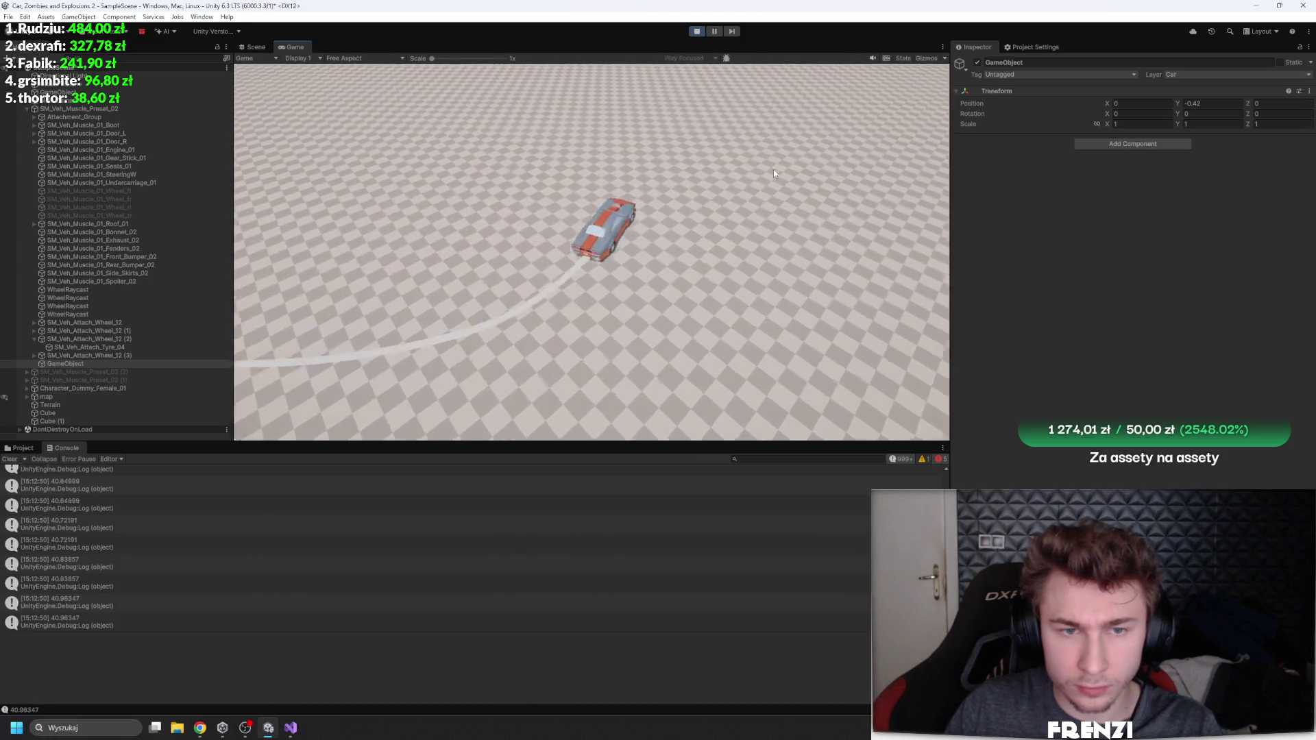
click(1181, 103)
text(-0.21)
click(755, 204)
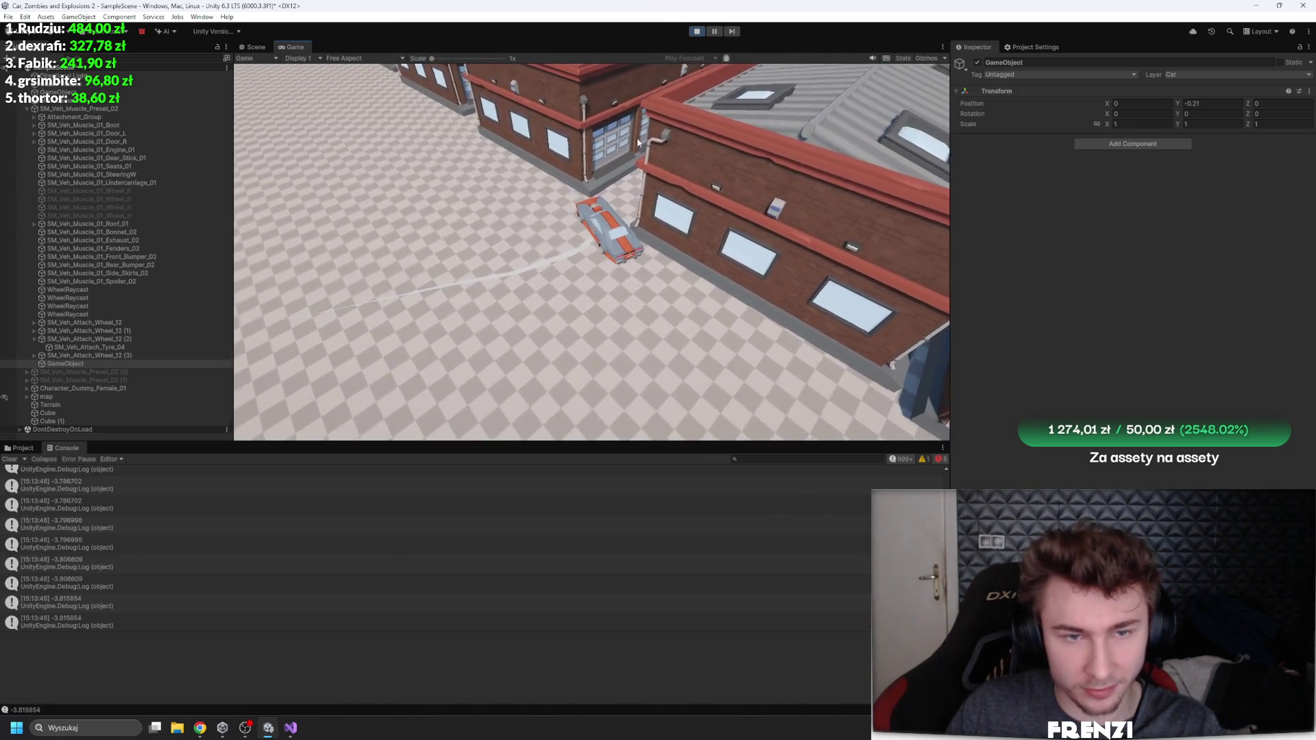
click(88, 110)
Step: Drag Car Controller's Drift Factor from 0.1 to 0.354 and drive to test the drift
scroll(1085, 322, down, 10)
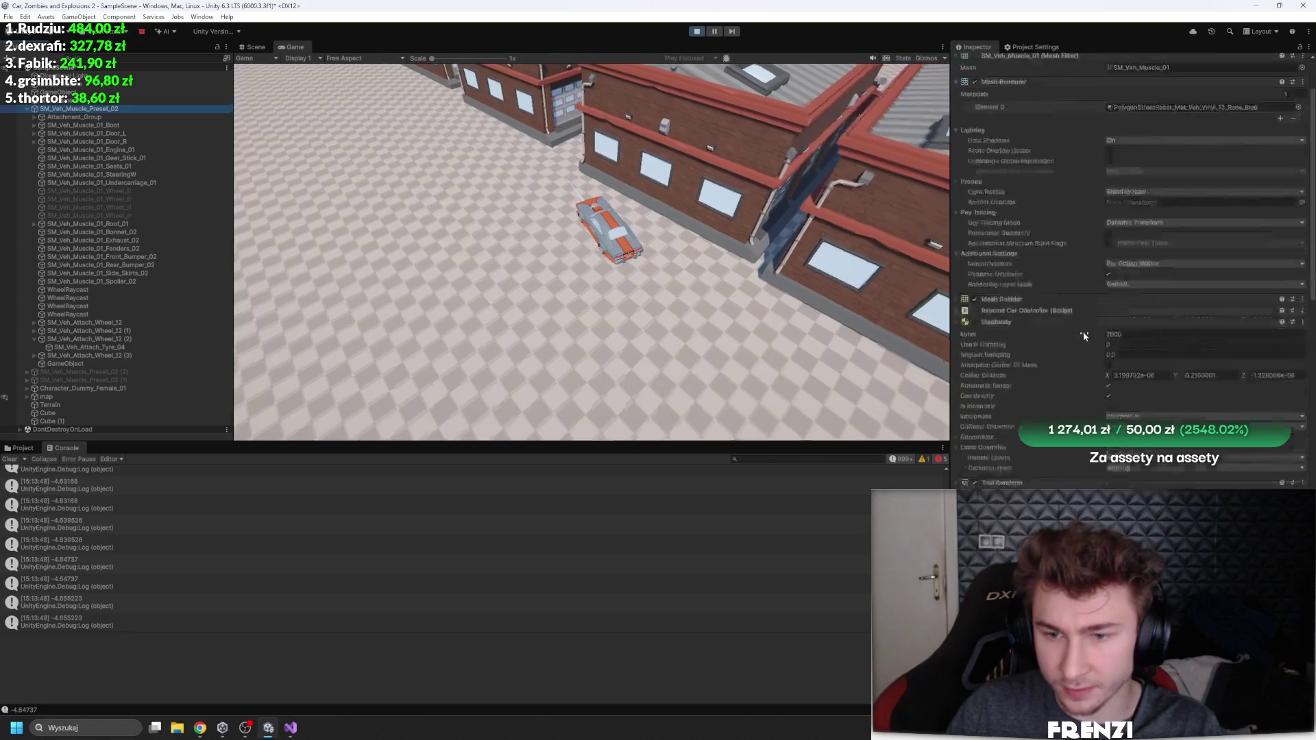
scroll(1087, 312, down, 4)
drag(1107, 366, 1155, 365)
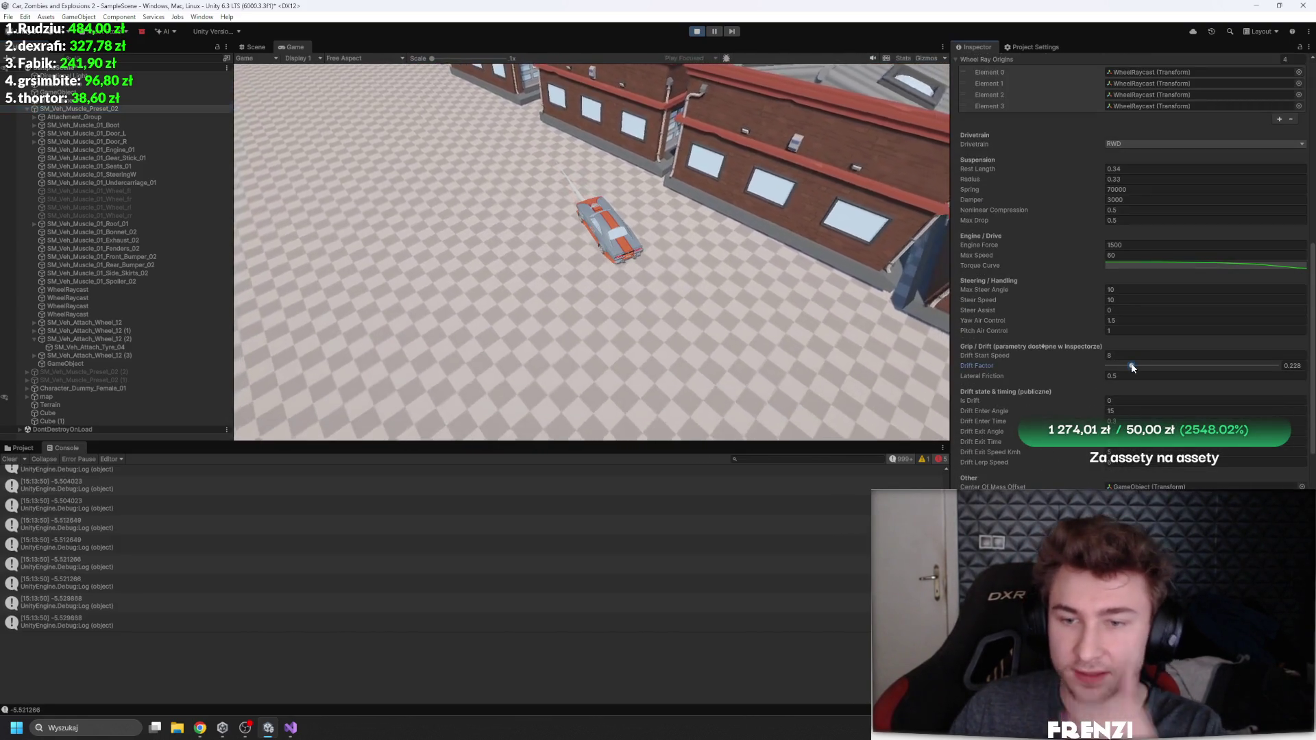
click(706, 188)
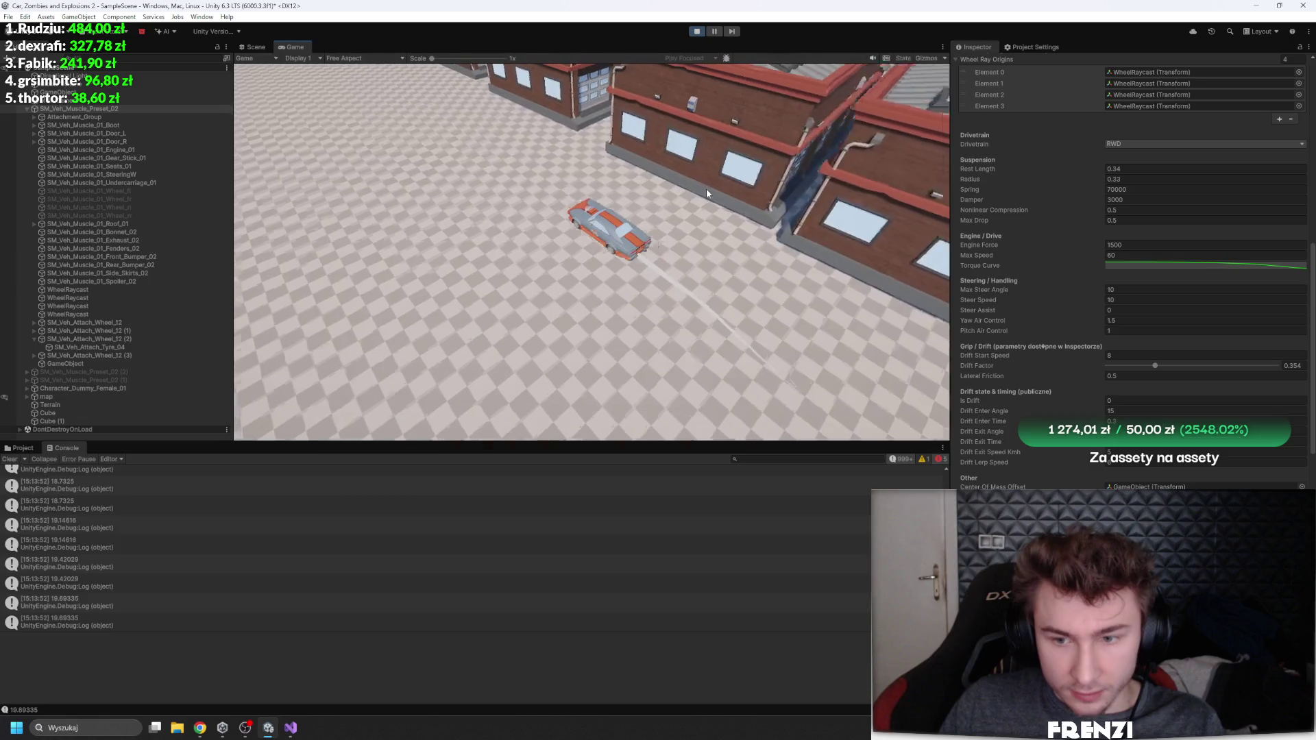
key(w)
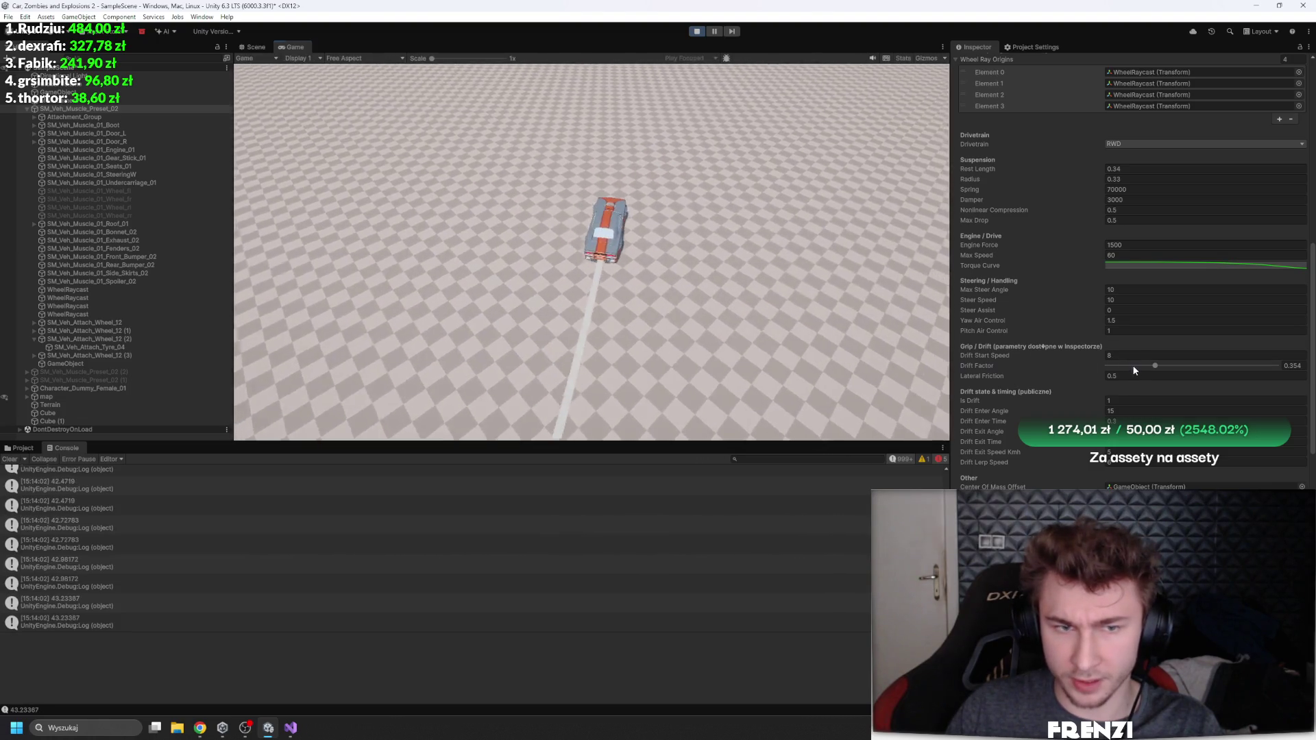
scroll(1172, 336, down, 10)
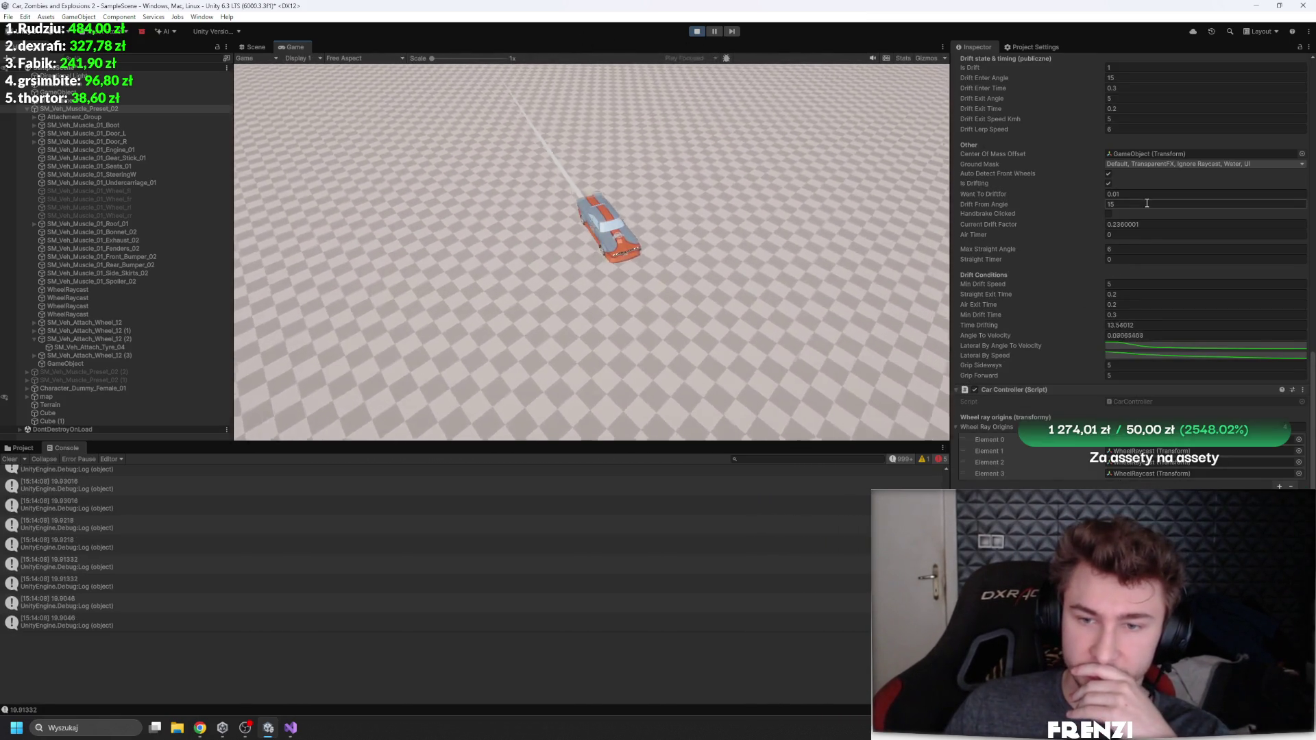
Step: Set Car Controller Grip Forward to 5 and Lateral Friction to 15, then switch to Visual Studio
click(1125, 376)
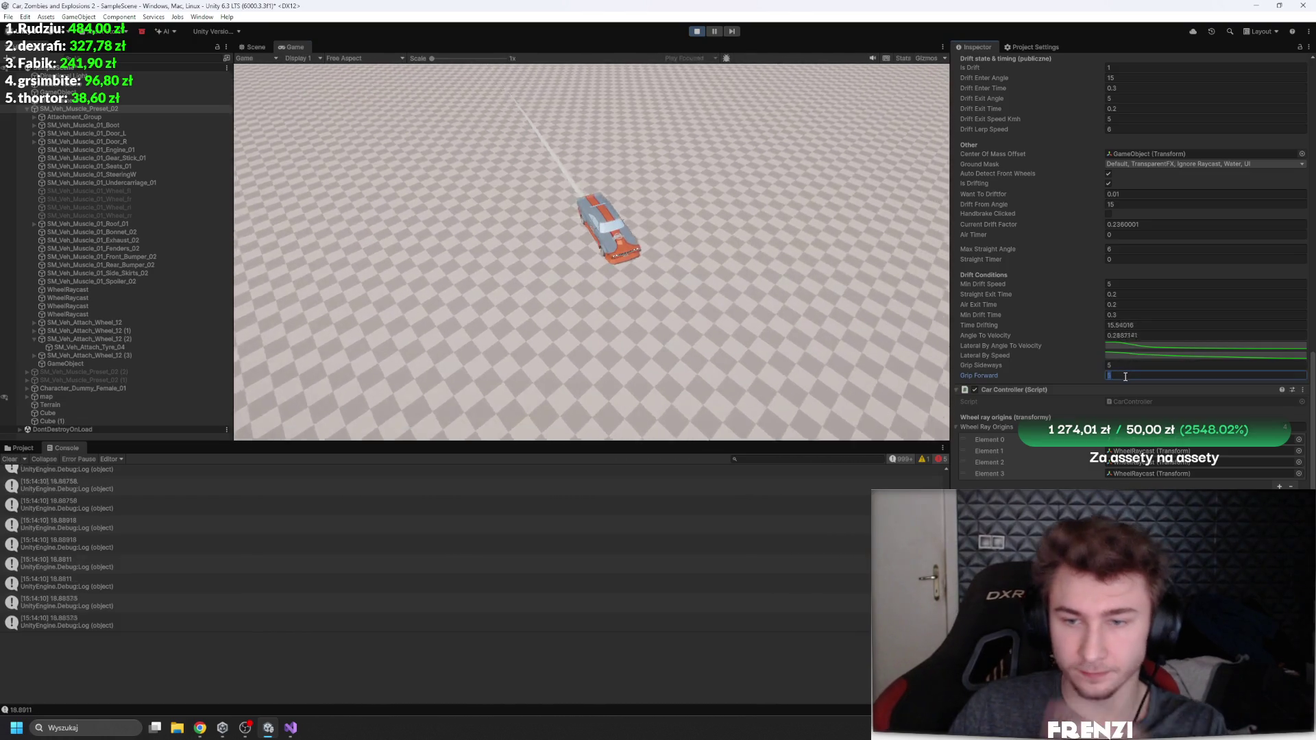
text(5)
key(Return)
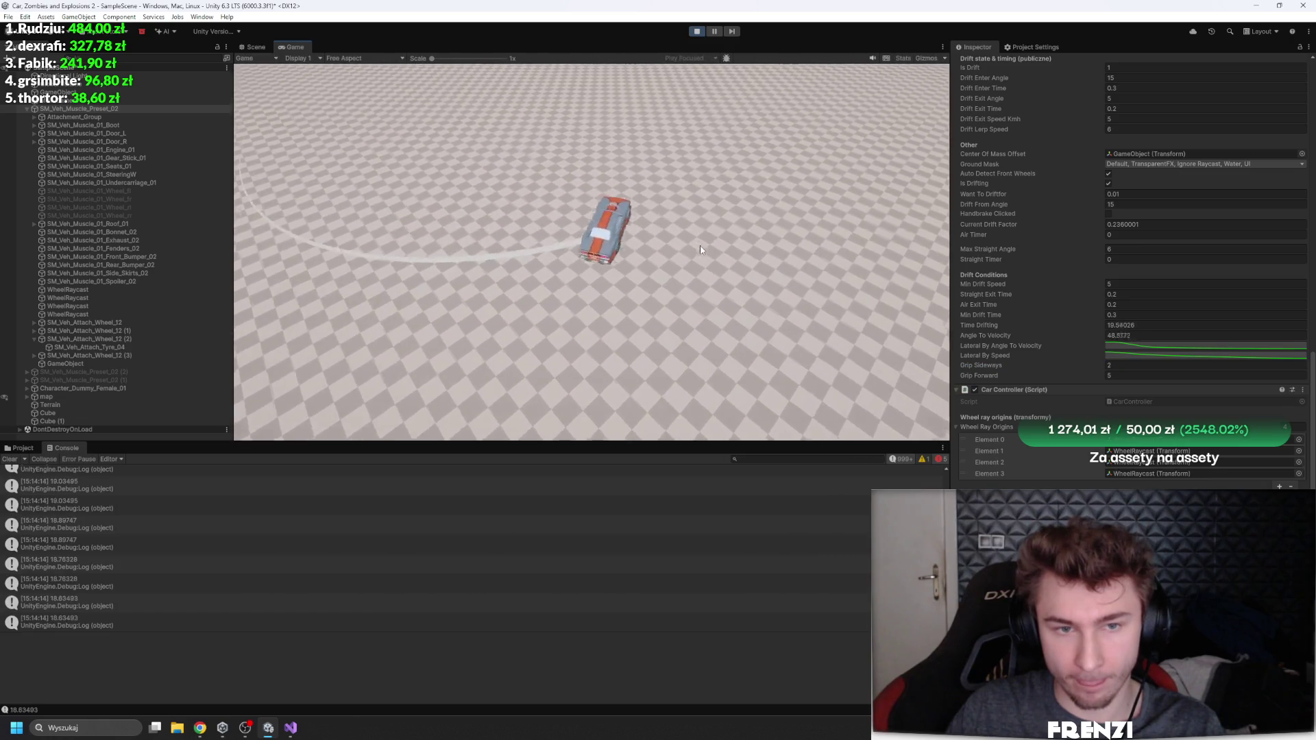
scroll(1095, 252, up, 3)
click(1119, 127)
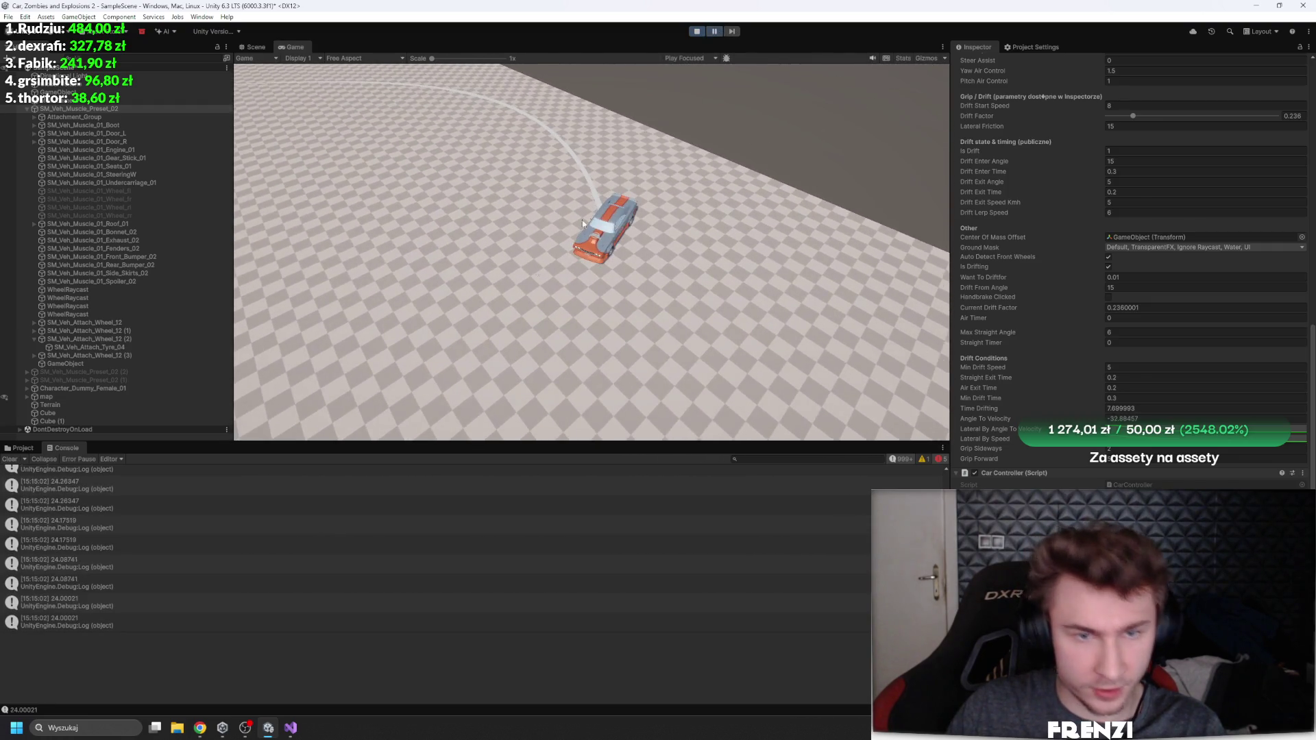
click(292, 730)
Step: Scroll CarController.cs to the HandleDriftState code around line 238
scroll(411, 392, up, 6)
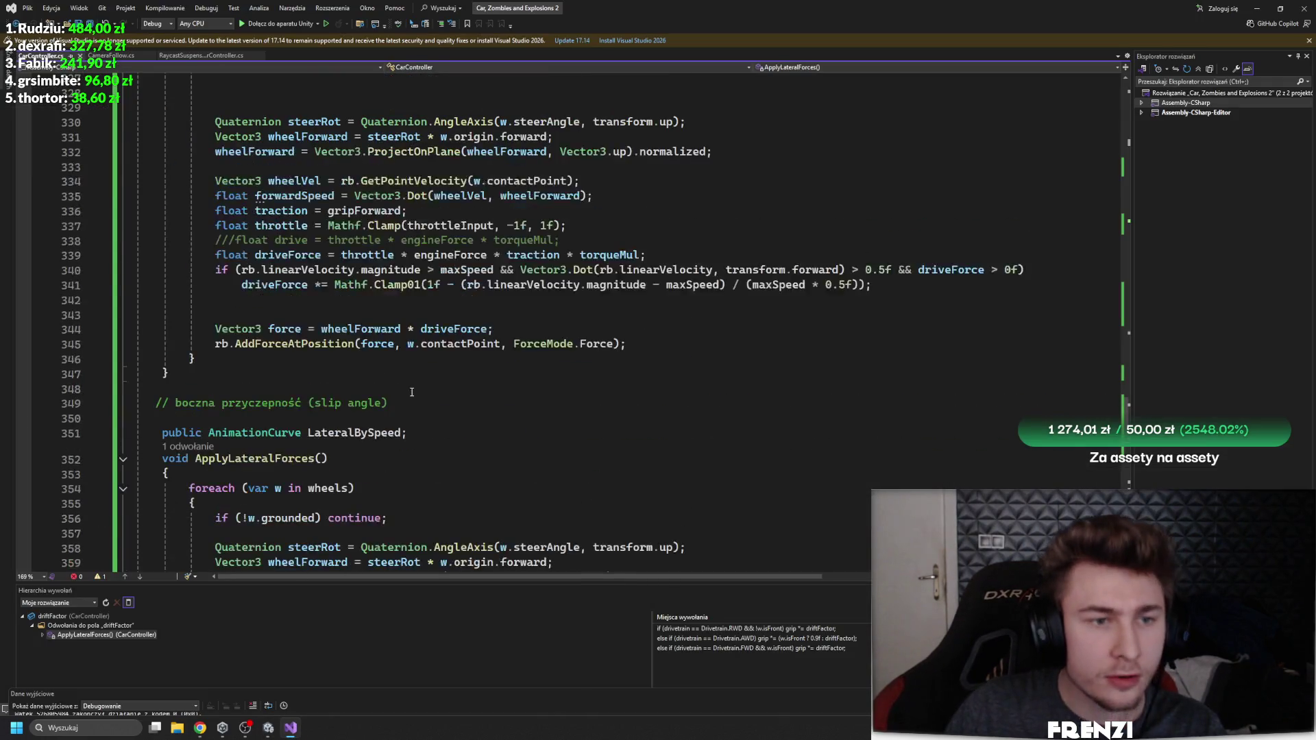
scroll(424, 394, up, 5)
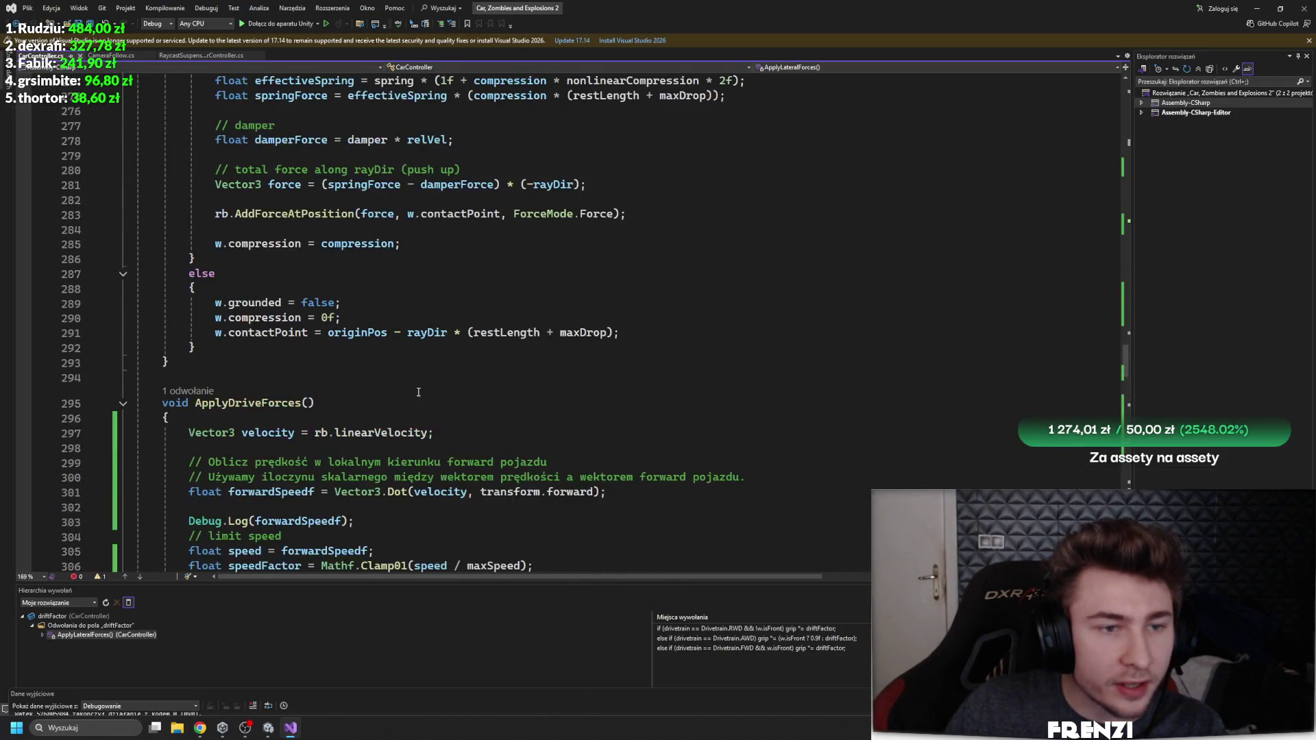
scroll(374, 377, up, 20)
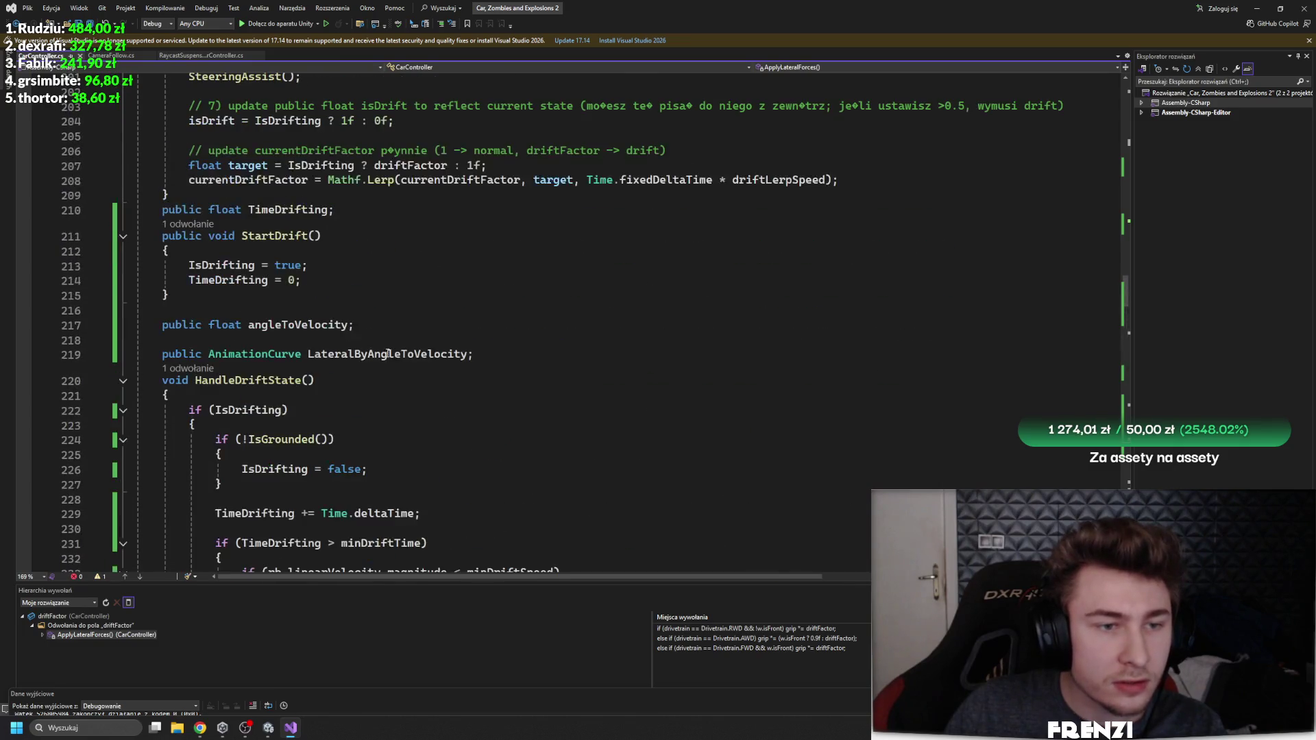
scroll(310, 335, down, 4)
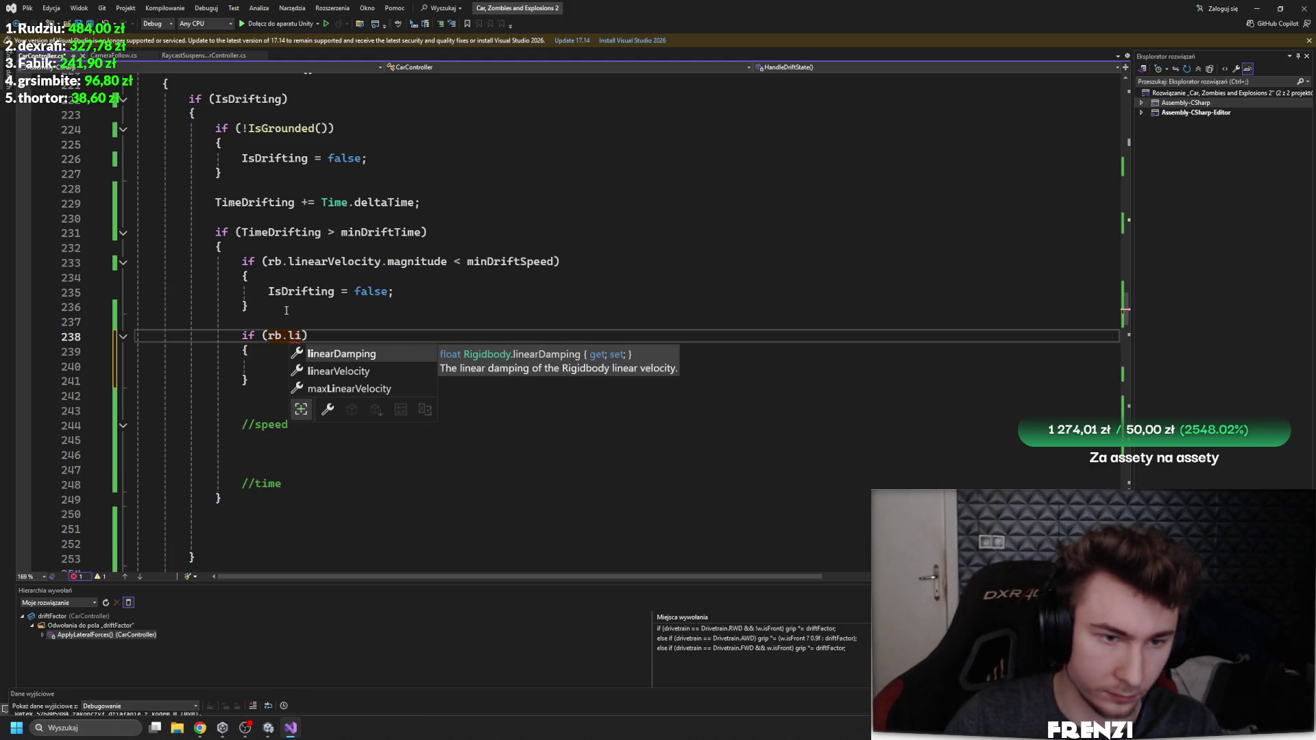
Step: Start the new if condition with Mathf.Abs(angleToVelocity)
key(BackSpace)
key(BackSpace)
key(BackSpace)
key(BackSpace)
key(BackSpace)
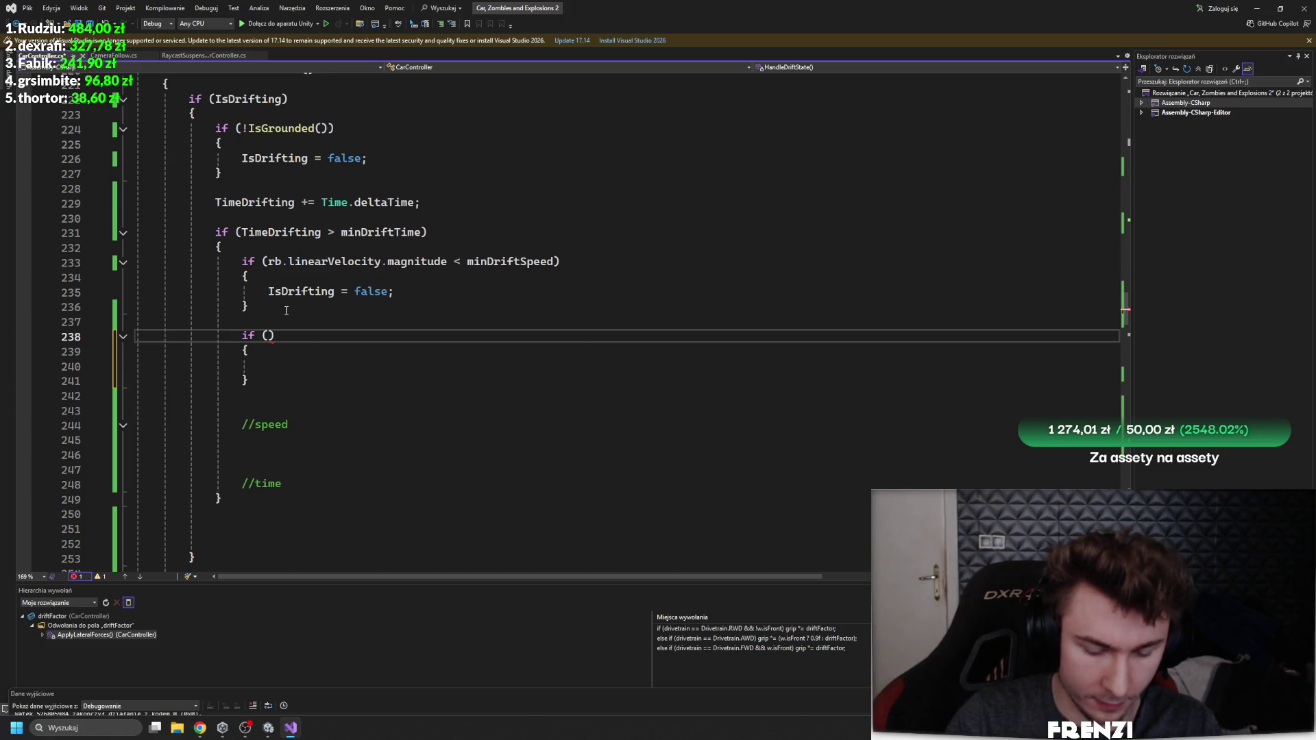
text(angle)
key(Tab)
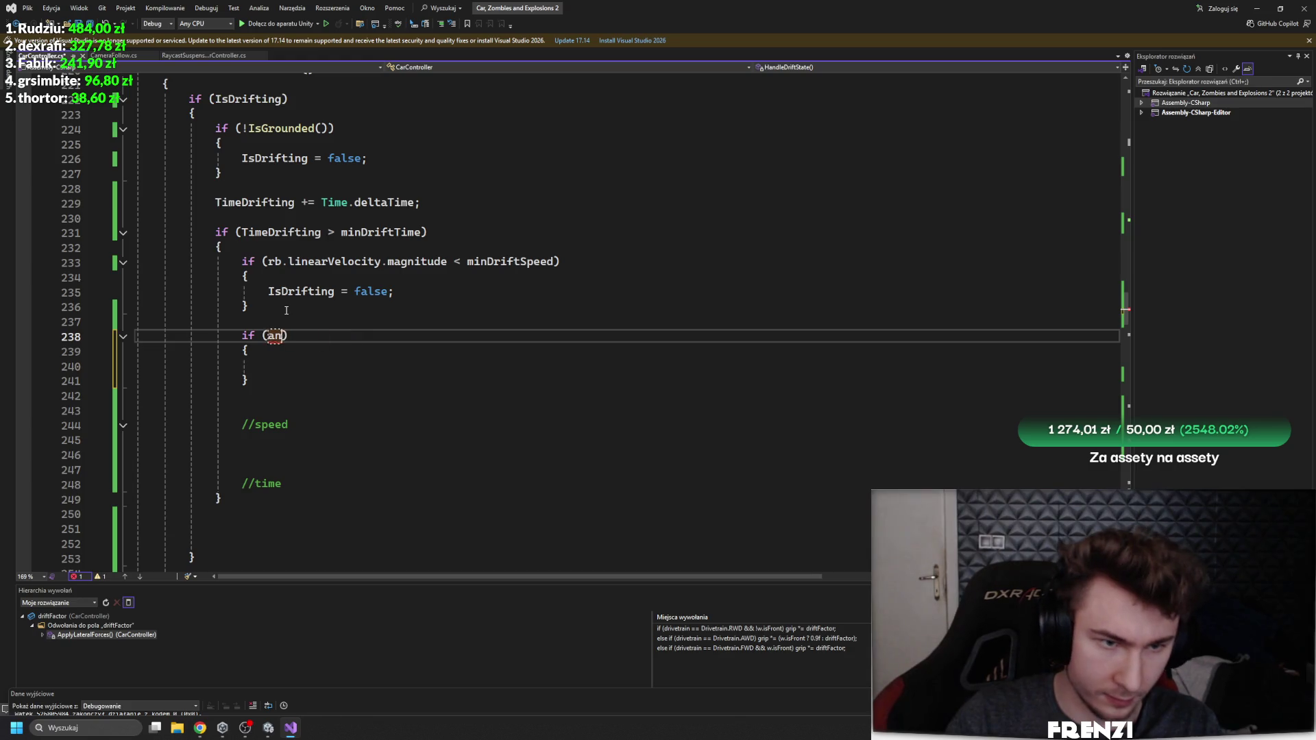
text(may)
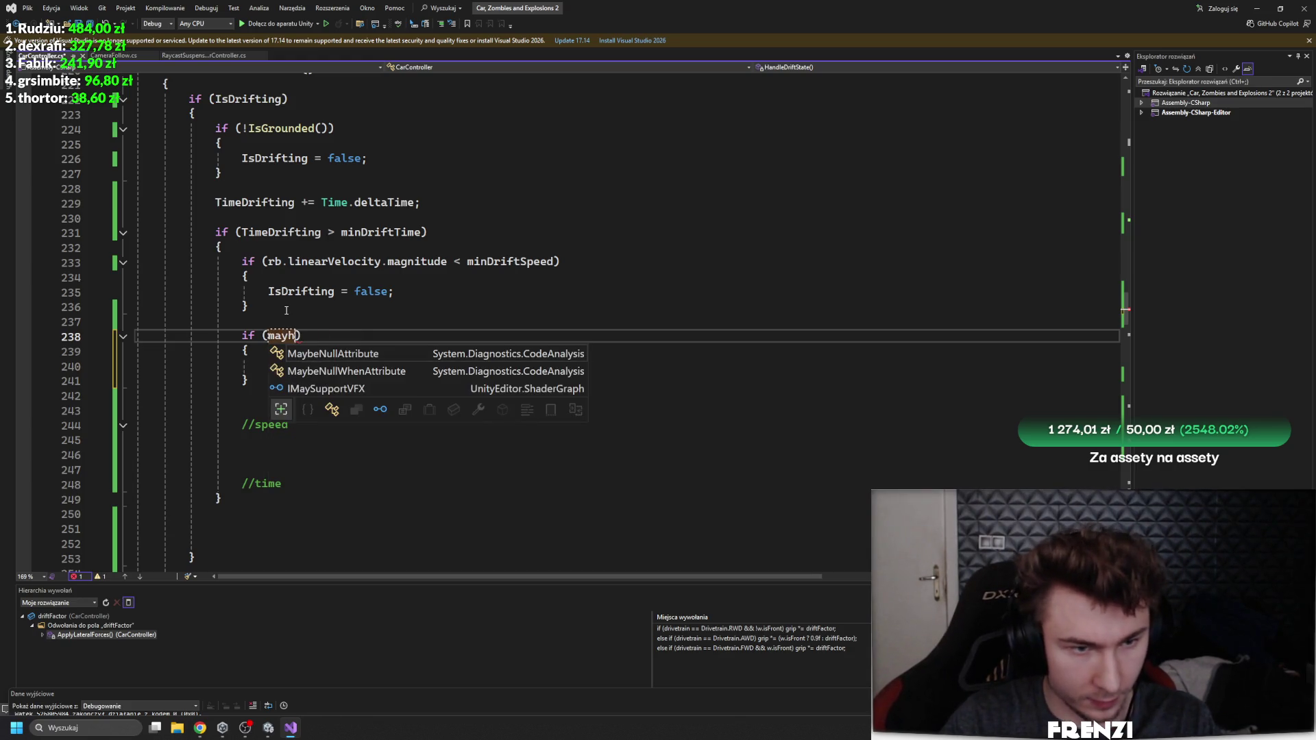
key(BackSpace)
text(thf.ab)
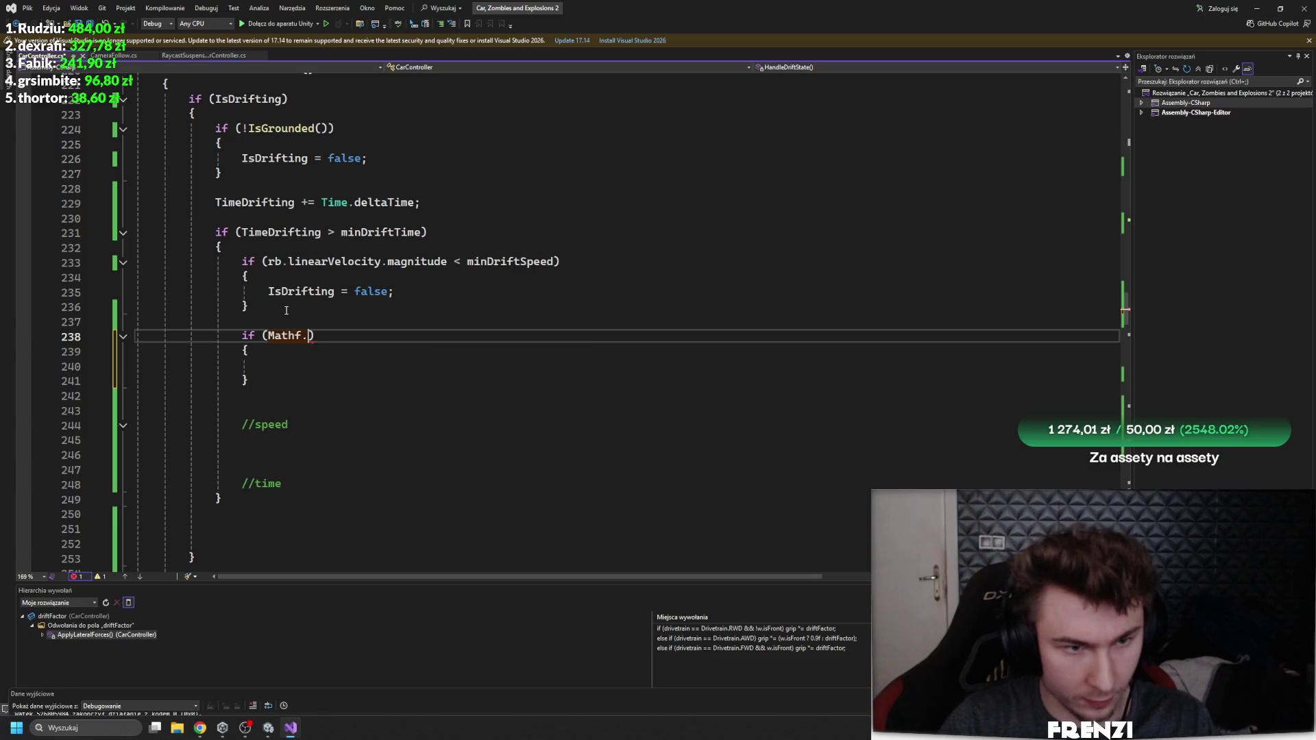
text((time)
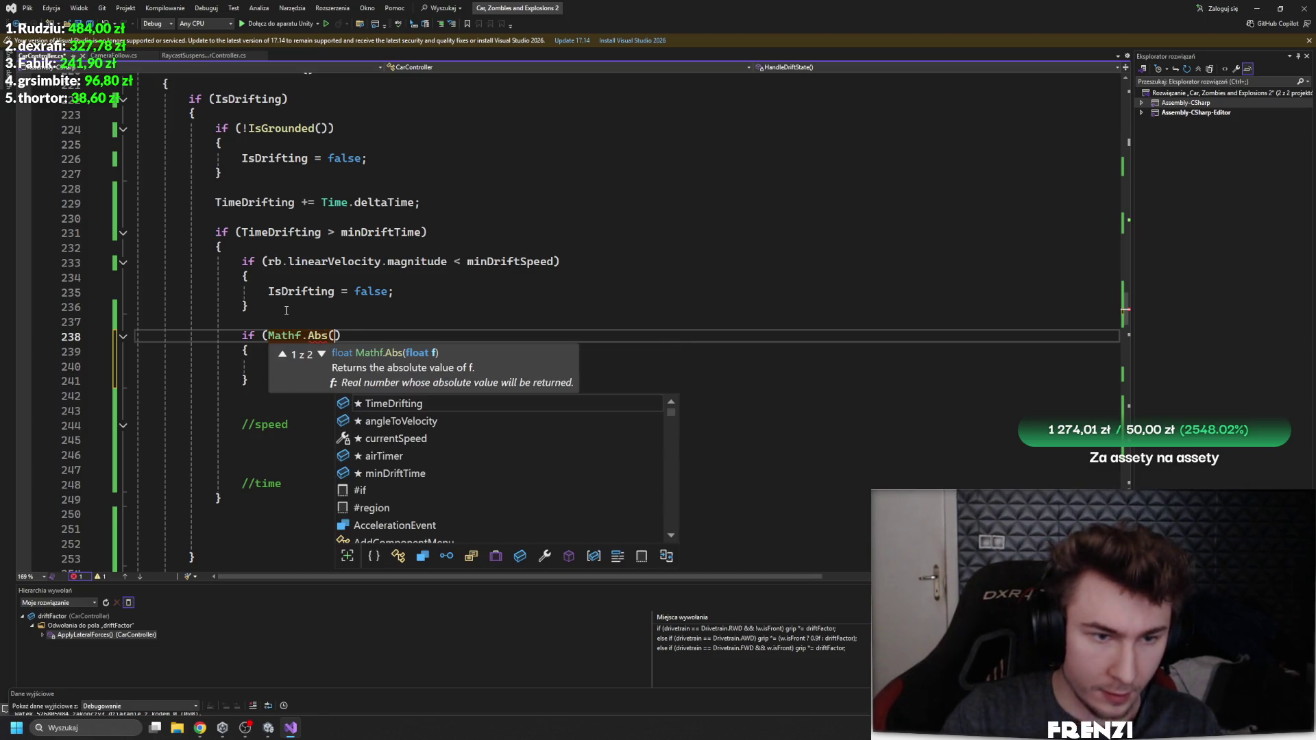
key(BackSpace)
key(BackSpace)
key(BackSpace)
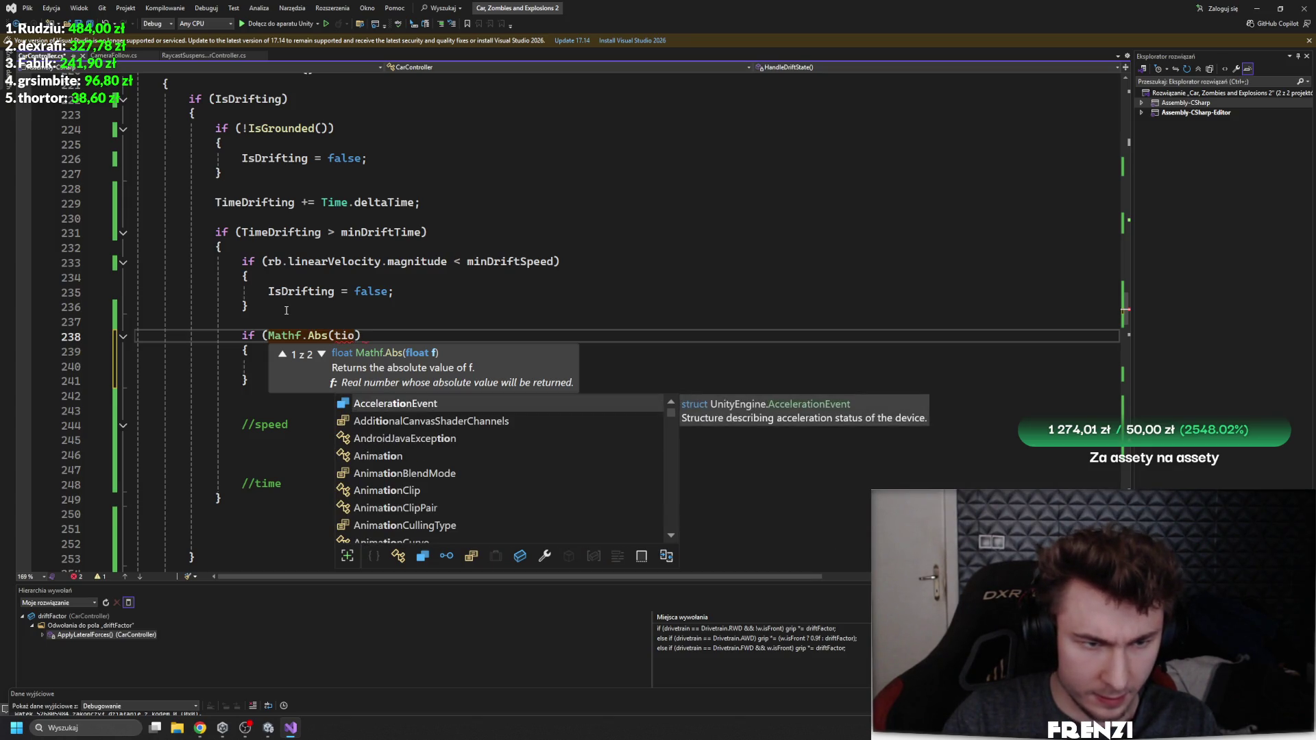
text(time)
key(Down)
key(Tab)
key(BackSpace)
text(an)
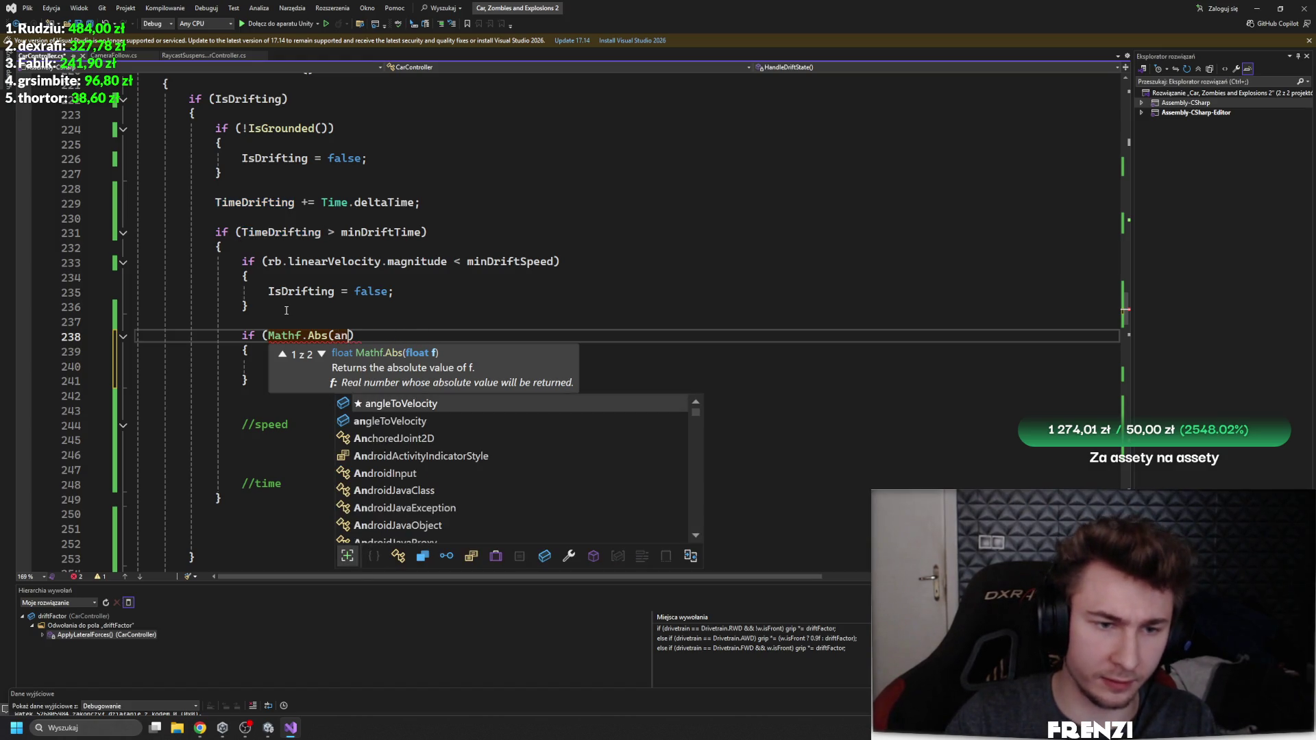
key(BackSpace)
key(BackSpace)
text(a)
key(Tab)
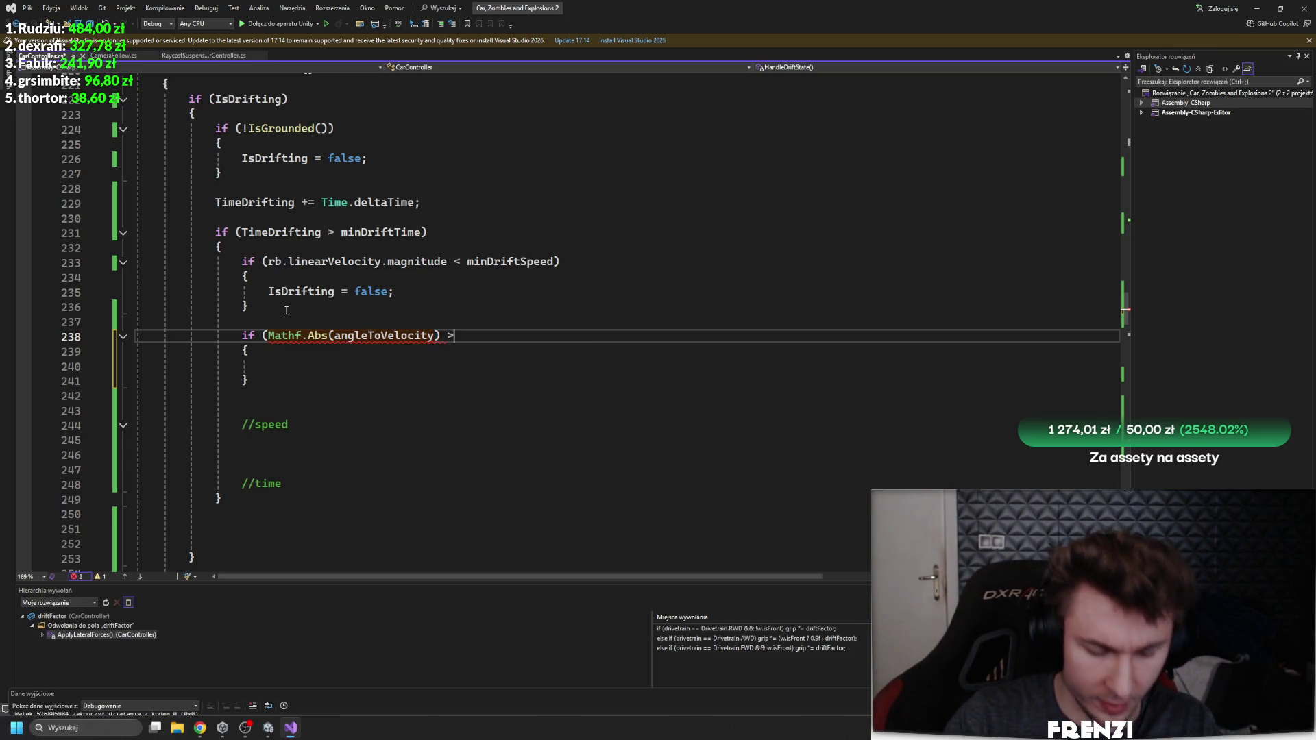
Step: Finish the condition so the absolute angle is compared as less than driftEnterAngle
text( min)
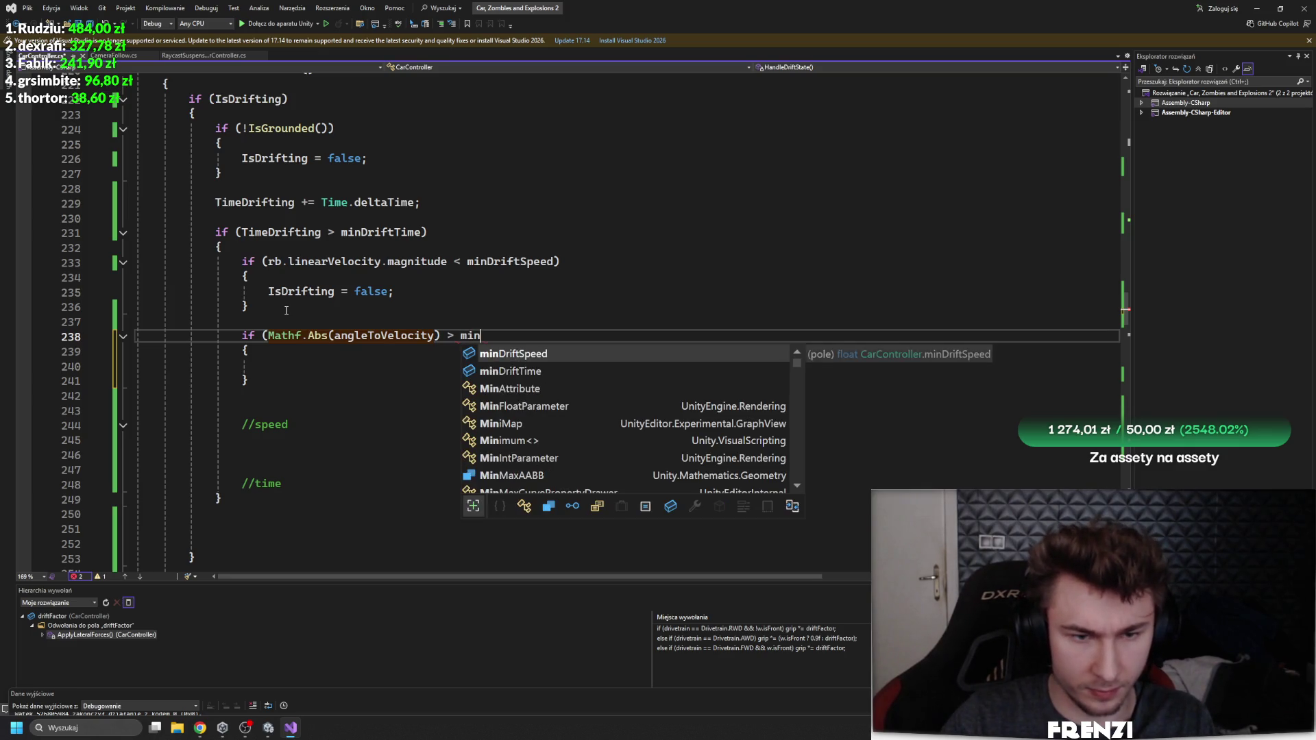
key(BackSpace)
key(BackSpace)
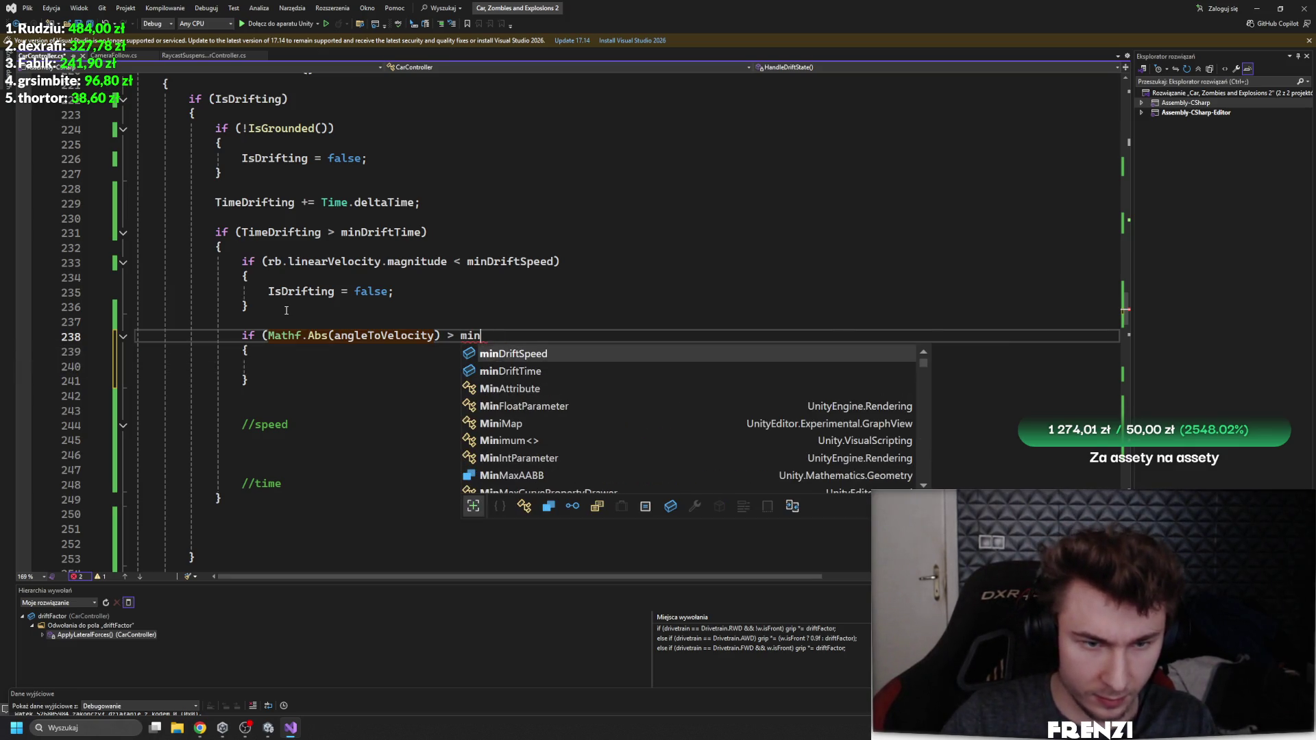
key(BackSpace)
text(ang)
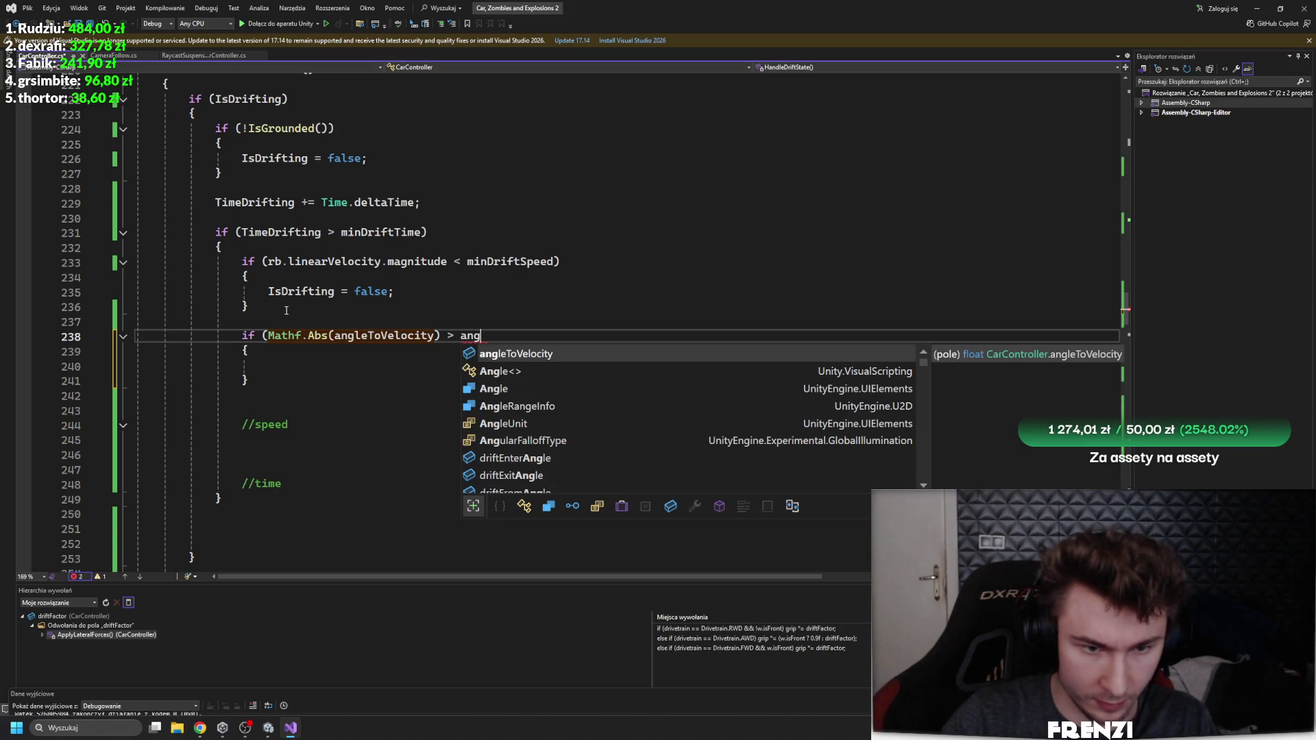
key(Down)
key(Down)
key(Down)
key(Tab)
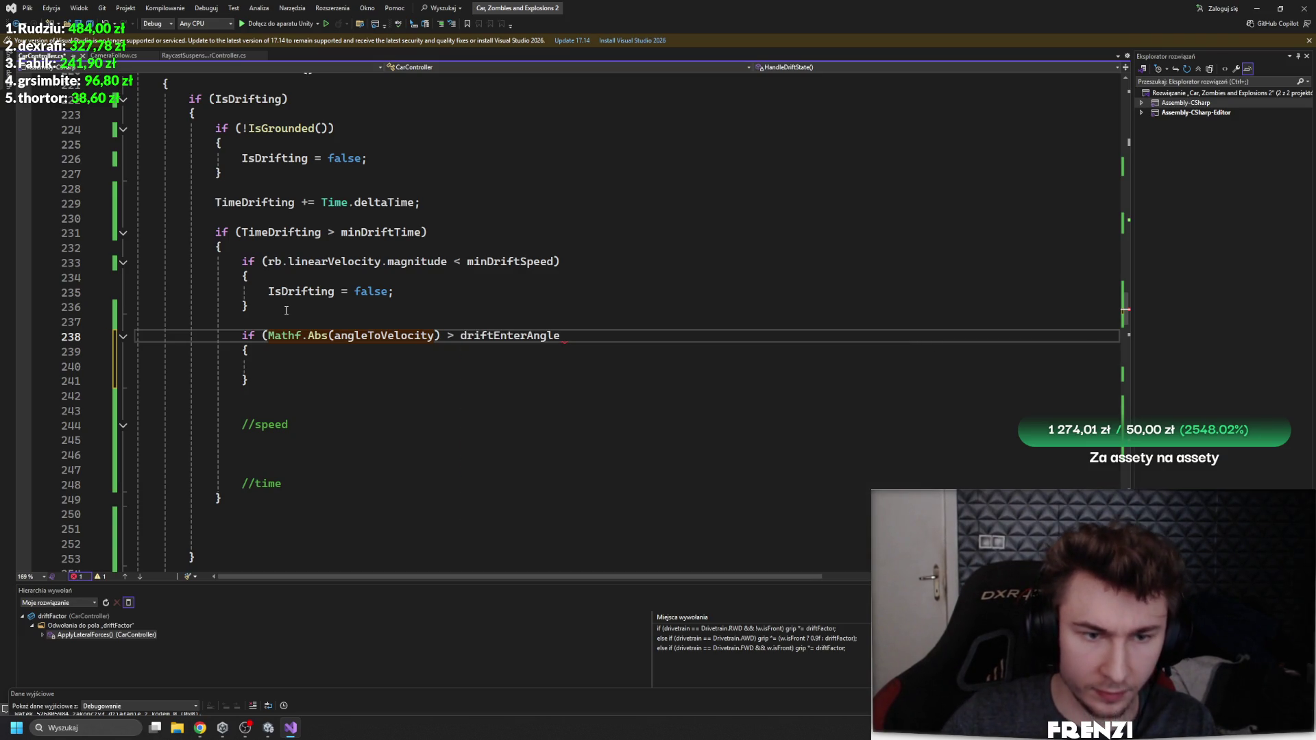
Step: Inside the if, add Time.deltaTime to straightTimer, replacing a mistaken TimeDrifting entry
key(Down)
key(Down)
text(time)
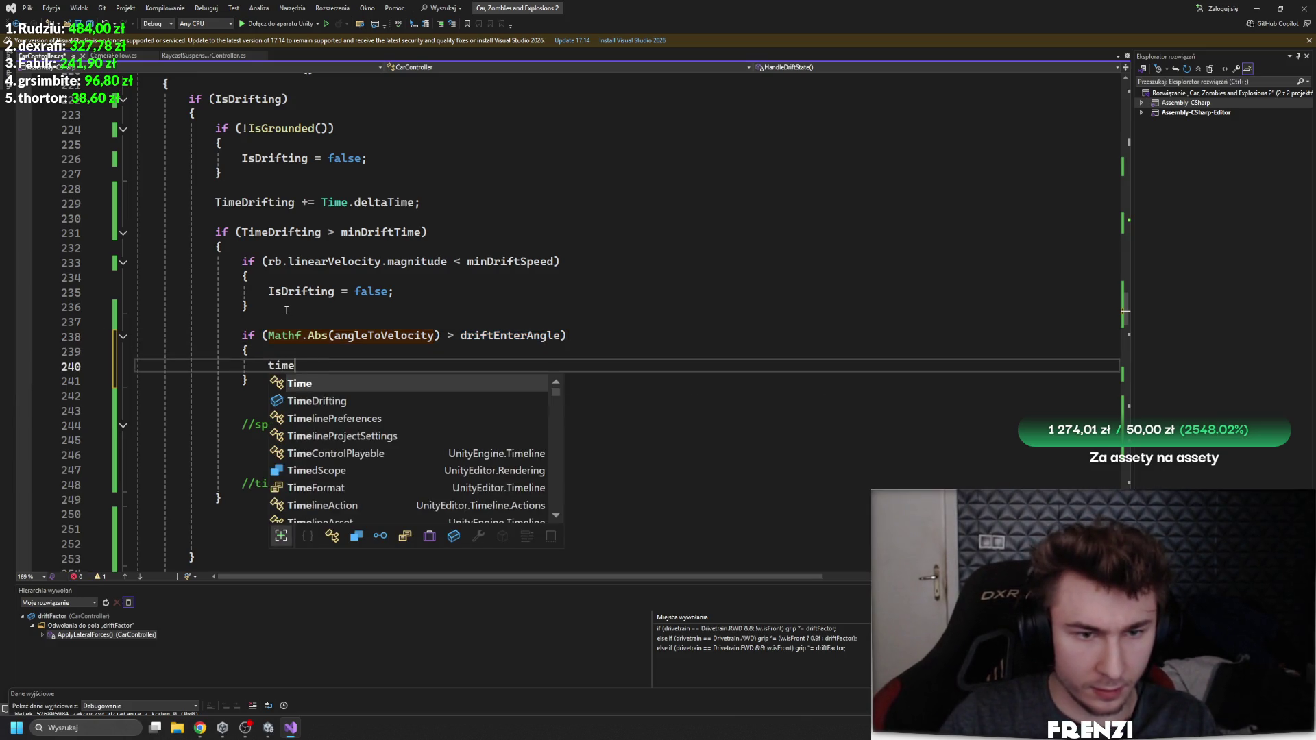
text(d)
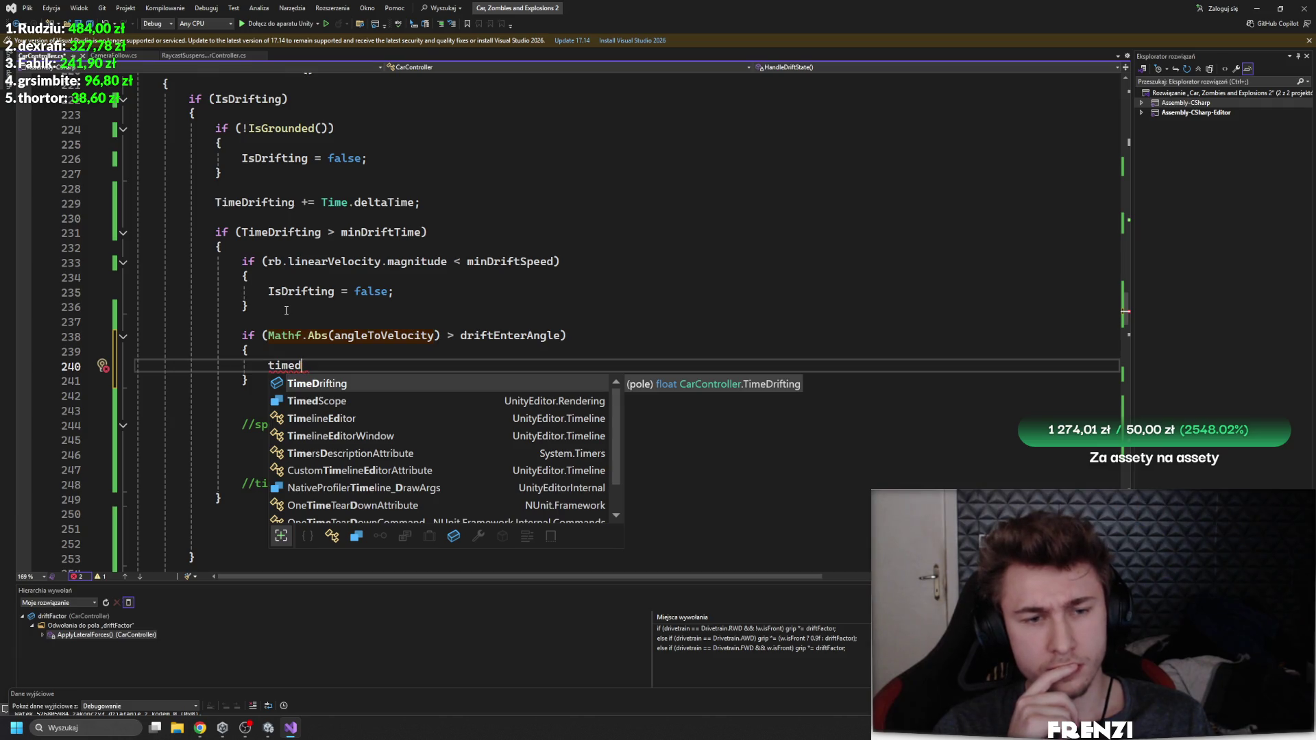
key(BackSpace)
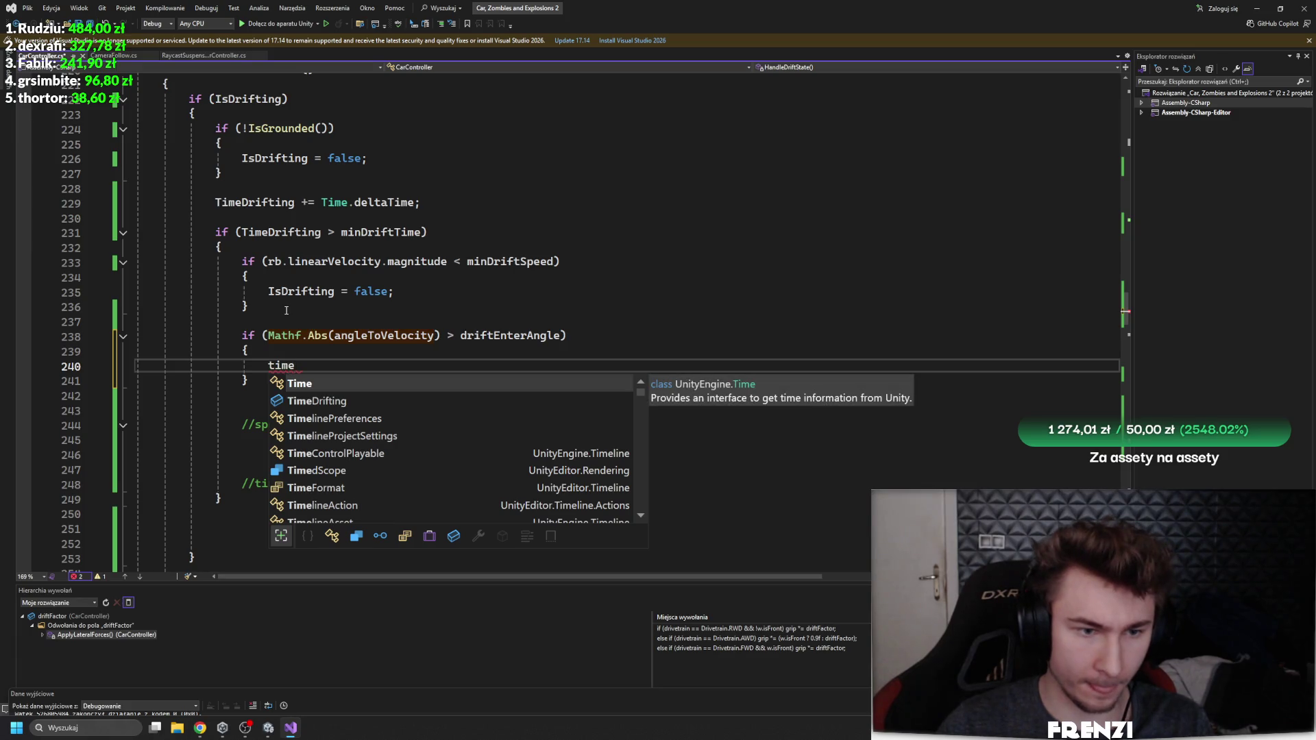
key(Down)
key(Tab)
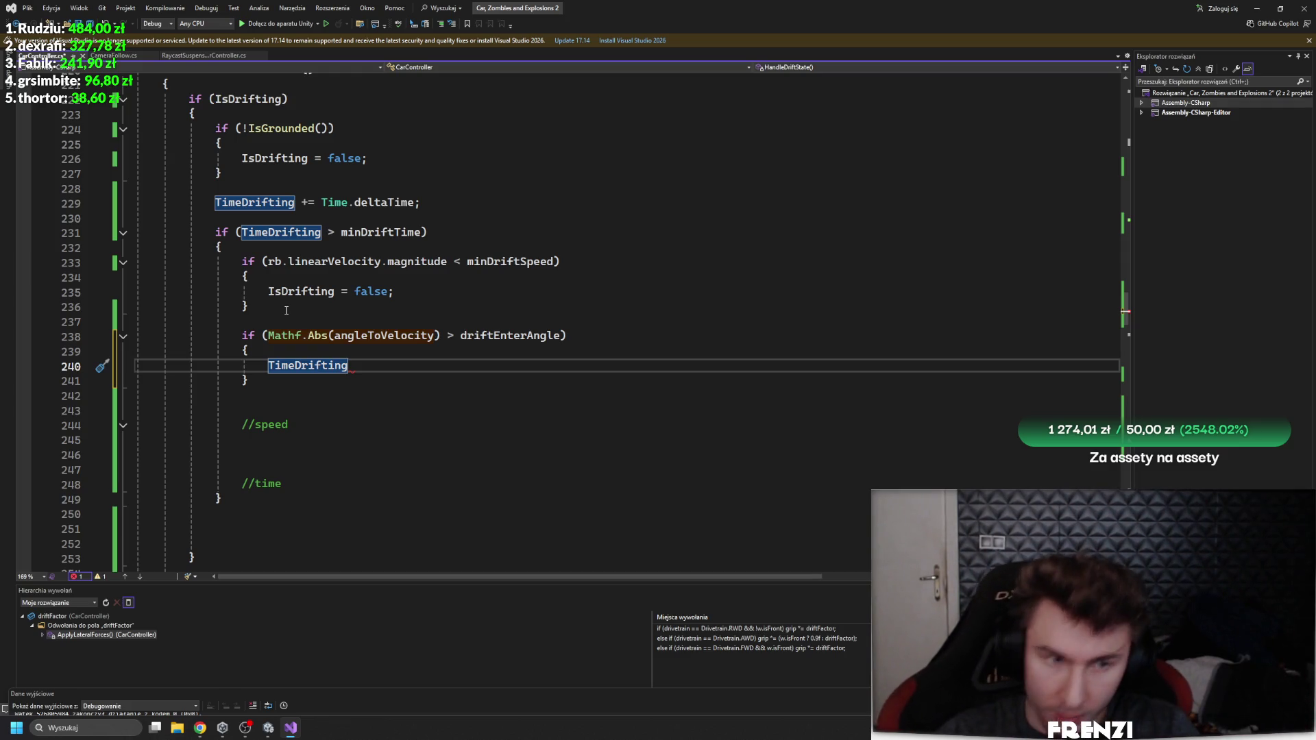
drag(373, 366, 262, 365)
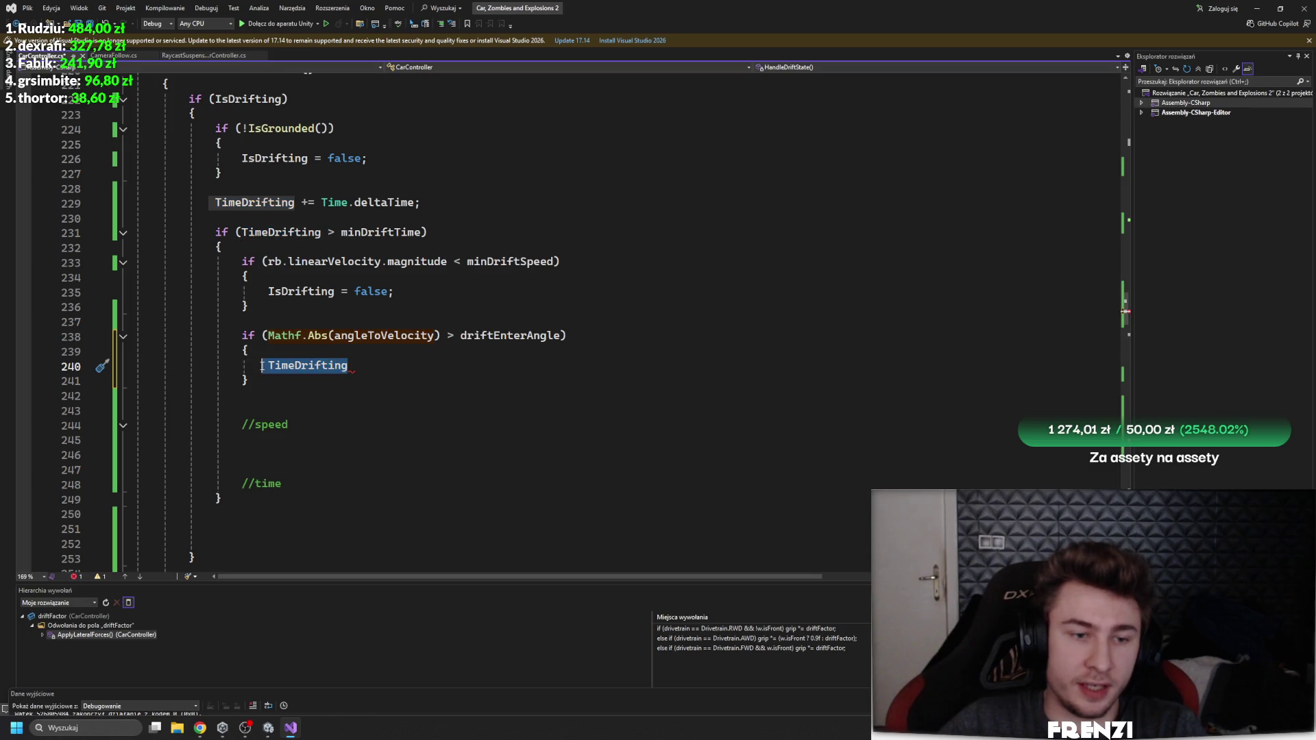
key(BackSpace)
click(451, 335)
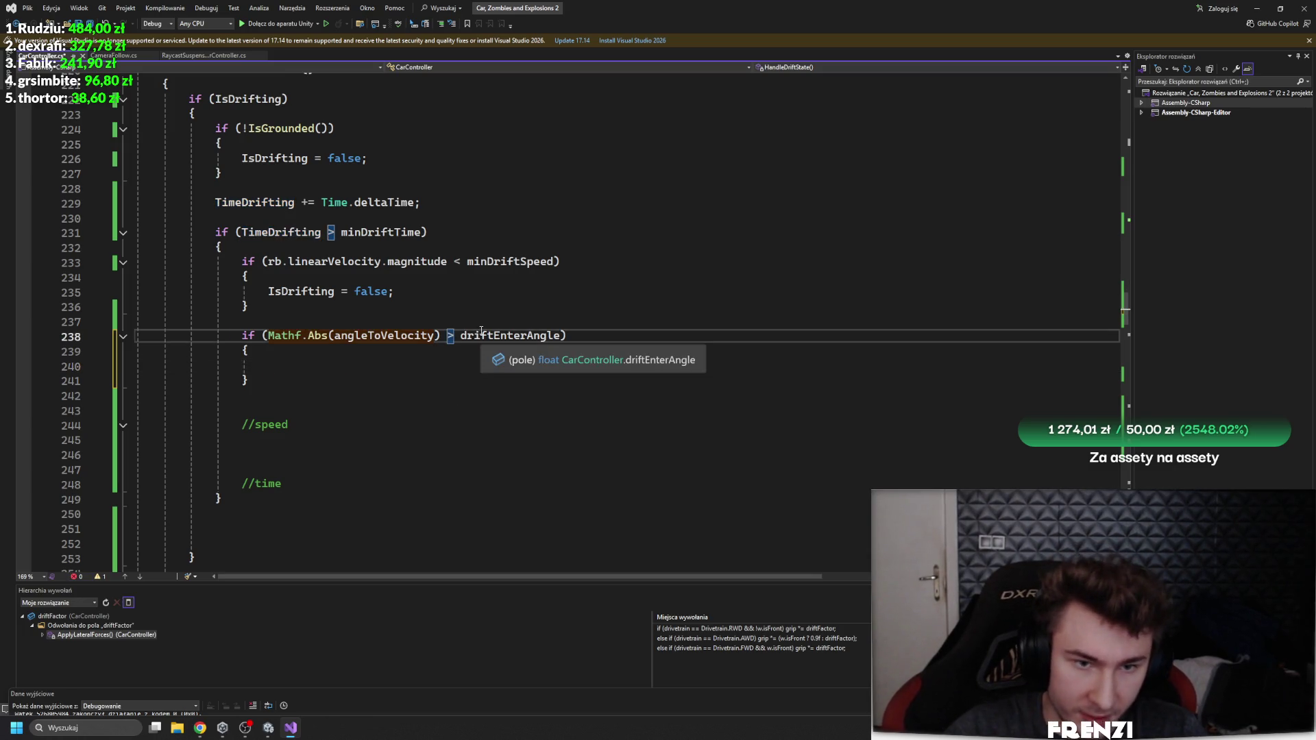
text(<)
key(Down)
key(Down)
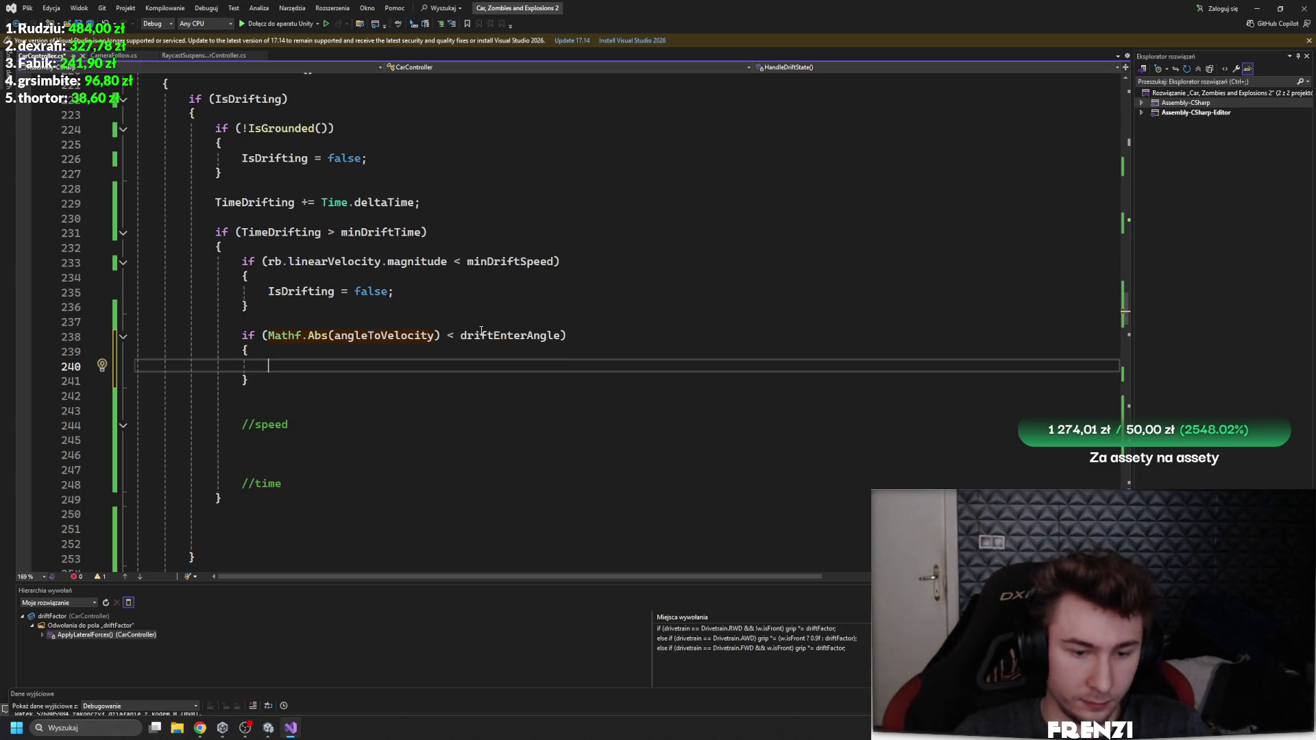
text(str)
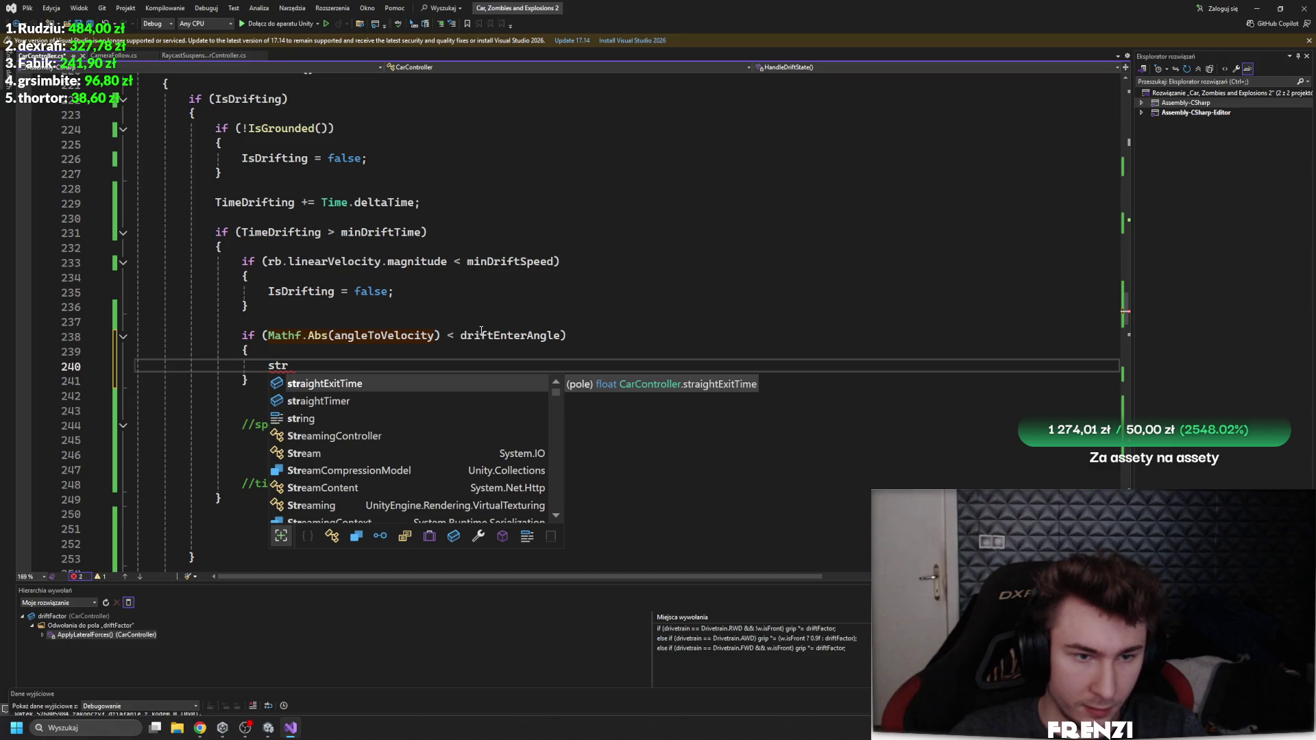
key(Down)
key(Tab)
text(Time.)
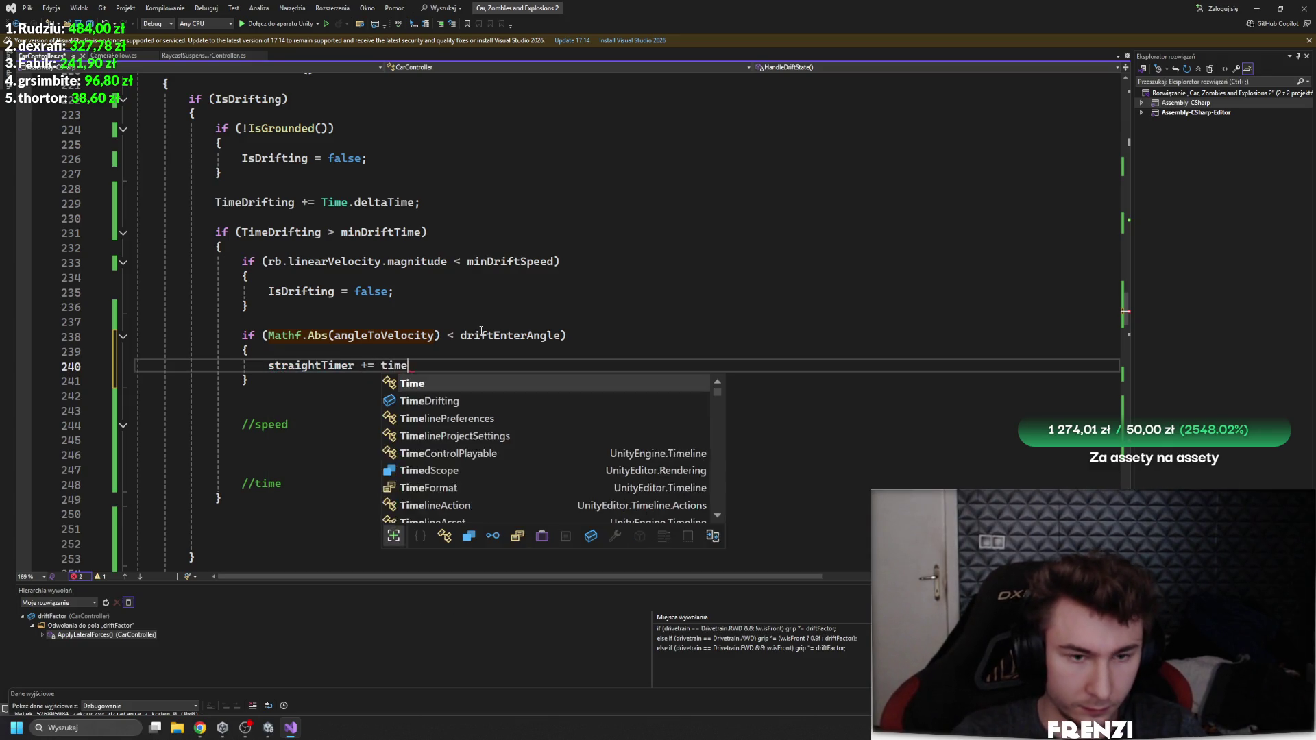
text(d)
key(Tab)
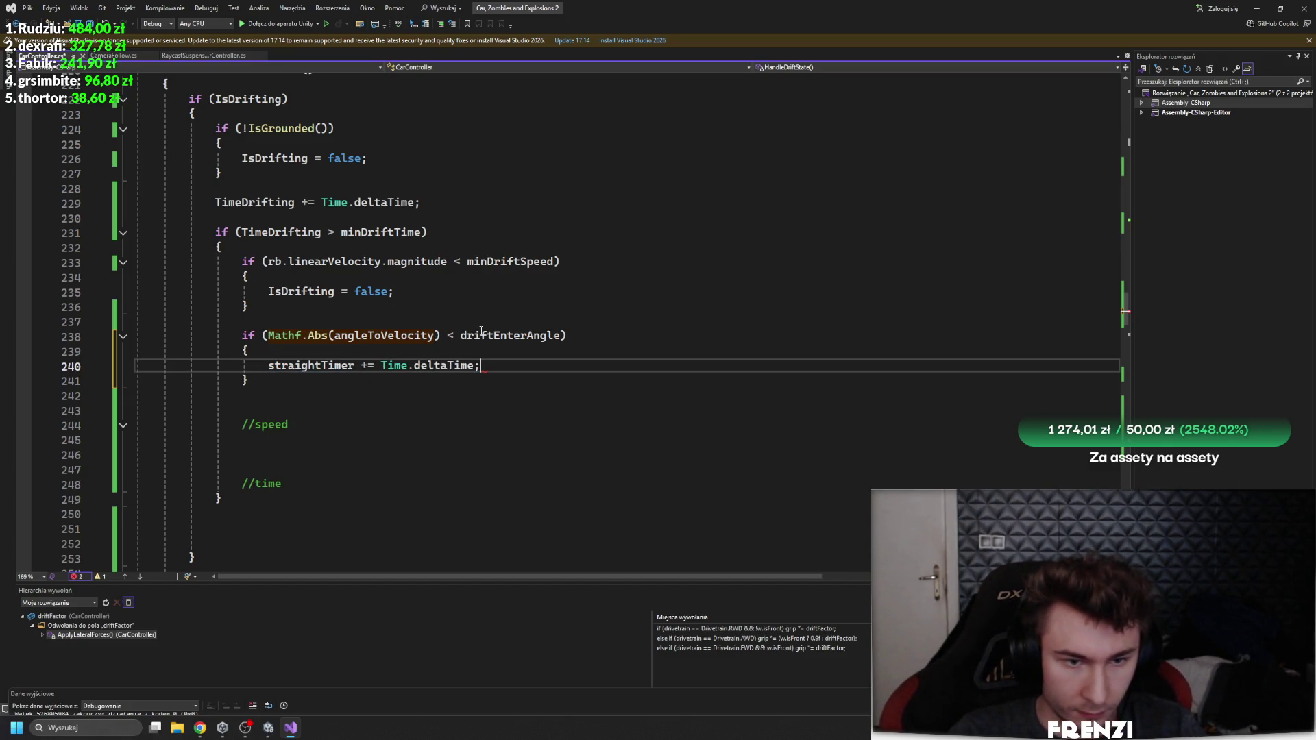
Step: Add an if block setting IsDrifting = false when straightTimer exceeds straightExitTime
click(370, 401)
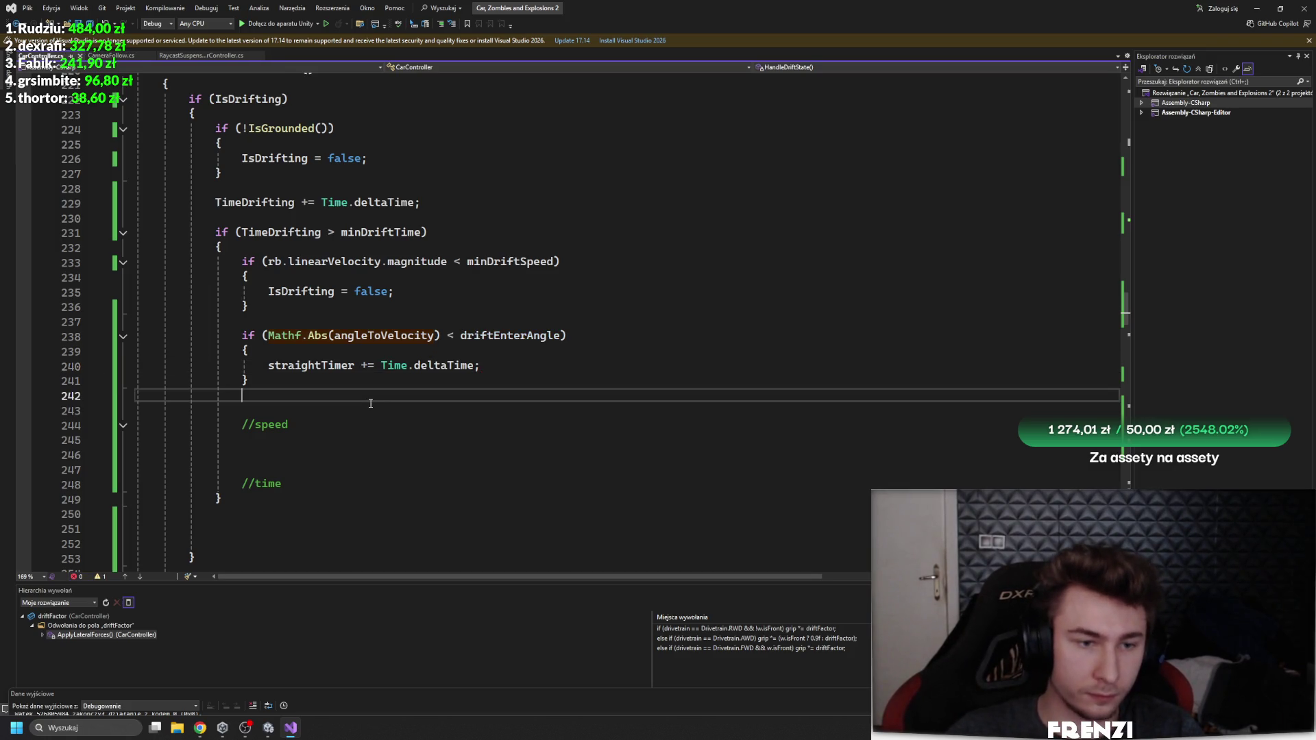
key(Return)
text(if)
key(Tab)
key(Tab)
text(stra)
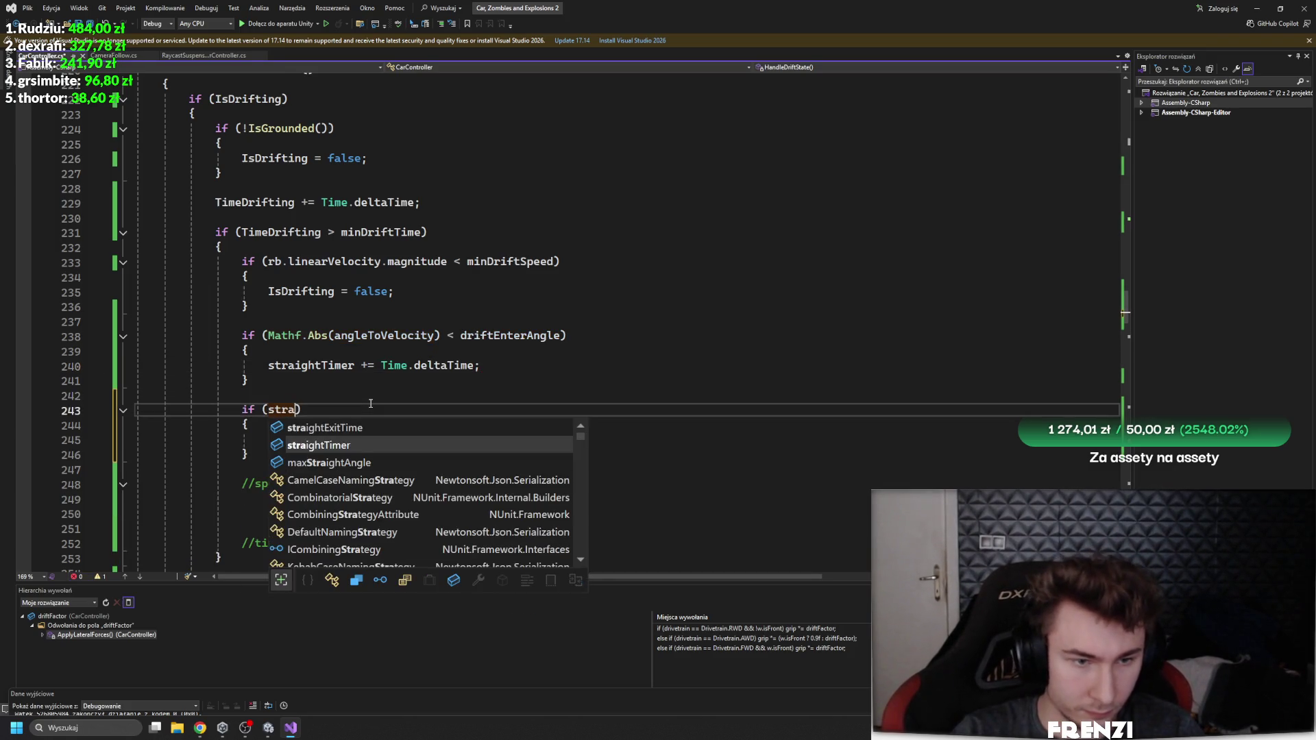
key(Tab)
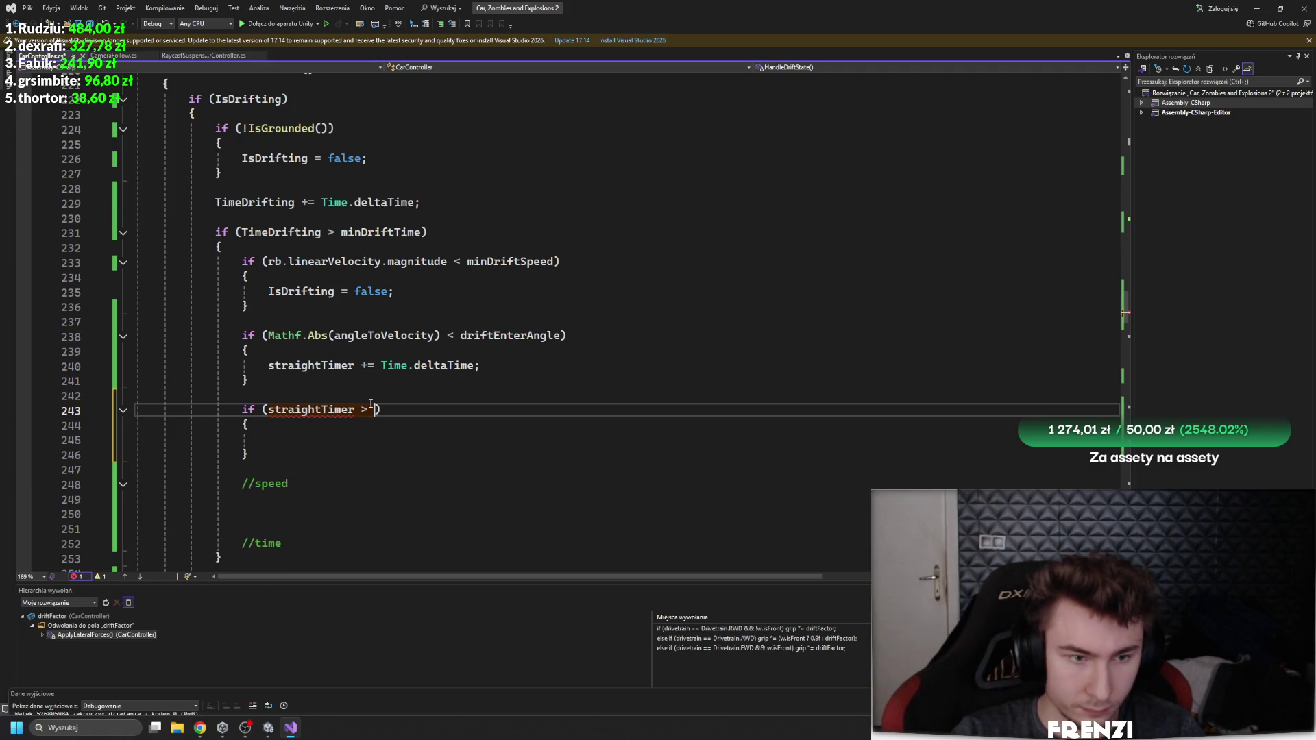
text(str)
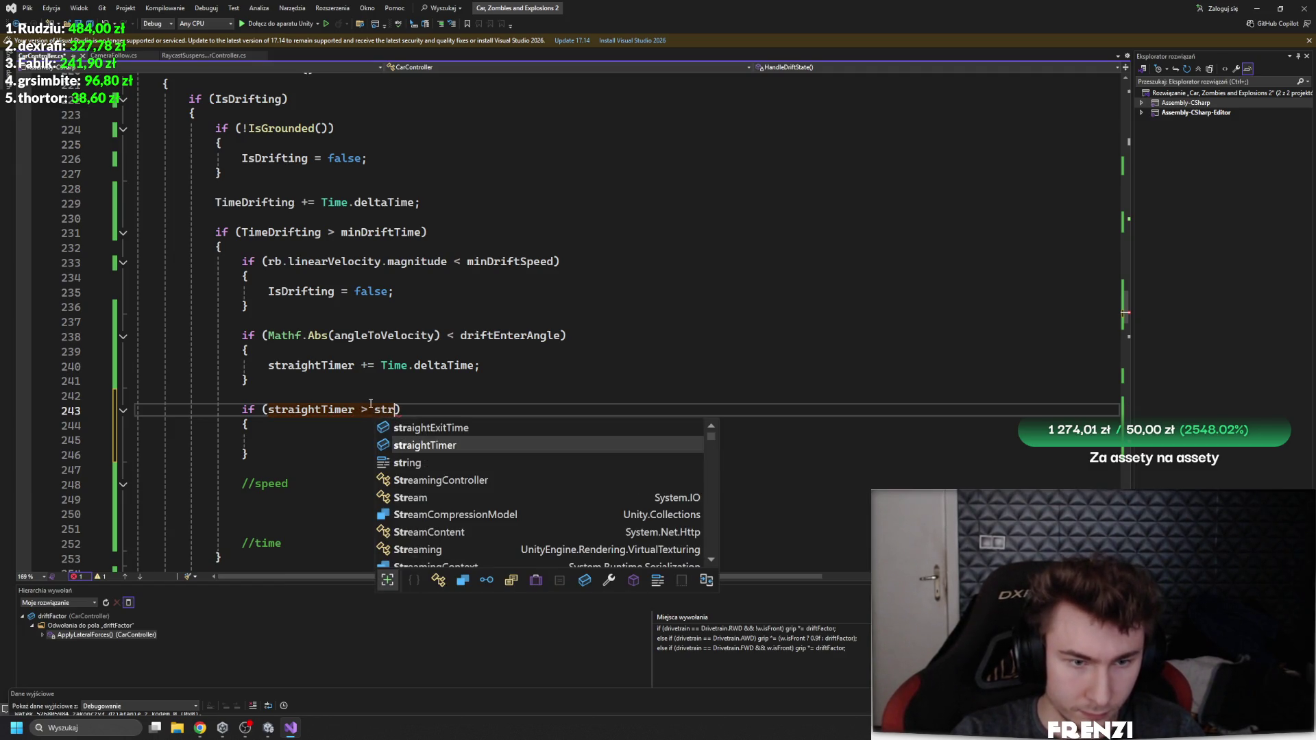
key(Up)
key(Tab)
key(Down)
key(Down)
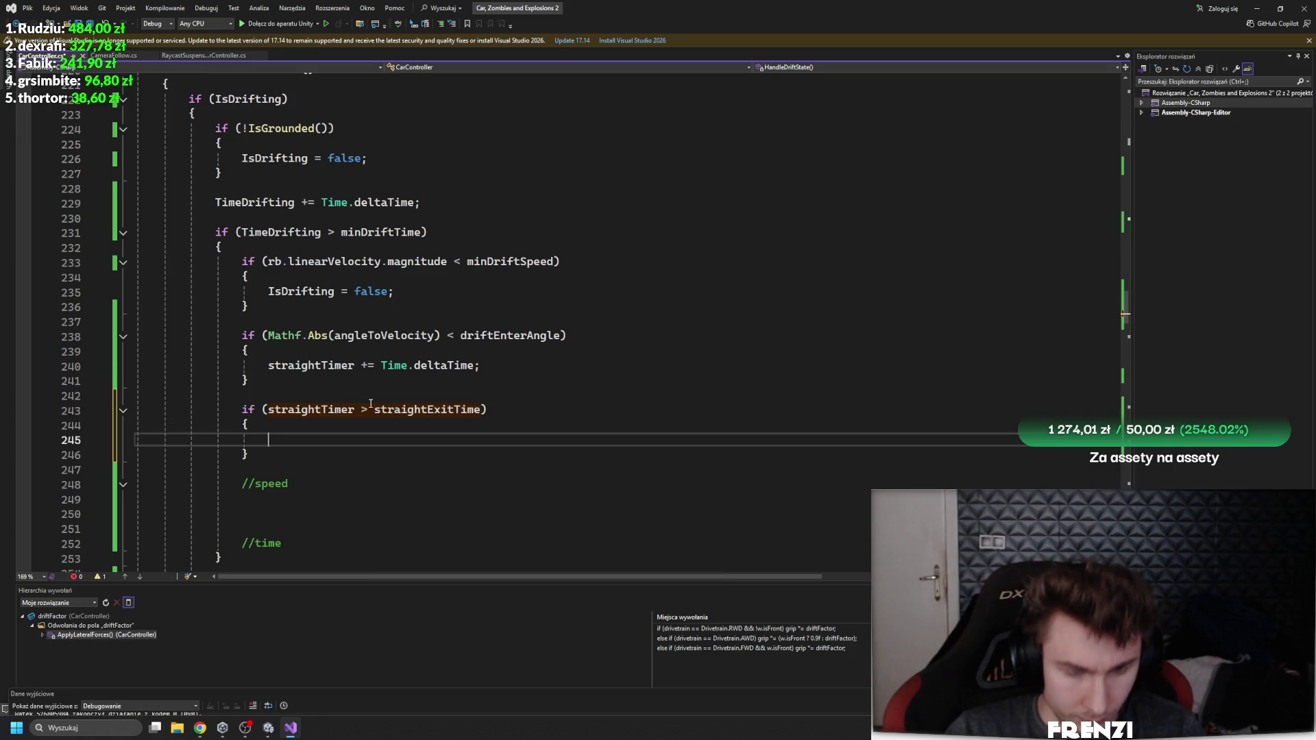
text(IsDrifting = )
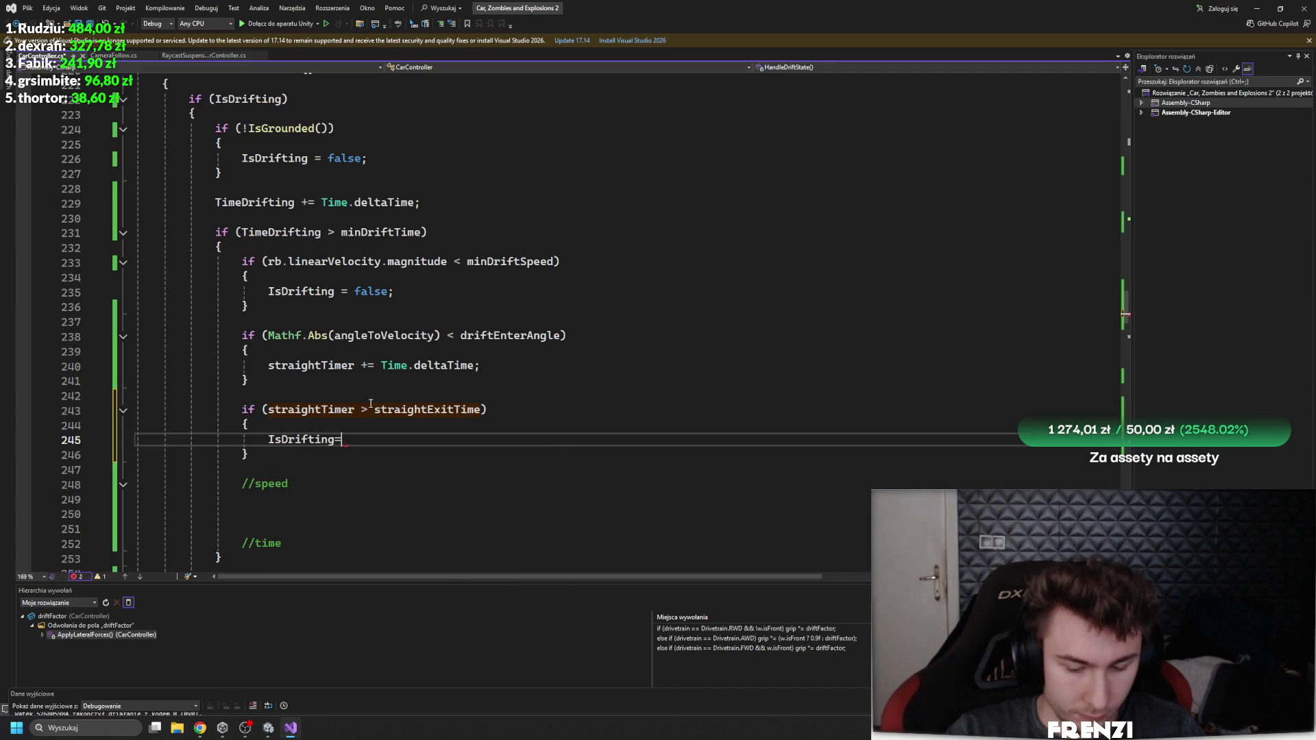
text(falsel;)
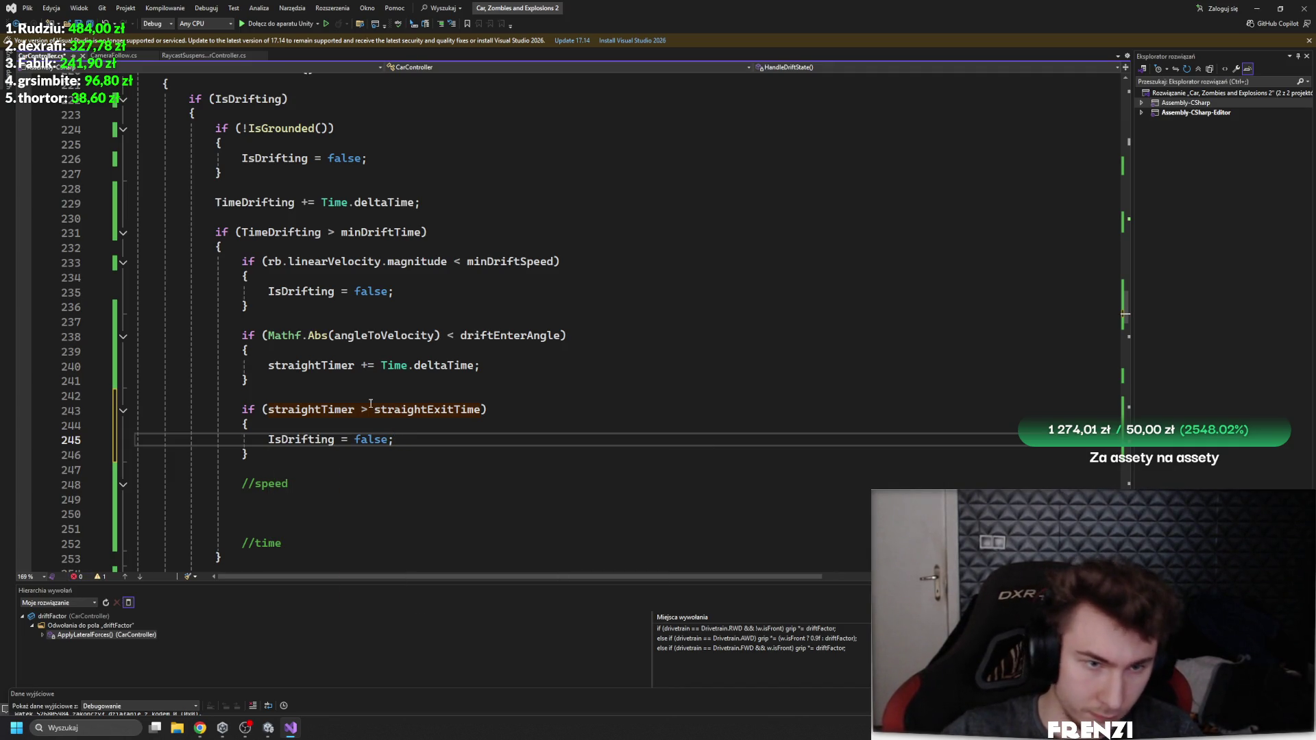
Step: Add an else branch after the angle check that resets straightTimer
click(309, 365)
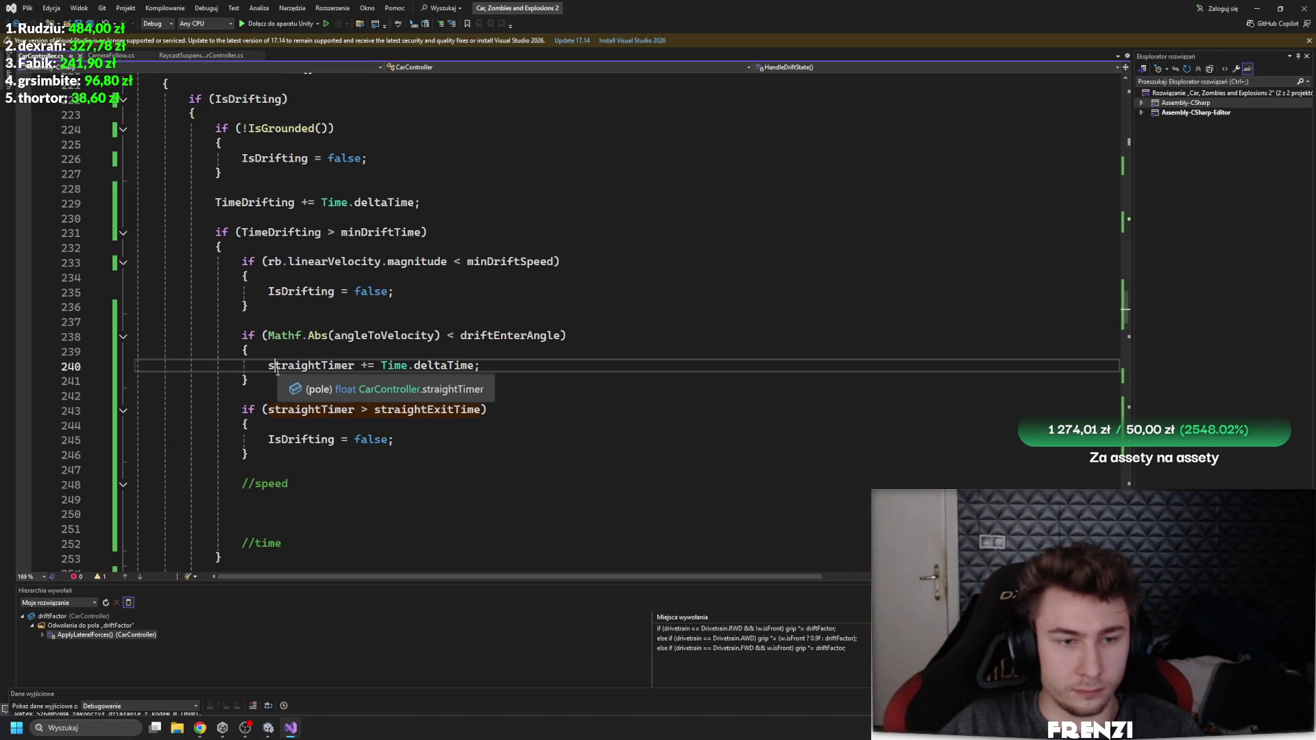
click(490, 379)
key(Return)
key(Return)
text(else)
key(Tab)
key(Tab)
text(straightTimer)
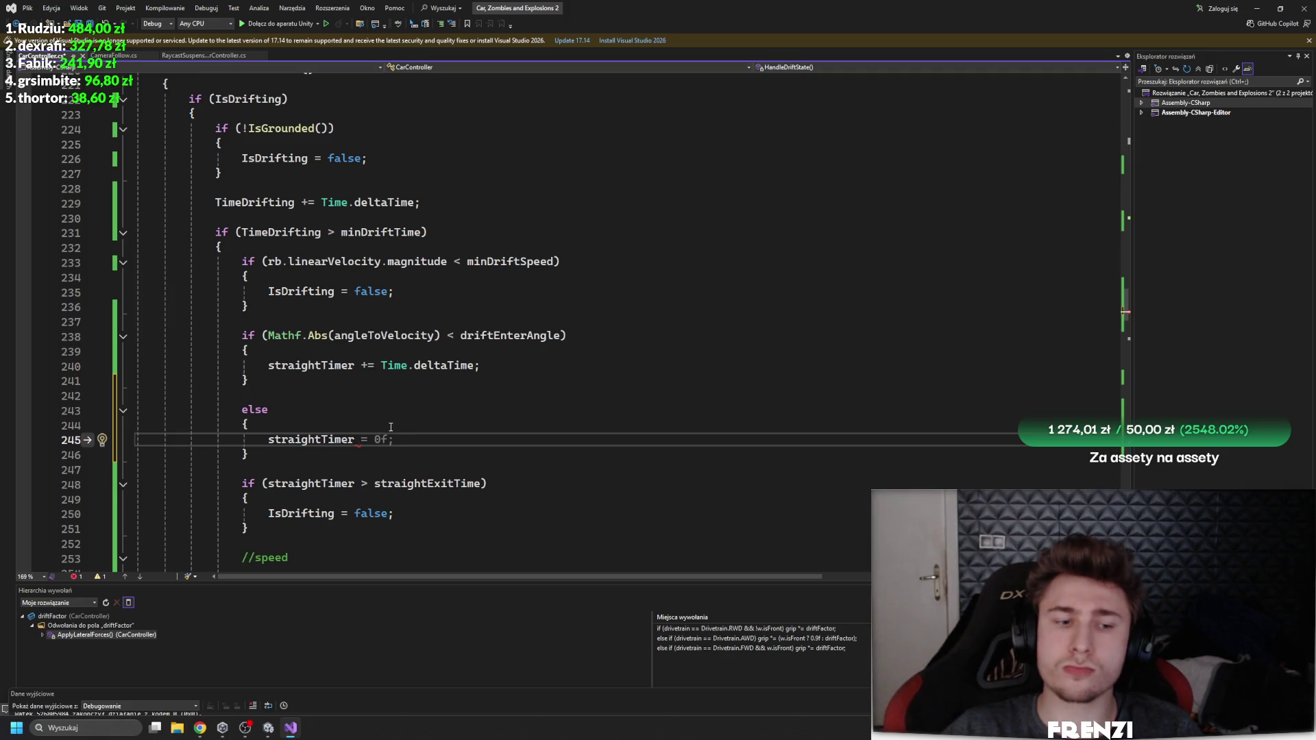
drag(418, 440, 261, 447)
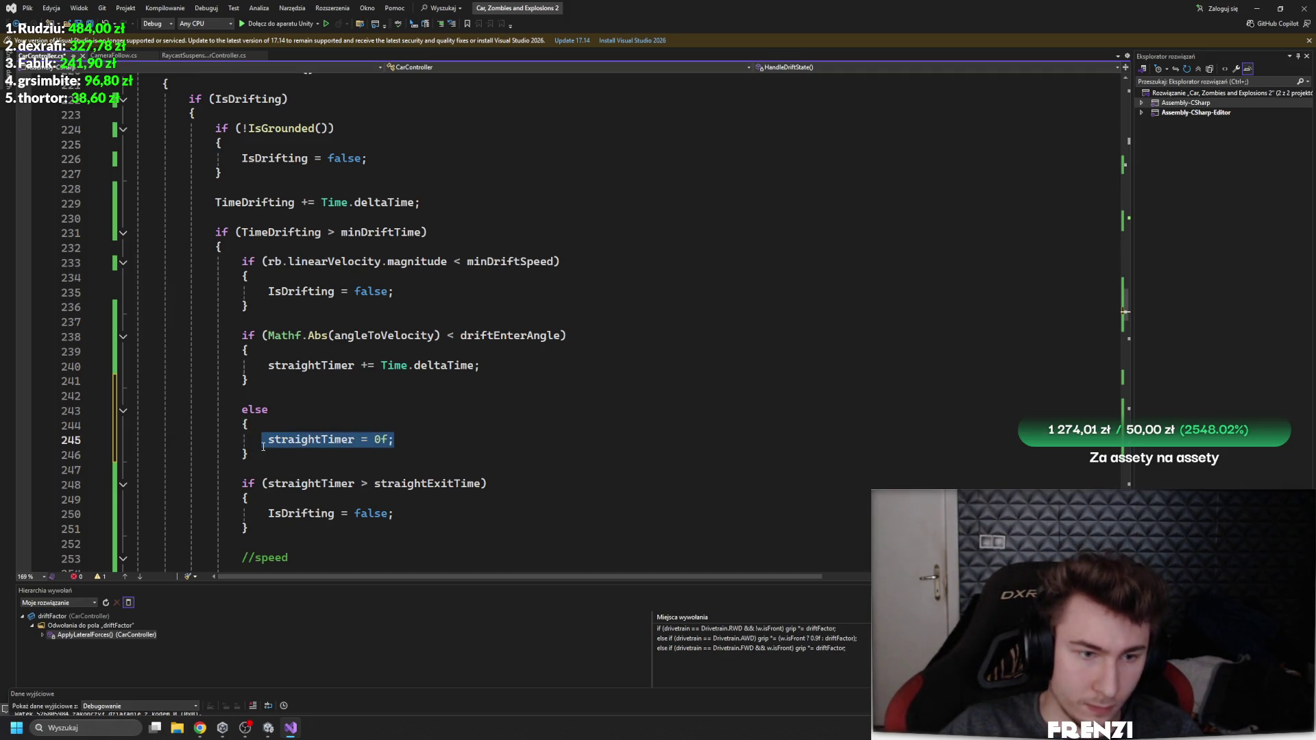
click(363, 397)
Step: Add straightTimer = 0f; to StartDrift, then switch to Unity to recompile
scroll(365, 364, down, 9)
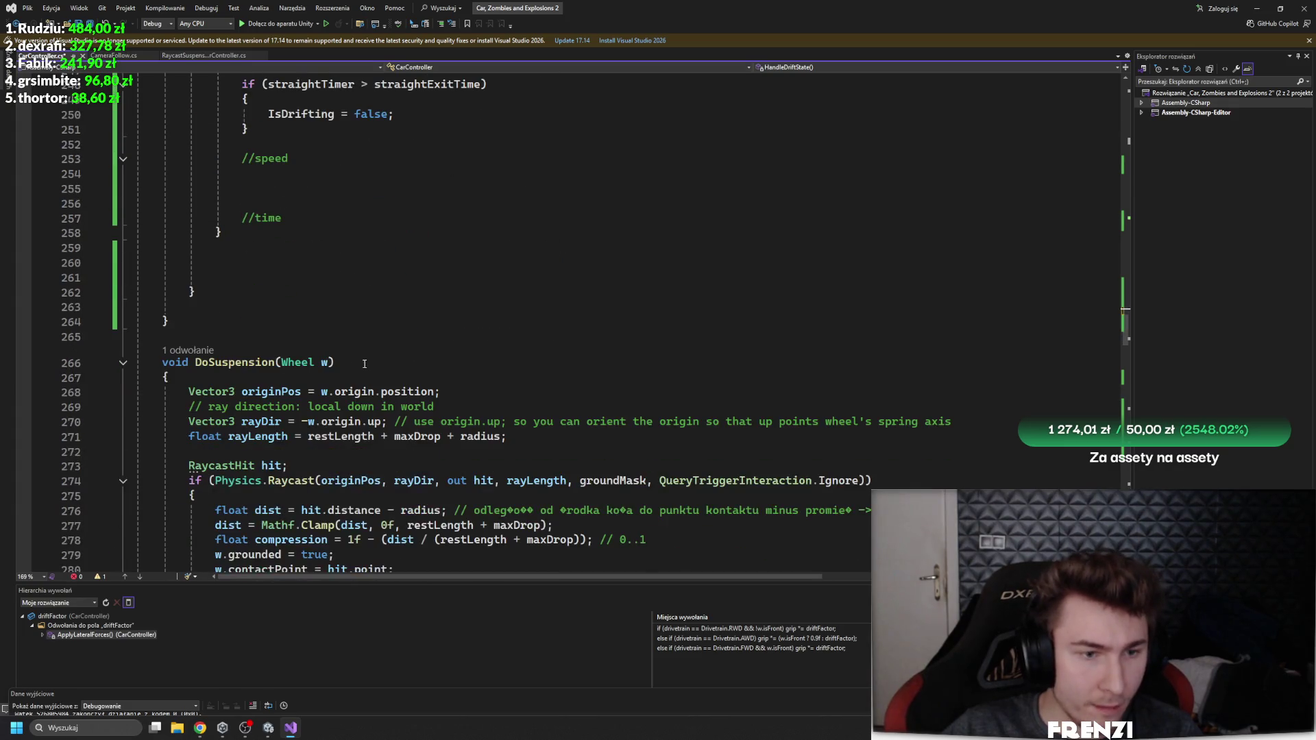
scroll(358, 366, down, 6)
scroll(355, 366, up, 20)
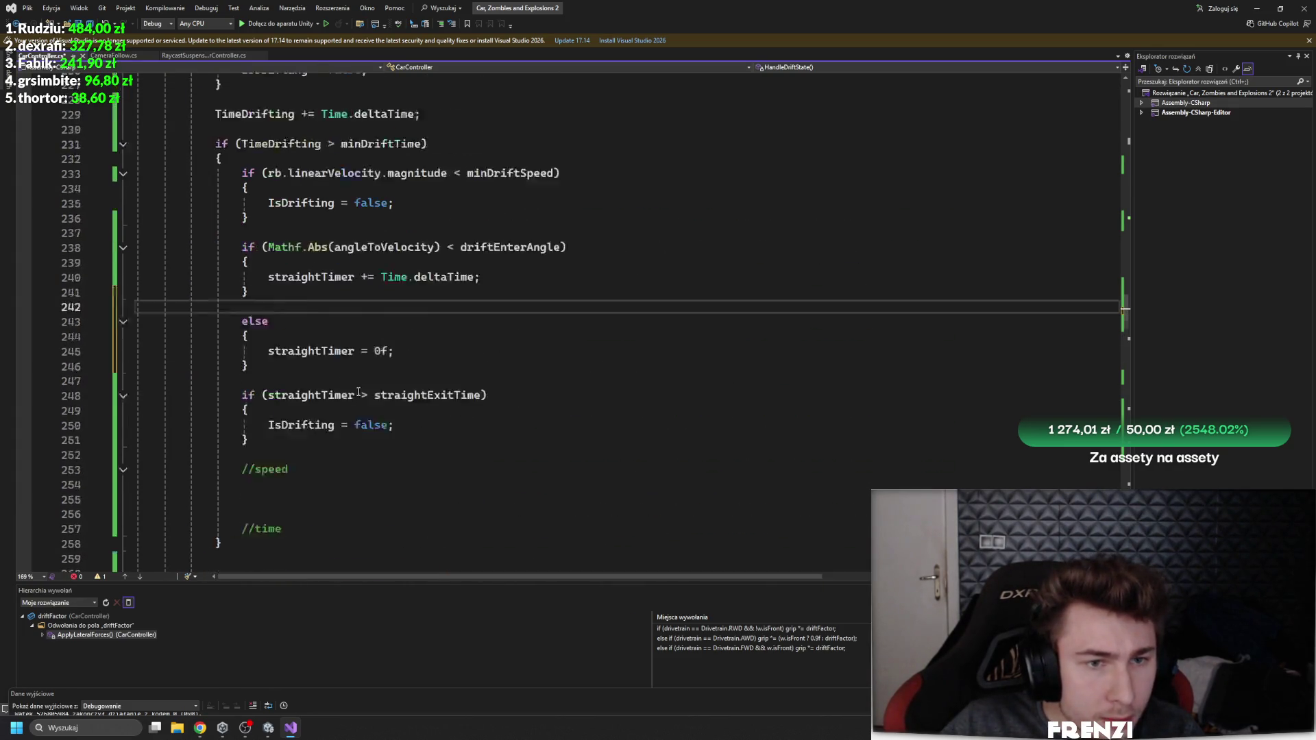
click(323, 320)
key(Return)
text(straightTimer = 0f;)
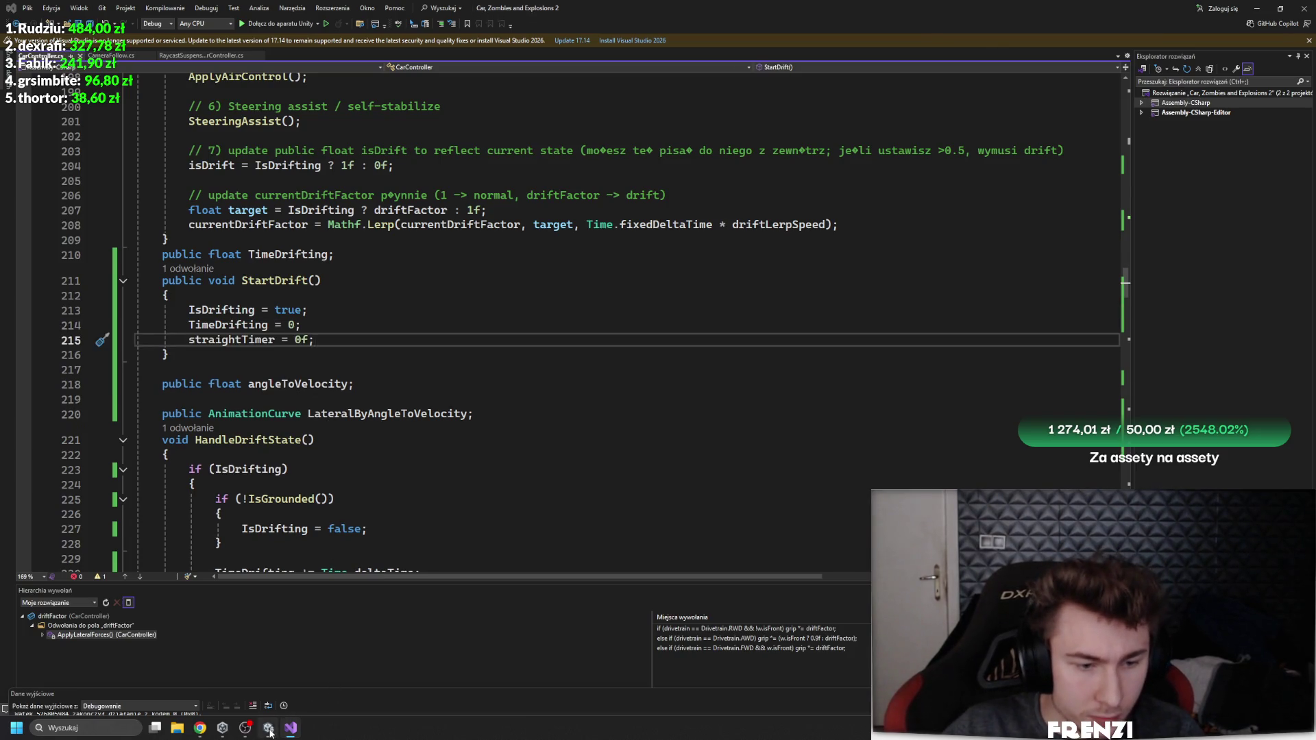
click(269, 729)
Step: Answer the script updating consent prompt, clear the Console, and focus the running Game view
click(761, 385)
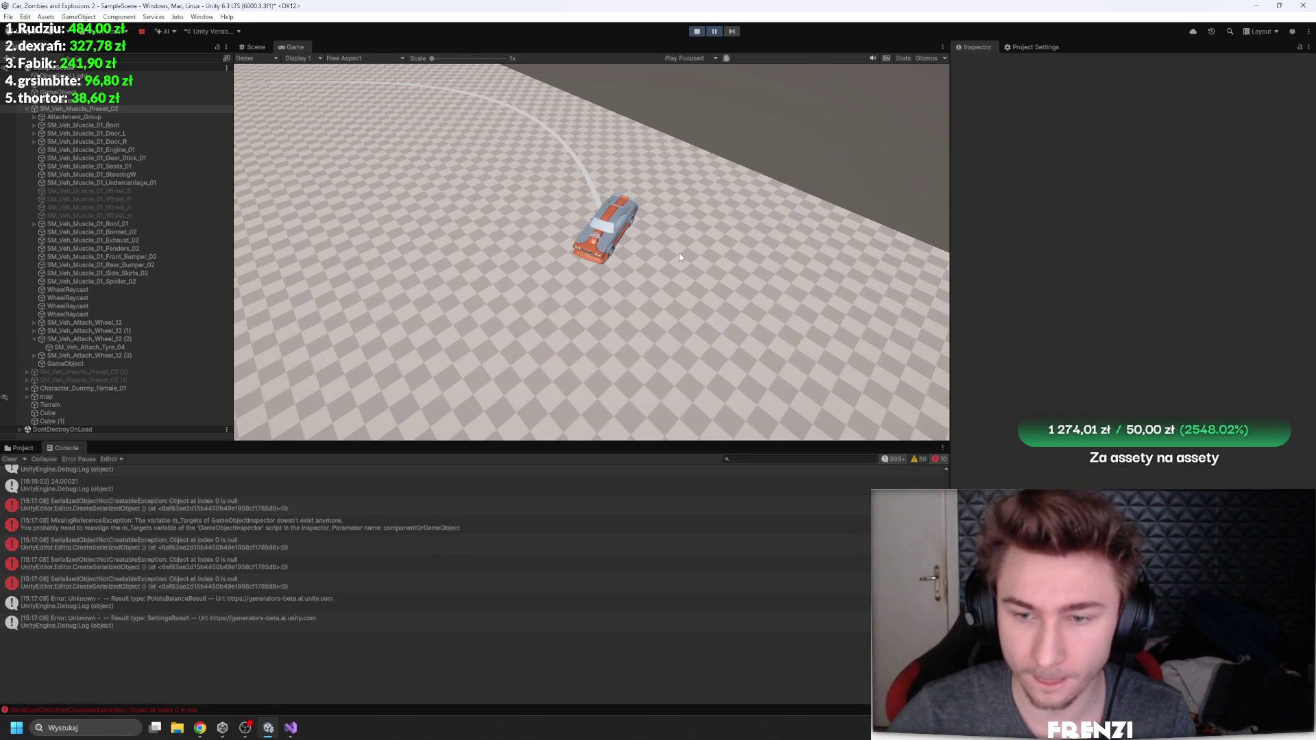
scroll(1095, 411, up, 5)
scroll(1095, 411, down, 8)
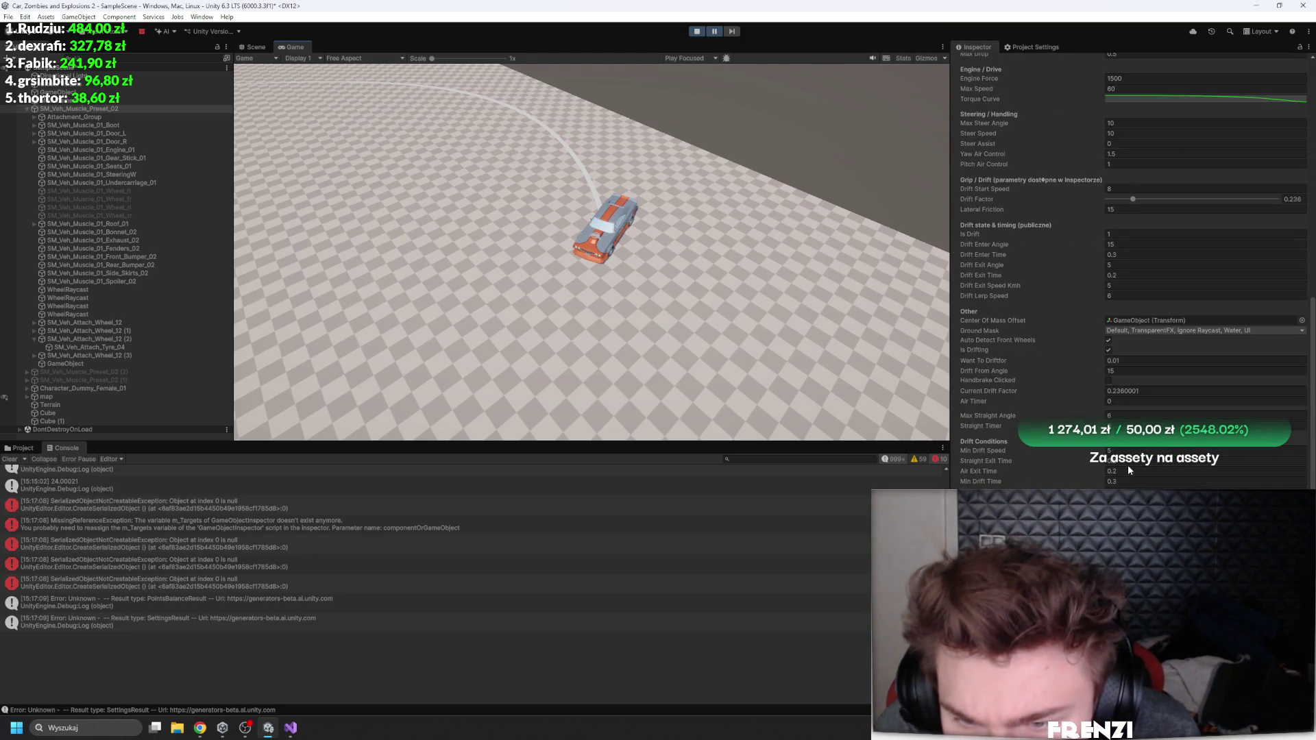
click(9, 459)
click(746, 108)
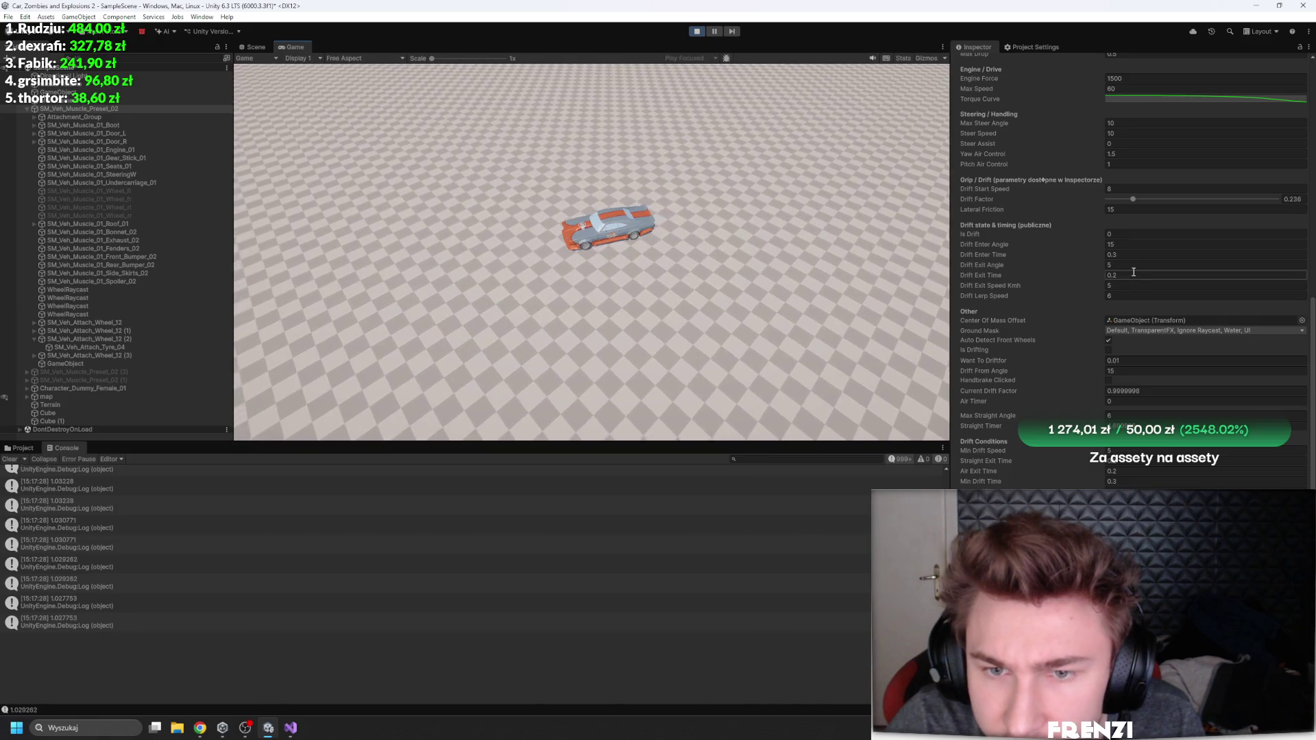
Step: Check the car's drift values in the Inspector, then return to CarController.cs in Visual Studio
scroll(1134, 272, up, 2)
scroll(1146, 277, down, 4)
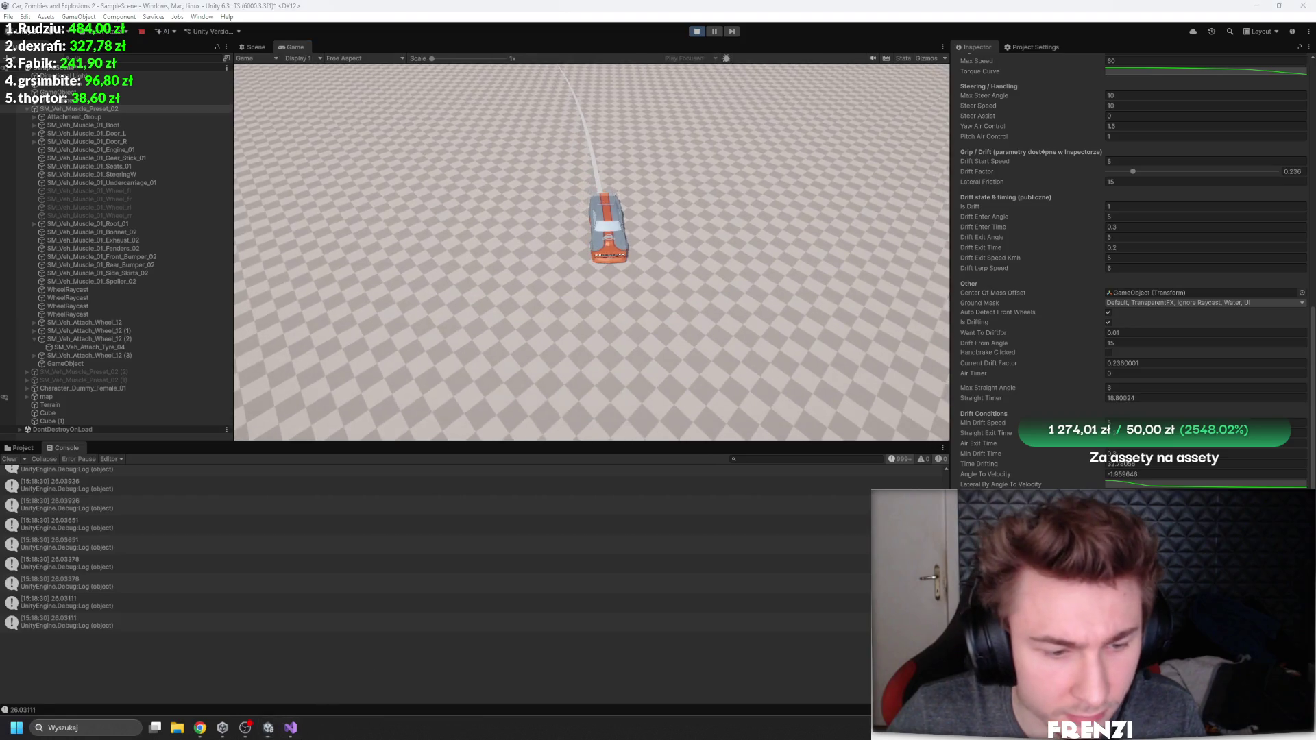
click(291, 728)
scroll(472, 352, down, 9)
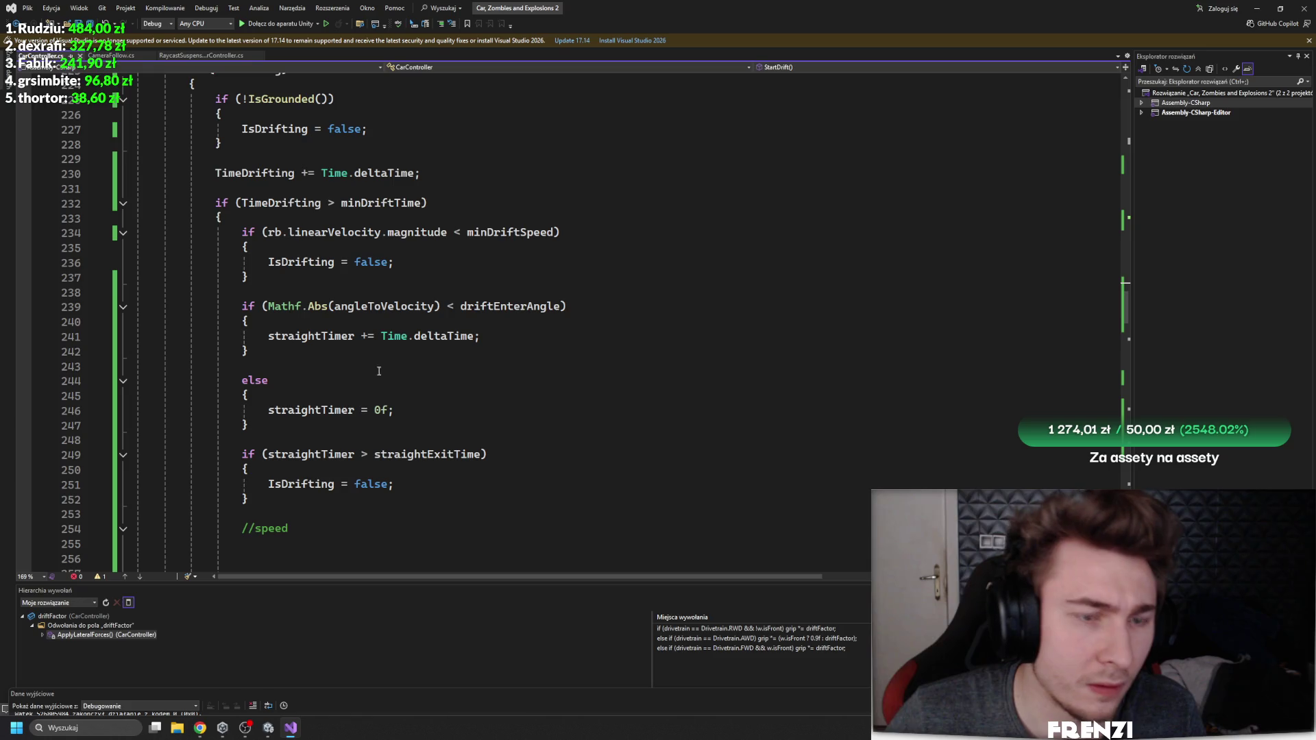
Step: Check where straightTimer is referenced in CarController.cs, then return to Unity
click(490, 306)
click(335, 336)
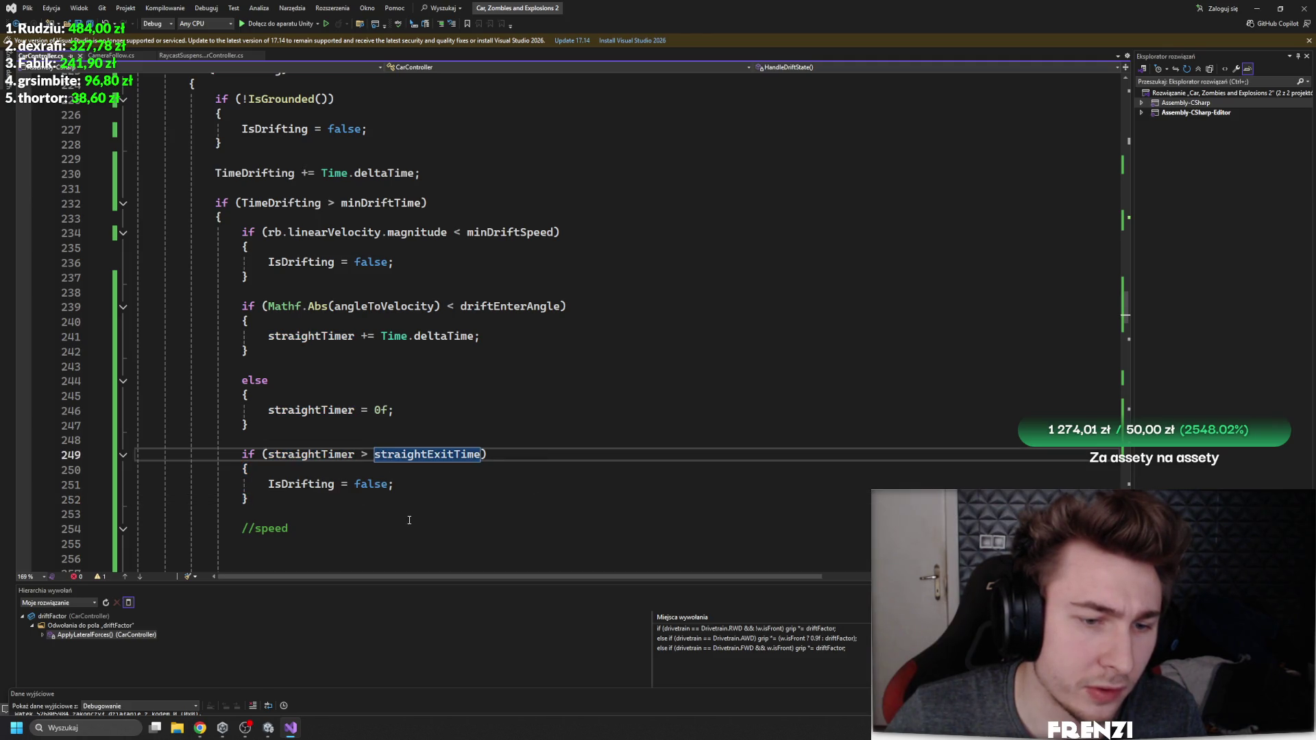
click(270, 726)
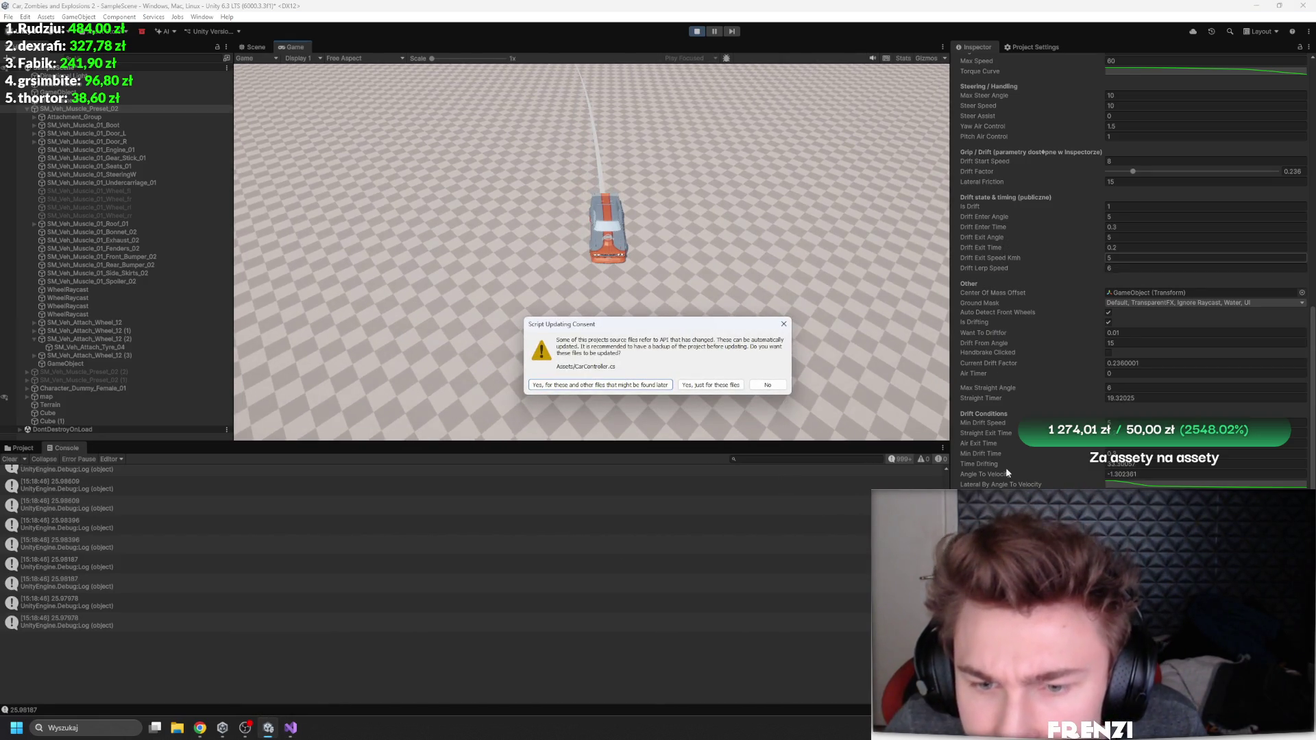
Step: Answer No to the script API update so scripts reload, then switch back to Visual Studio
click(756, 387)
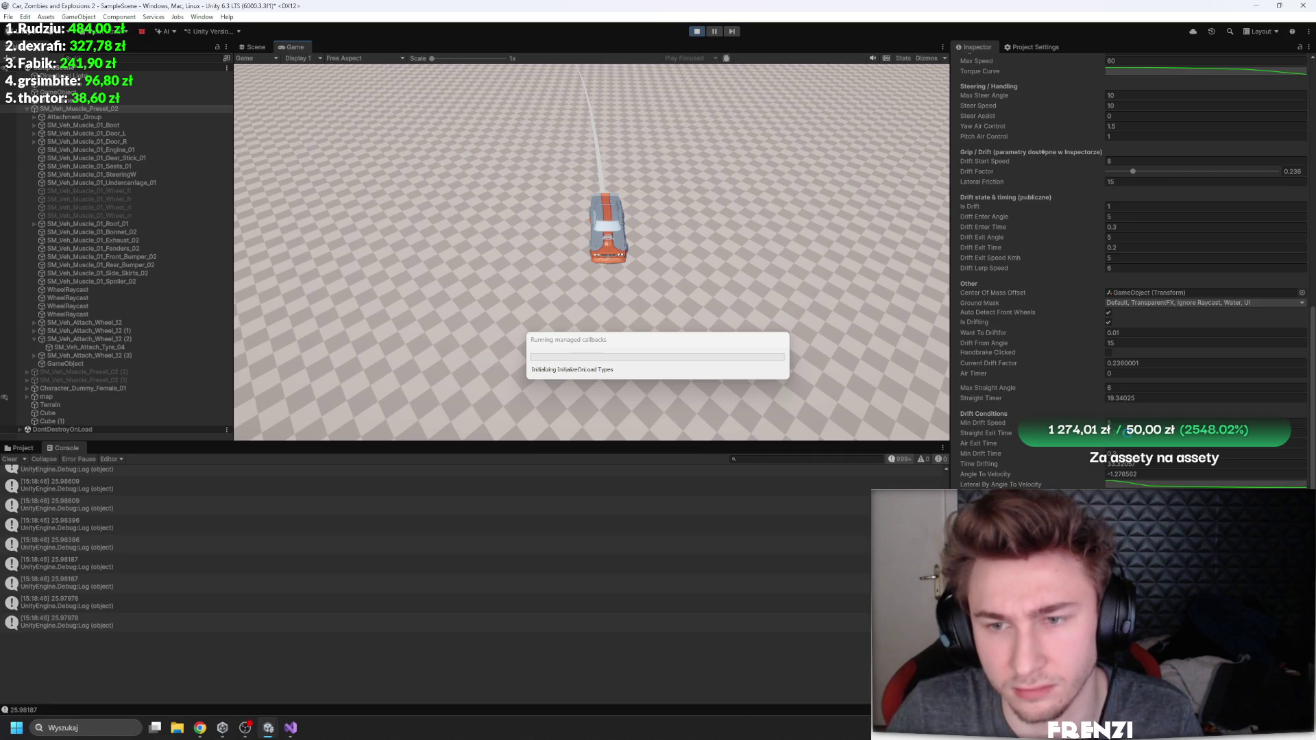
key(alt+Tab)
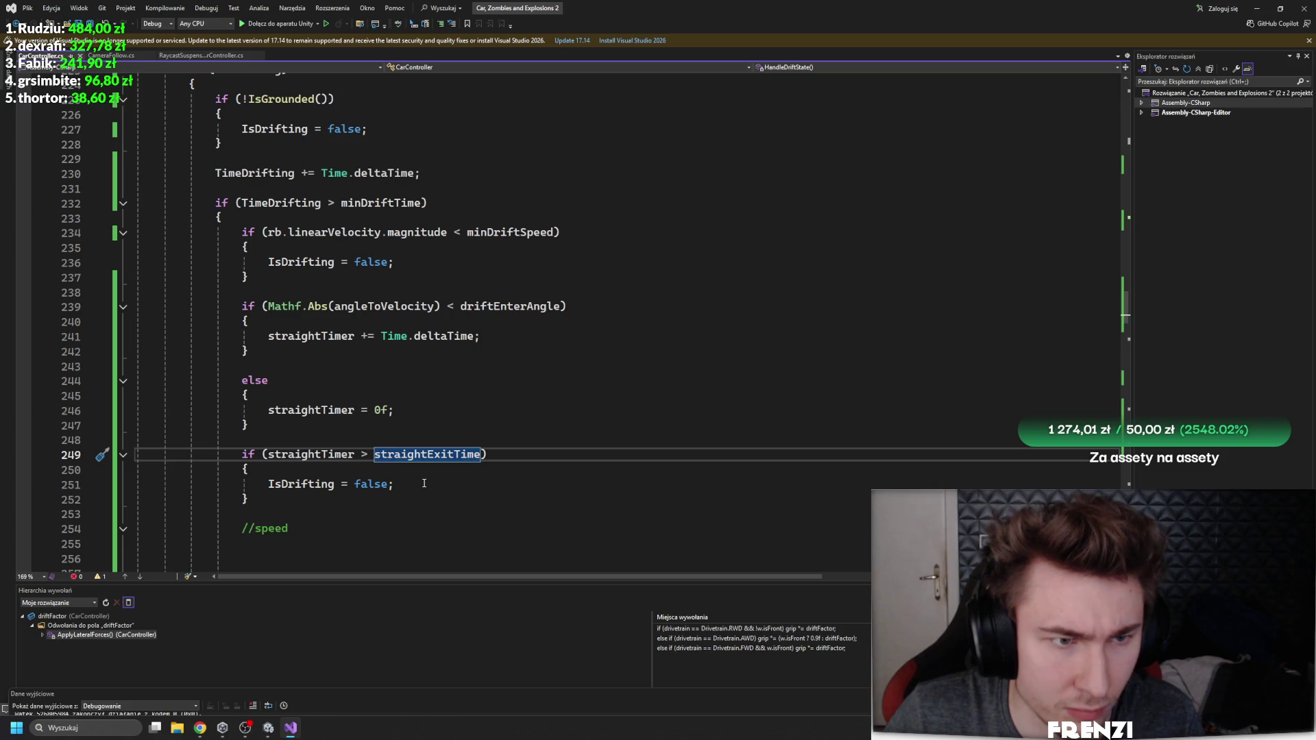
Step: Check minDriftTime's usage, then move the straightTimer if/else blocks lower in HandleDriftState
double_click(388, 204)
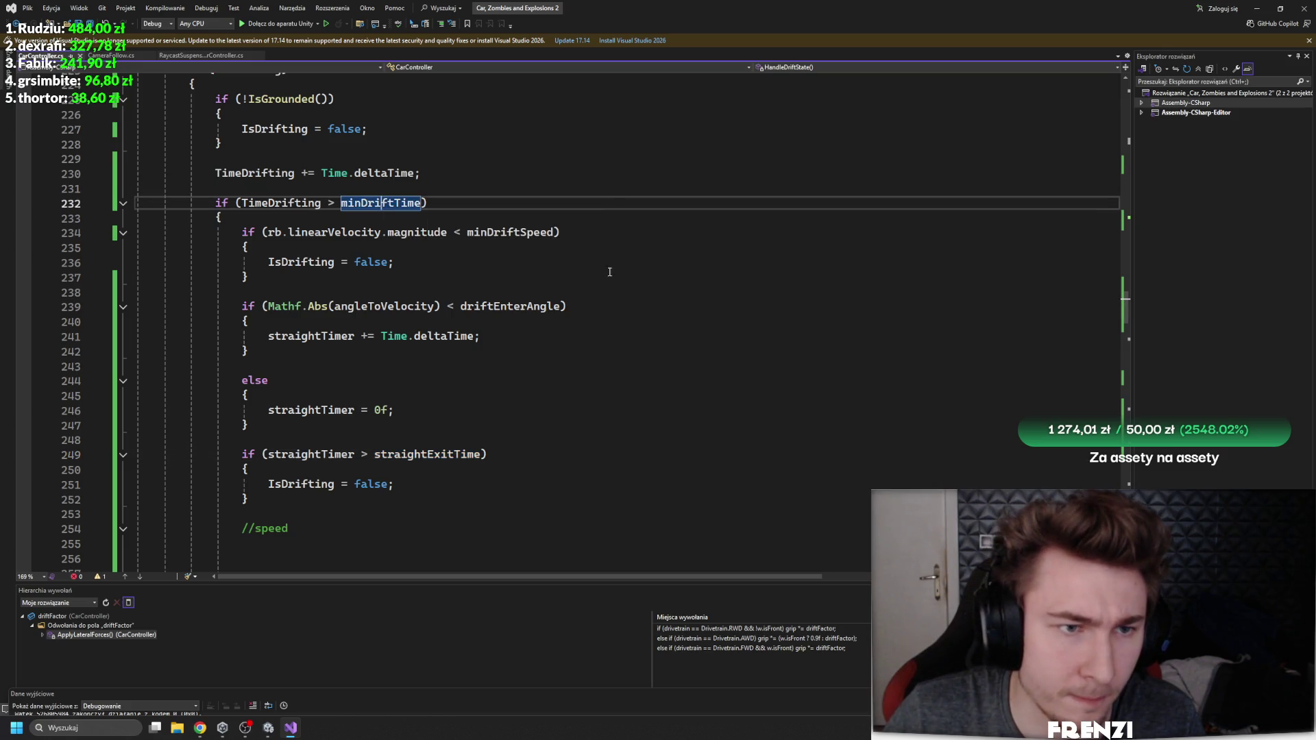
scroll(480, 308, up, 2)
scroll(529, 370, down, 2)
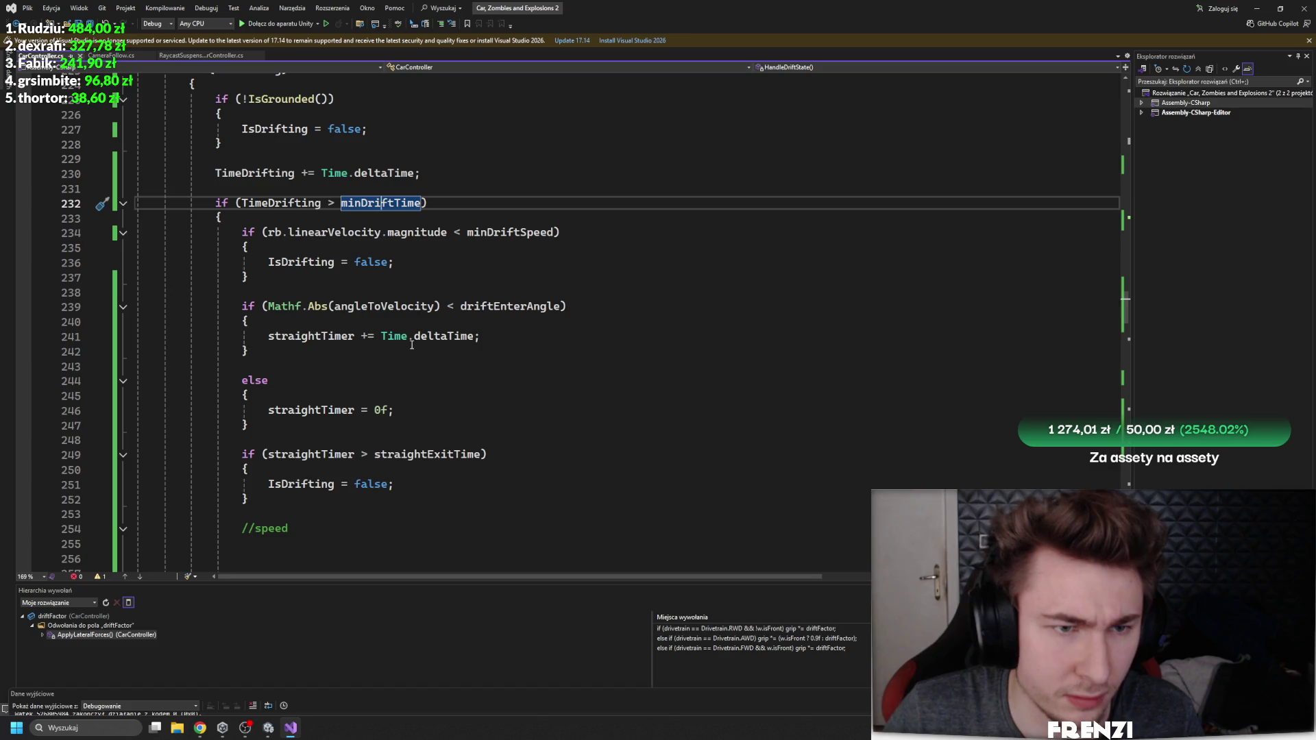
drag(276, 506, 259, 287)
key(ctrl+c)
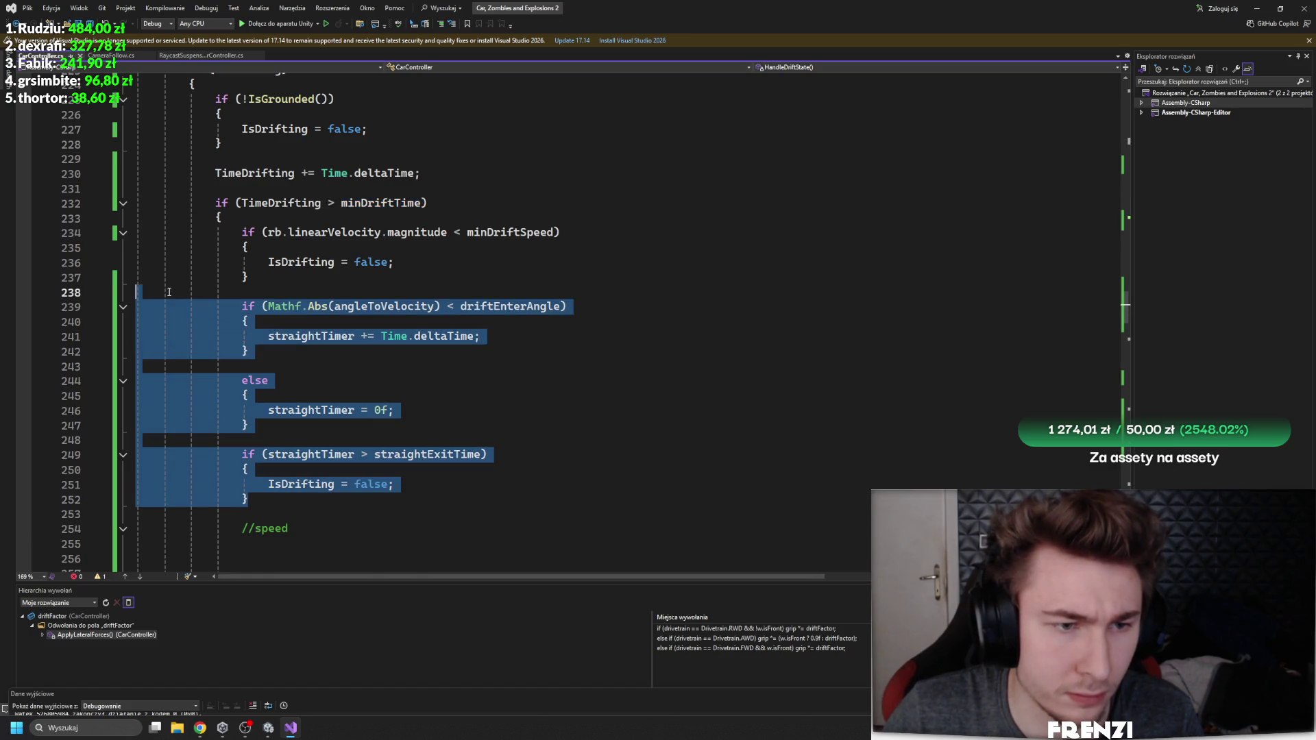
key(Delete)
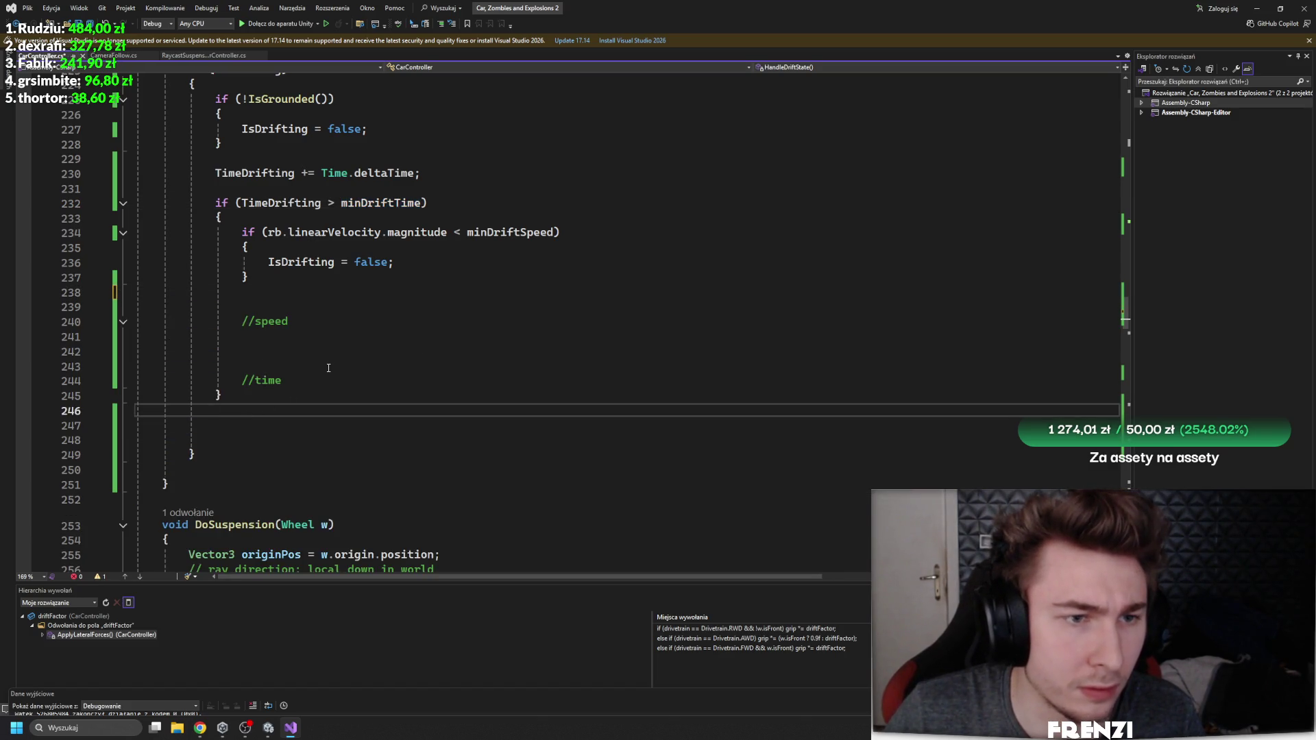
key(Down)
key(Down)
key(ctrl+v)
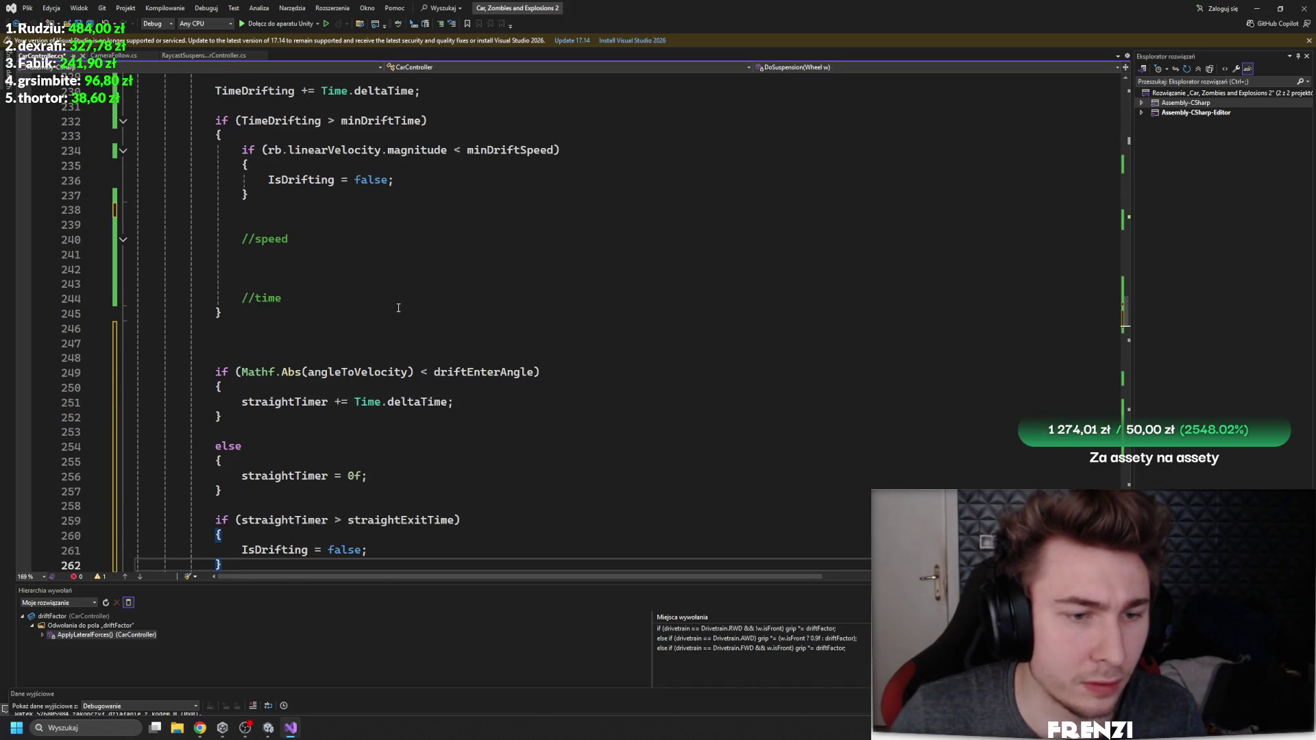
Step: Move the straightExitTime check inside the angle branch and add an else, then return to Unity
scroll(398, 308, up, 5)
scroll(410, 313, down, 7)
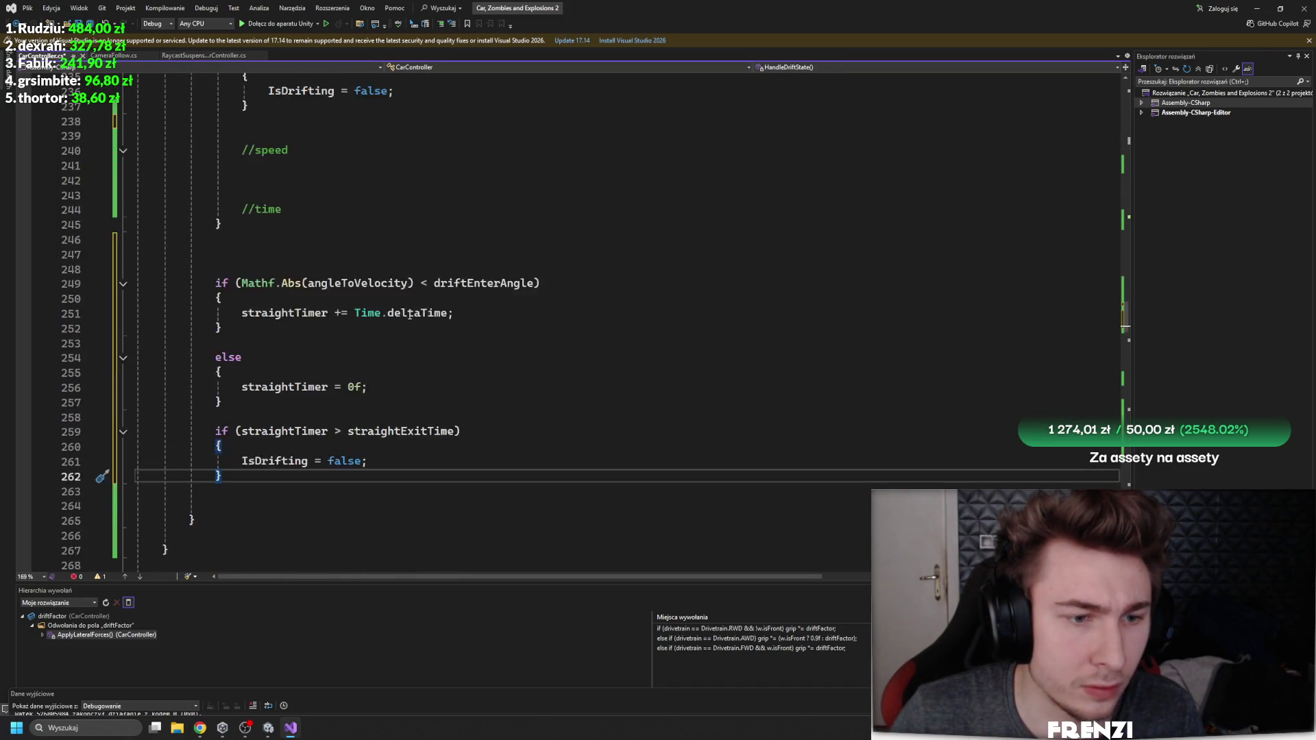
scroll(394, 305, down, 1)
click(288, 387)
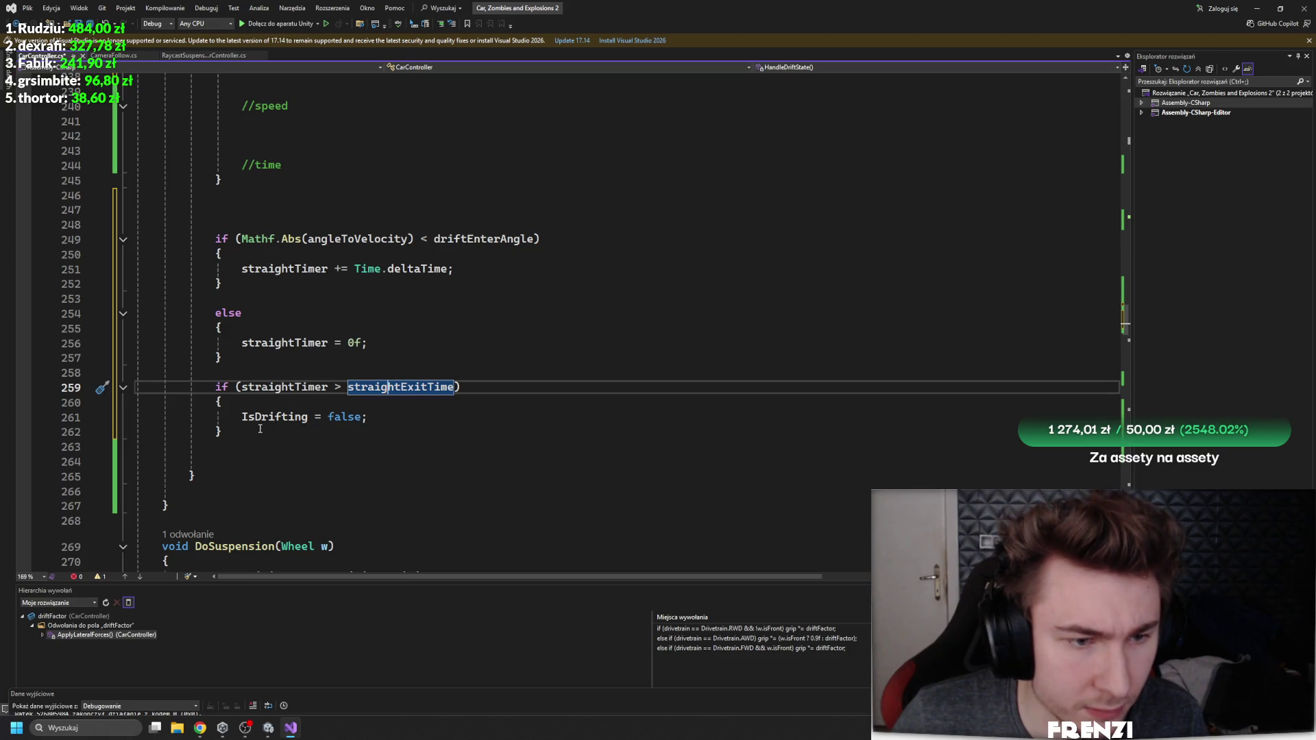
key(Delete)
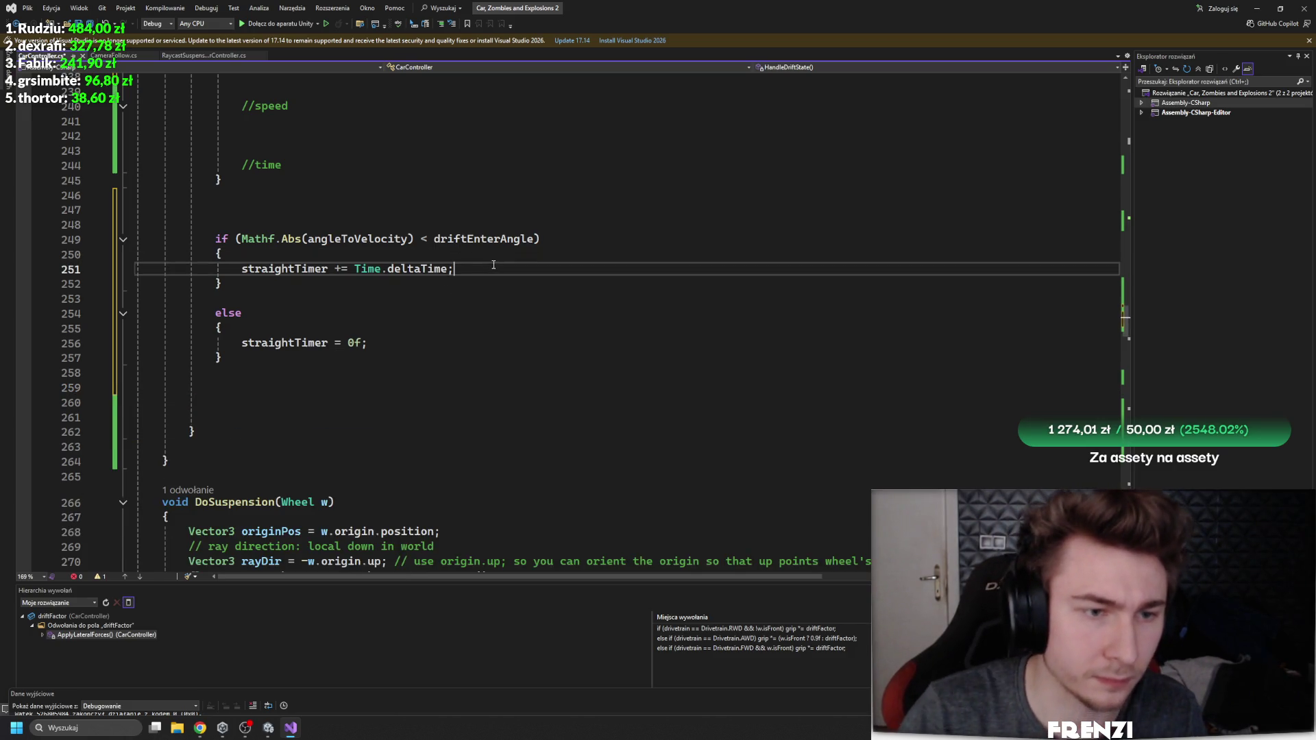
text(if (straightTimer > straightExitTime)                 {                     IsDrifting = false;                 })
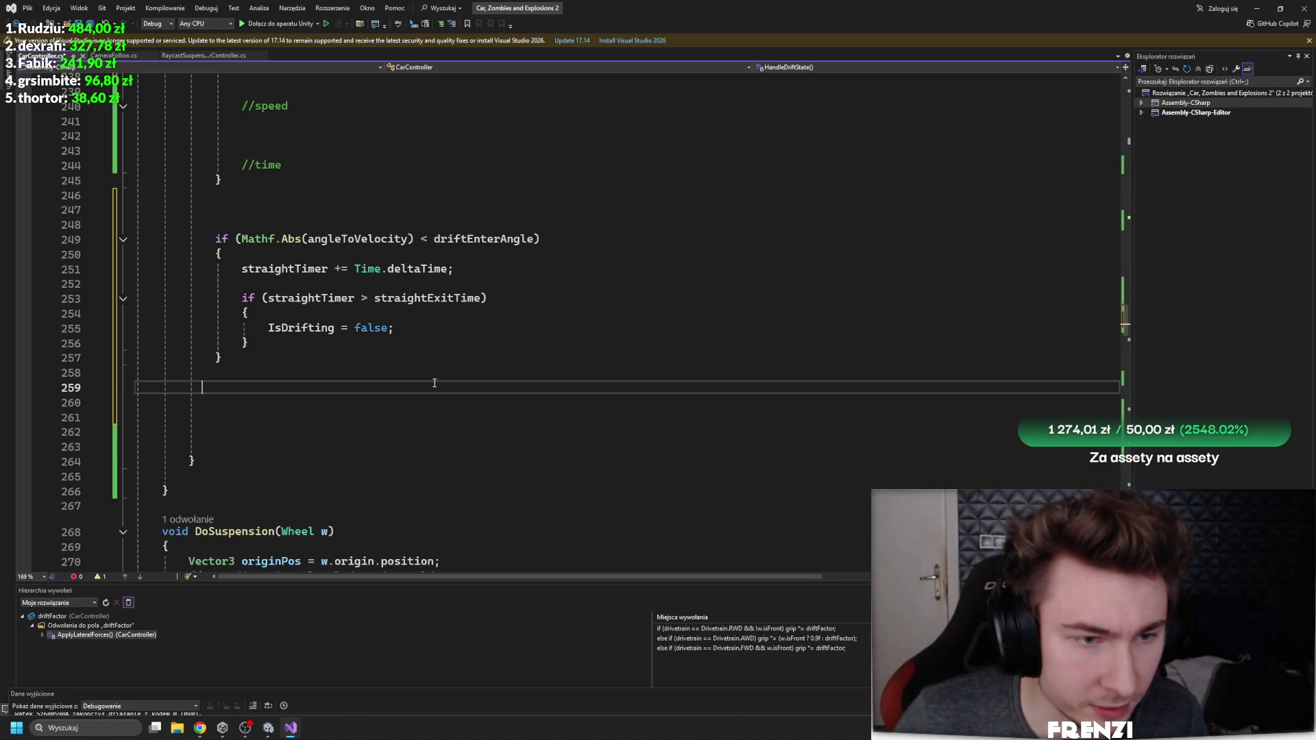
key(Return)
key(Return)
text(else)
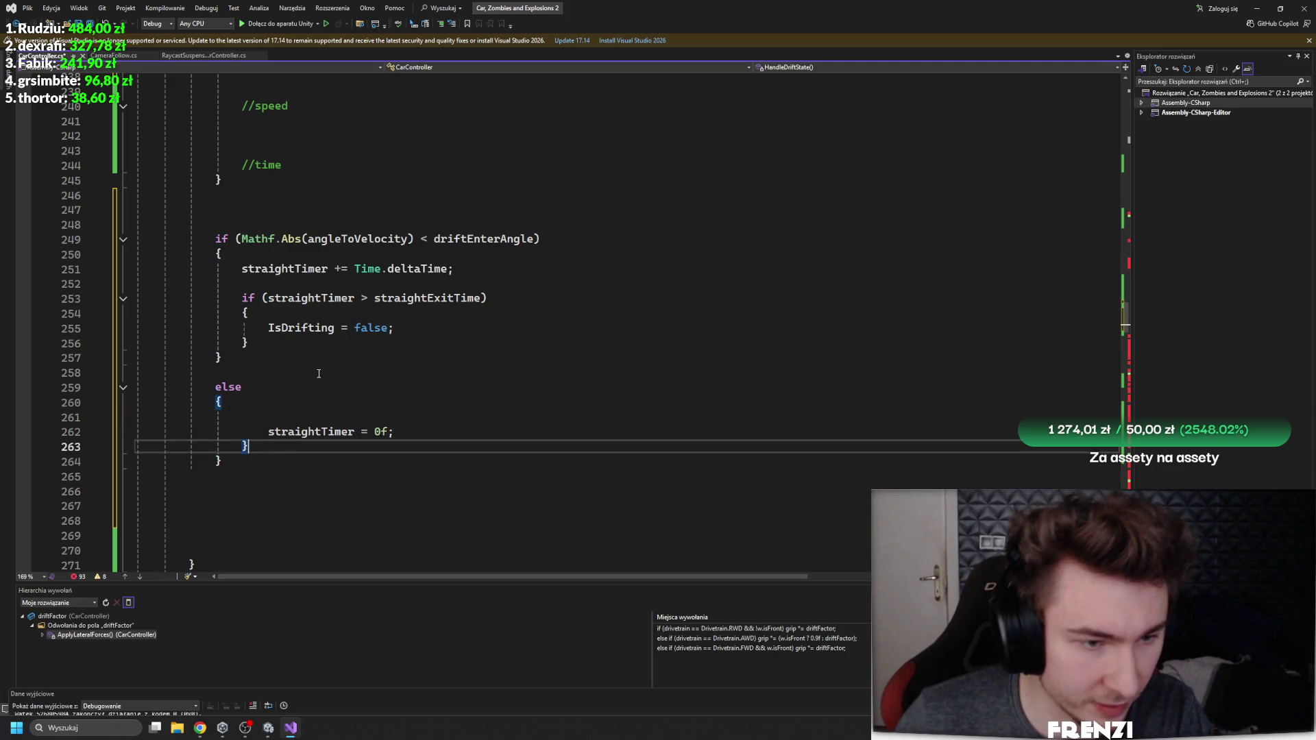
click(277, 727)
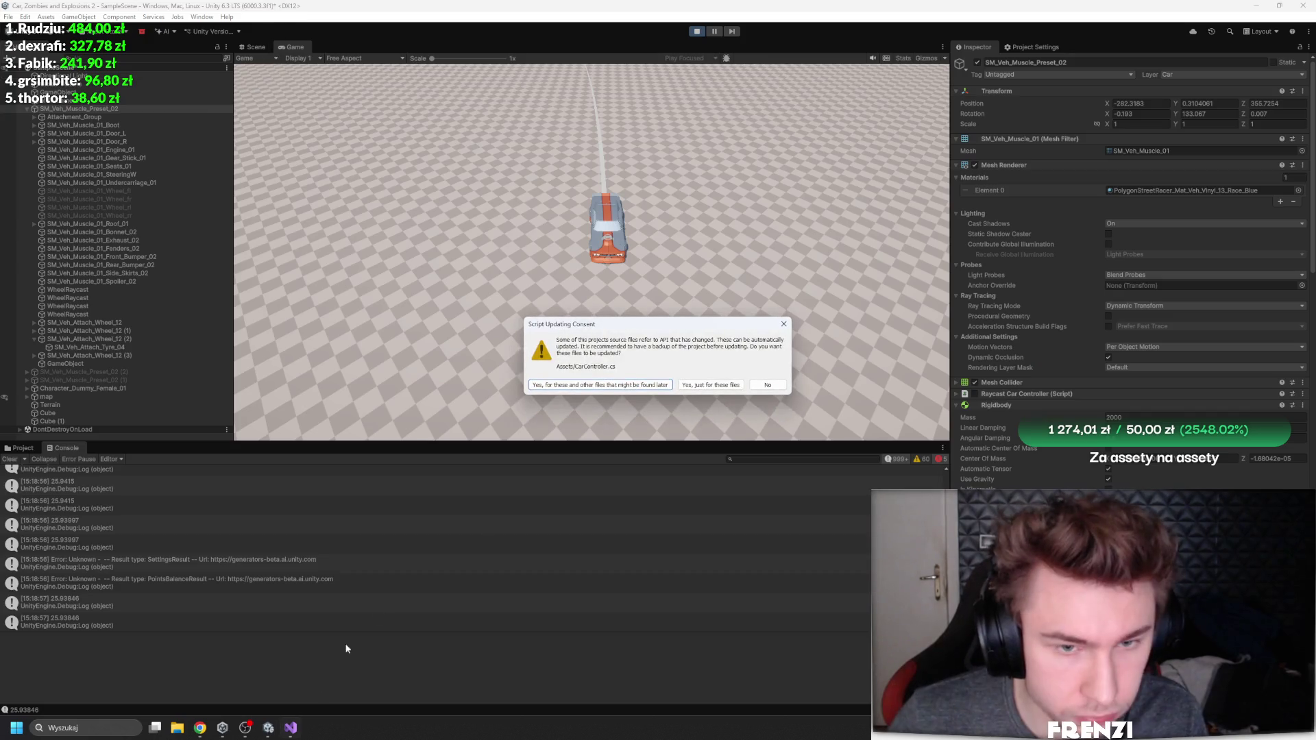
Step: Decline the script API update, then drive the car in Play mode with a cleared Console and reach the drift fields
click(778, 386)
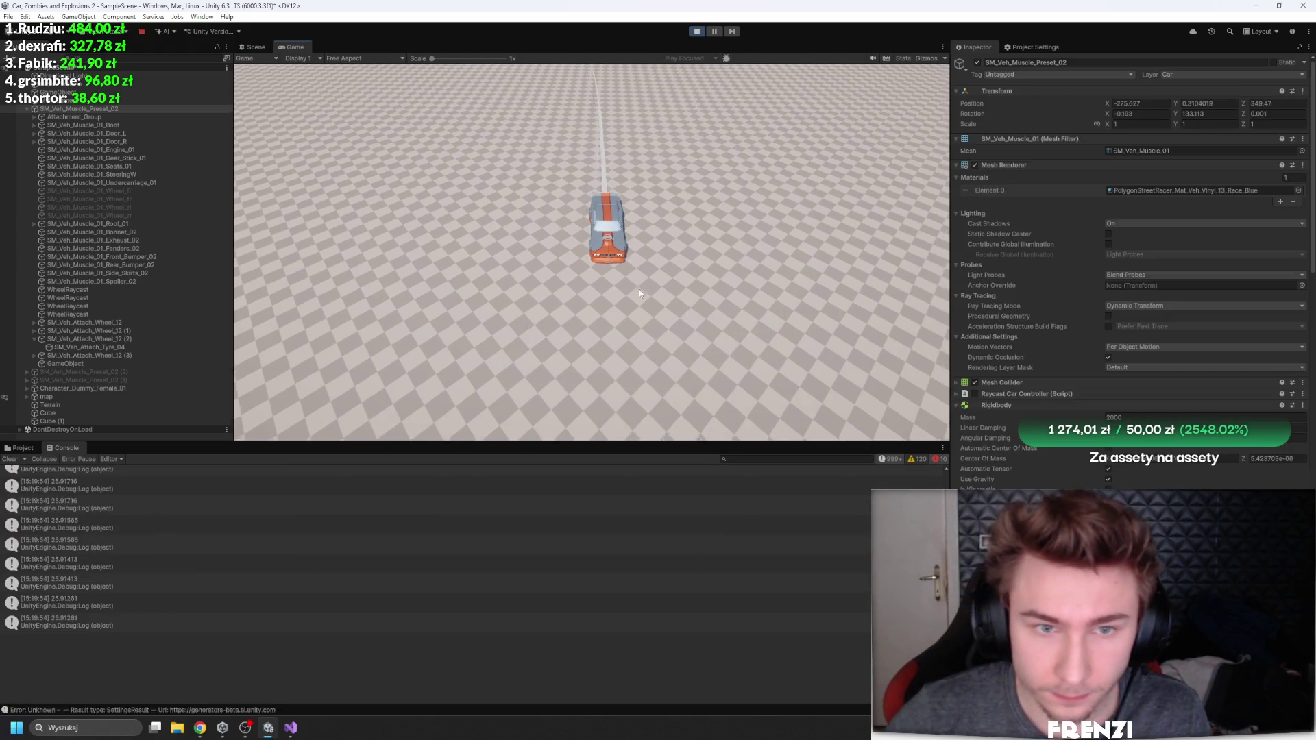
key(a)
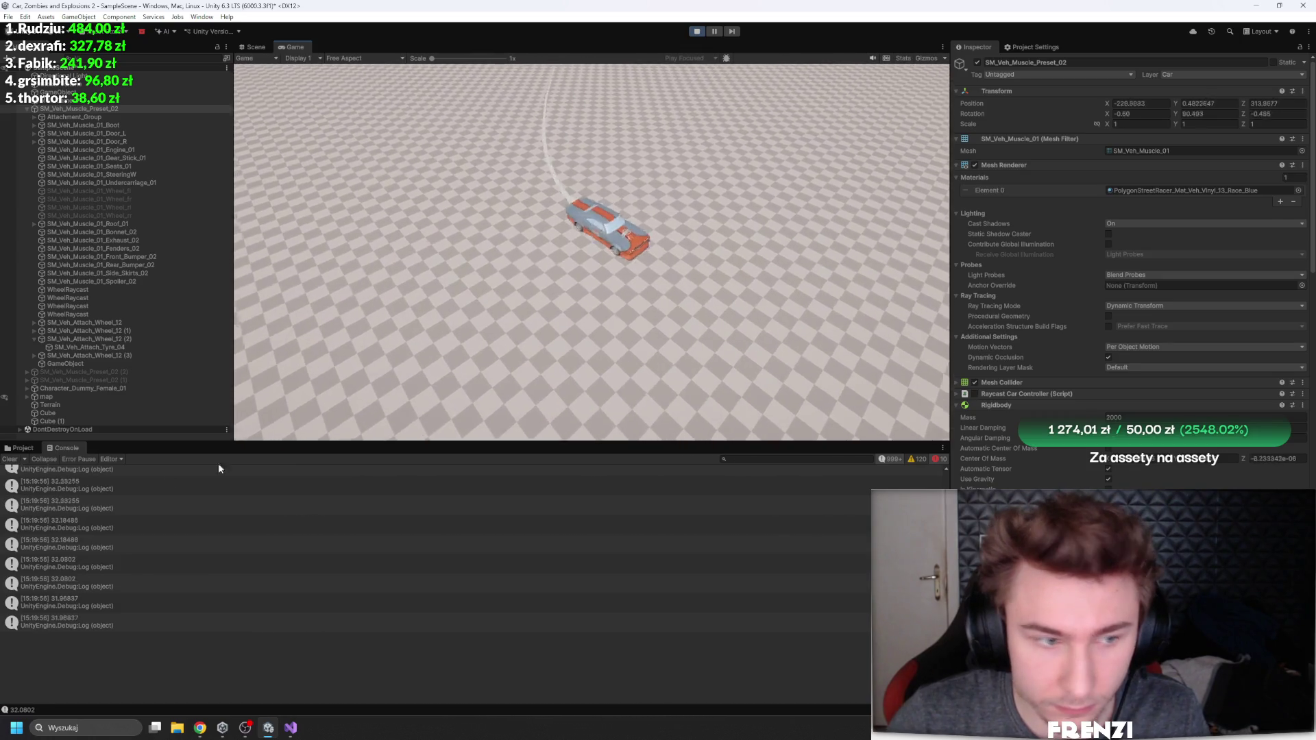
click(9, 459)
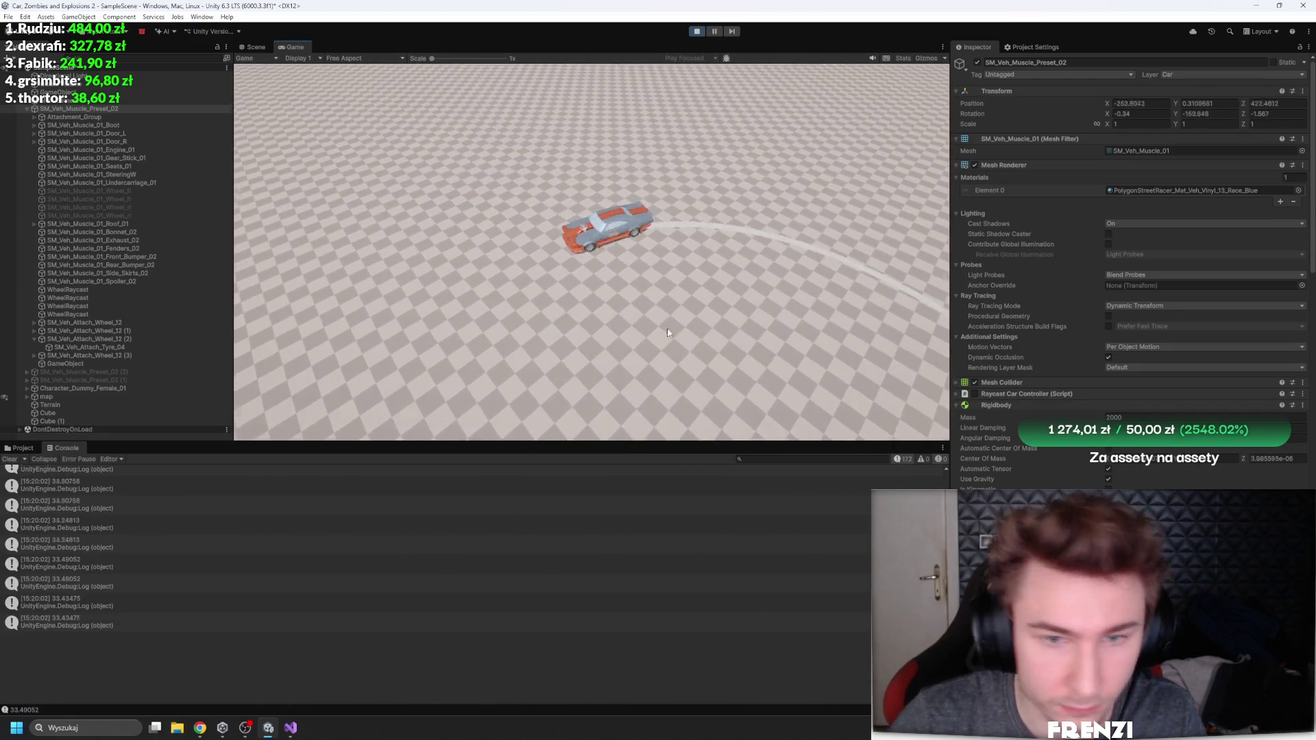
scroll(1112, 359, down, 15)
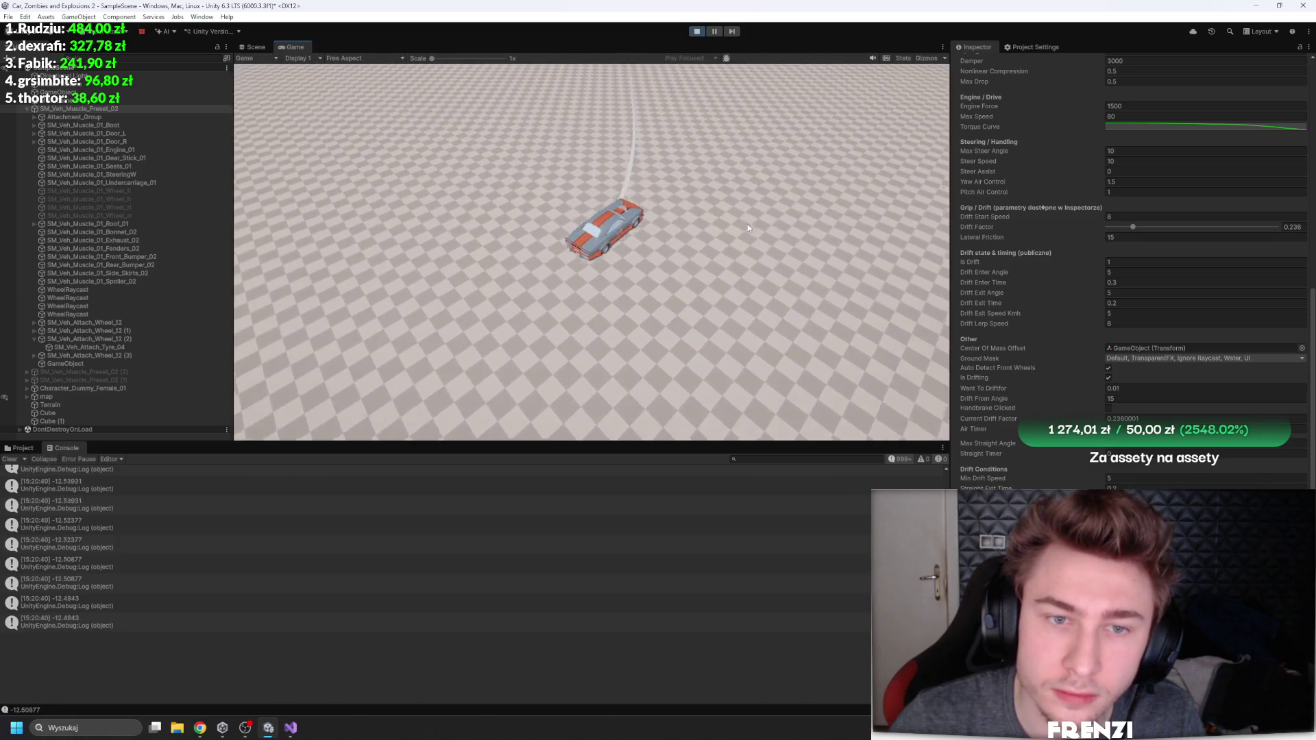
Step: Adjust Drift Factor toward 0.165, test drifts and spin recoveries, then select the car in the hierarchy
click(1158, 228)
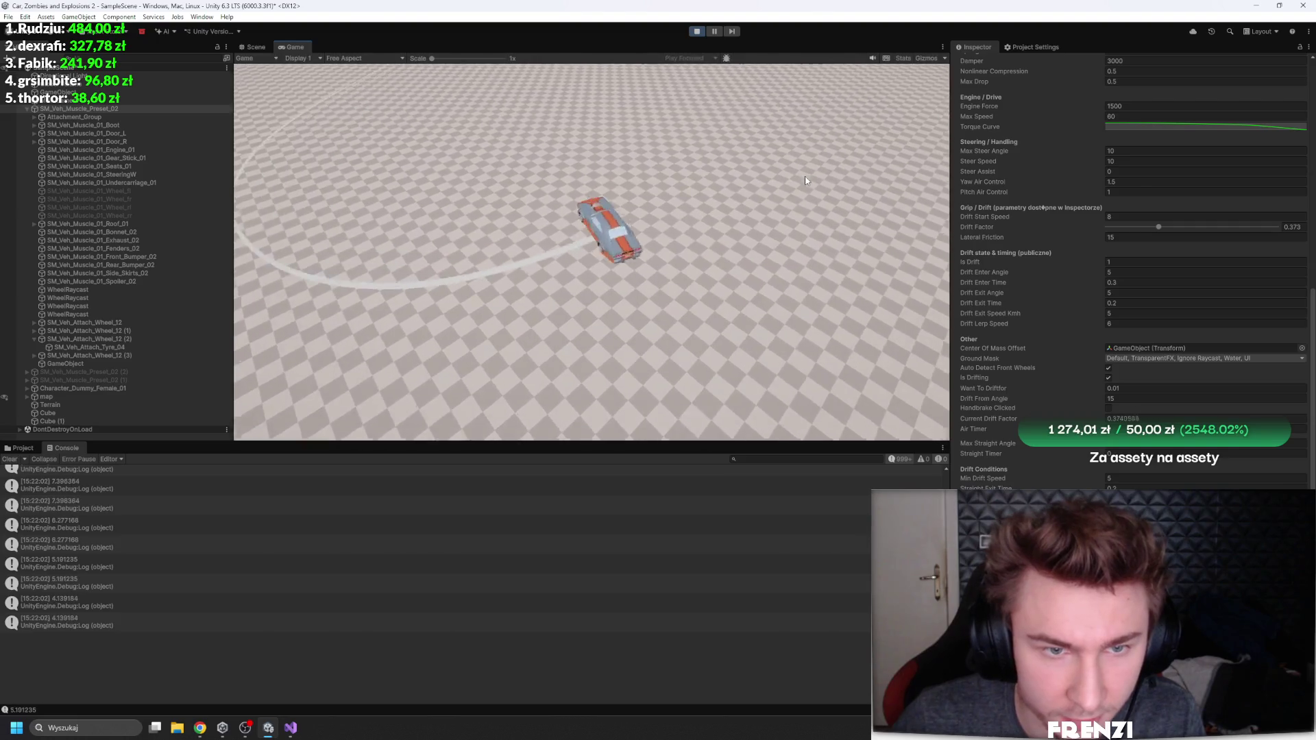
key(d)
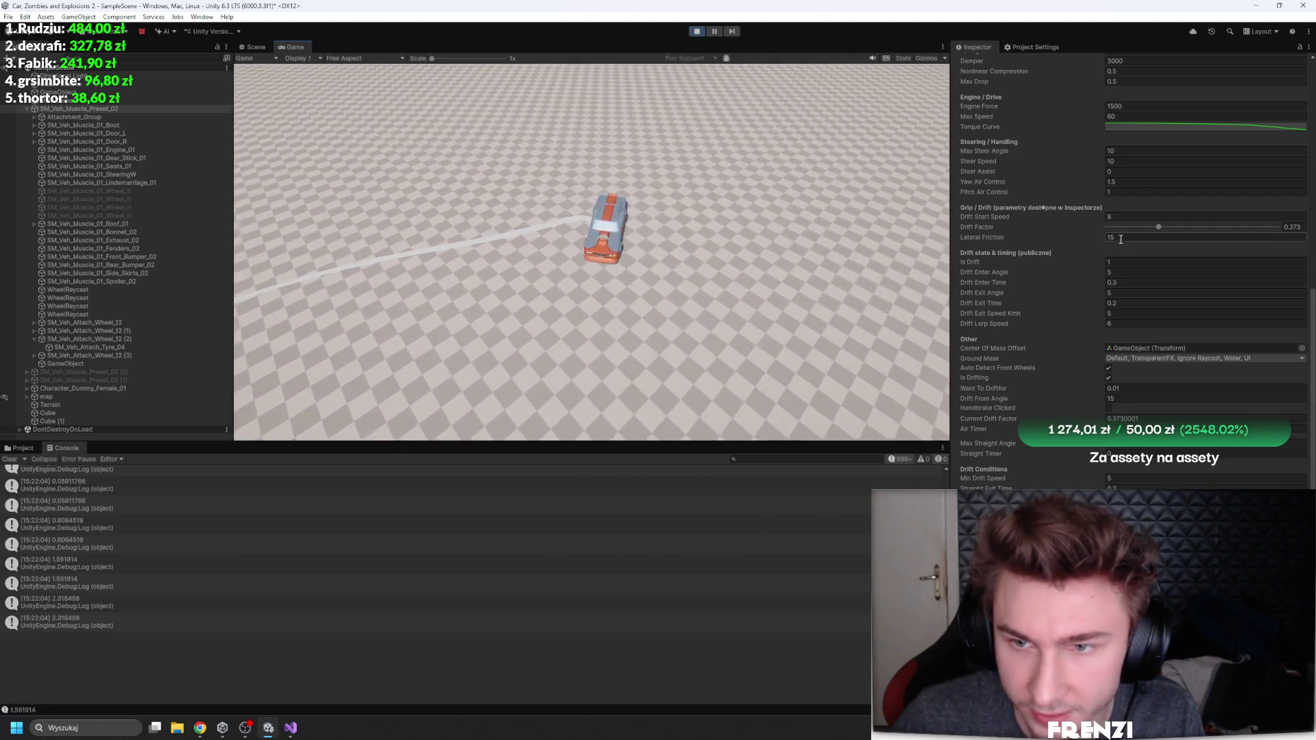
key(a)
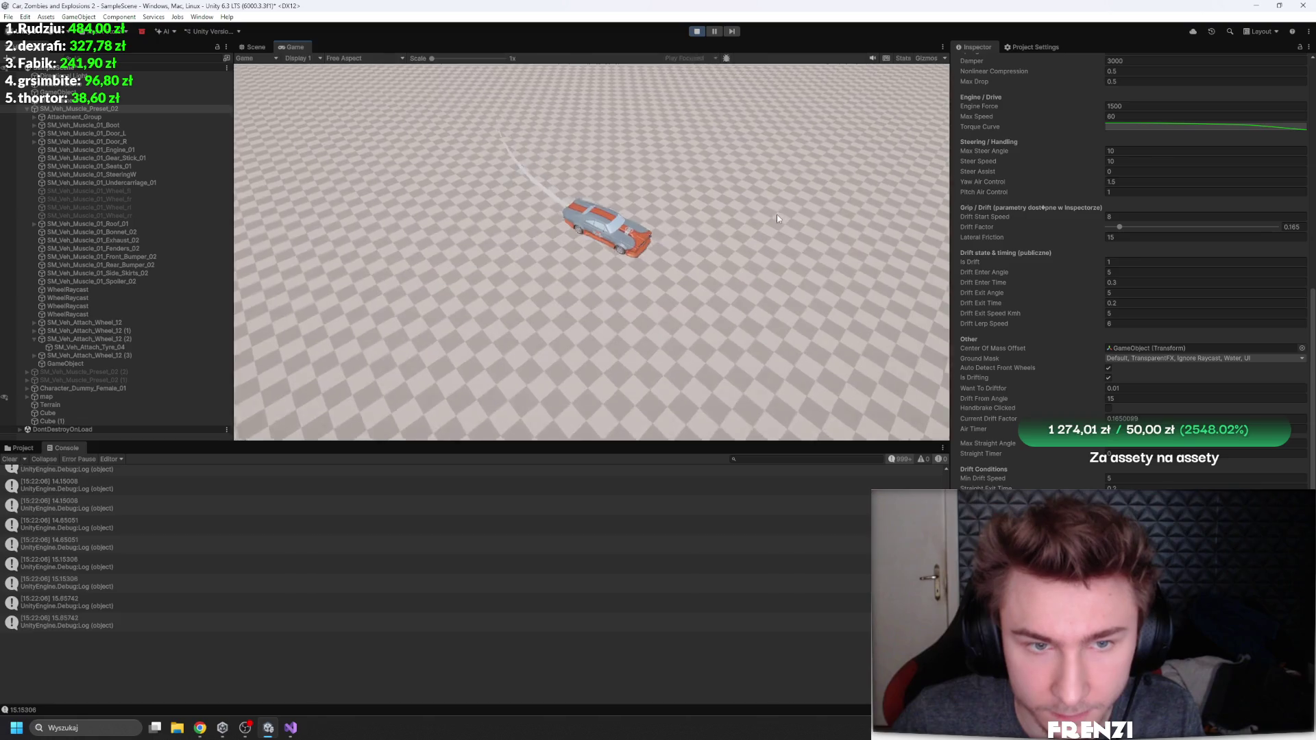
key(w)
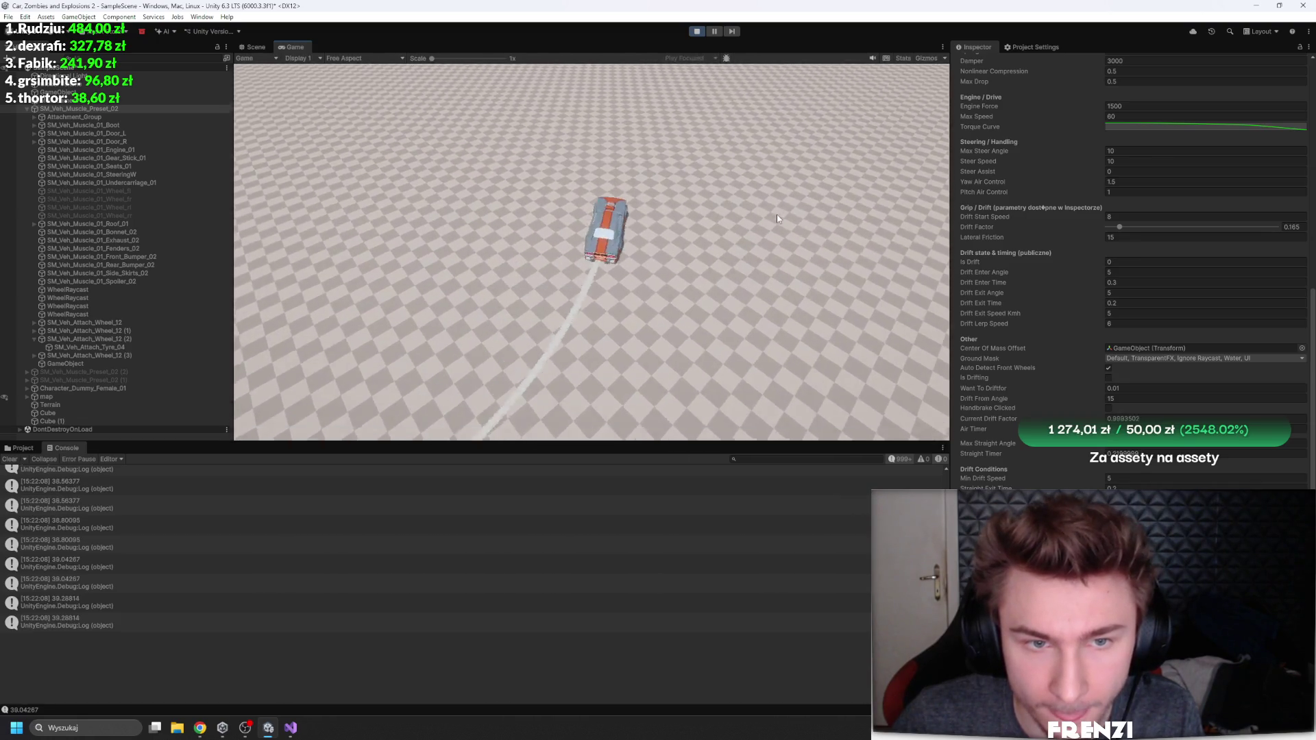
key(a)
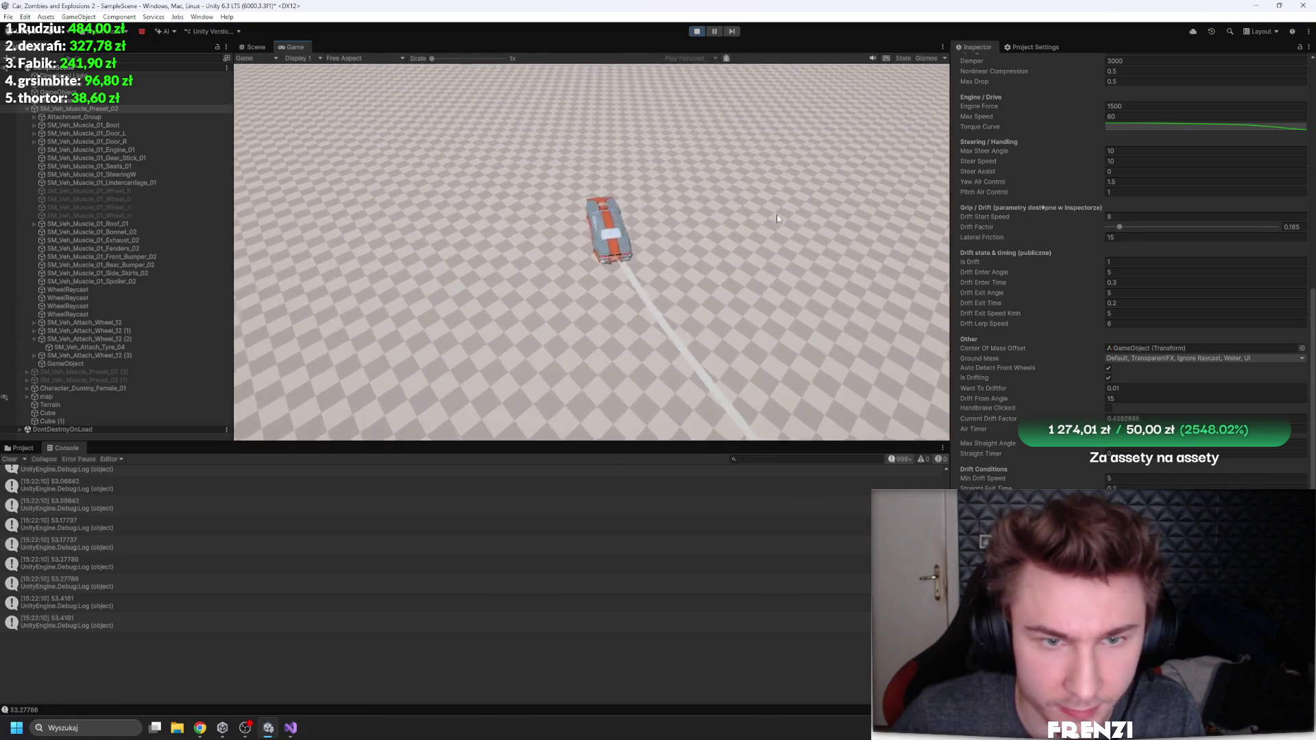
key(w)
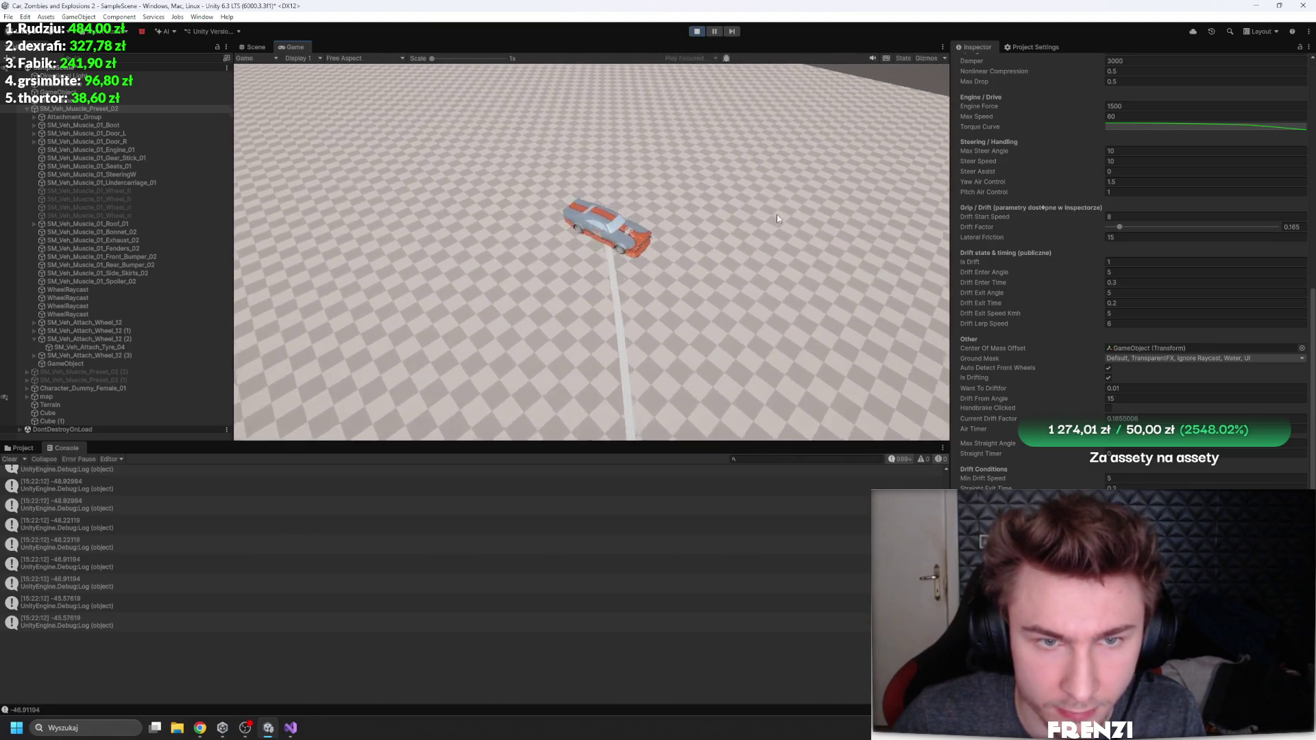
key(d)
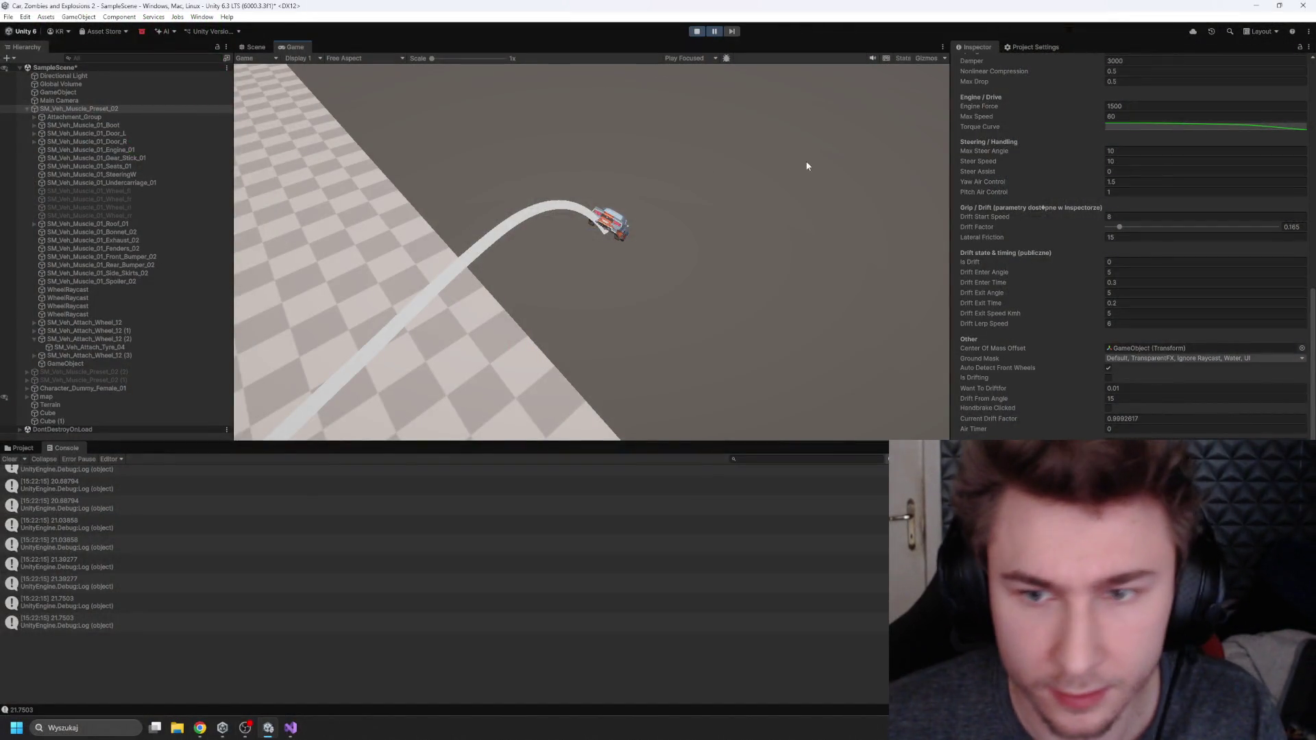
scroll(1100, 291, up, 15)
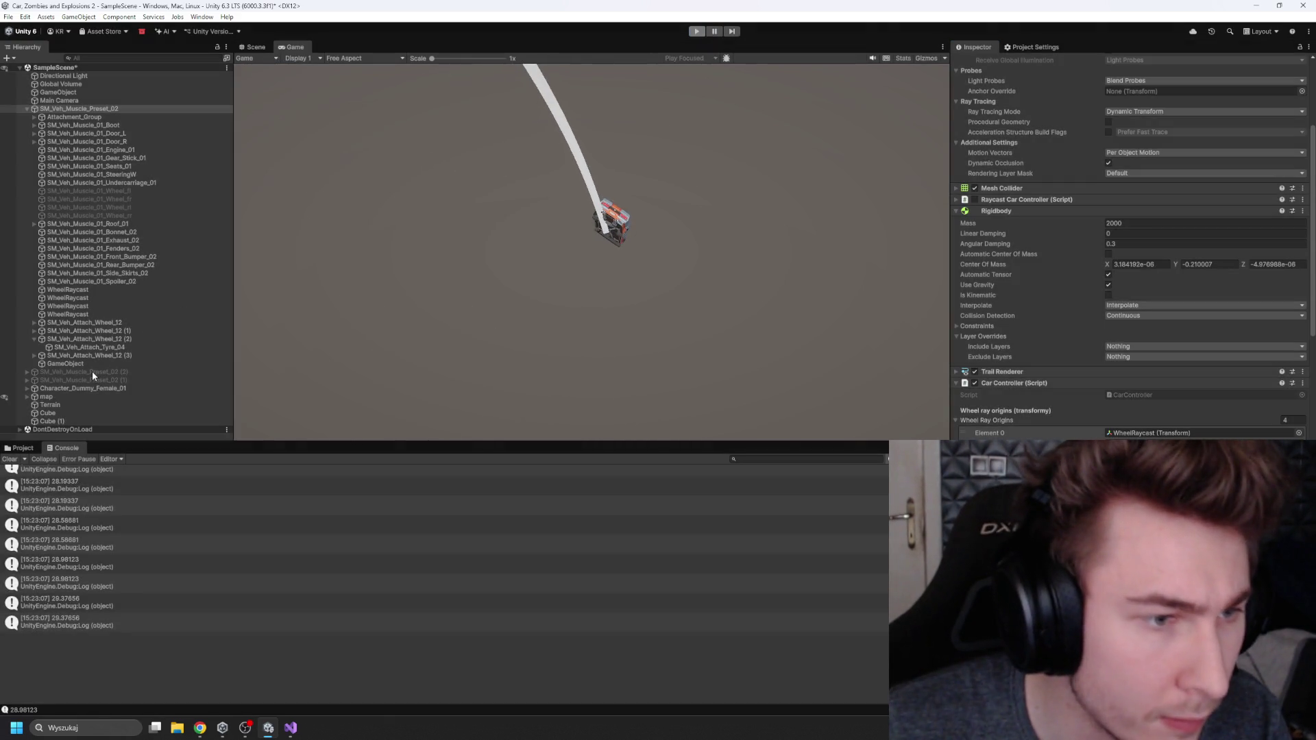
click(77, 363)
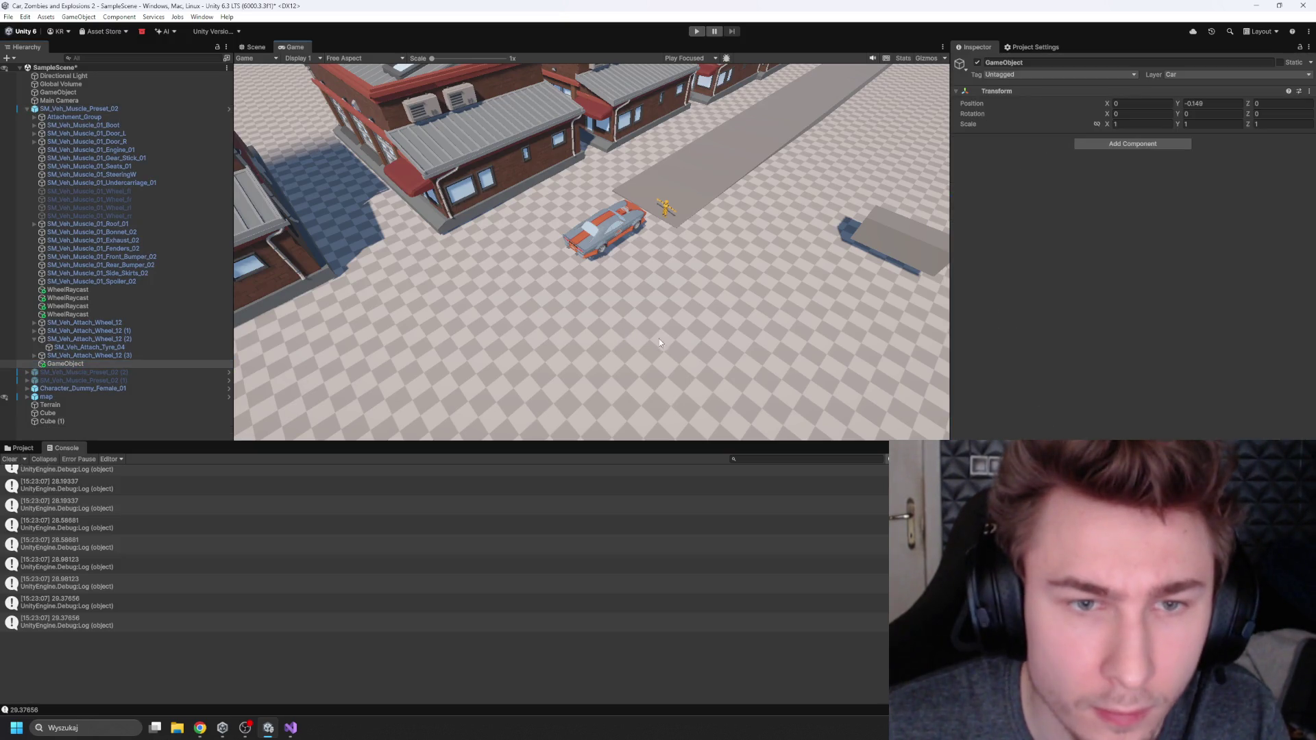
Step: Dock the Game view beside the Scene view and widen it, framing the car
drag(292, 49, 621, 224)
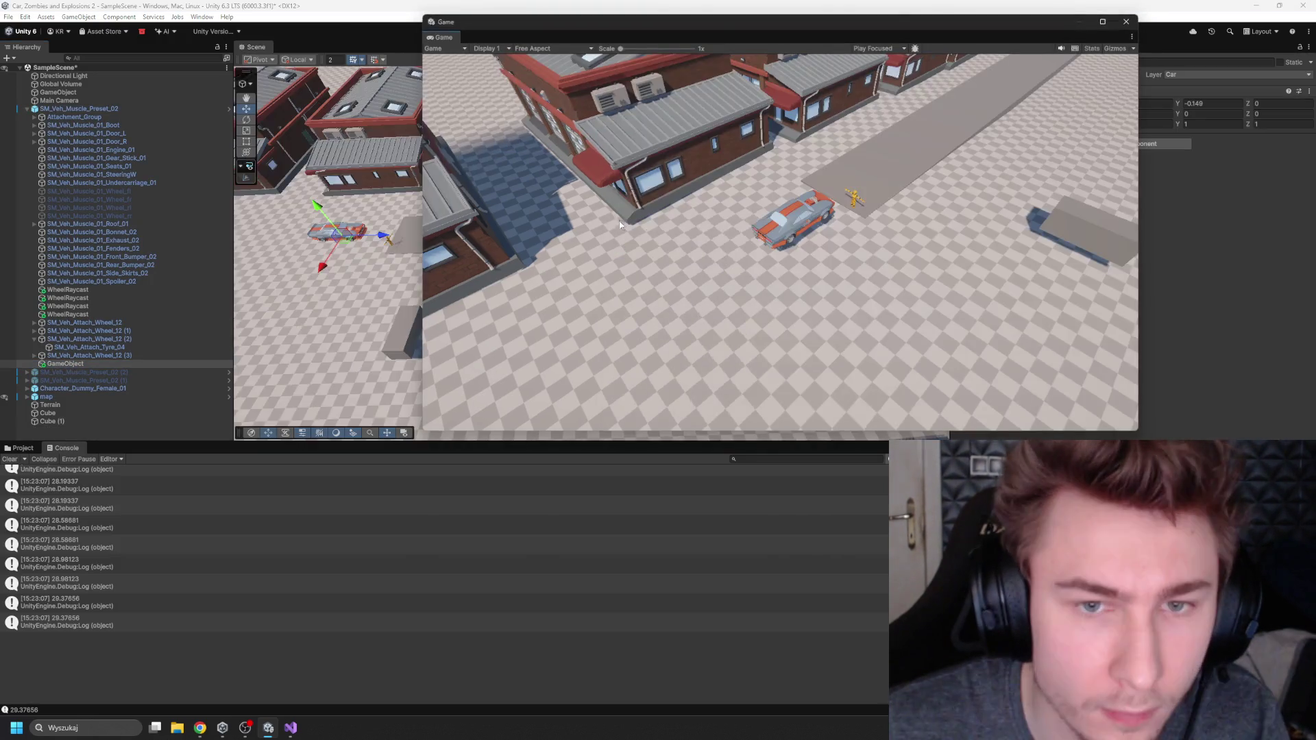
mouse_move(492, 24)
mouse_down()
mouse_move(745, 180)
mouse_move(849, 109)
mouse_move(897, 138)
mouse_move(576, 221)
mouse_up()
key(f)
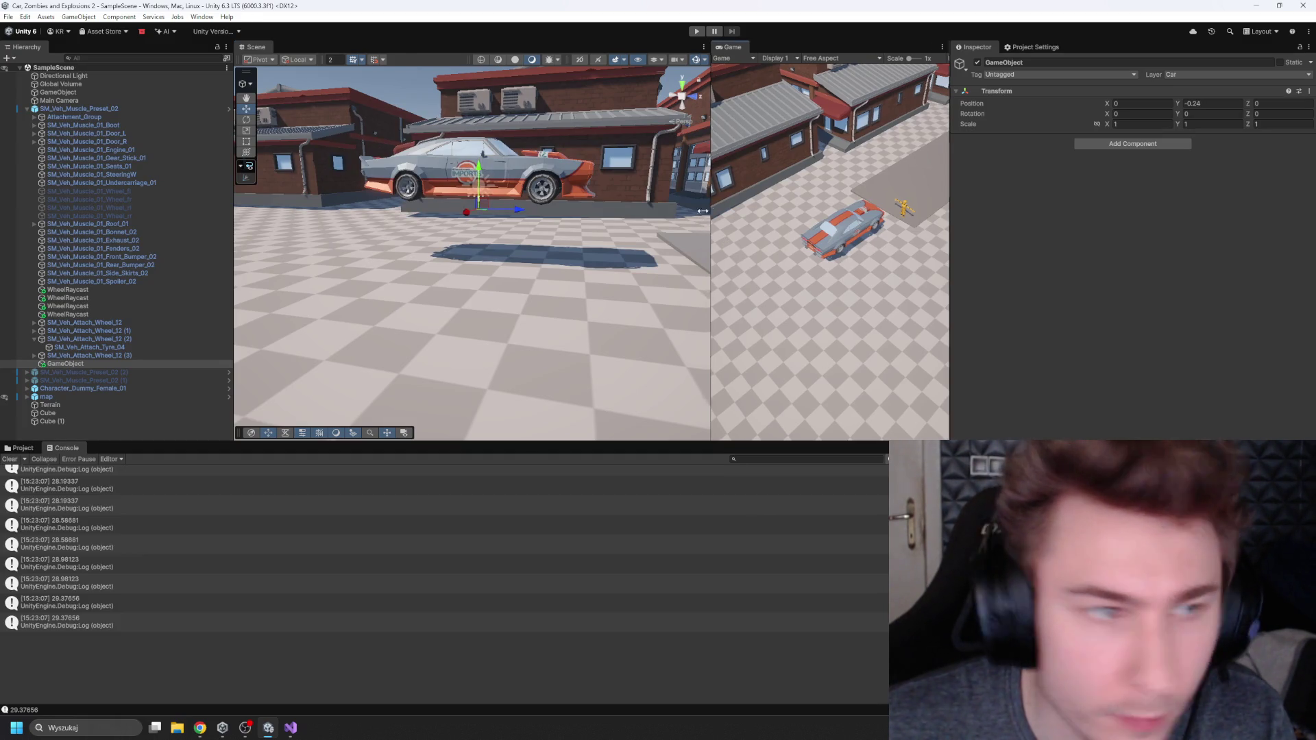
drag(709, 207, 599, 206)
Step: Select SM_Veh_Muscle_Preset_02 and scroll the Inspector to its car controller drift settings
double_click(102, 109)
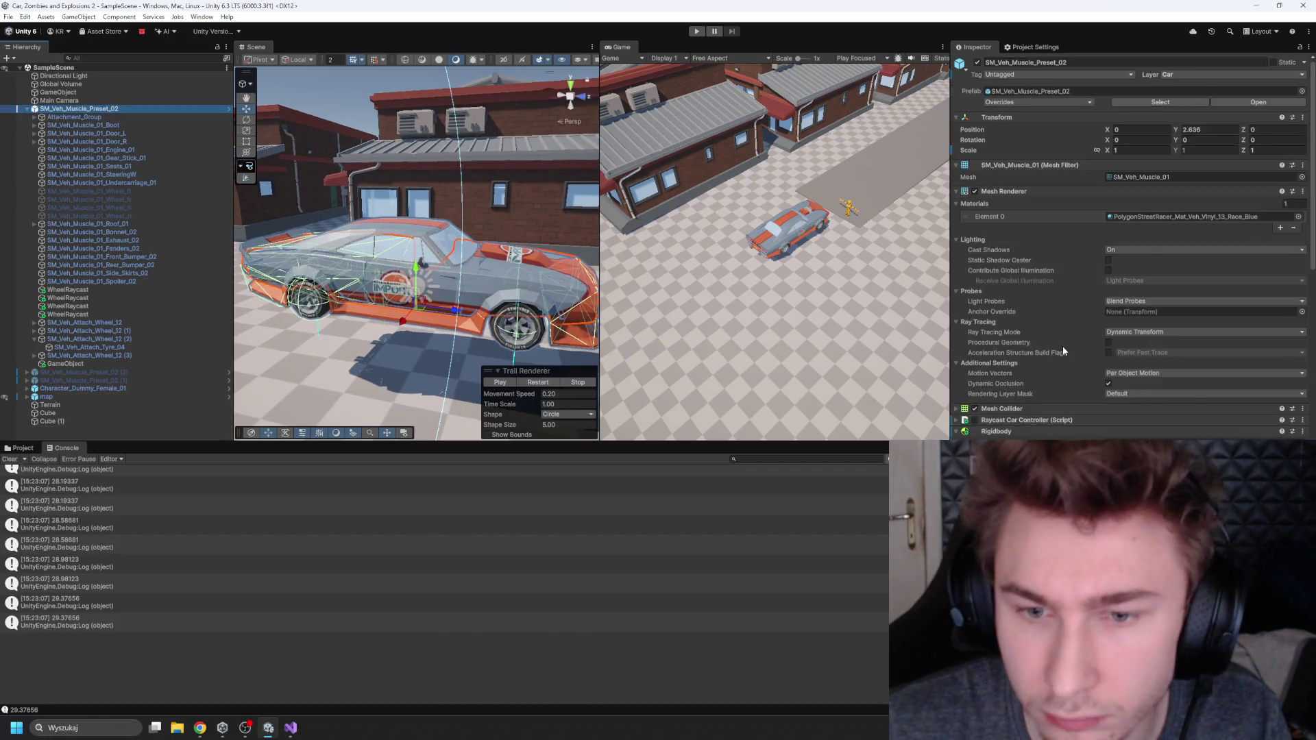
scroll(964, 253, down, 5)
right_click(1000, 343)
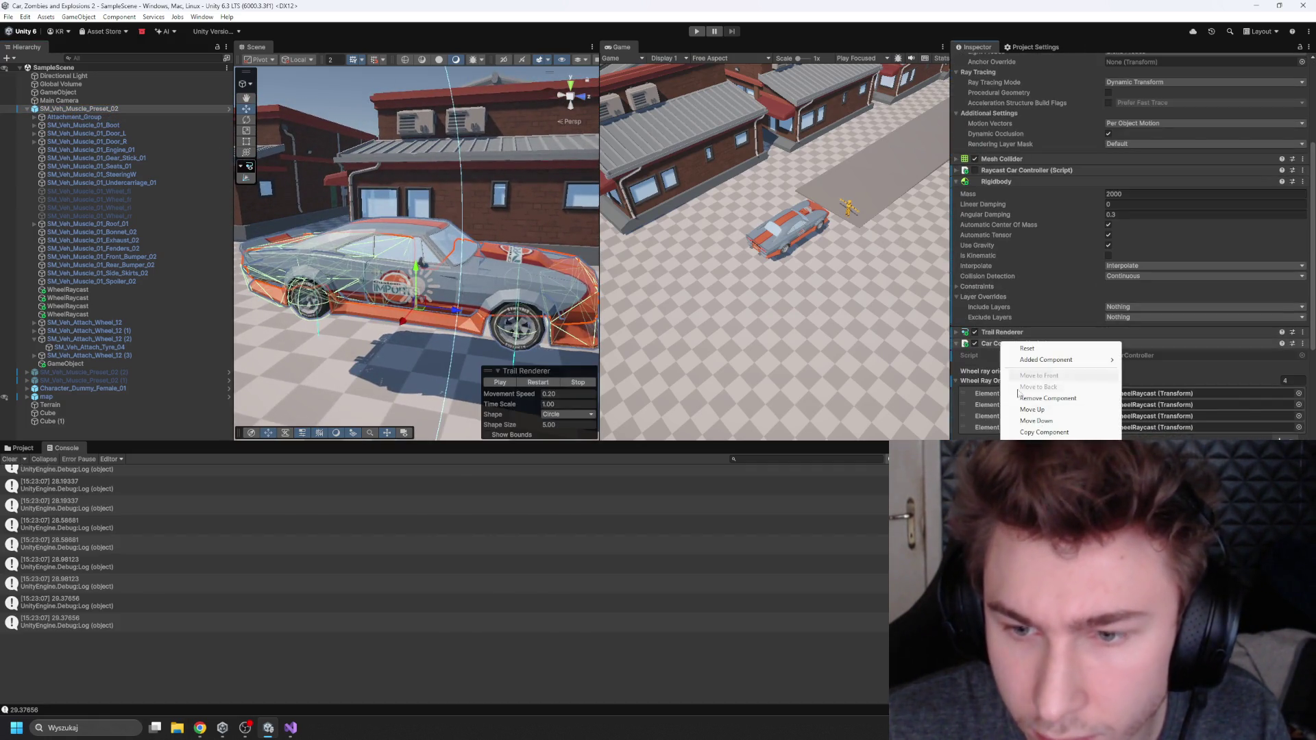
scroll(1028, 343, down, 10)
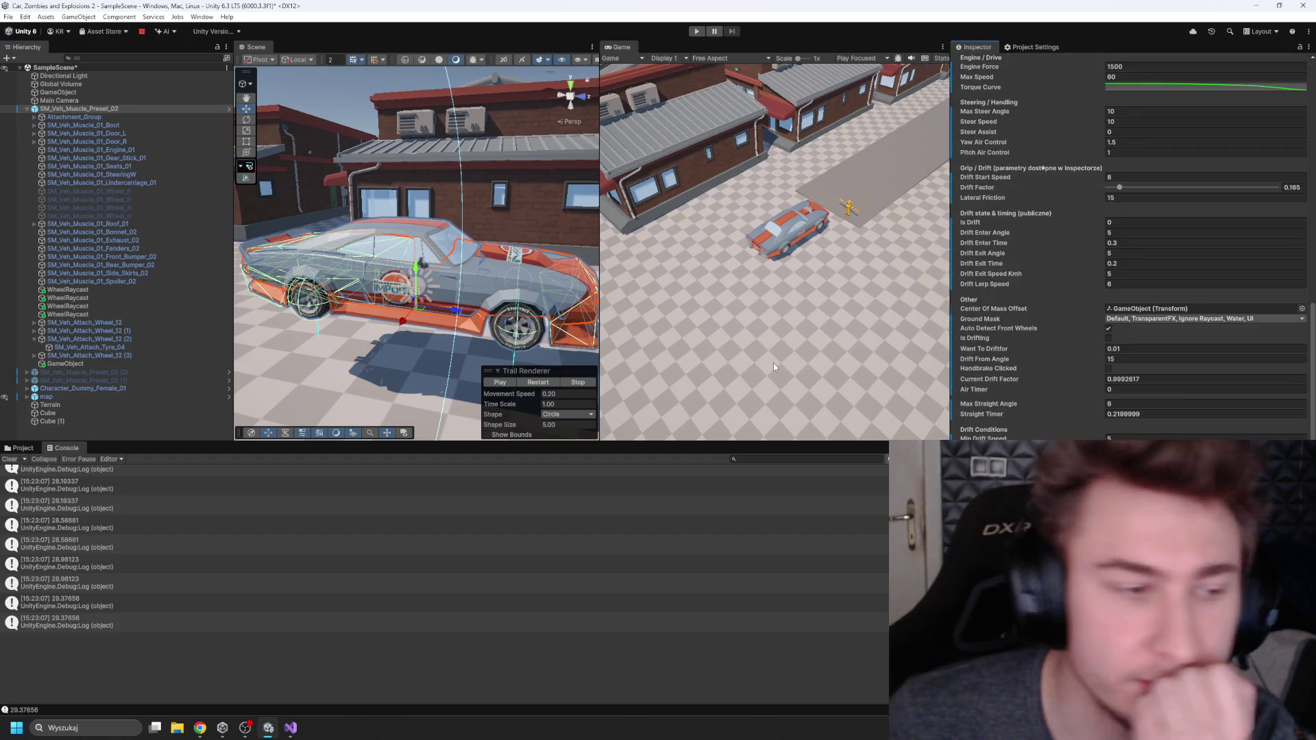
Step: Start Play mode, widen the Game view, and set Max Steer Angle to 15
click(700, 32)
drag(600, 194, 340, 206)
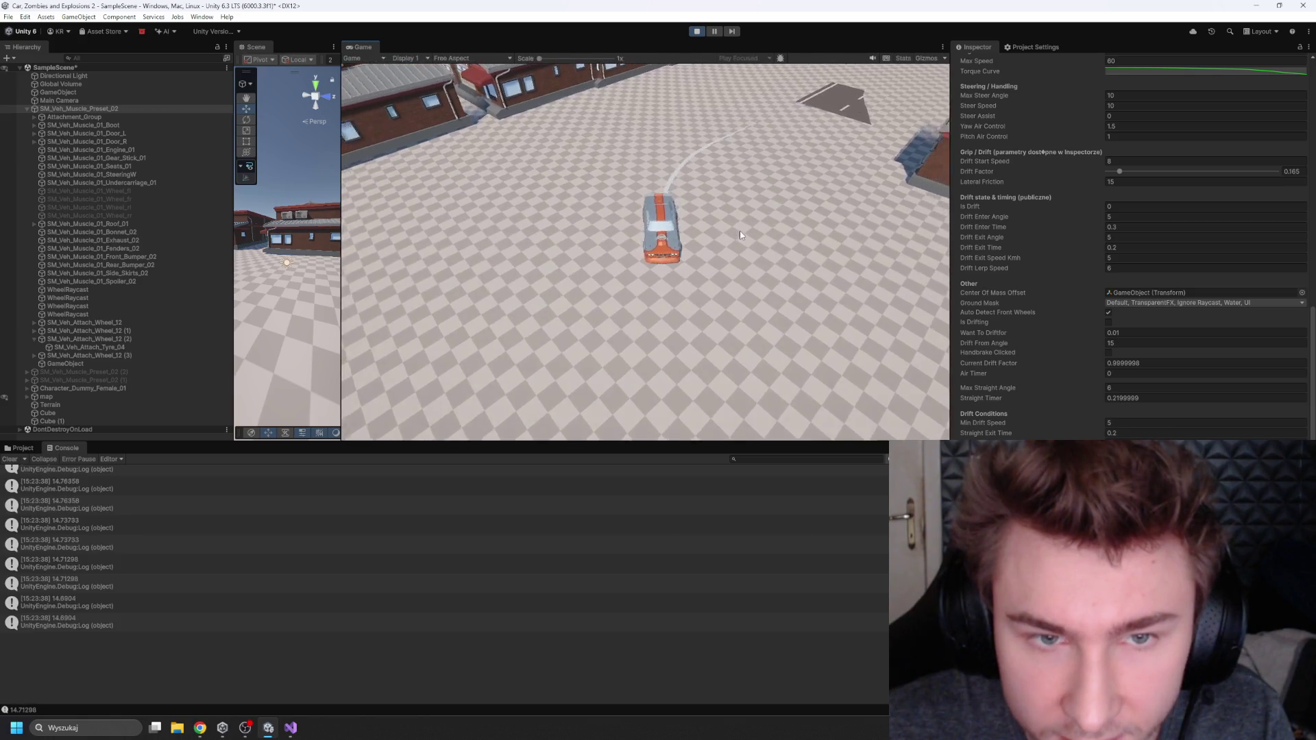
scroll(1069, 205, up, 1)
click(1135, 132)
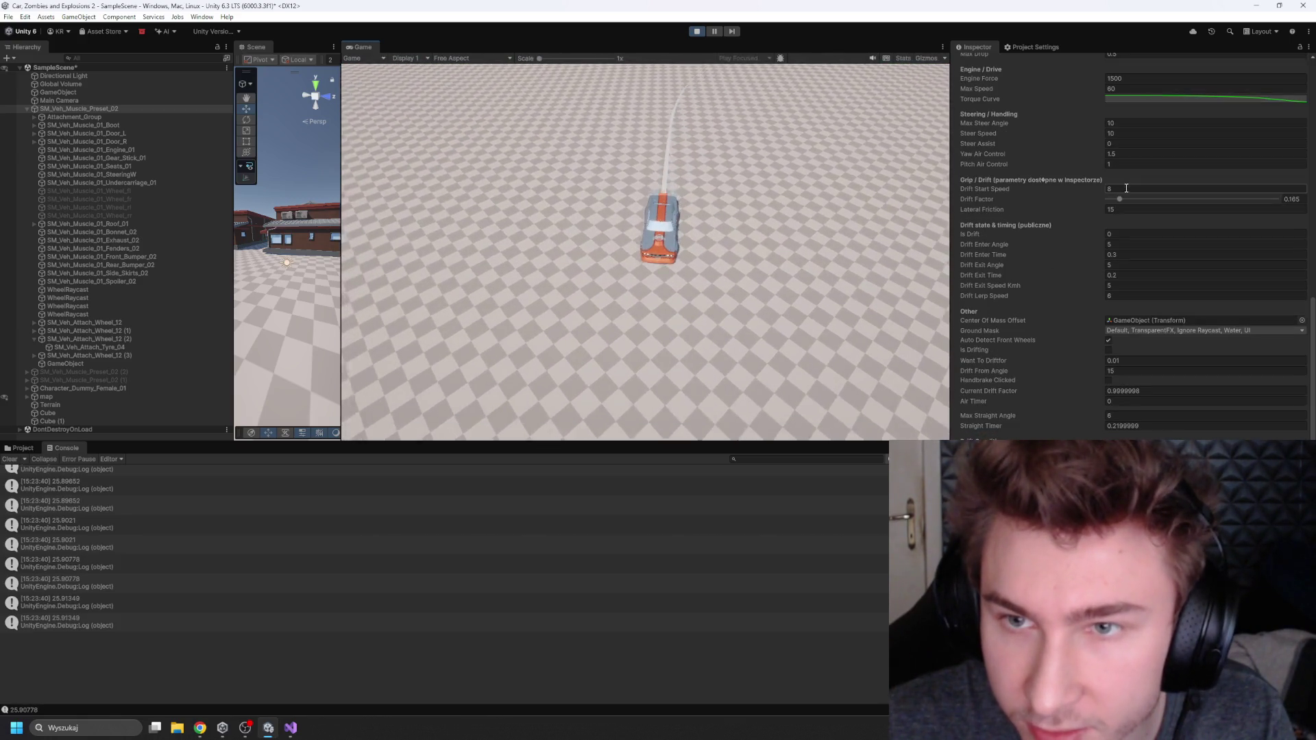
click(702, 216)
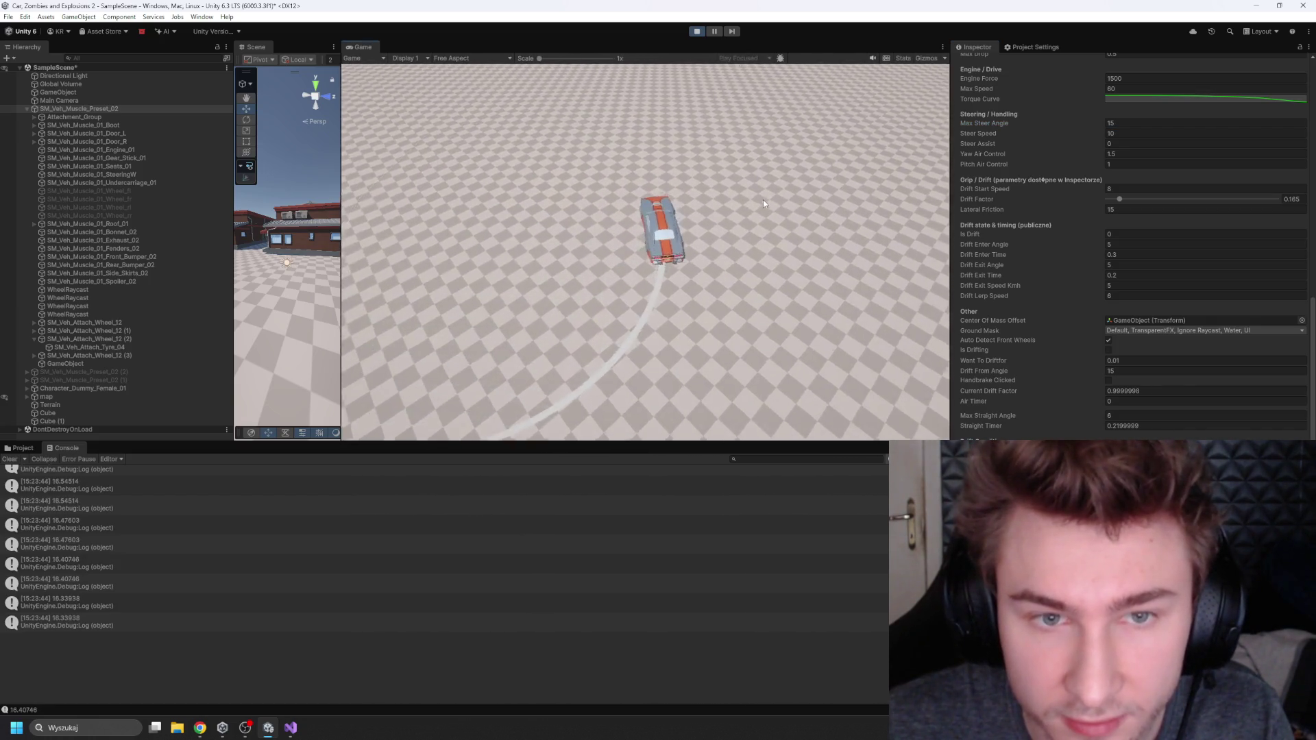
Step: Test-drive the car through turns and drifts alongside the building
key(d)
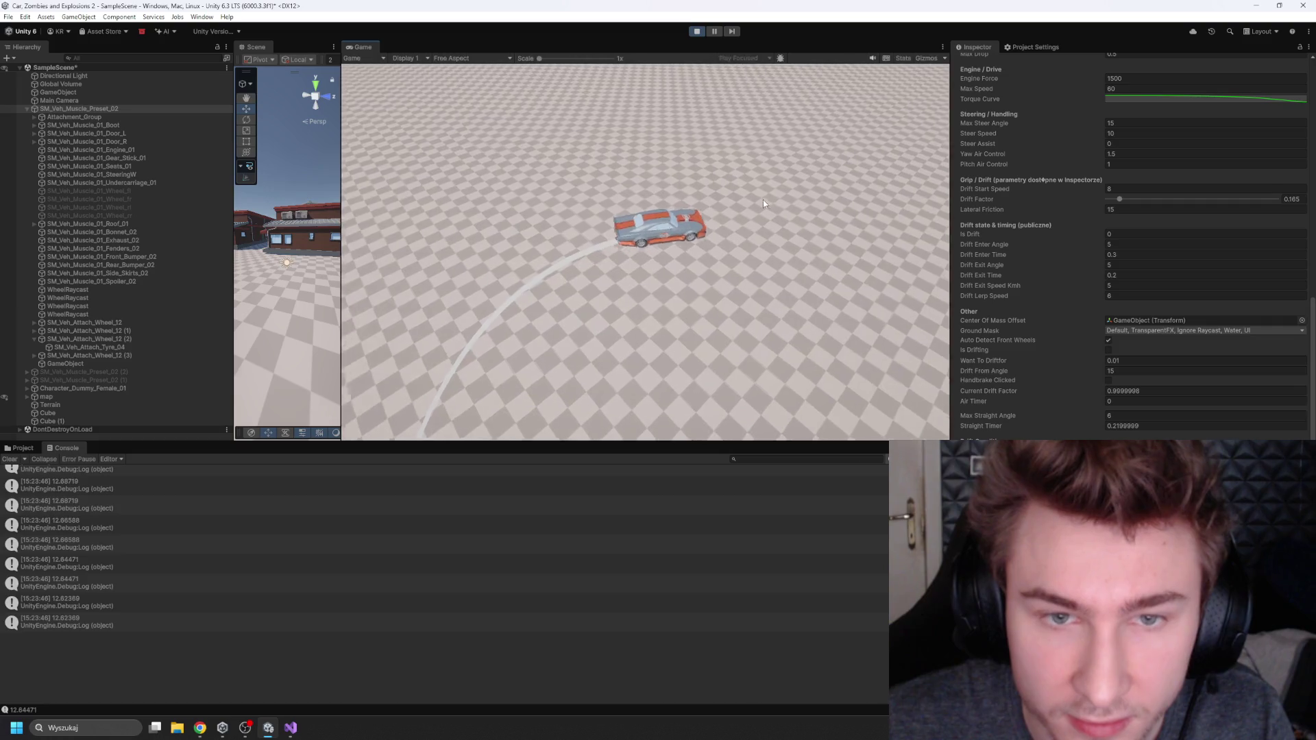
key(d)
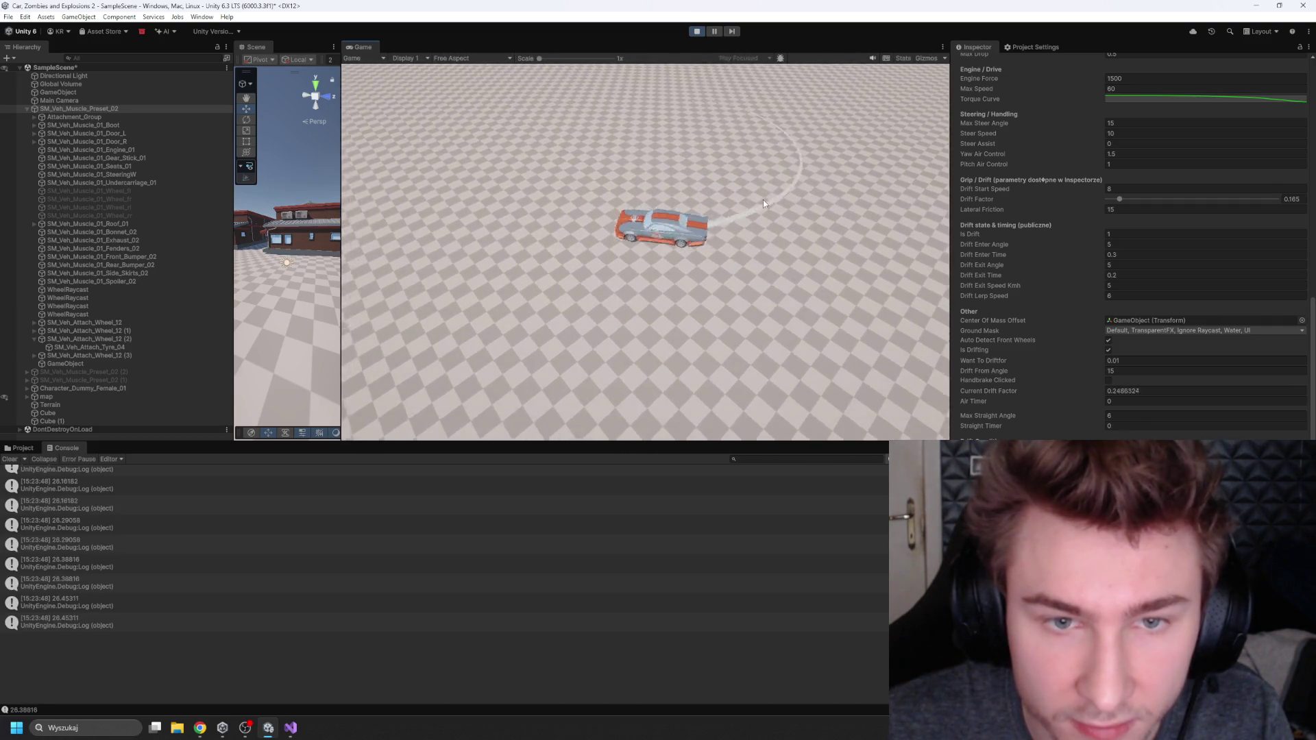
key(d)
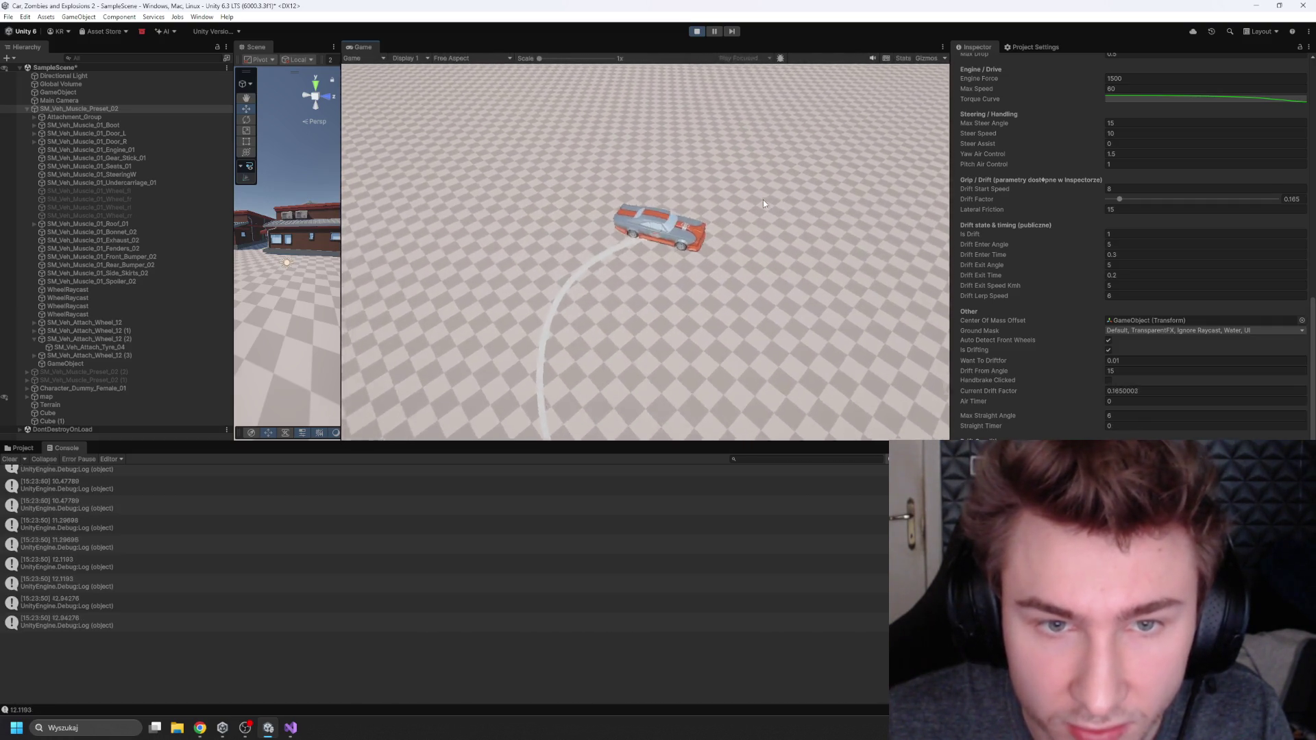
key(w)
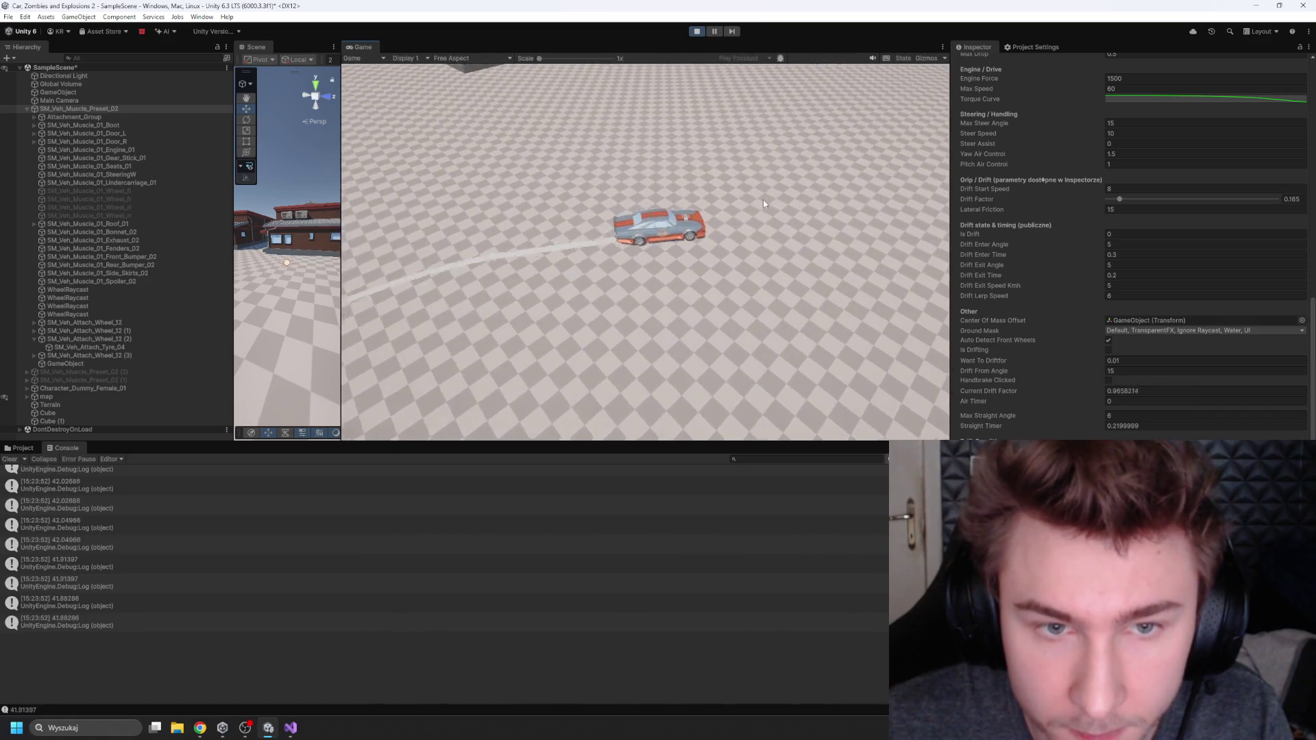
key(d)
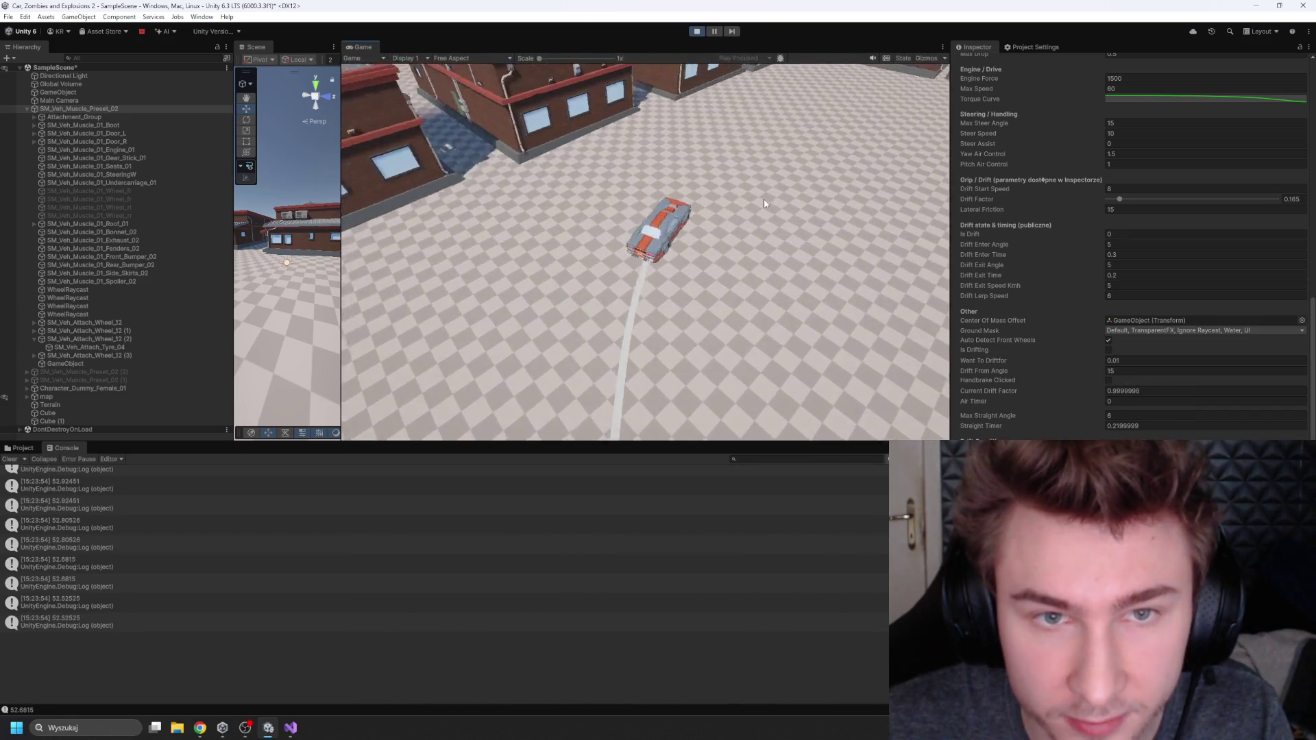
key(w)
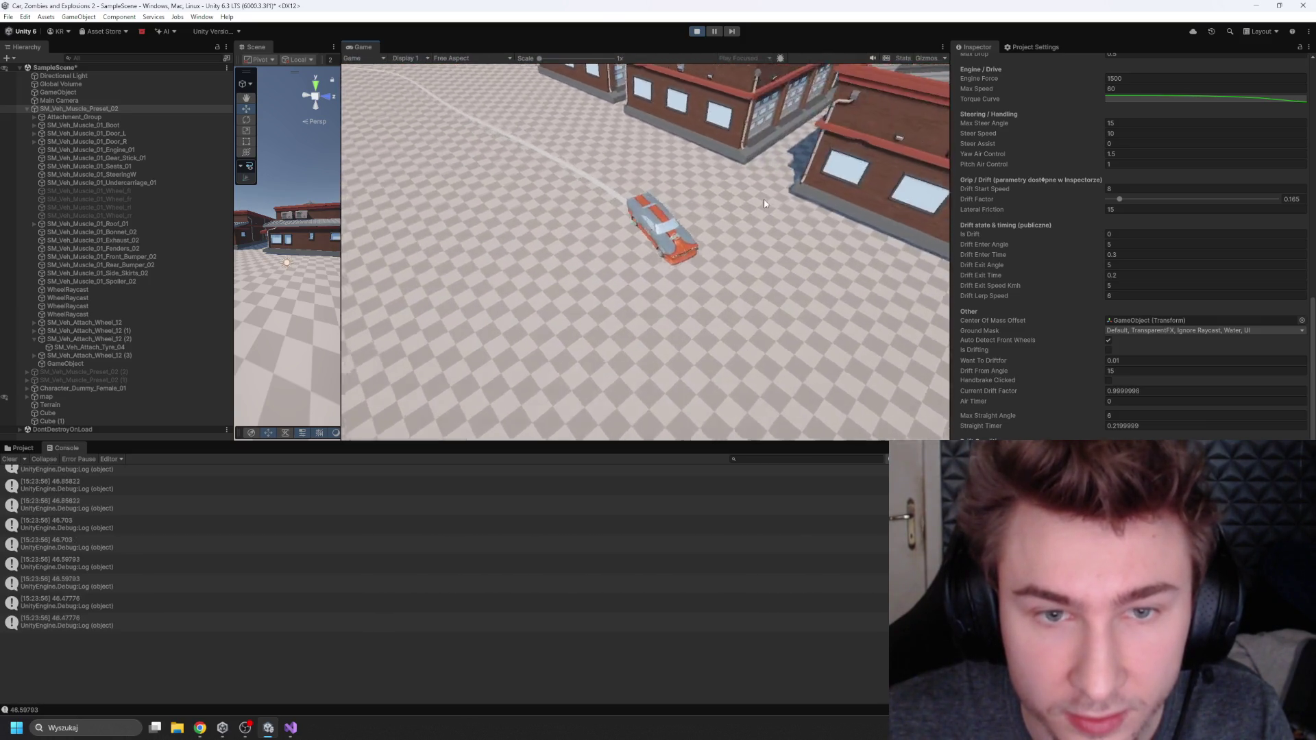
key(w)
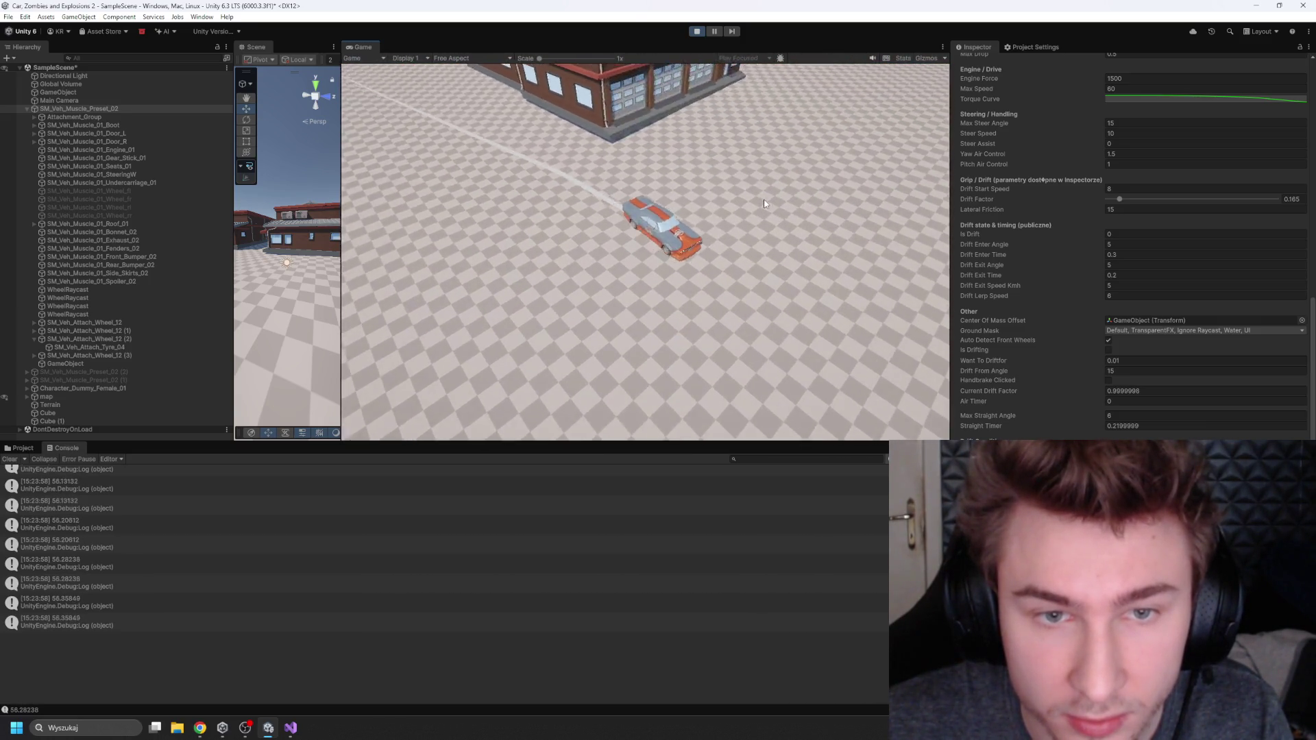
key(a)
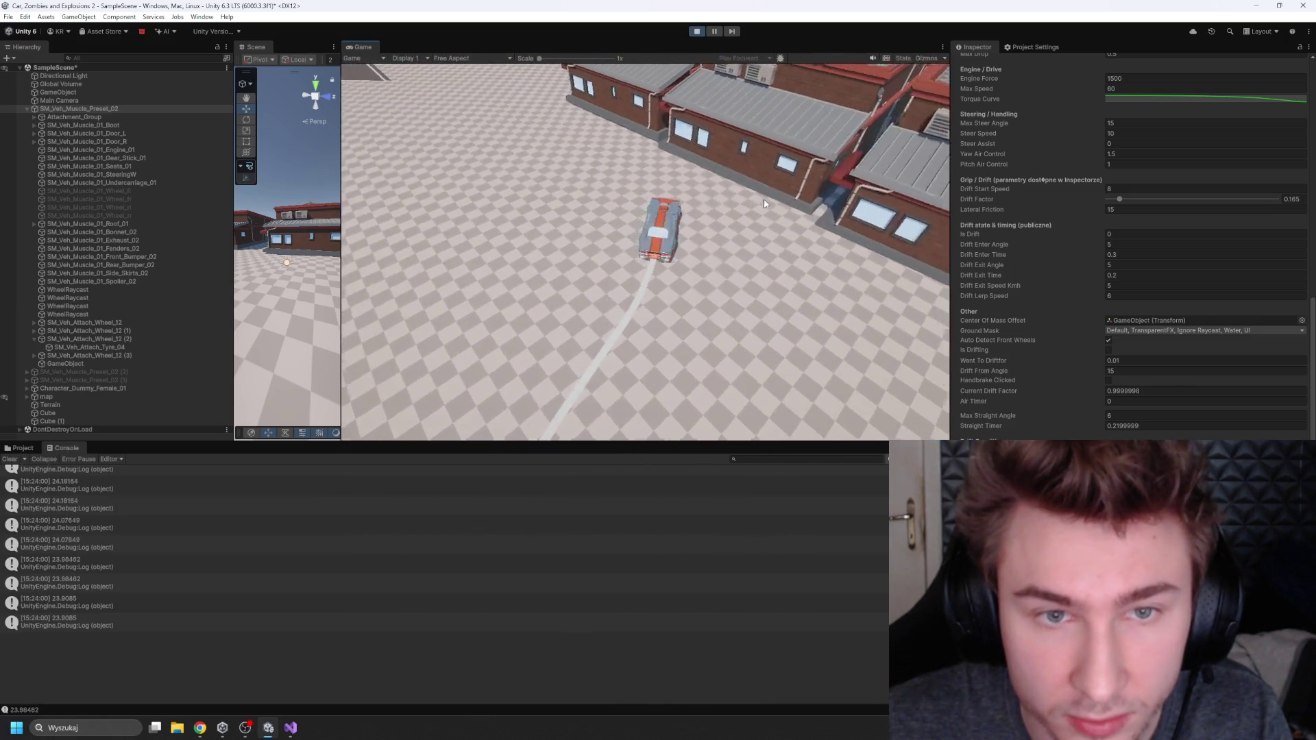
key(d)
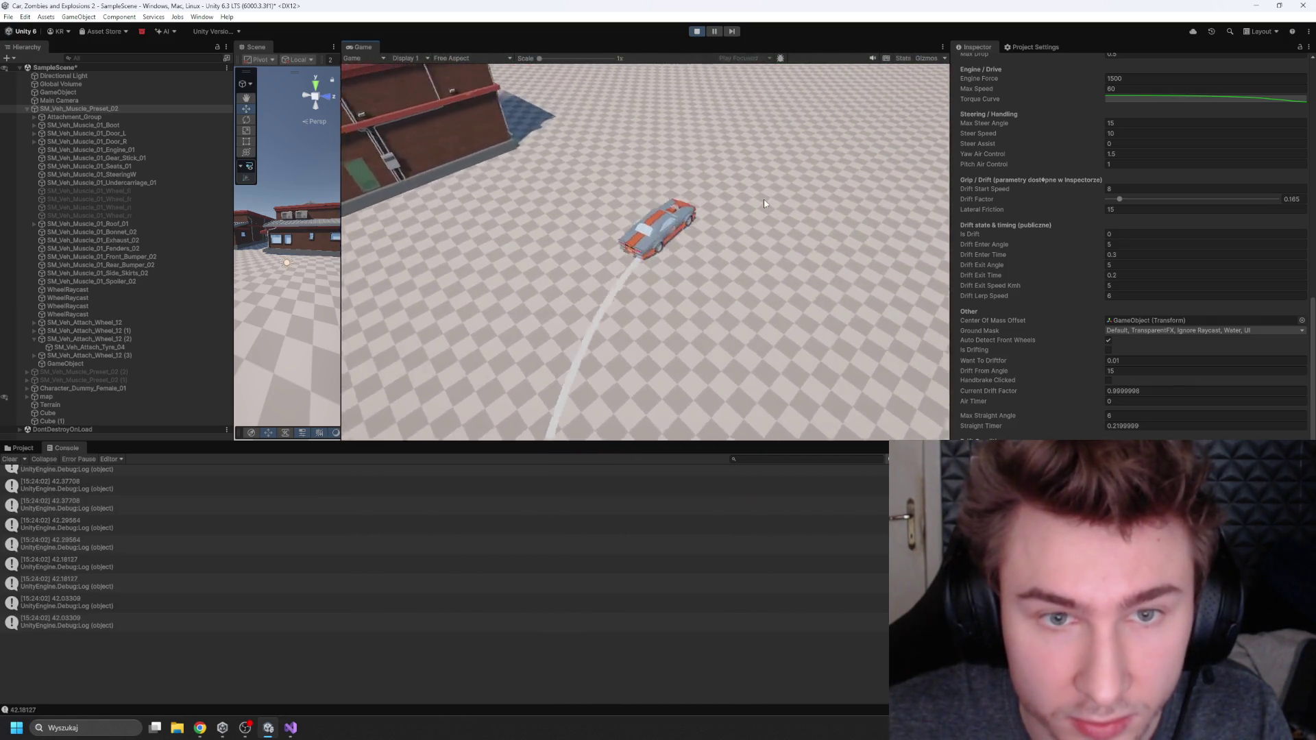
key(a)
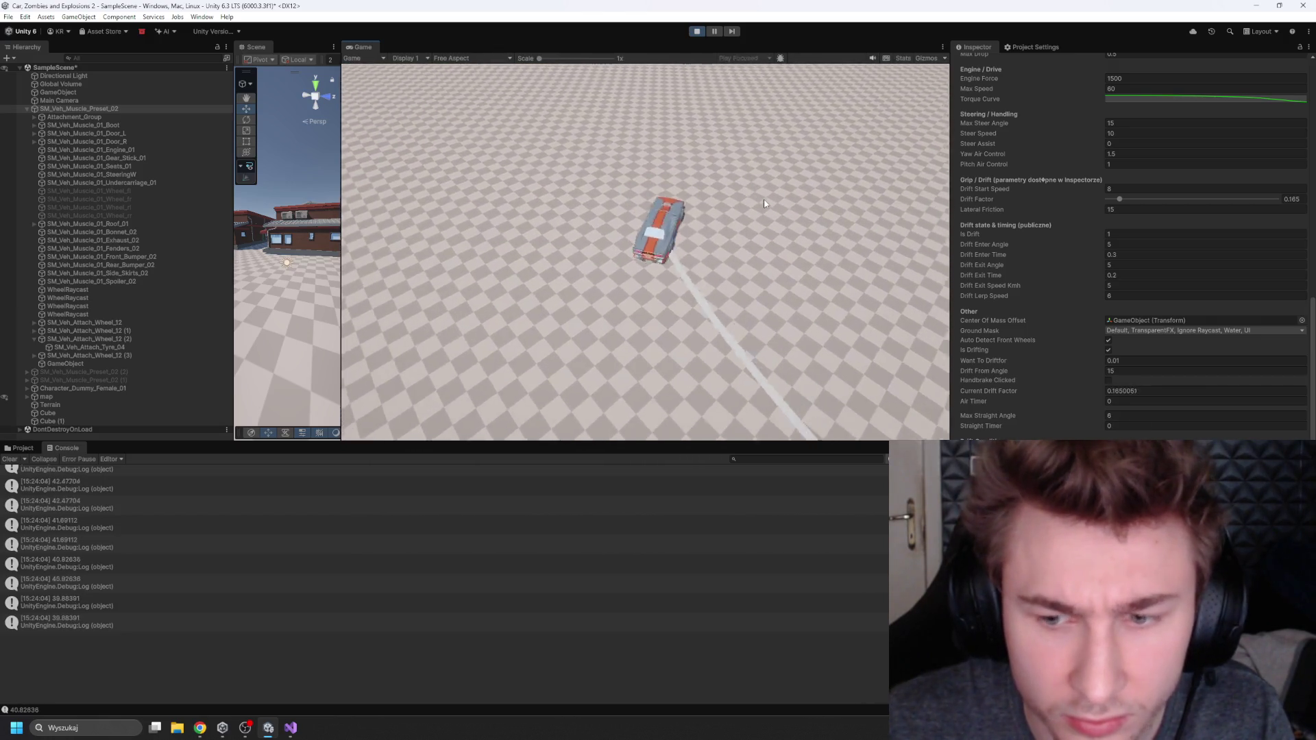
key(d)
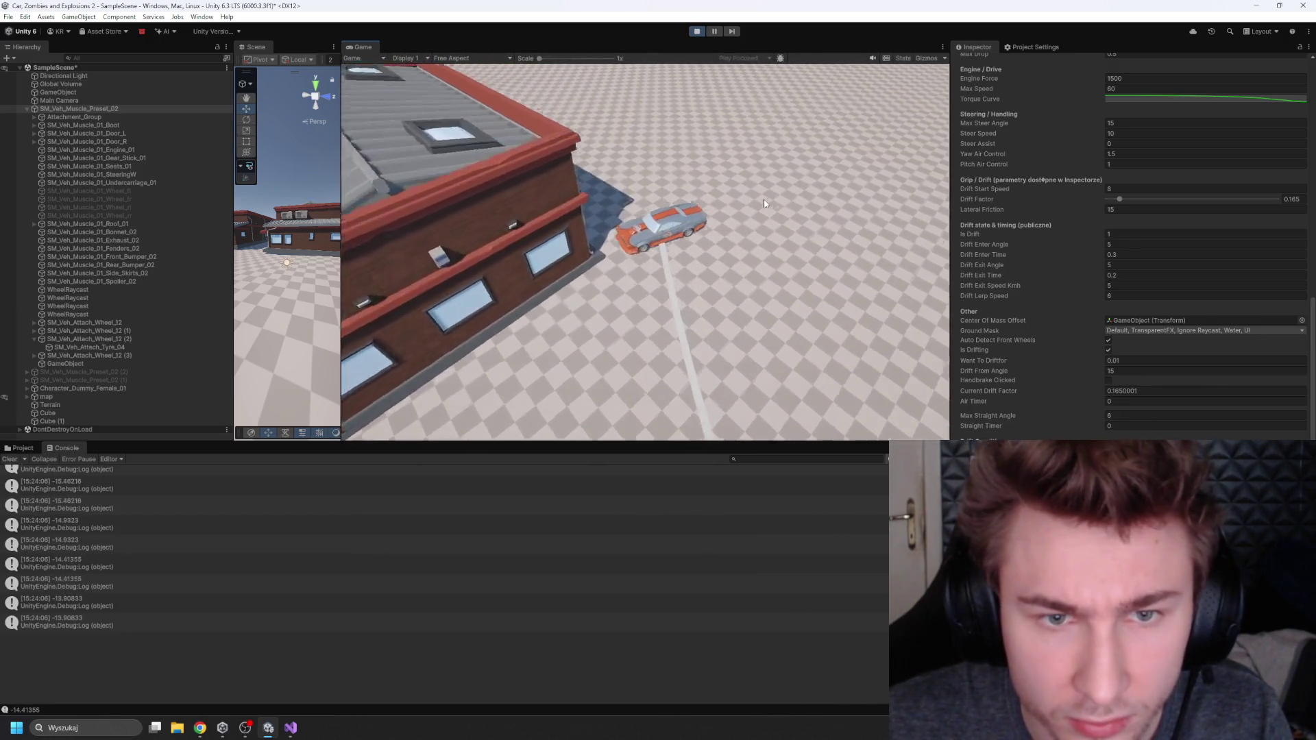
key(d)
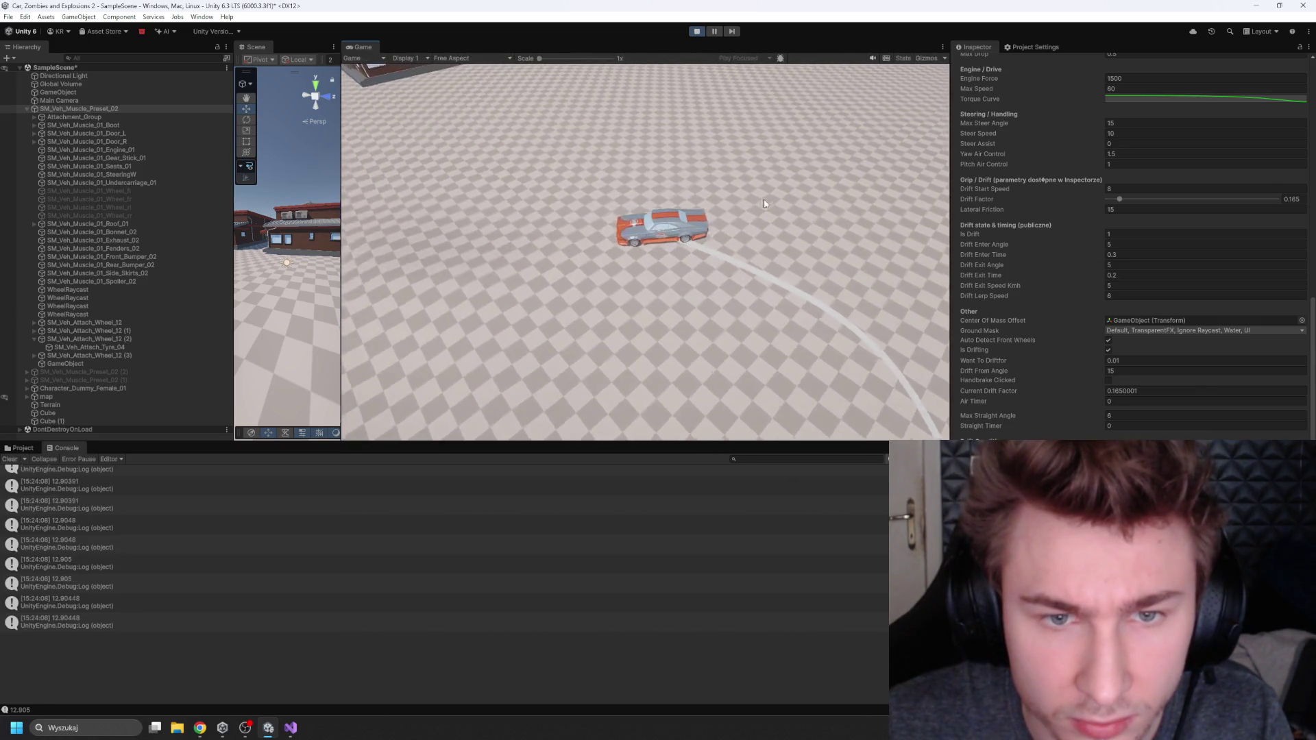
key(w)
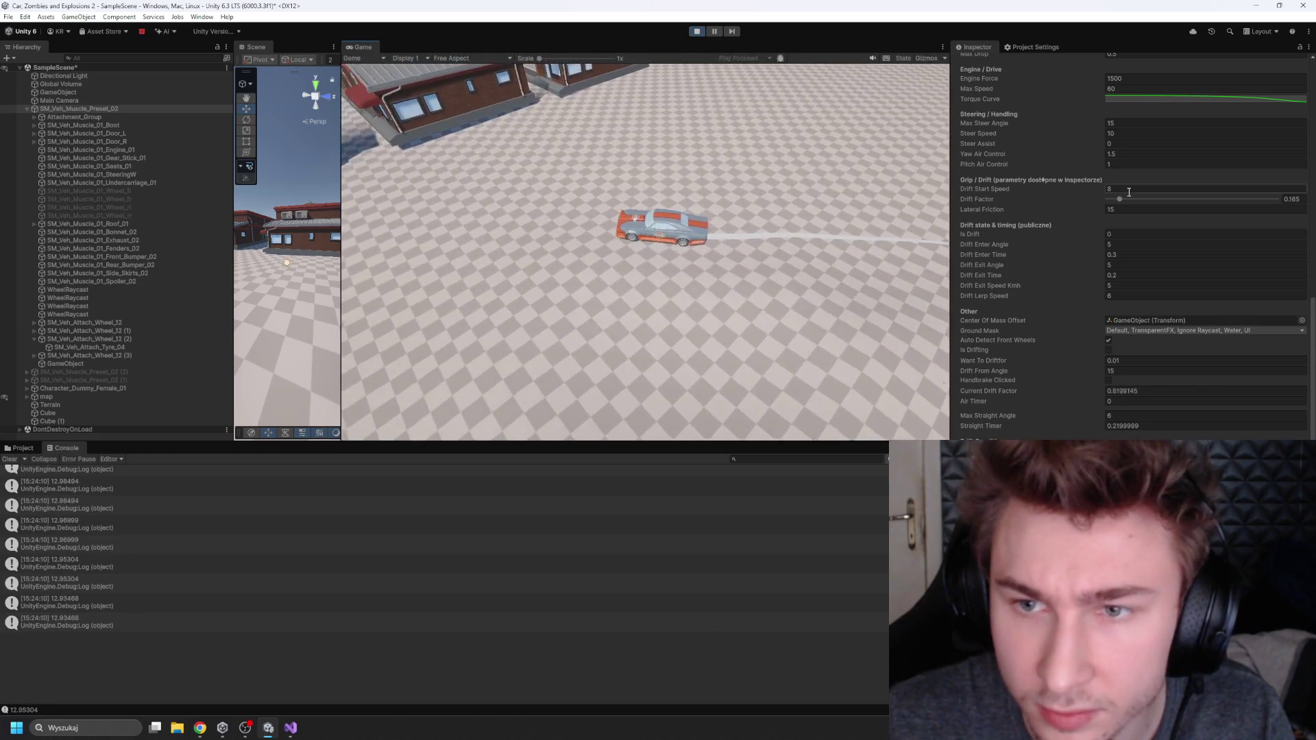
Step: Drive further drifts and loops, swinging the car onto new headings
key(a)
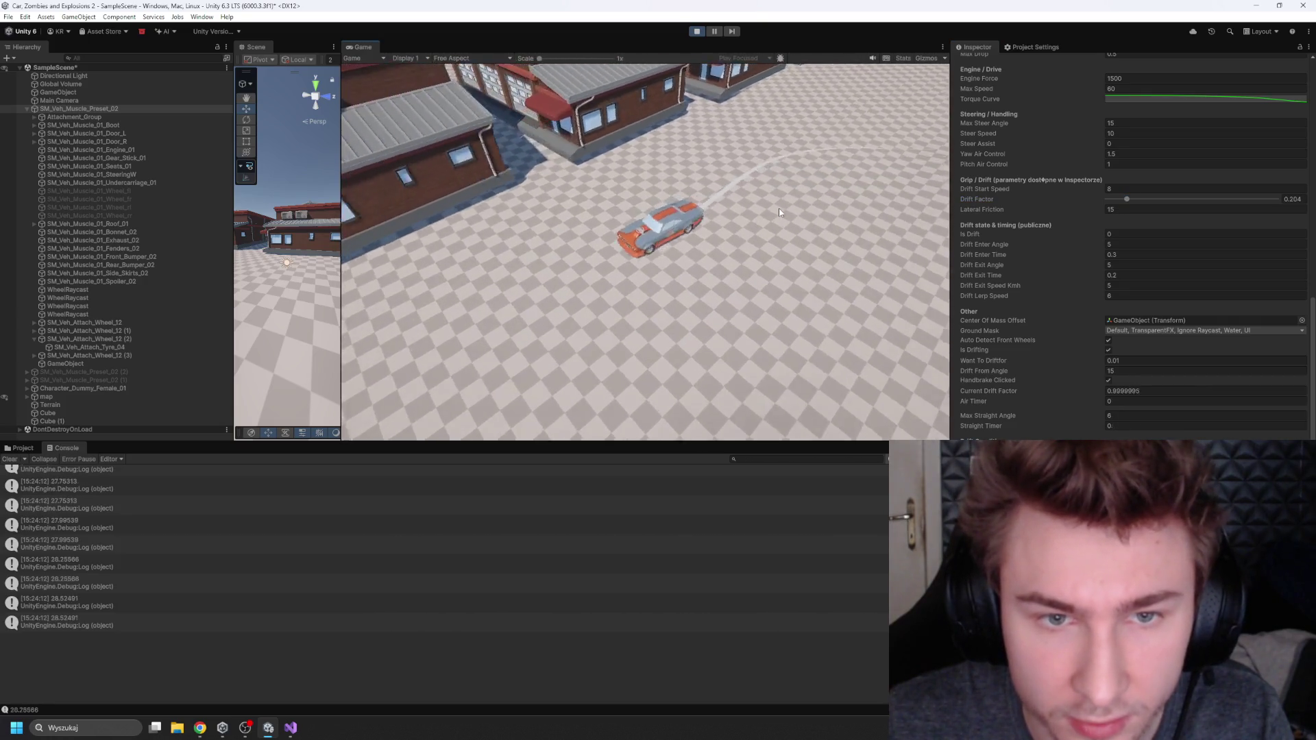
key(d)
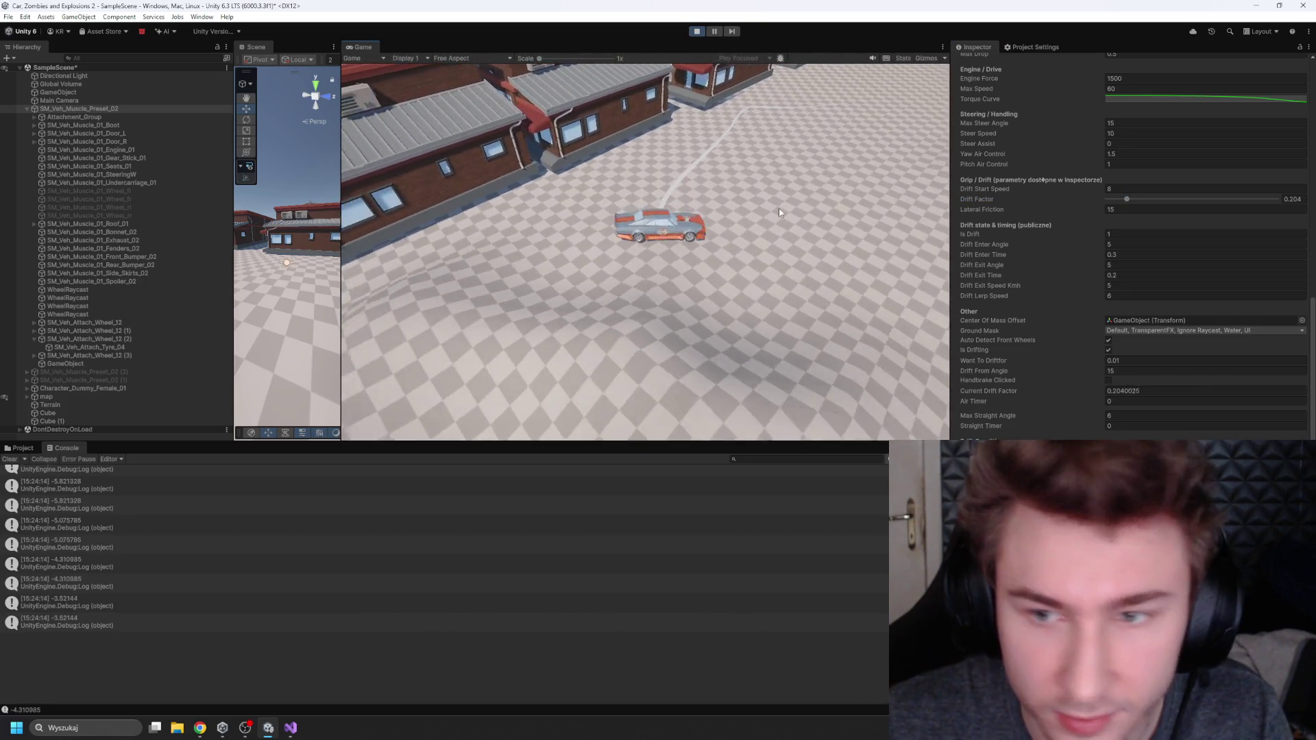
key(w)
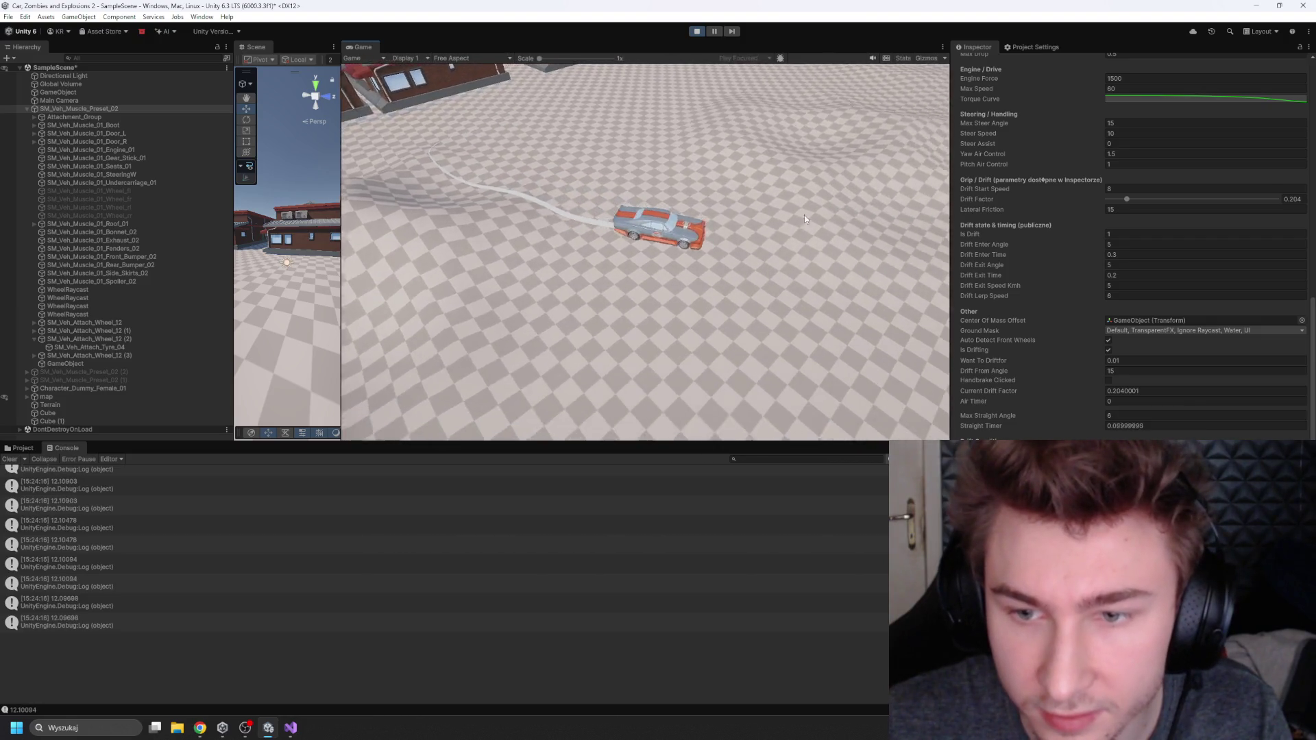
key(a)
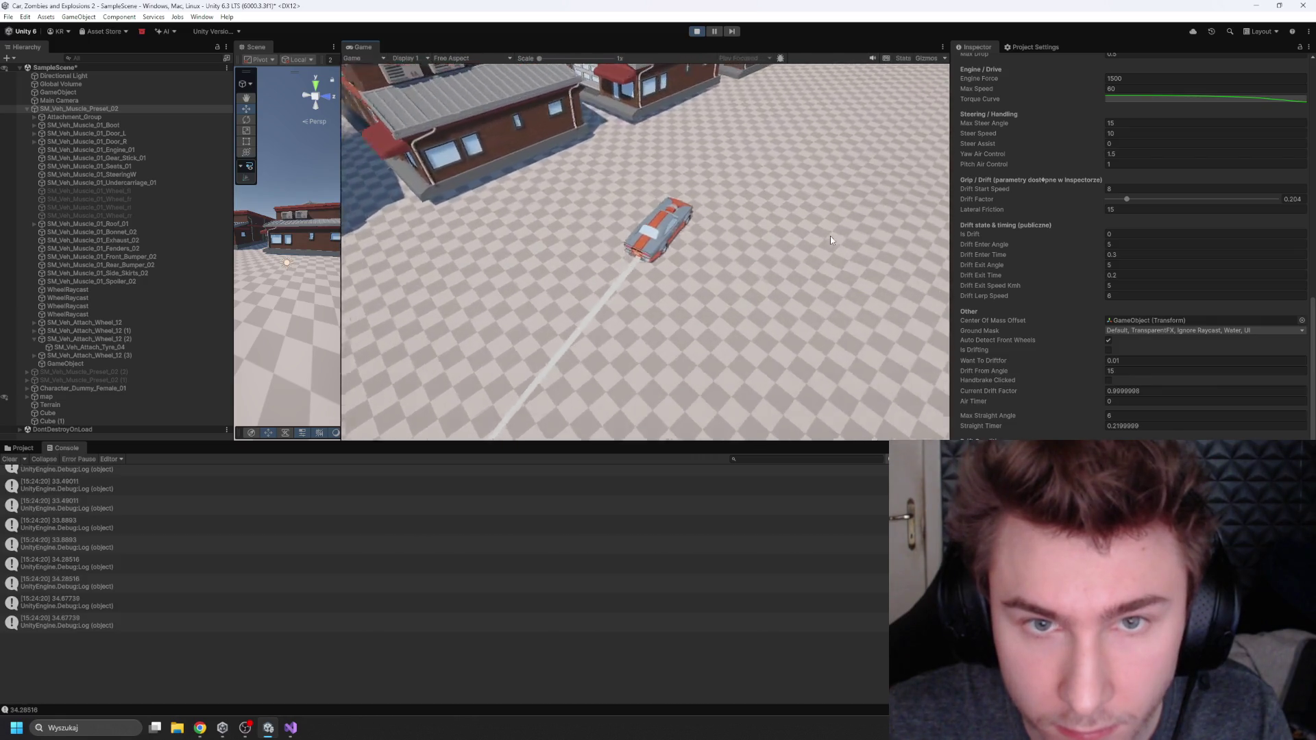
key(d)
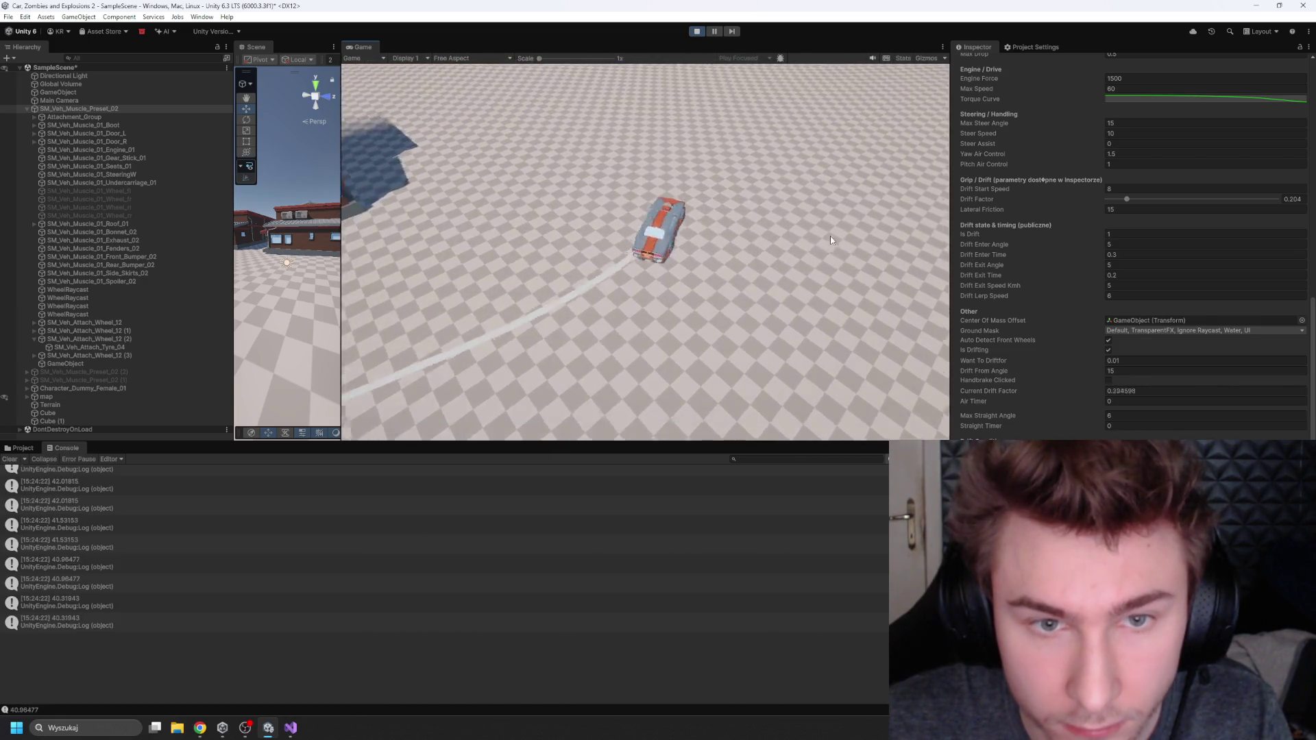
key(a)
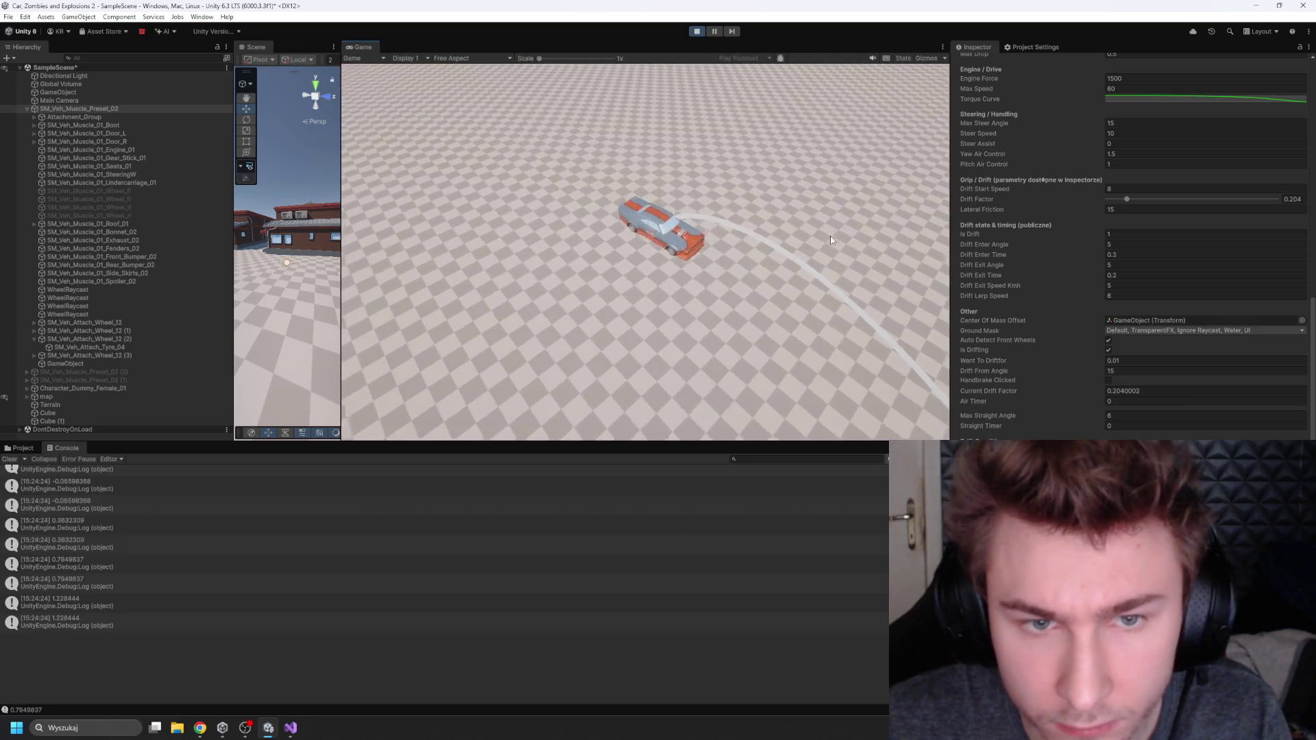
key(a)
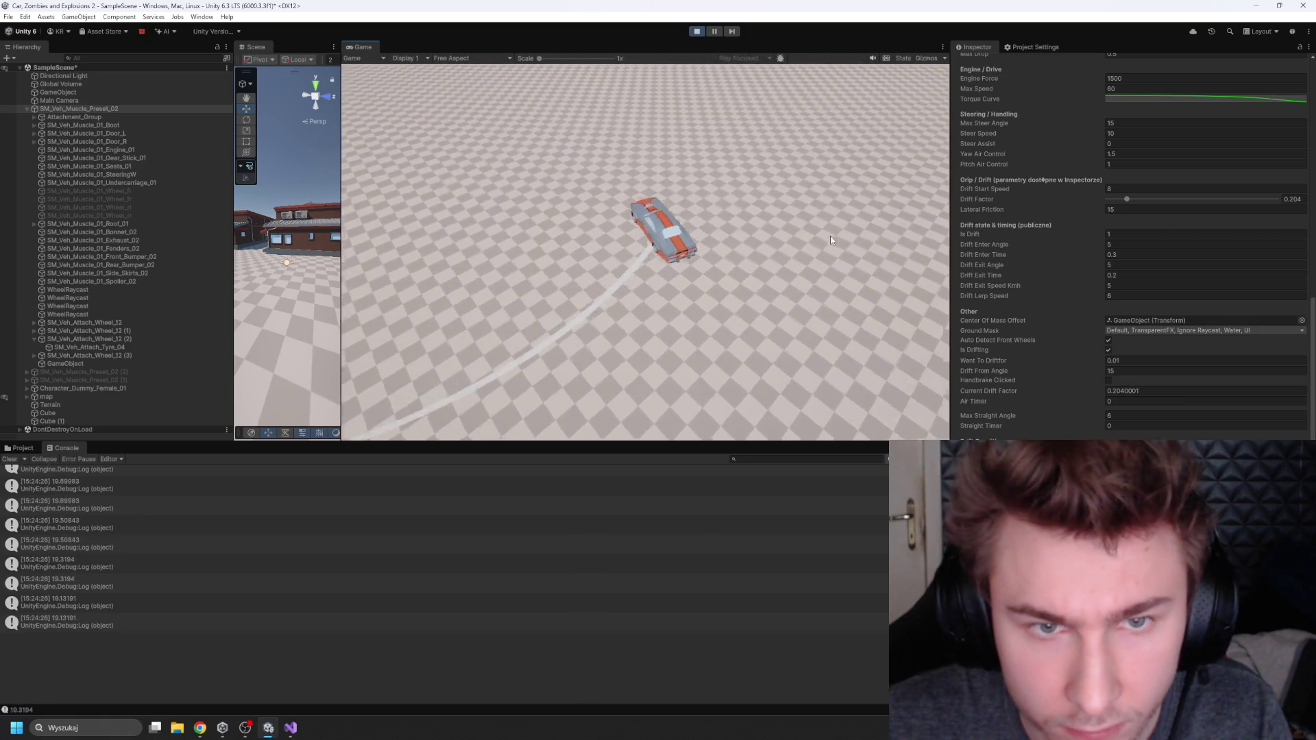
key(d)
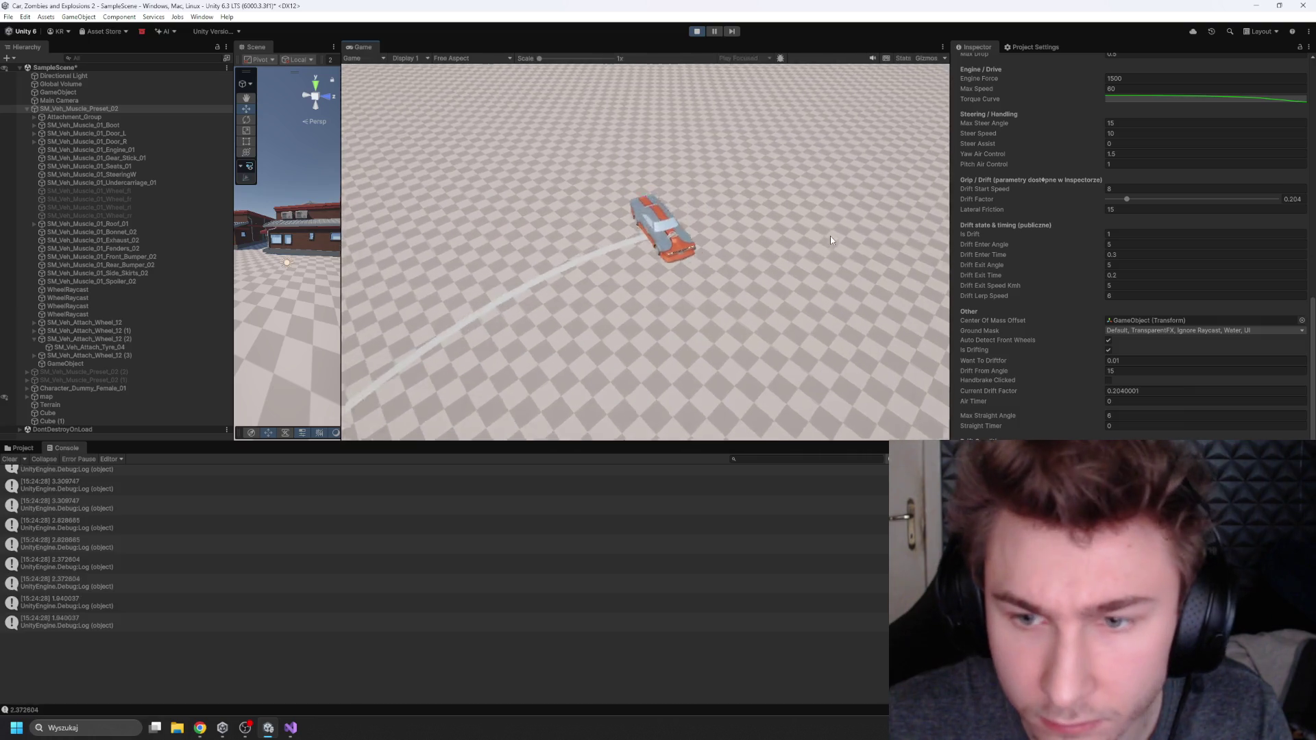
key(a)
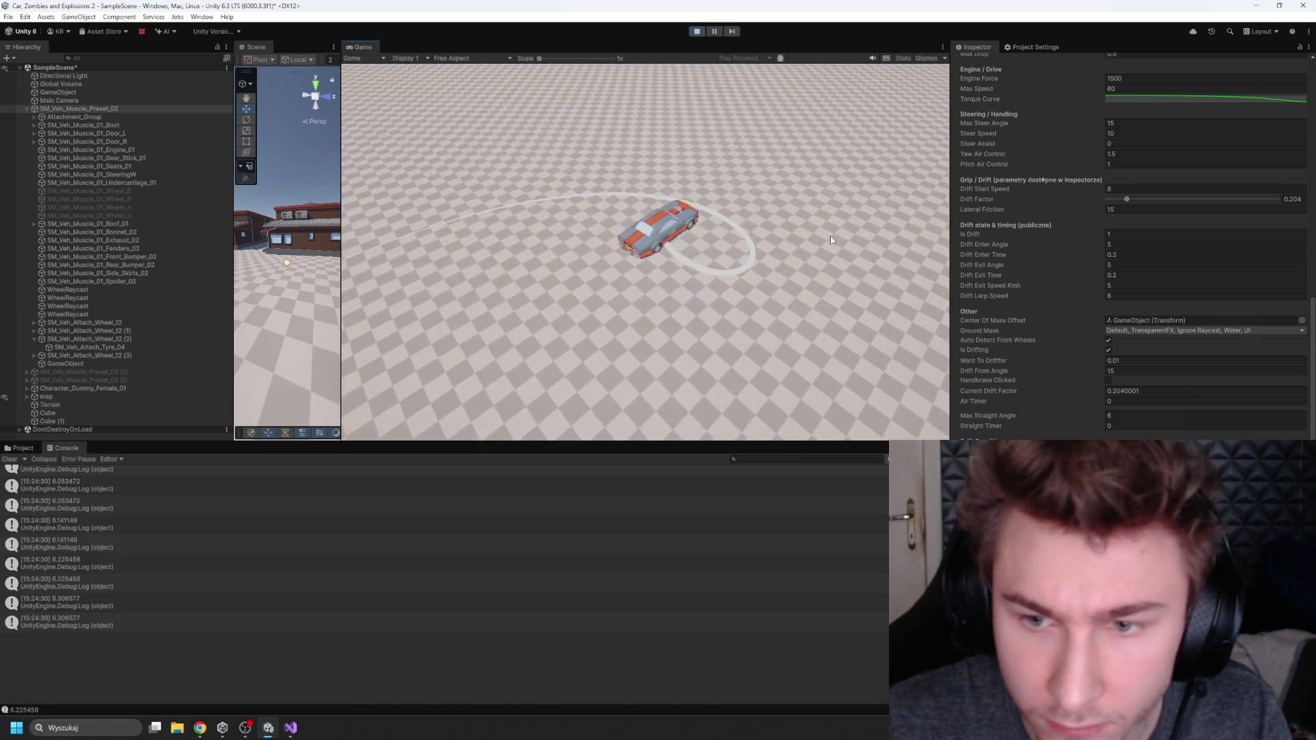
key(d)
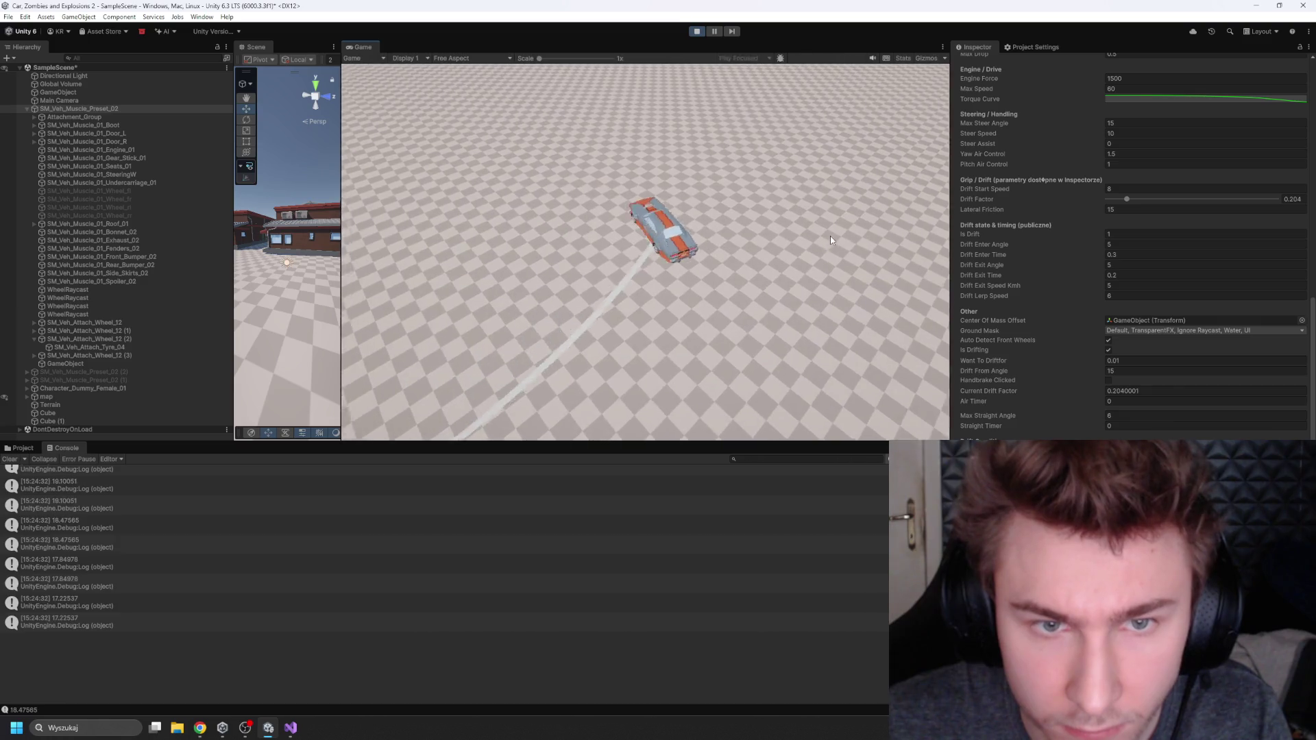
key(d)
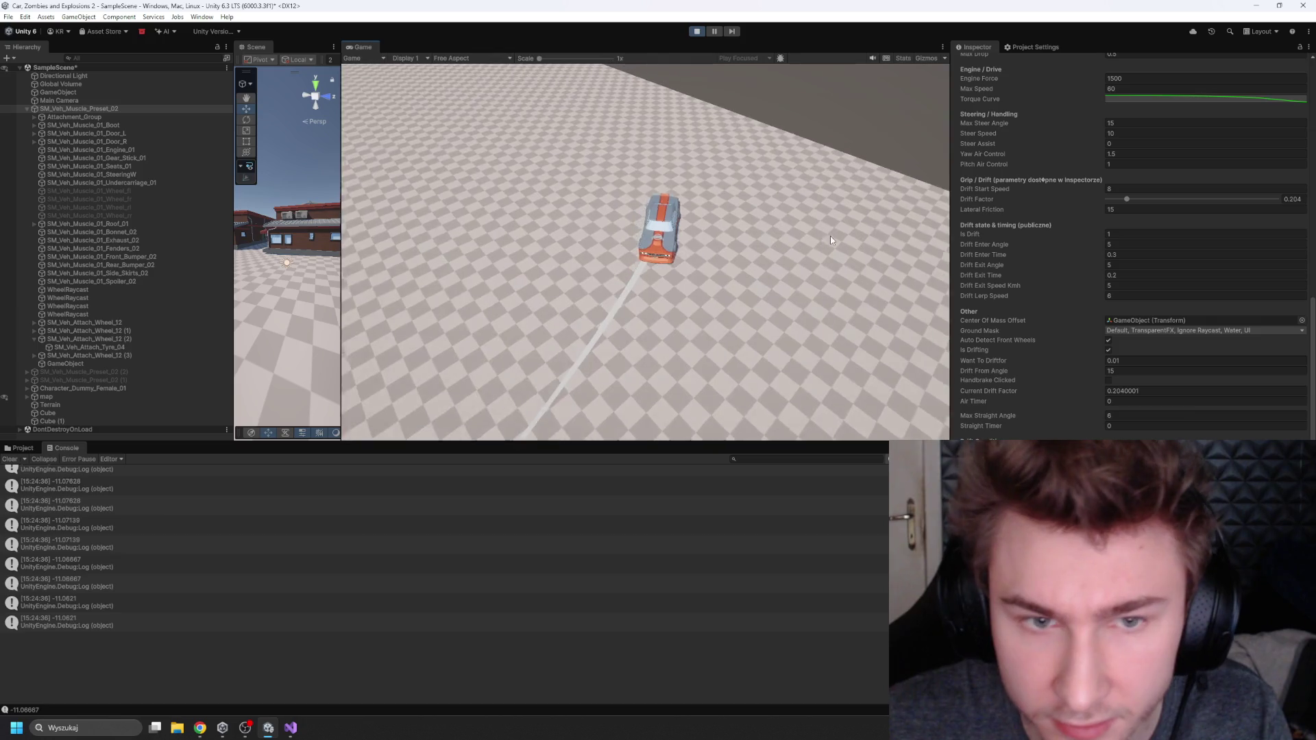
key(a)
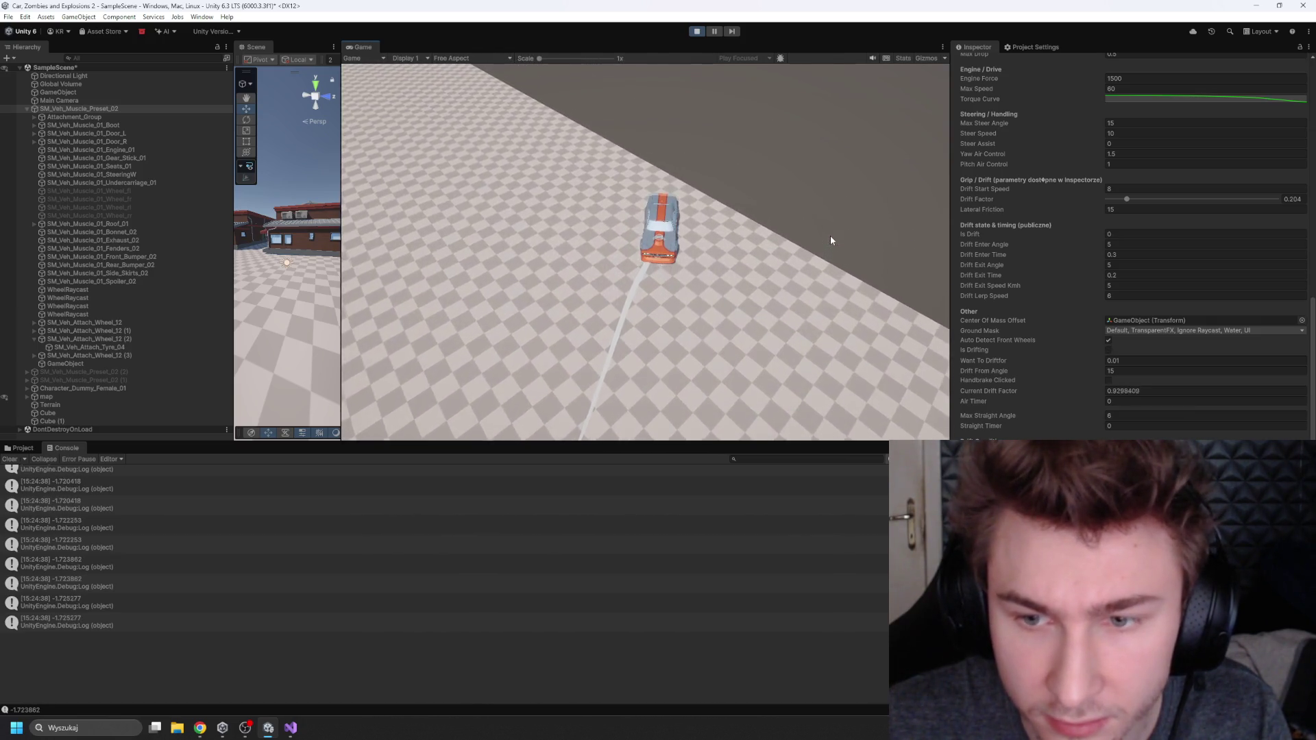
Step: Spin the car in tight drifting circles, then open the Torque Curve editor
key(a)
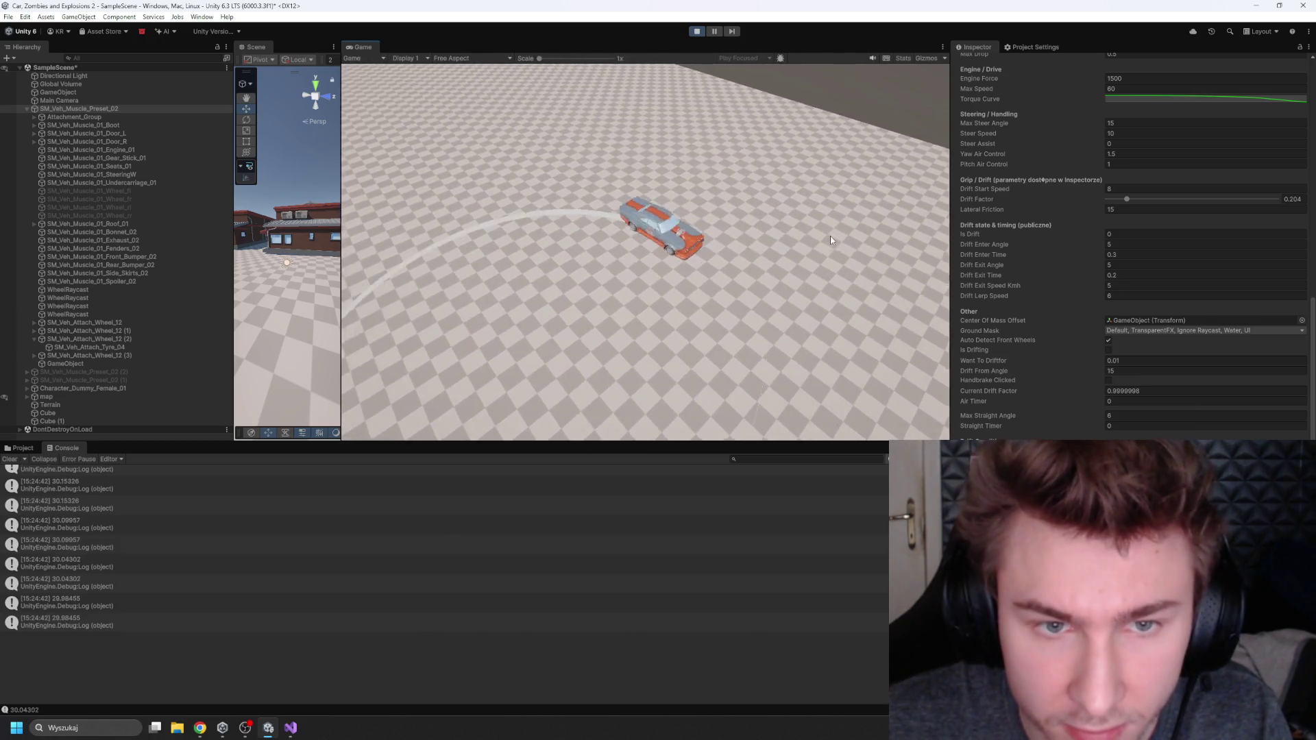
key(d)
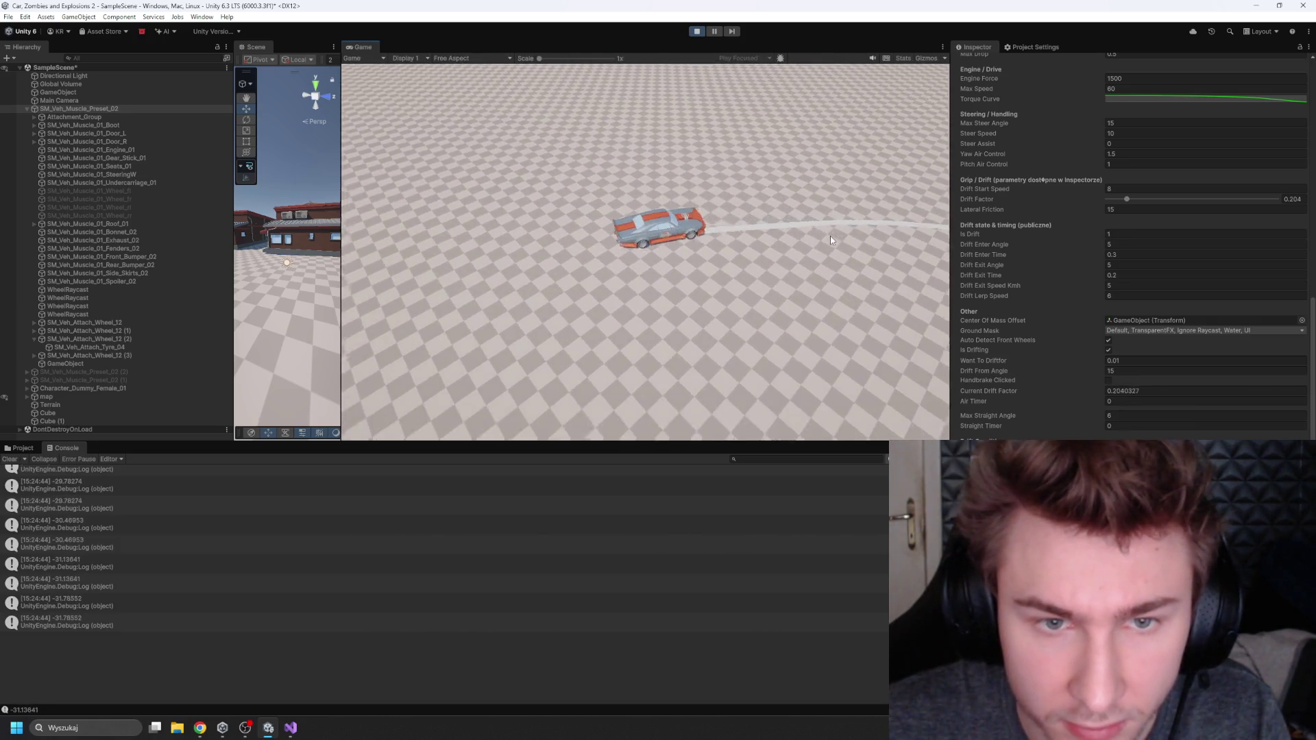
key(d)
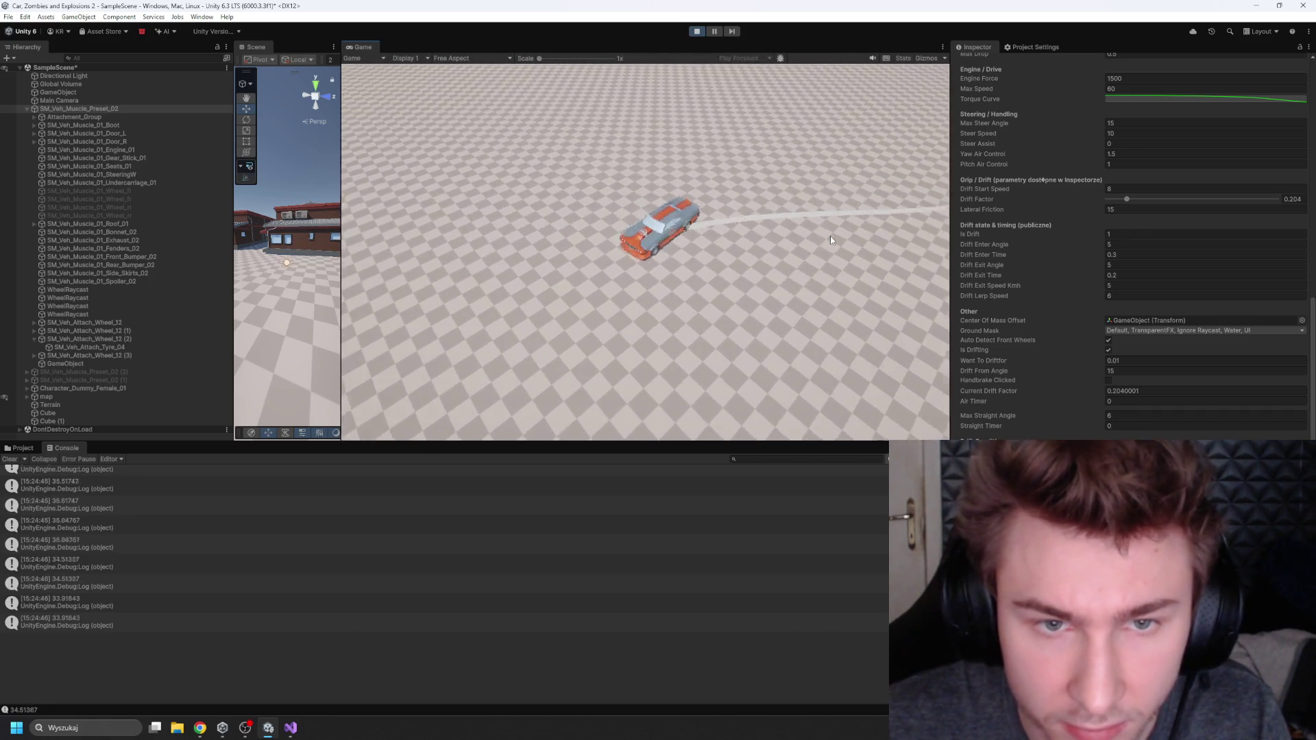
key(d)
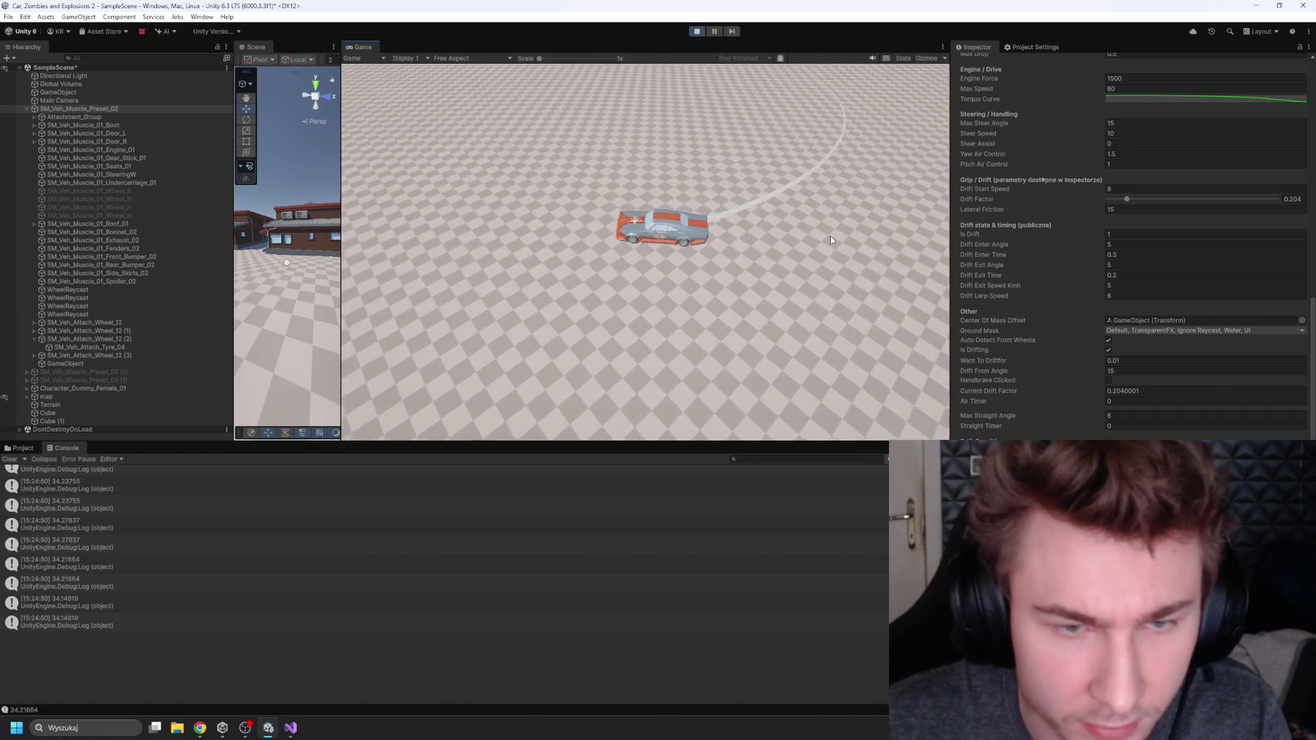
key(a)
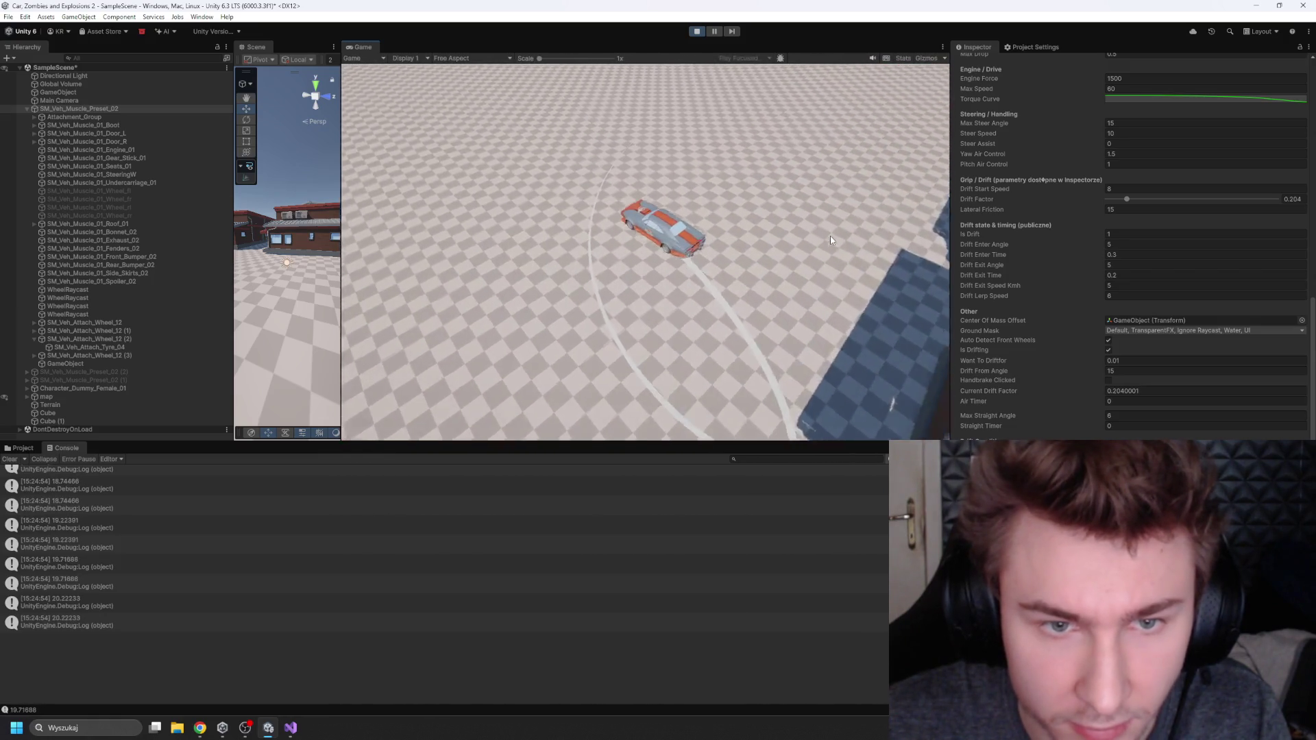
key(d)
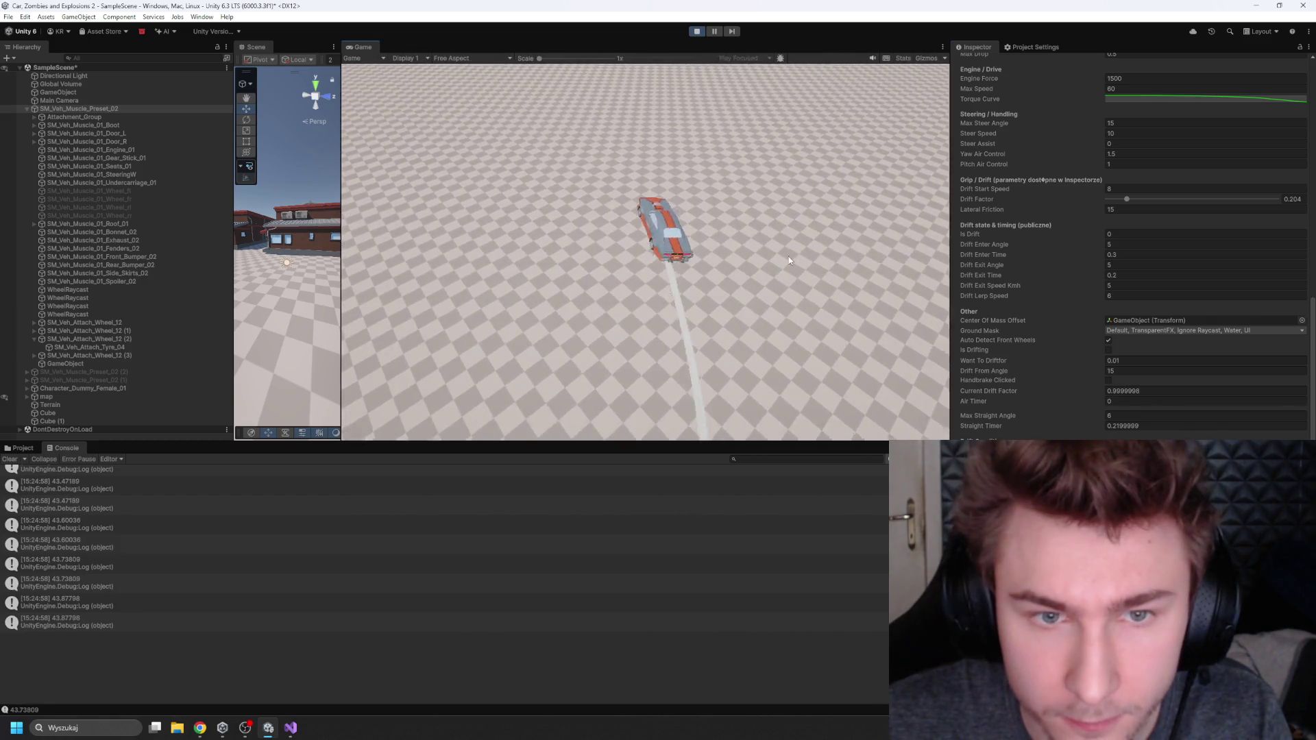
key(d)
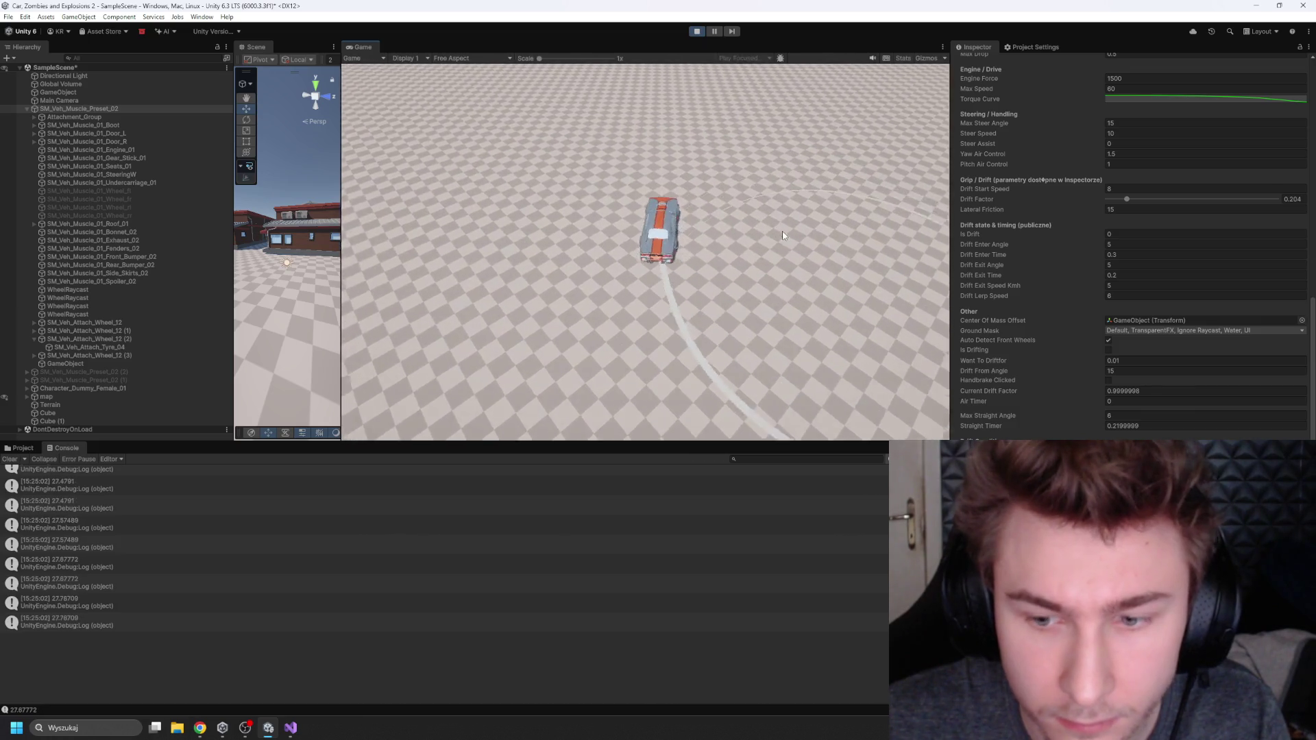
key(a)
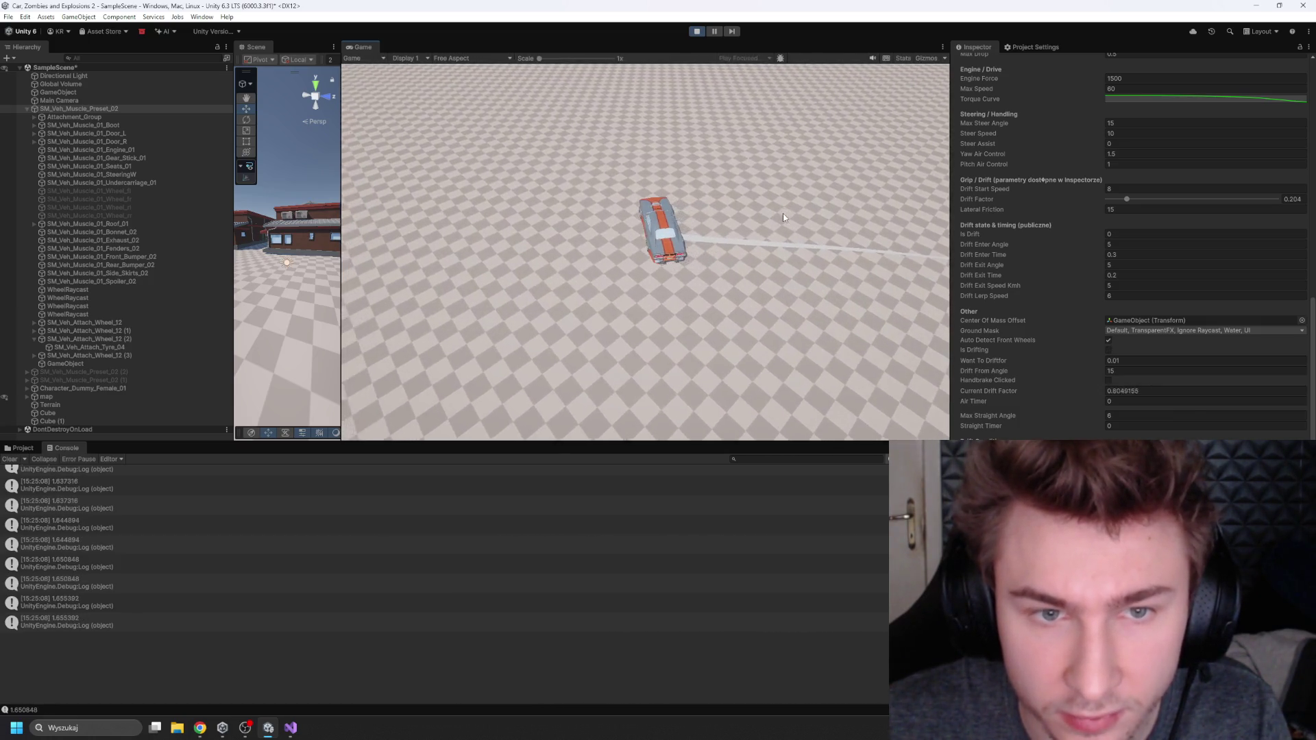
click(1204, 98)
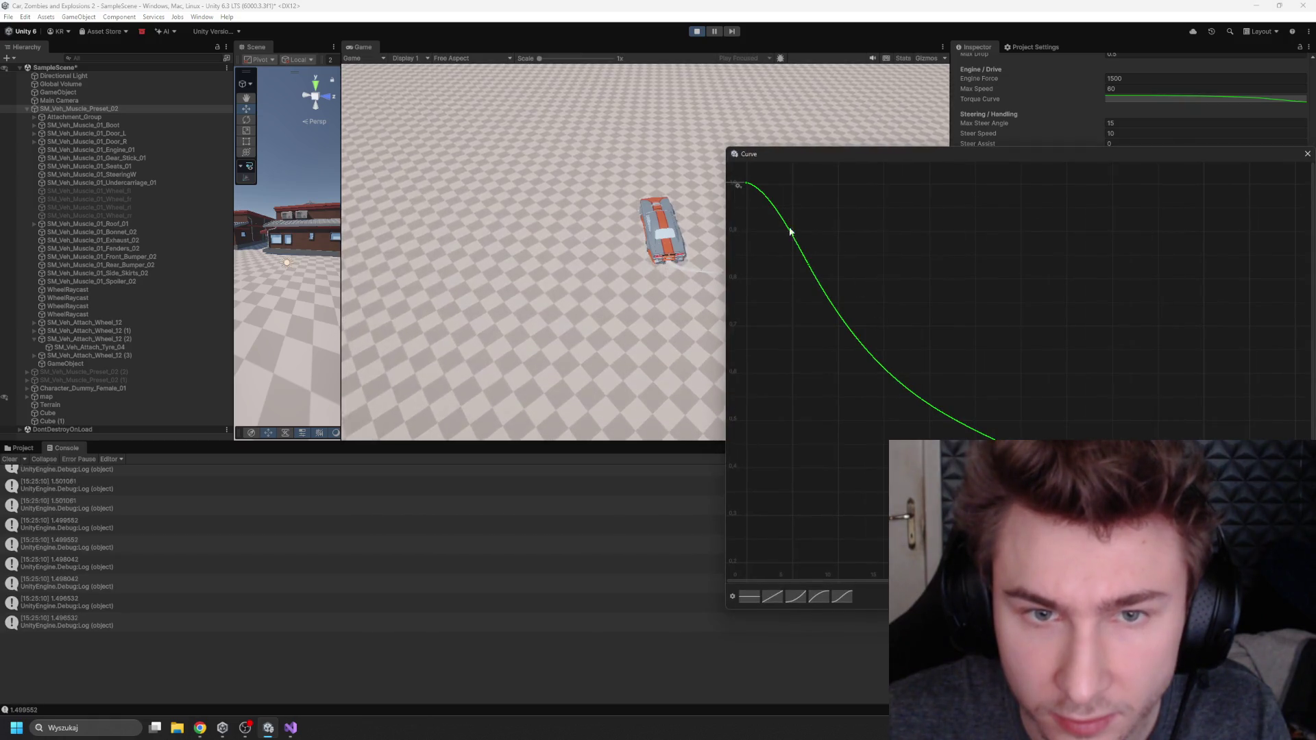
Step: Add a key near the Torque Curve's top and raise keys so it stays flat before falling off
double_click(814, 279)
drag(813, 279, 843, 225)
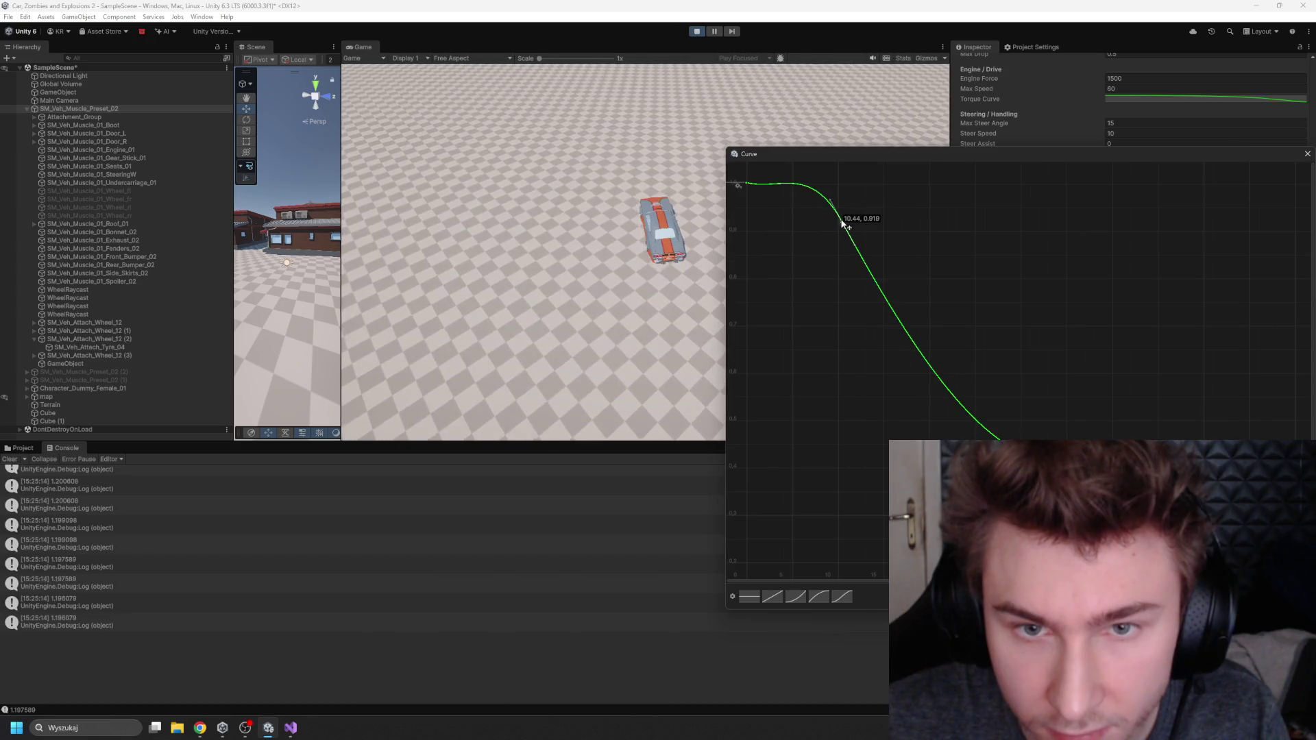
drag(788, 317, 762, 305)
drag(817, 270, 812, 209)
click(714, 48)
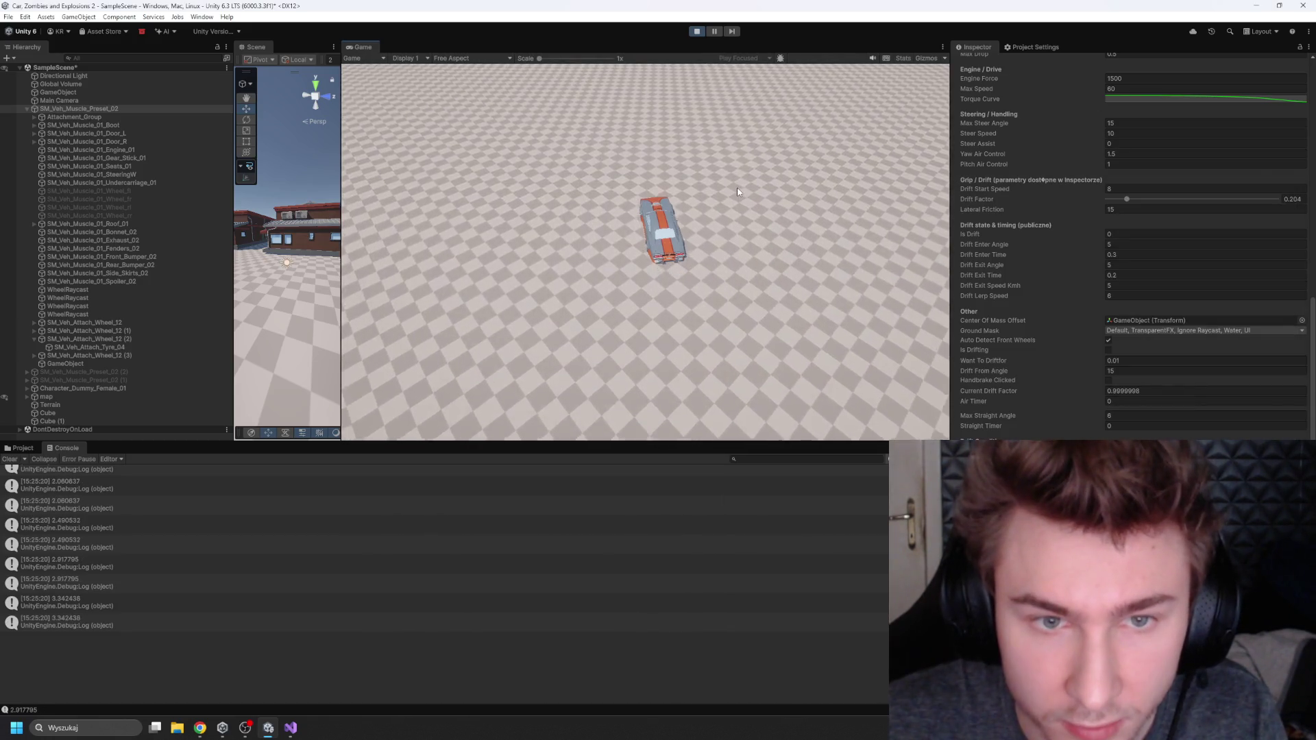
Step: Accelerate and steer the car into a drift to feel the new torque curve
key(w)
key(a)
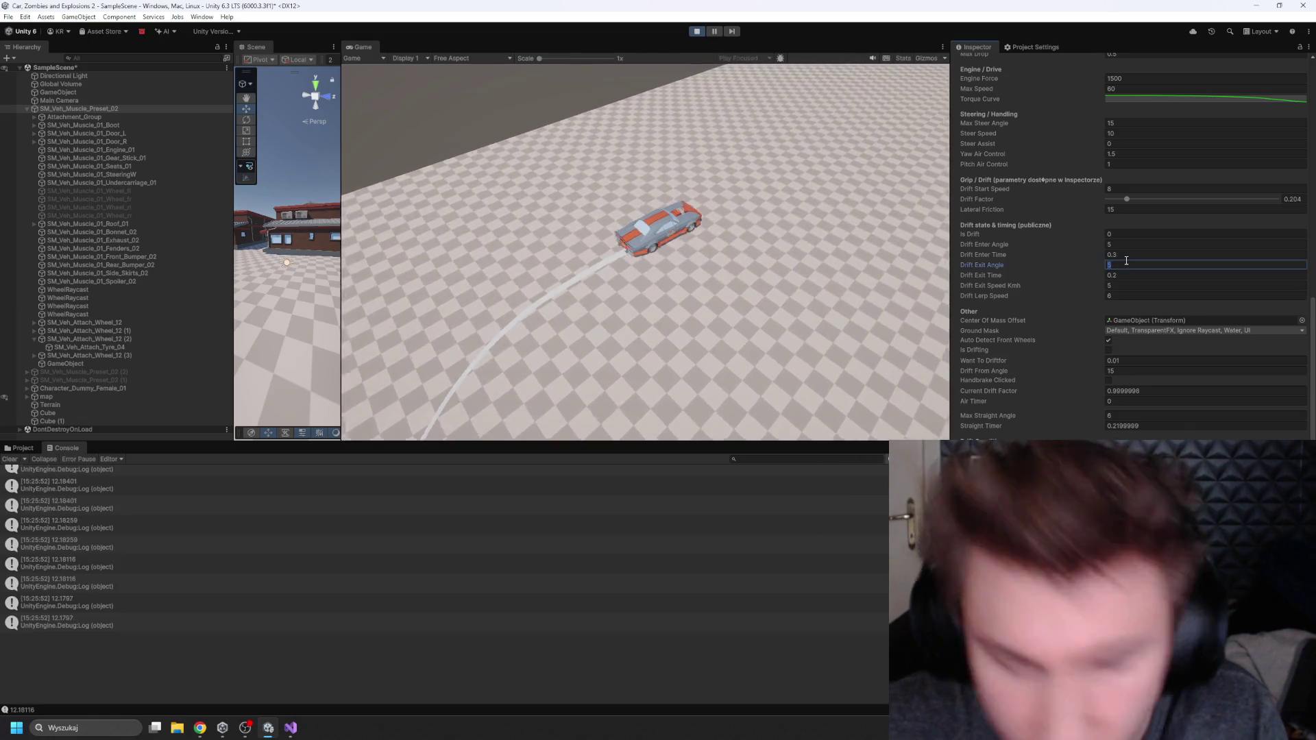
Step: Set Drift Exit Angle to 7, try Drift Exit Time 0.3, then return it to 0.2
click(1127, 265)
text(7)
key(Tab)
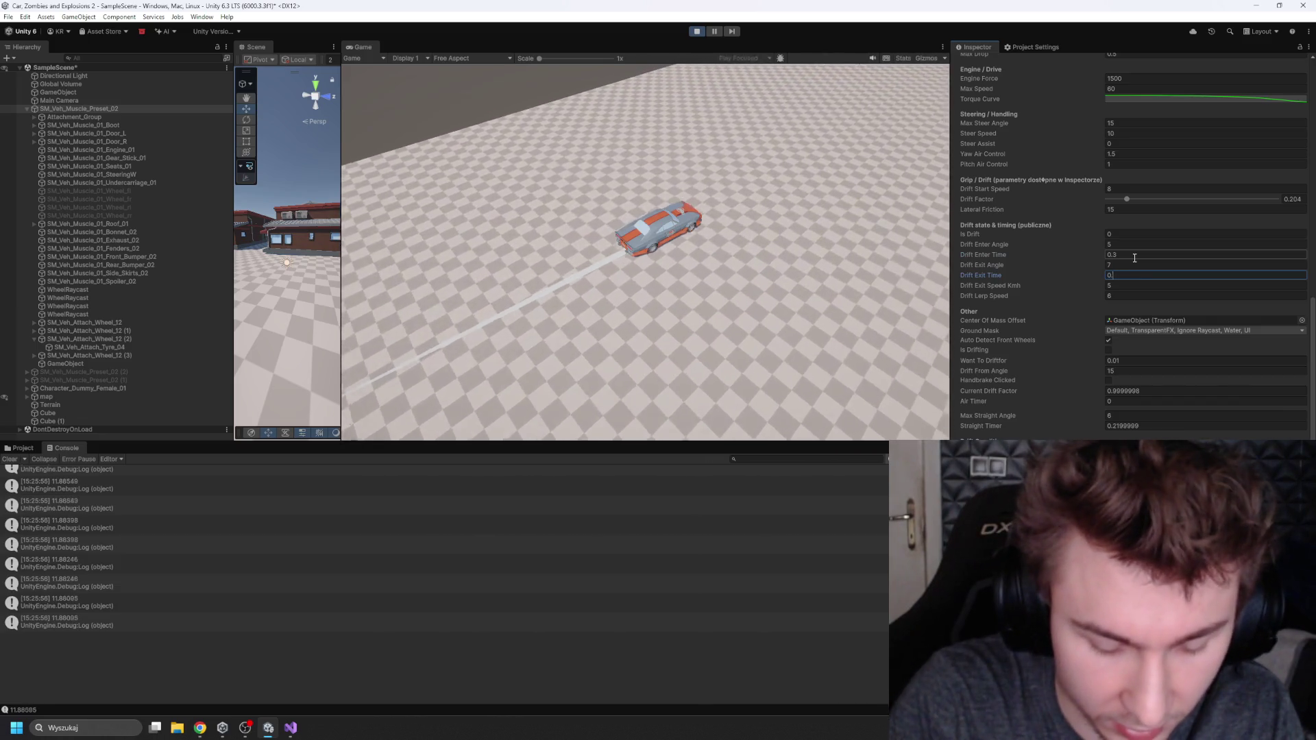
text(0.5)
key(BackSpace)
text(3)
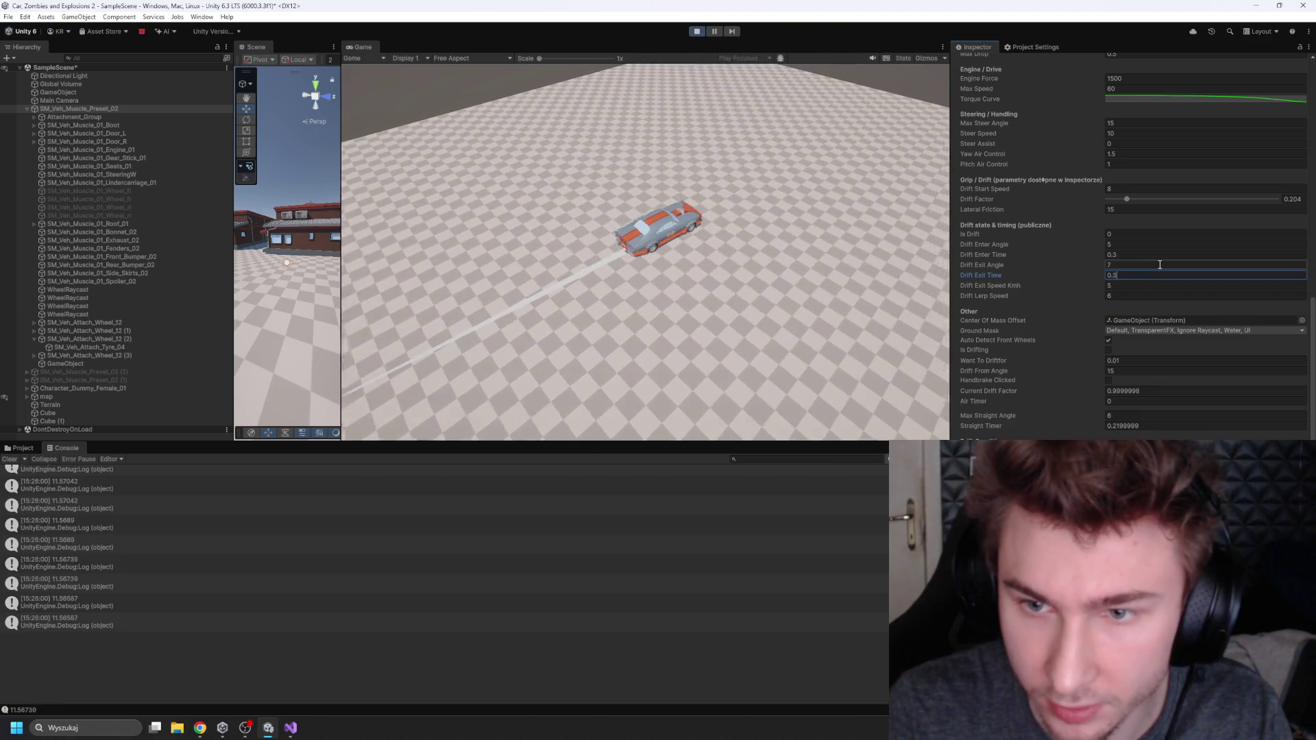
click(750, 278)
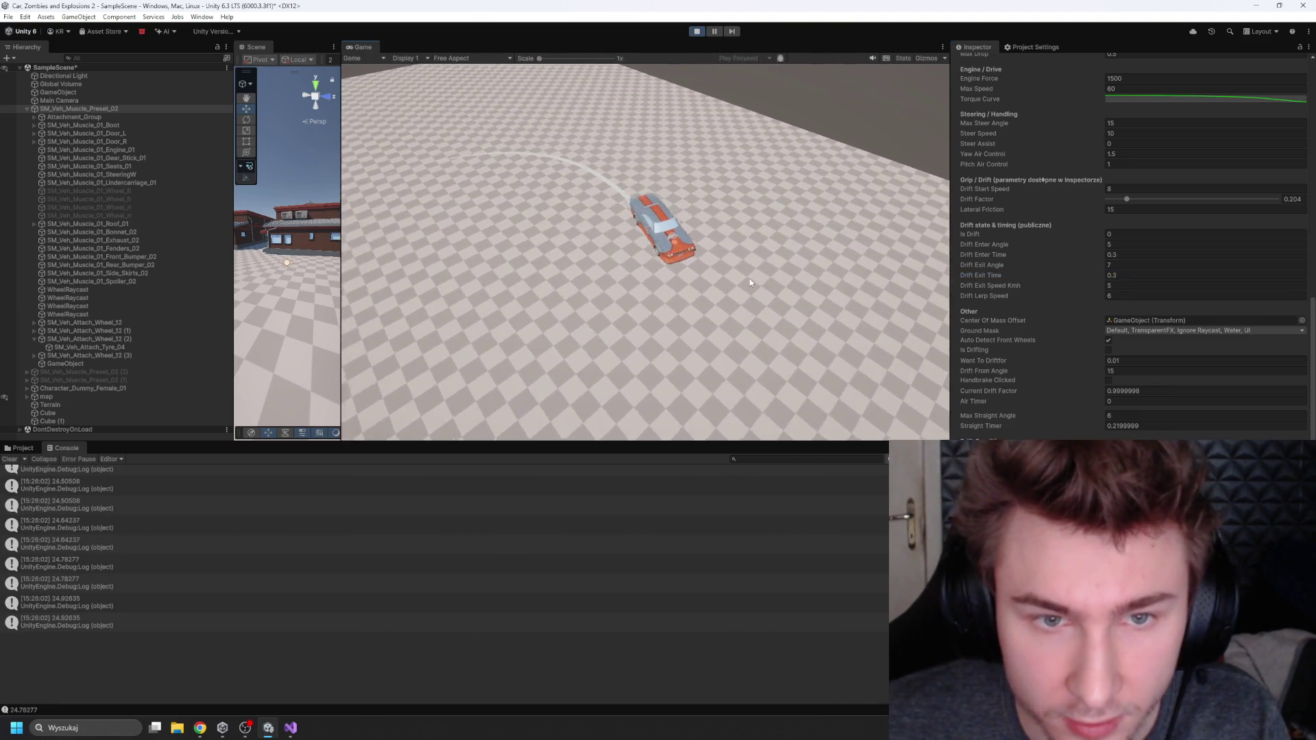
click(1114, 275)
text(2)
click(719, 237)
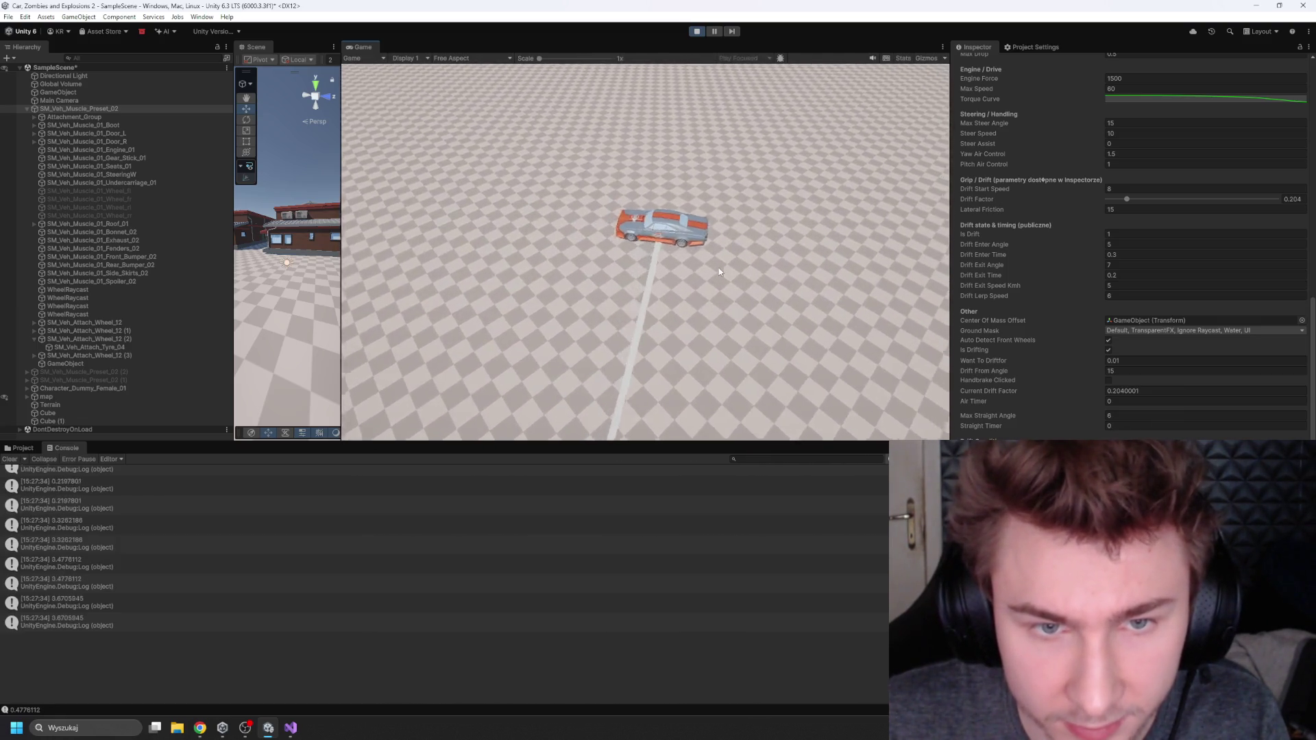
Step: Pause the game, inspect the Torque Curve, set Drift Factor to 0.31, and resume driving
click(711, 34)
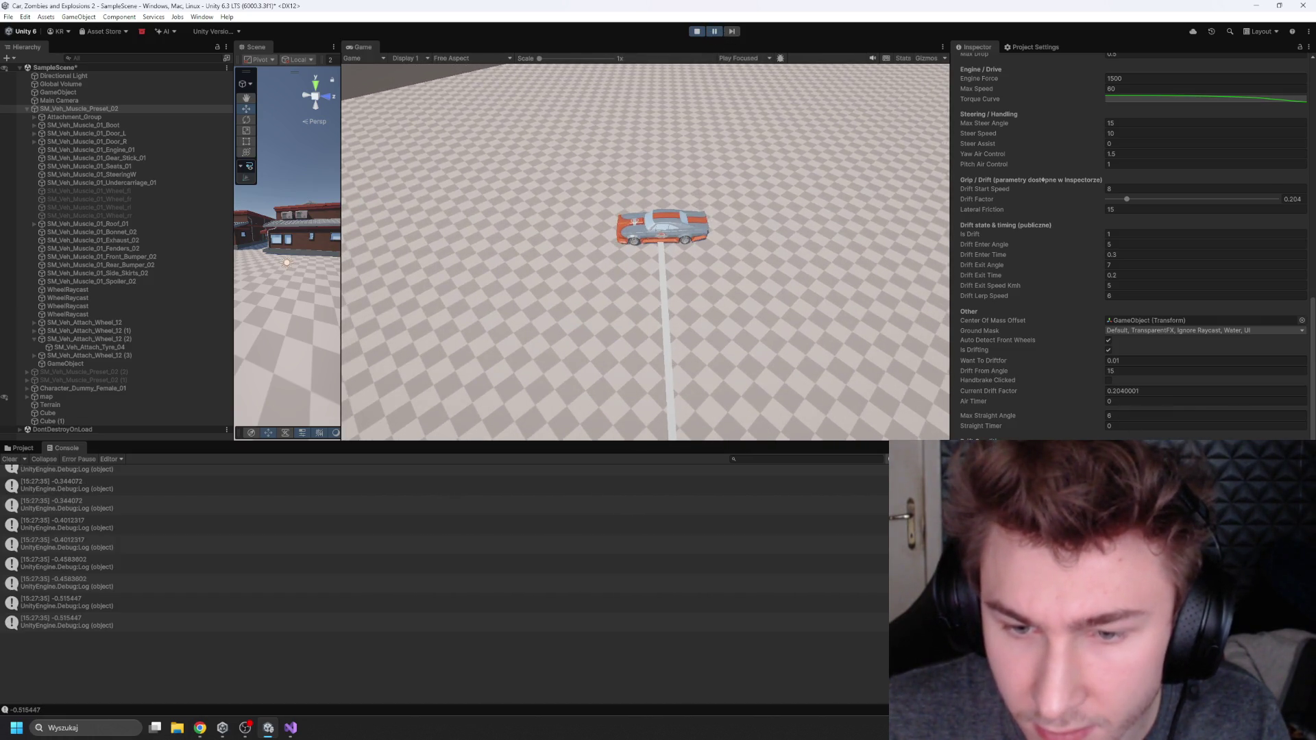
click(1206, 99)
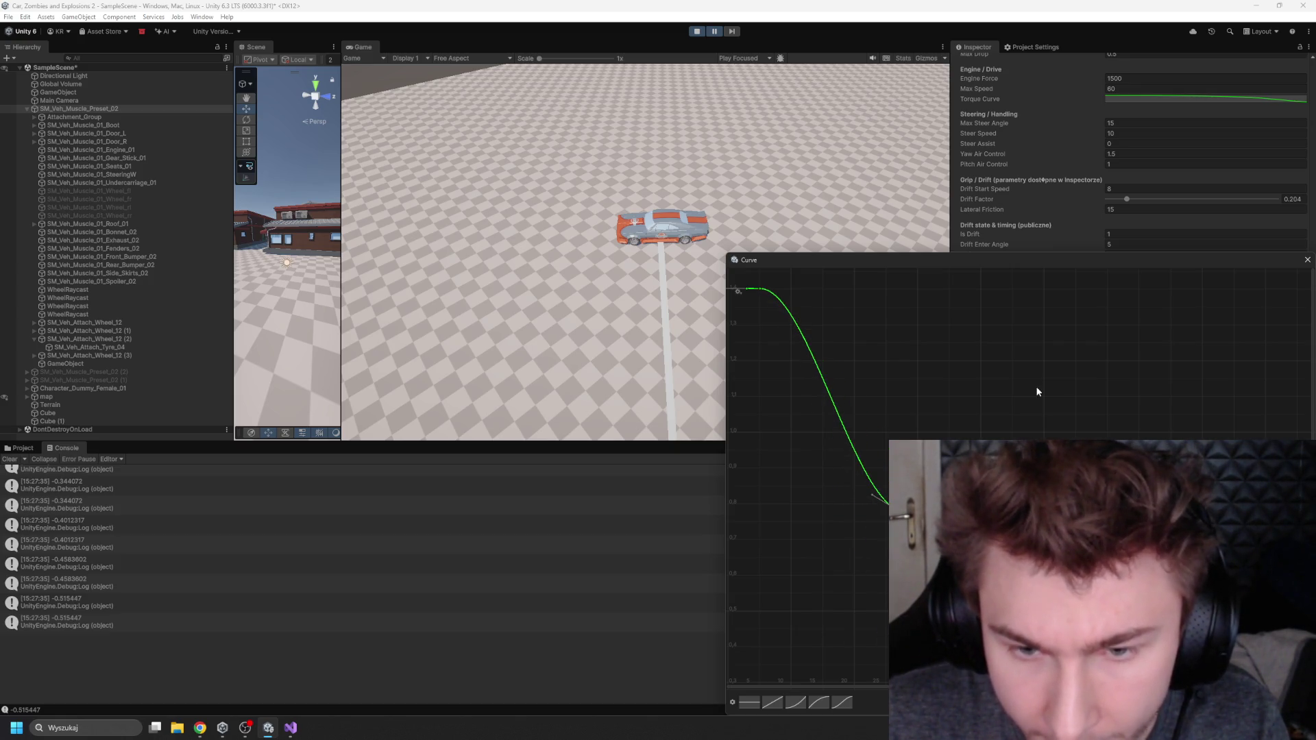
click(1307, 260)
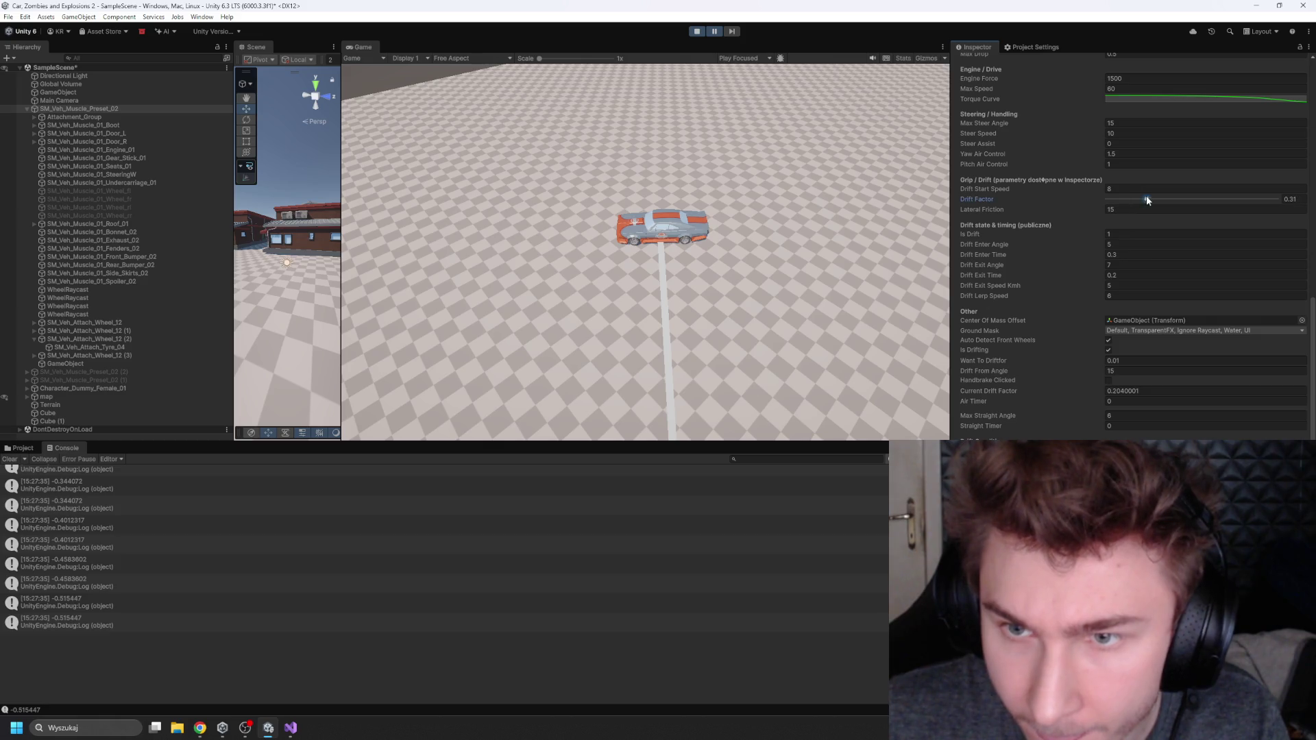
click(722, 145)
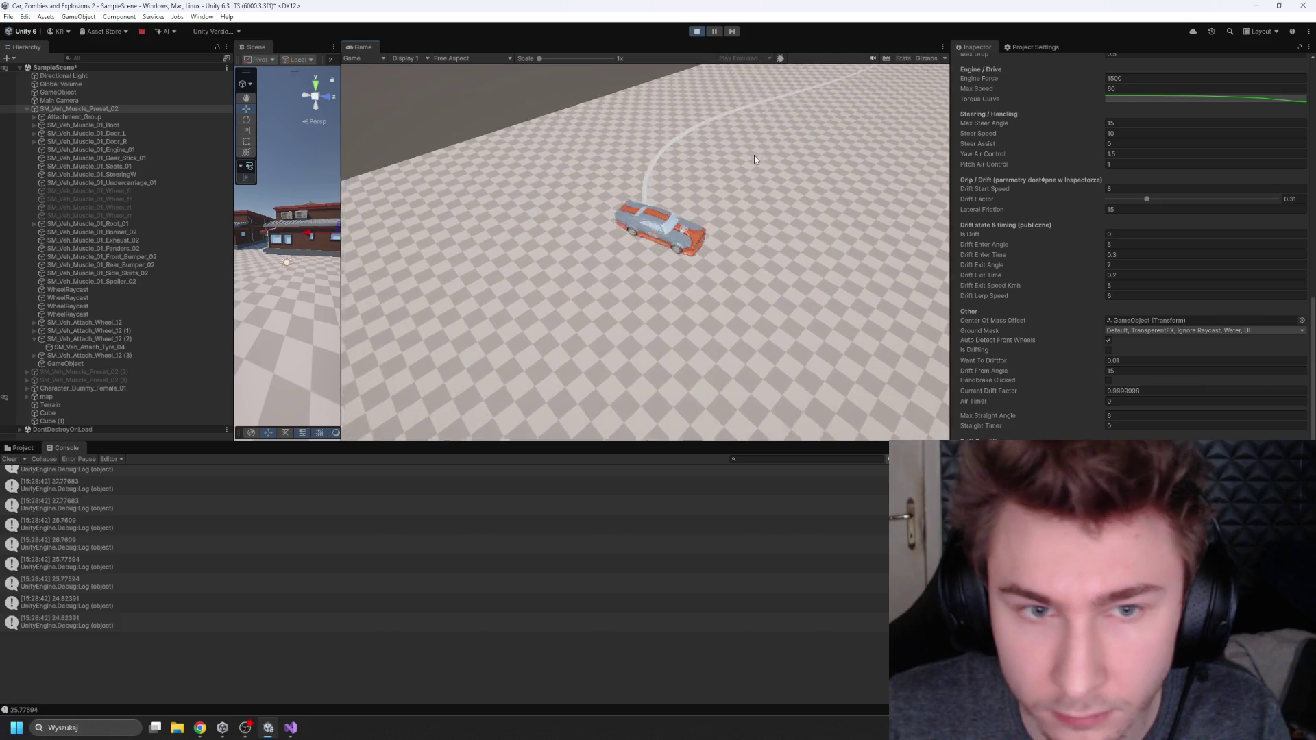
Step: Review the Car Controller settings while the car circles with Drift Factor 0.31
scroll(1070, 348, up, 5)
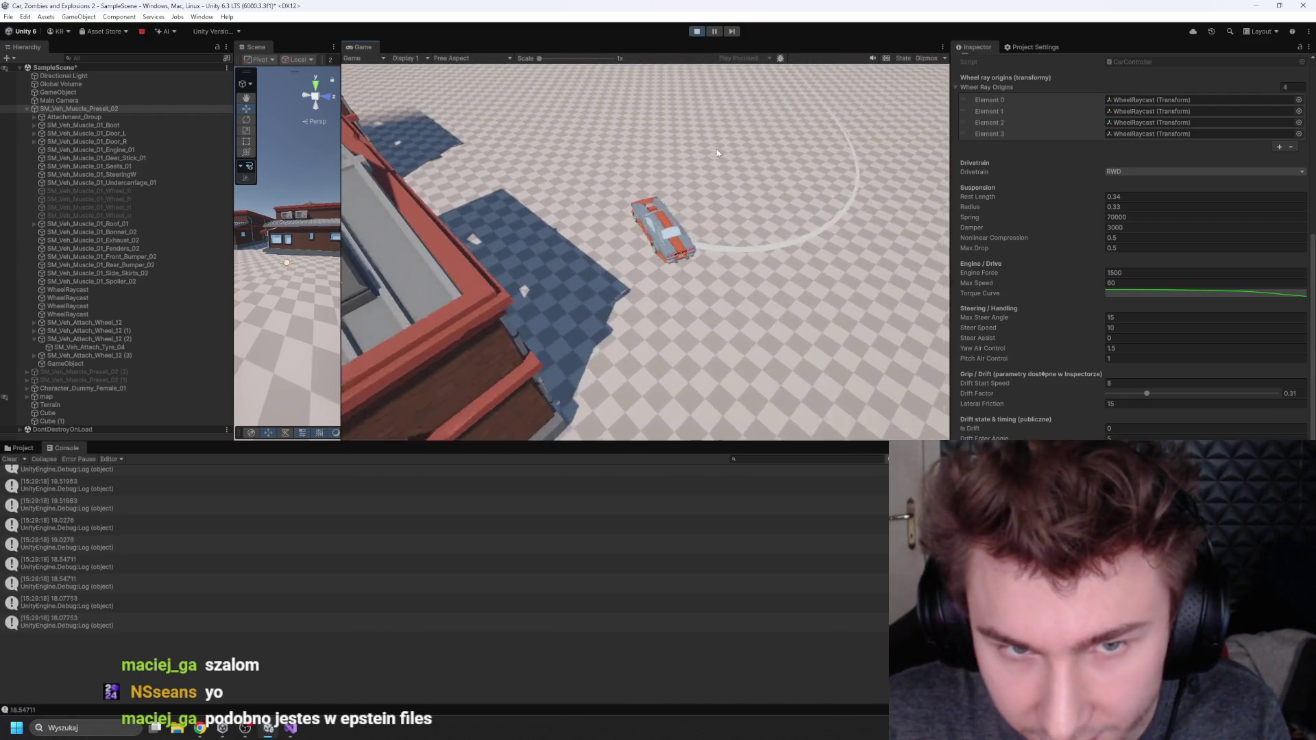
Step: Test-drive the car in Play mode with W, A and D, swinging it into clockwise slides
scroll(1099, 406, down, 2)
scroll(1099, 406, down, 4)
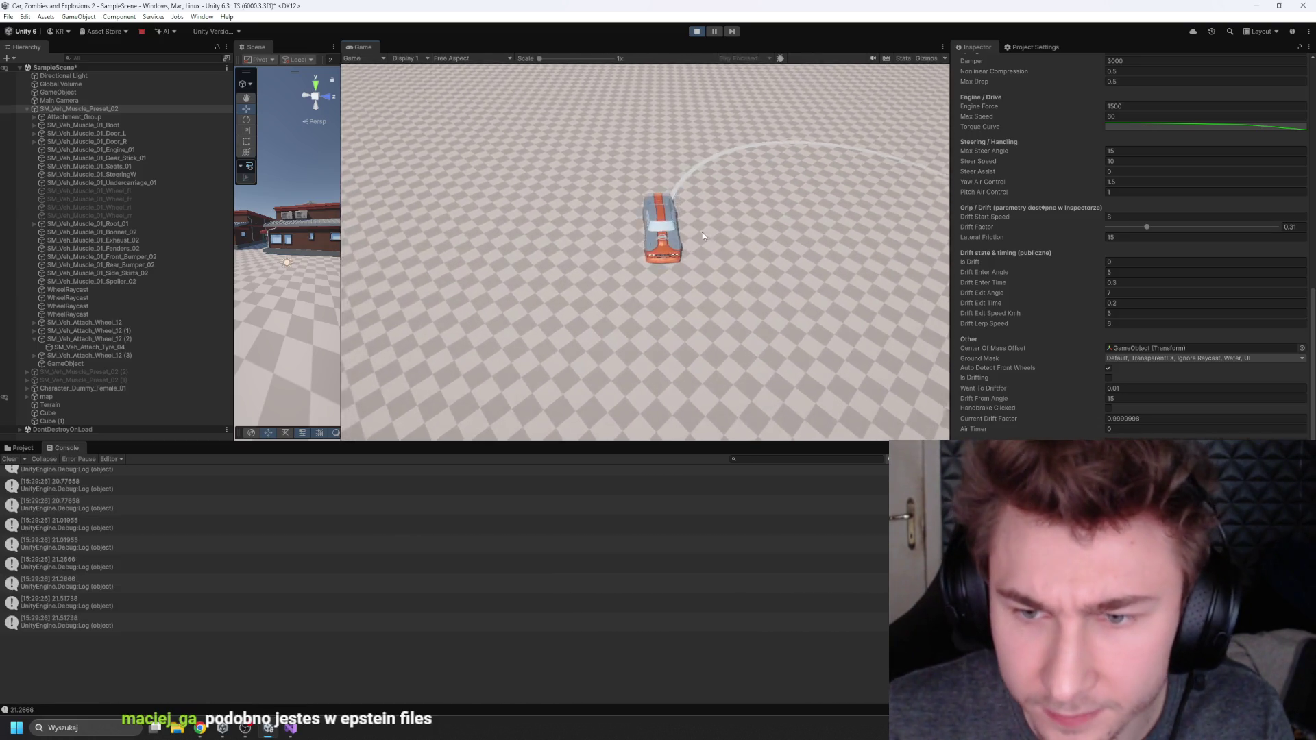
scroll(1066, 297, up, 1)
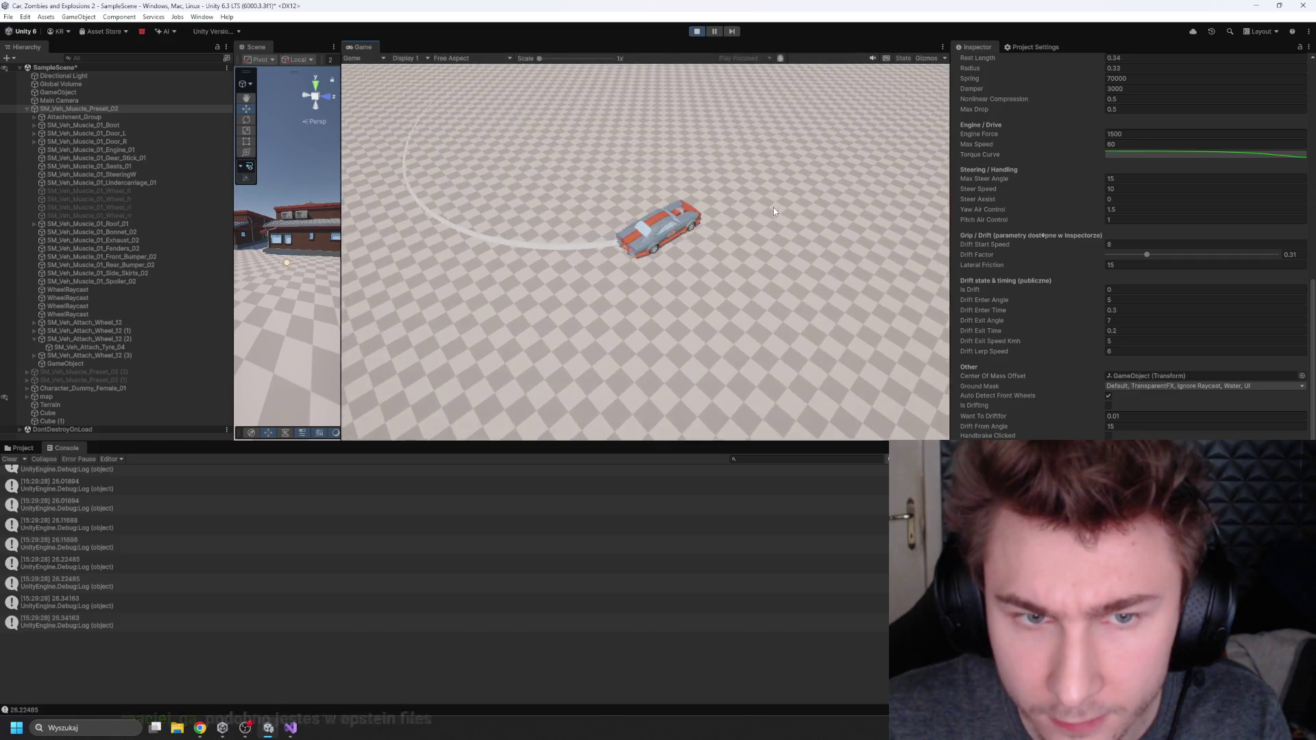
scroll(1120, 218, up, 5)
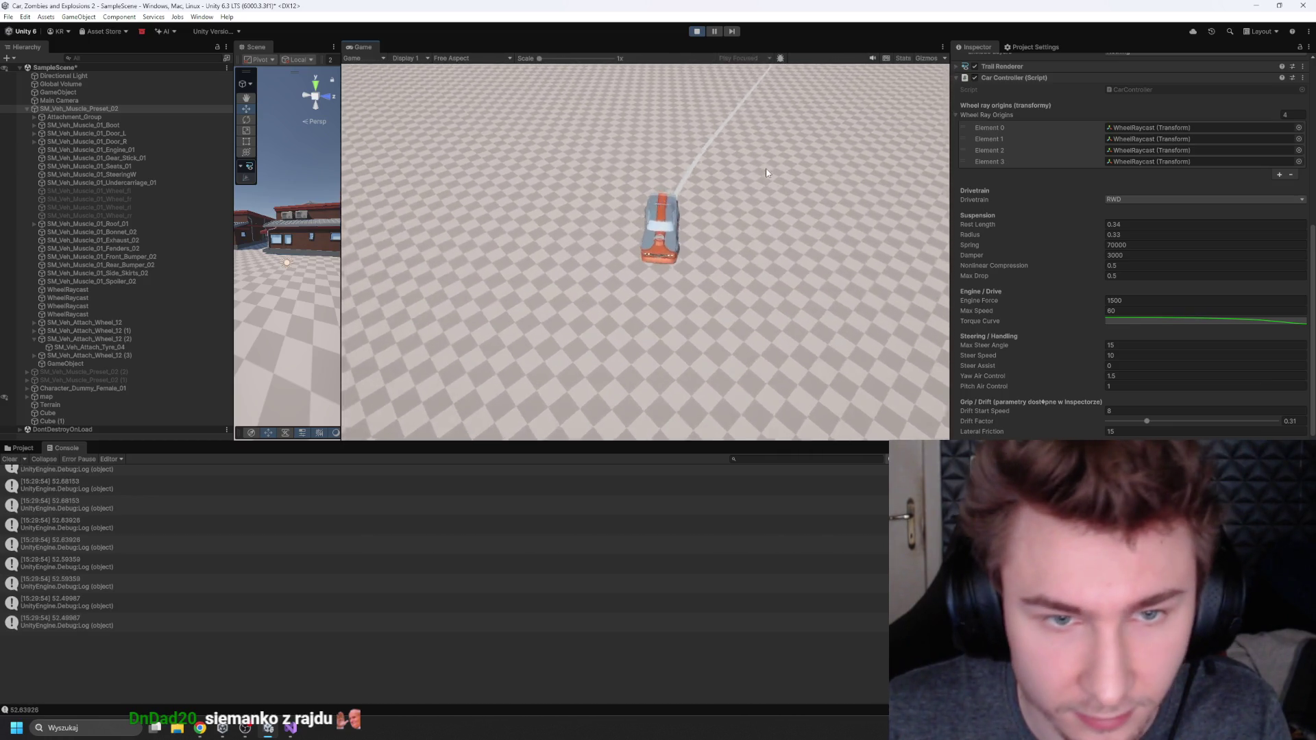
key(w)
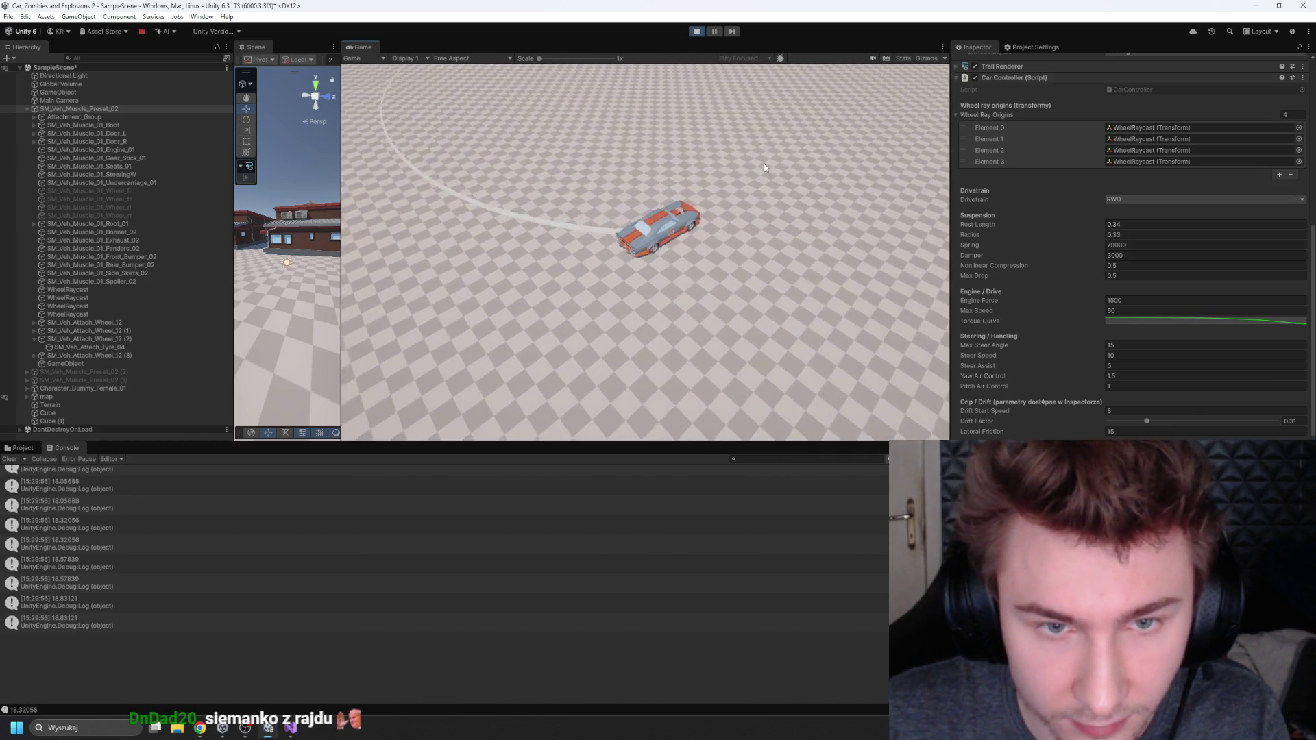
key(a)
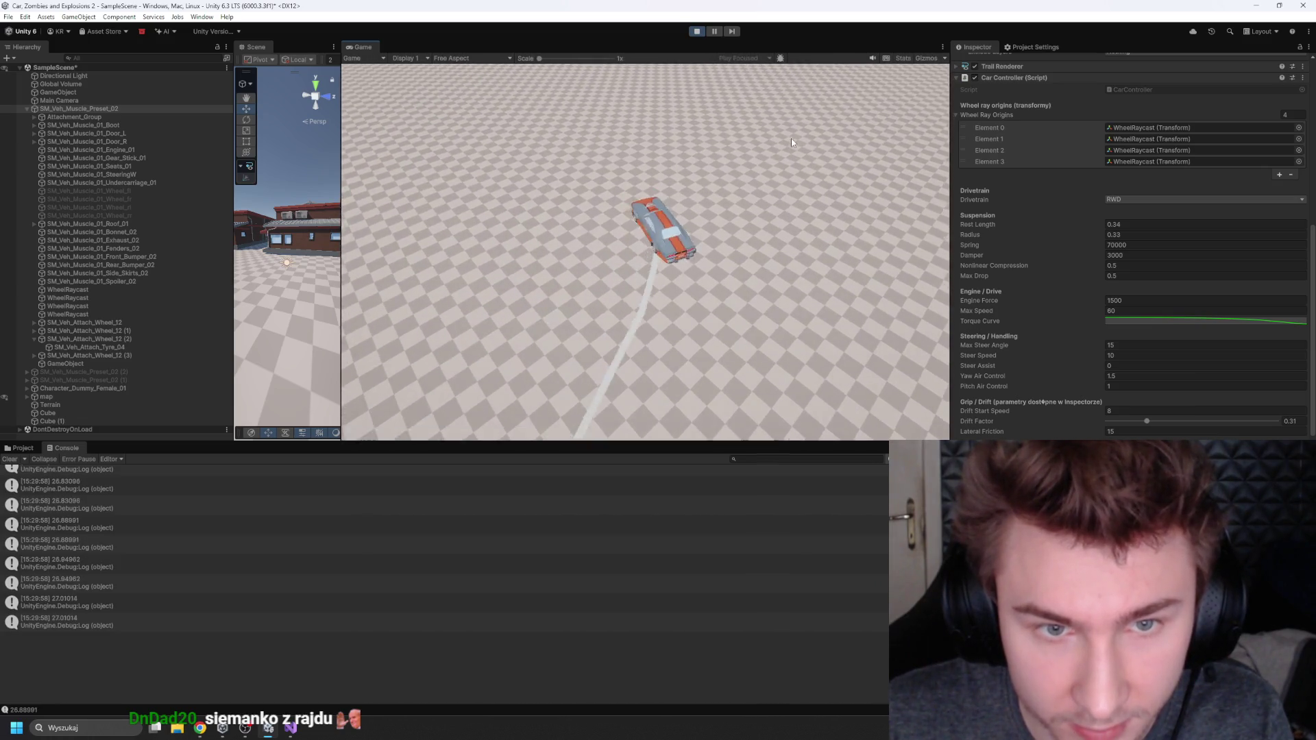
key(d)
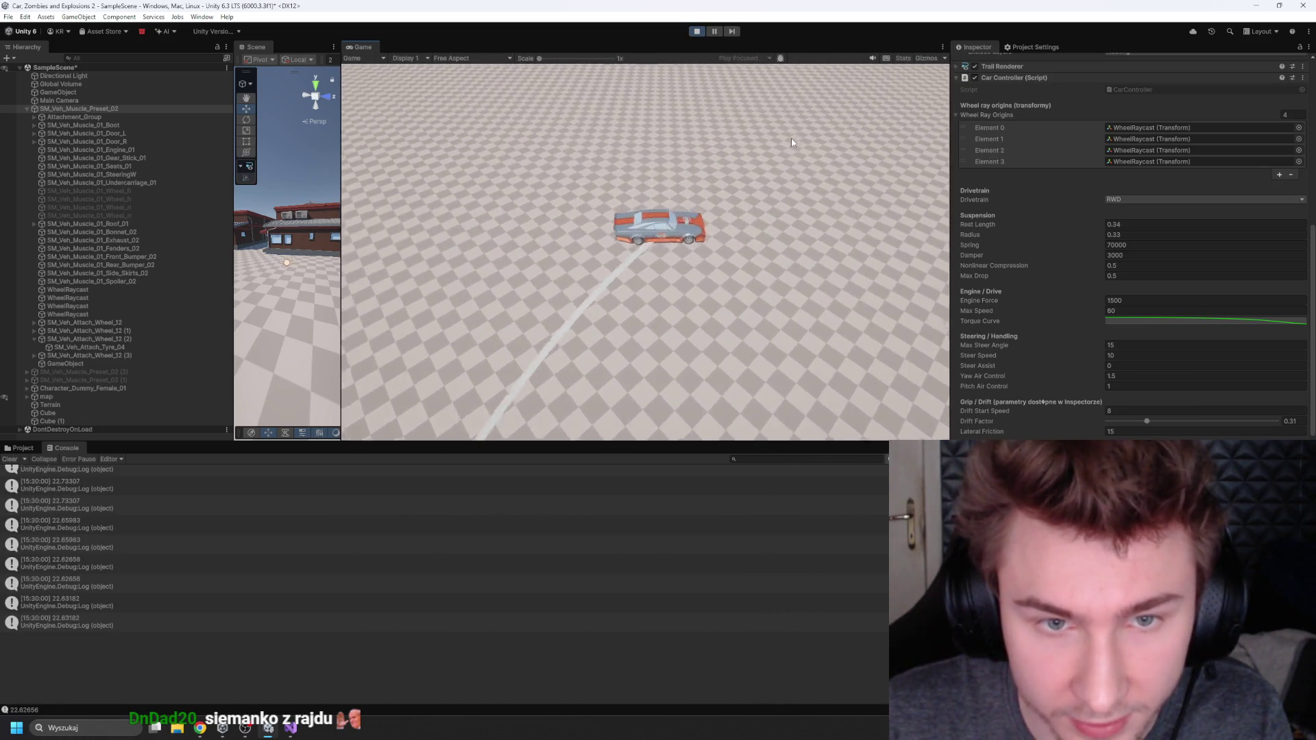
key(d)
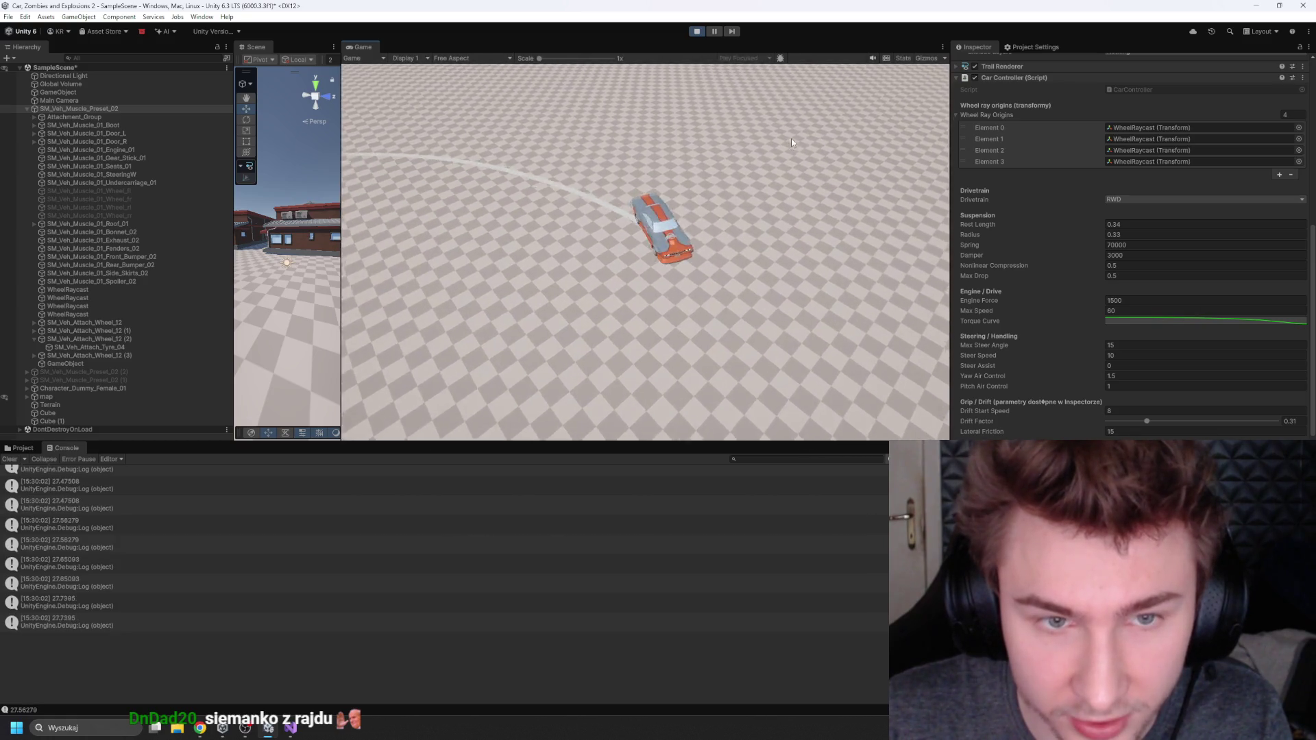
key(d)
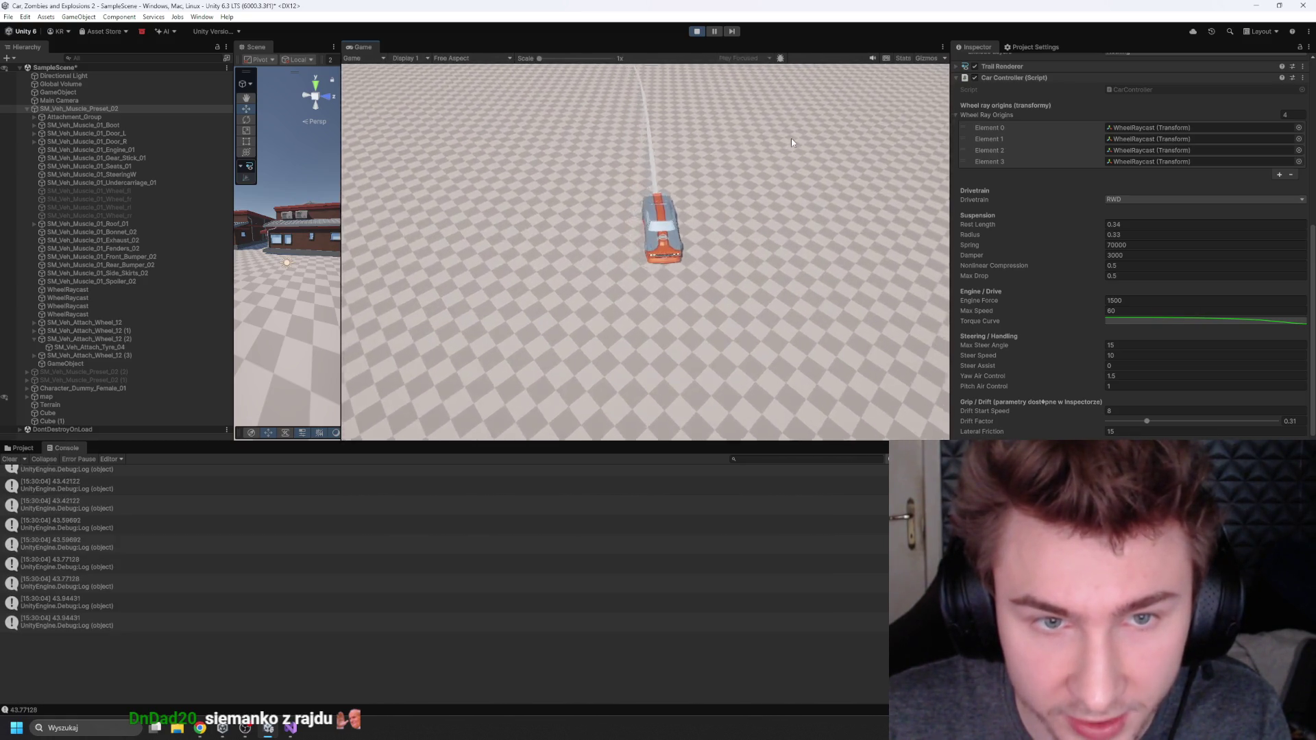
key(d)
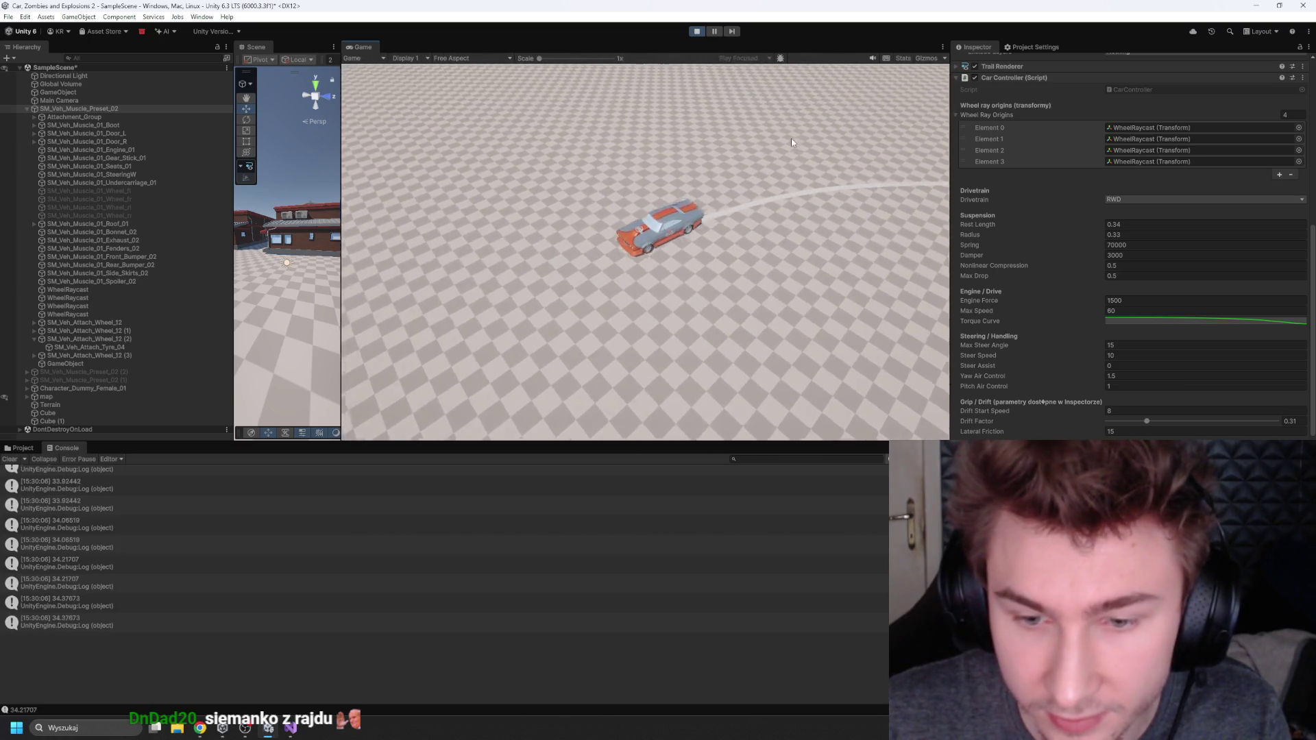
Step: Keep drifting the car, then raise the Car Controller's Steer Speed from 10 to 25.03
key(a)
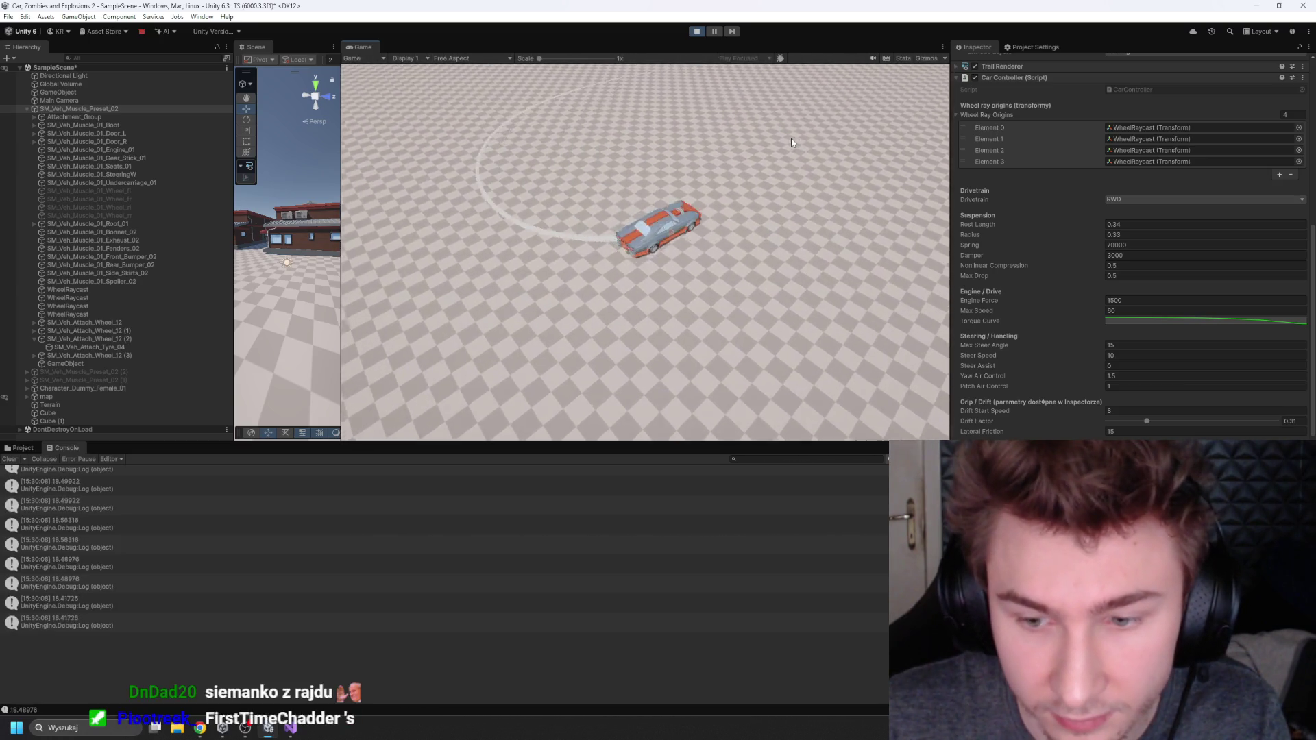
key(w)
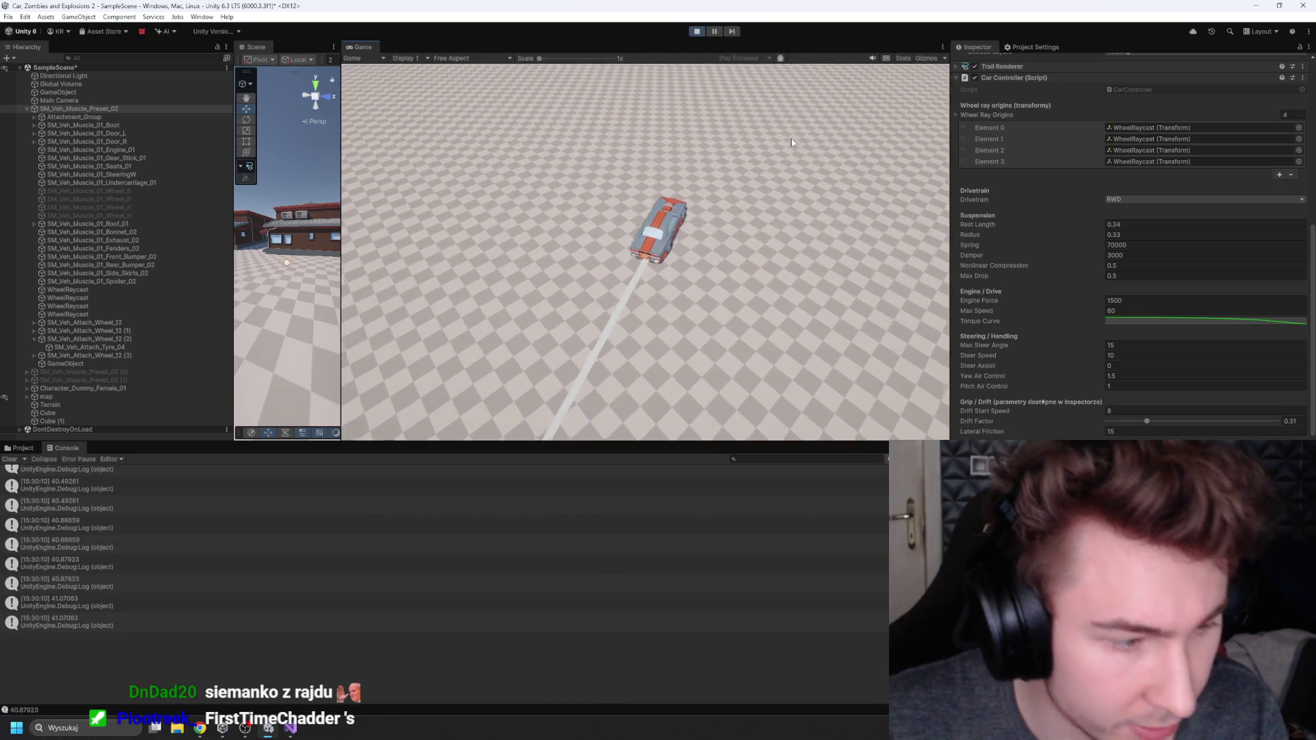
key(d)
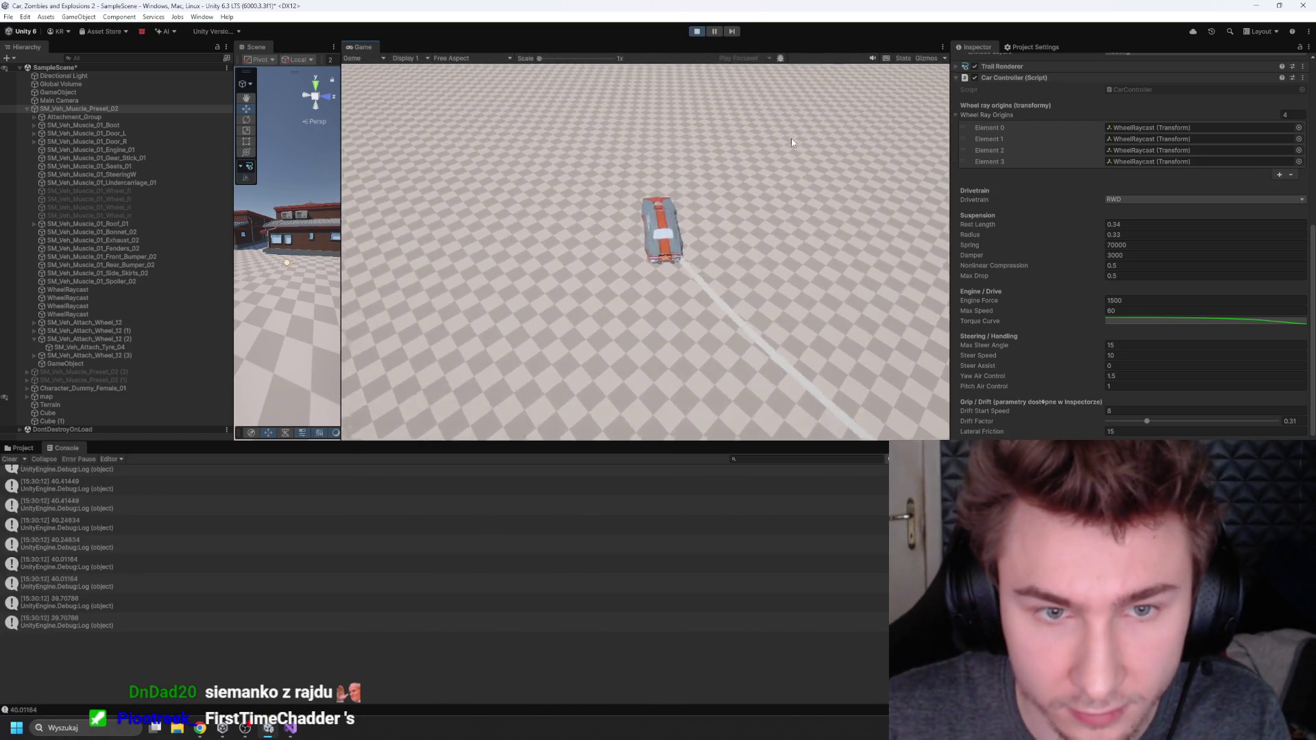
key(w)
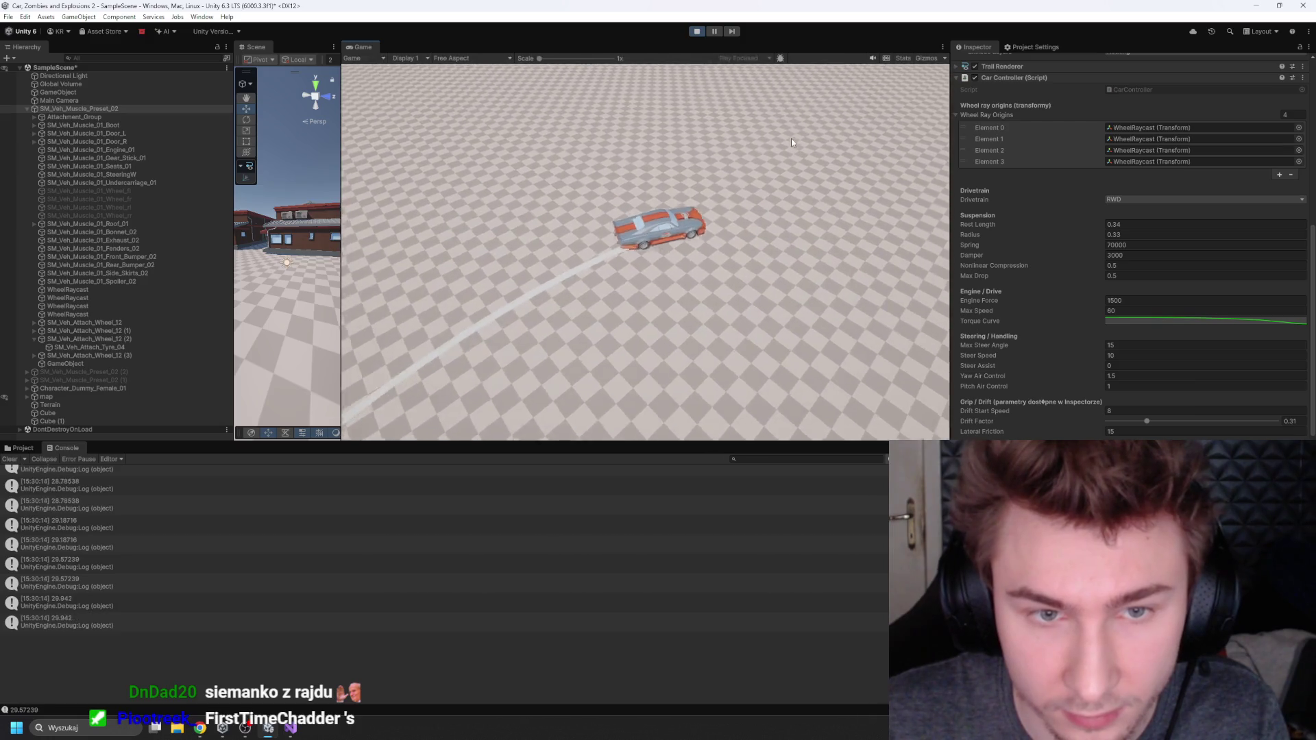
key(a)
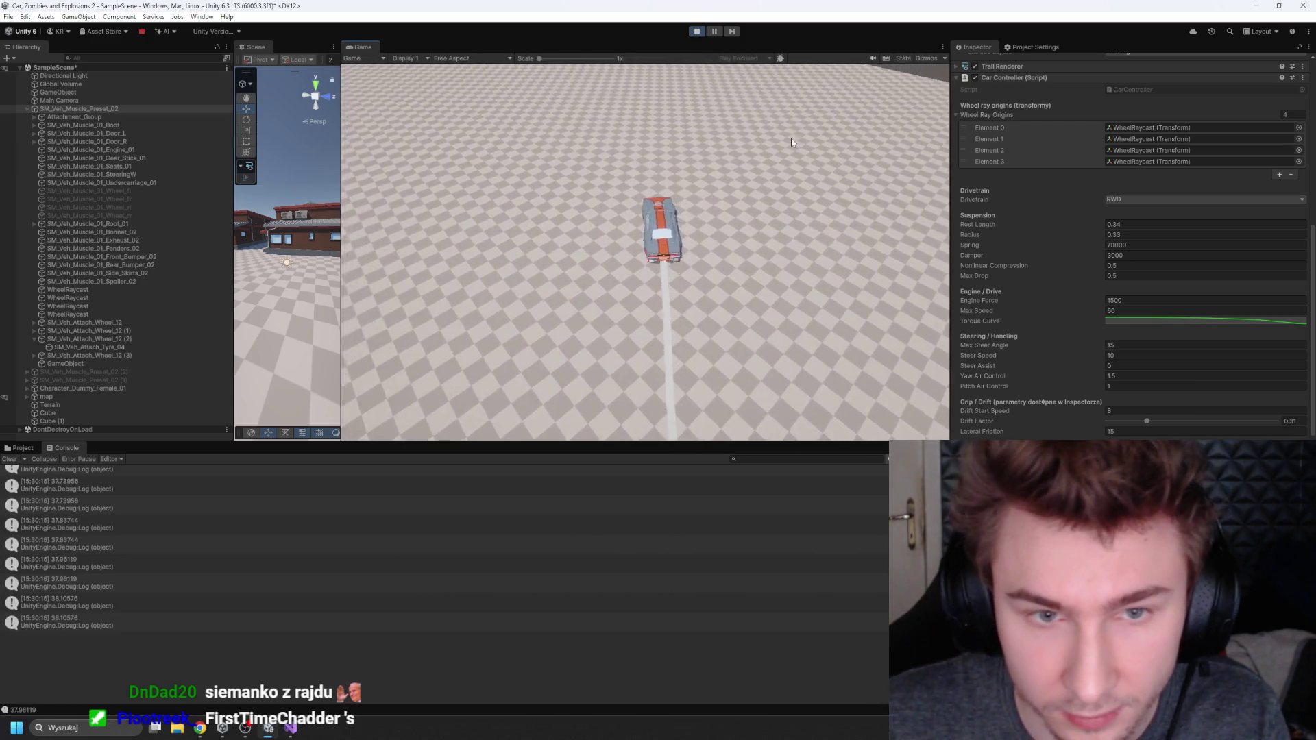
key(a)
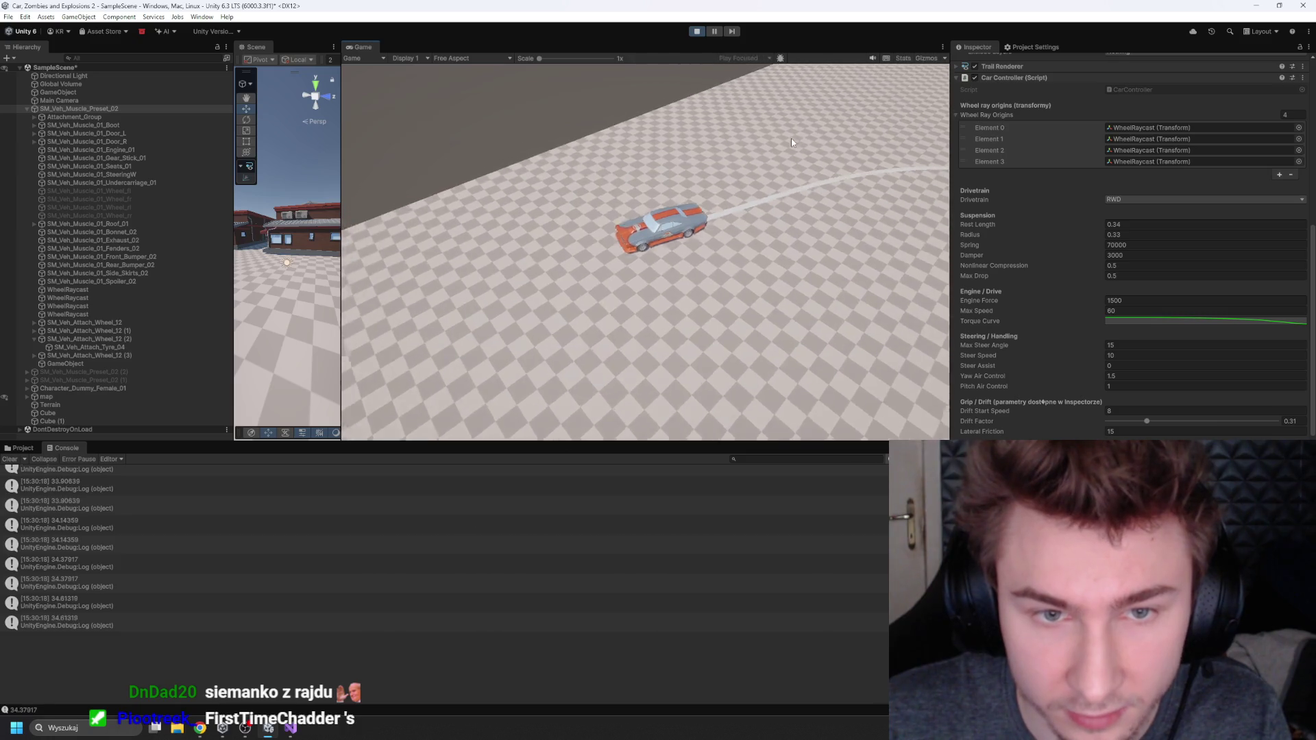
key(w)
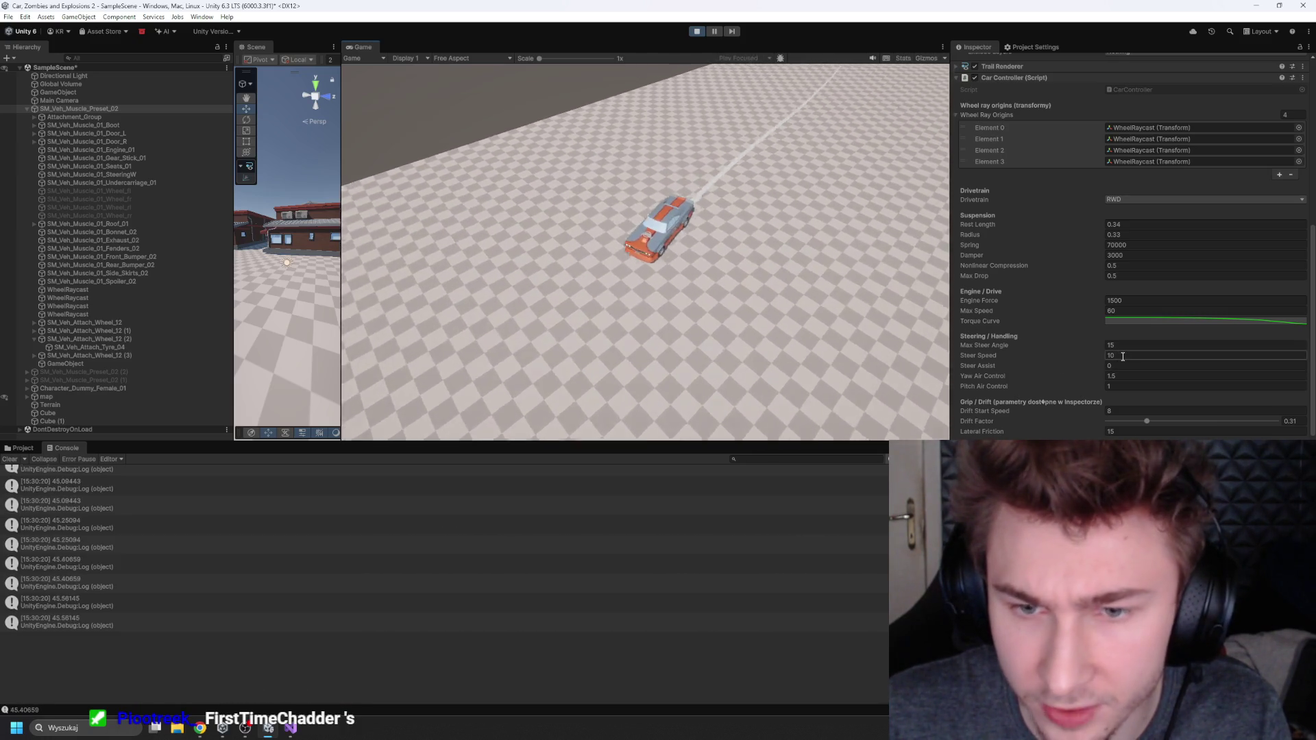
drag(1054, 359, 1073, 354)
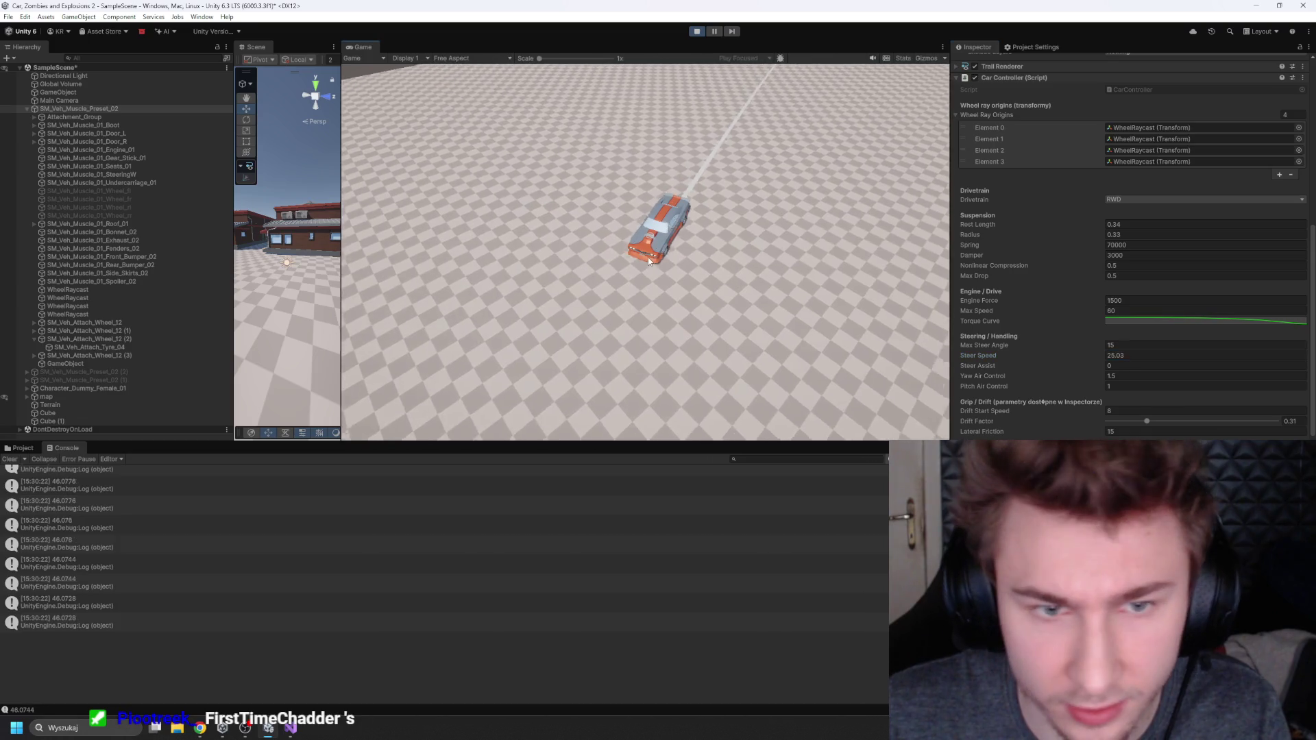
key(a)
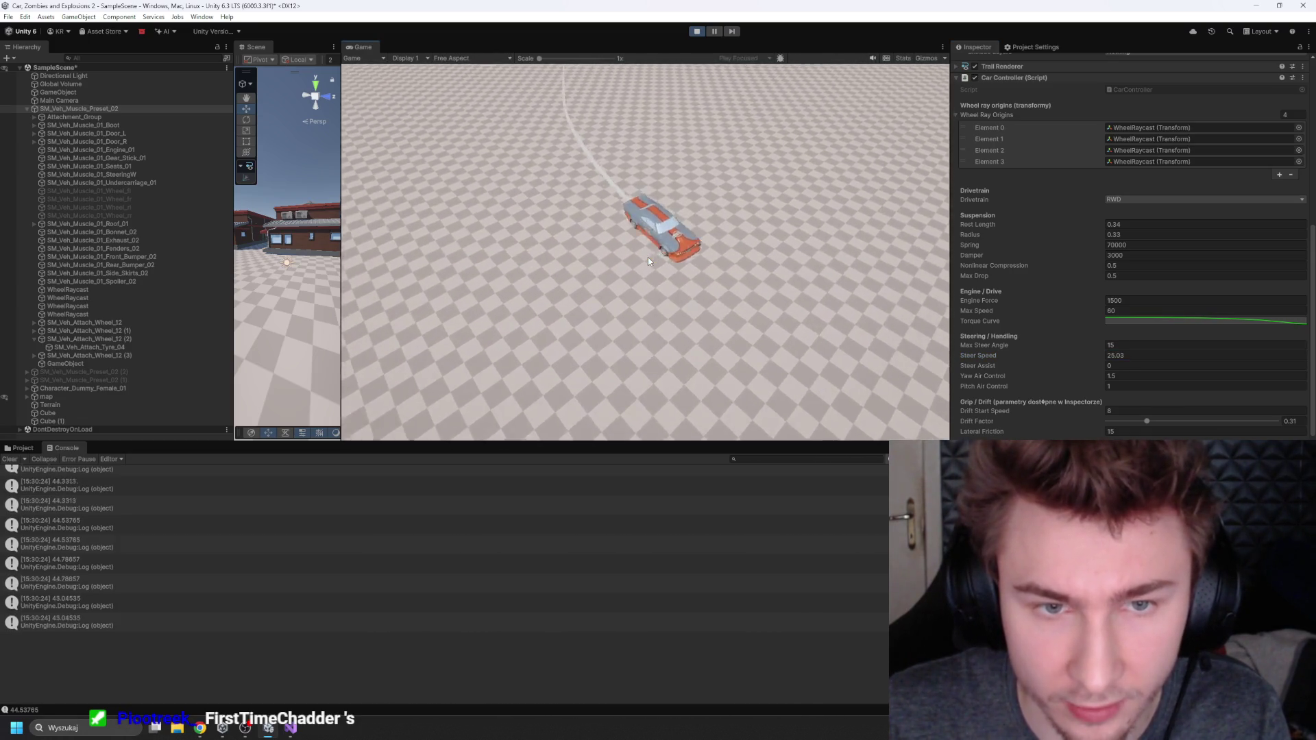
Step: Drive the car with the faster 25.03 steering through sharp left and right turns
key(a)
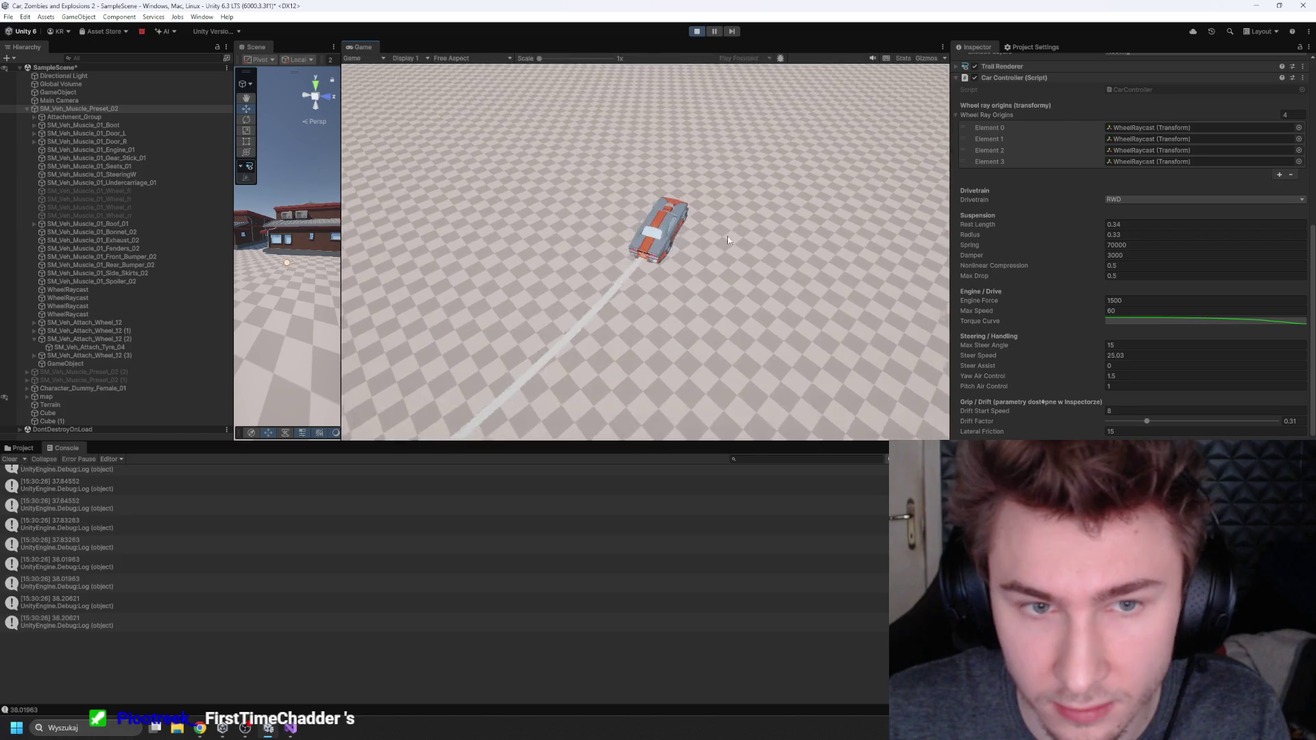
key(d)
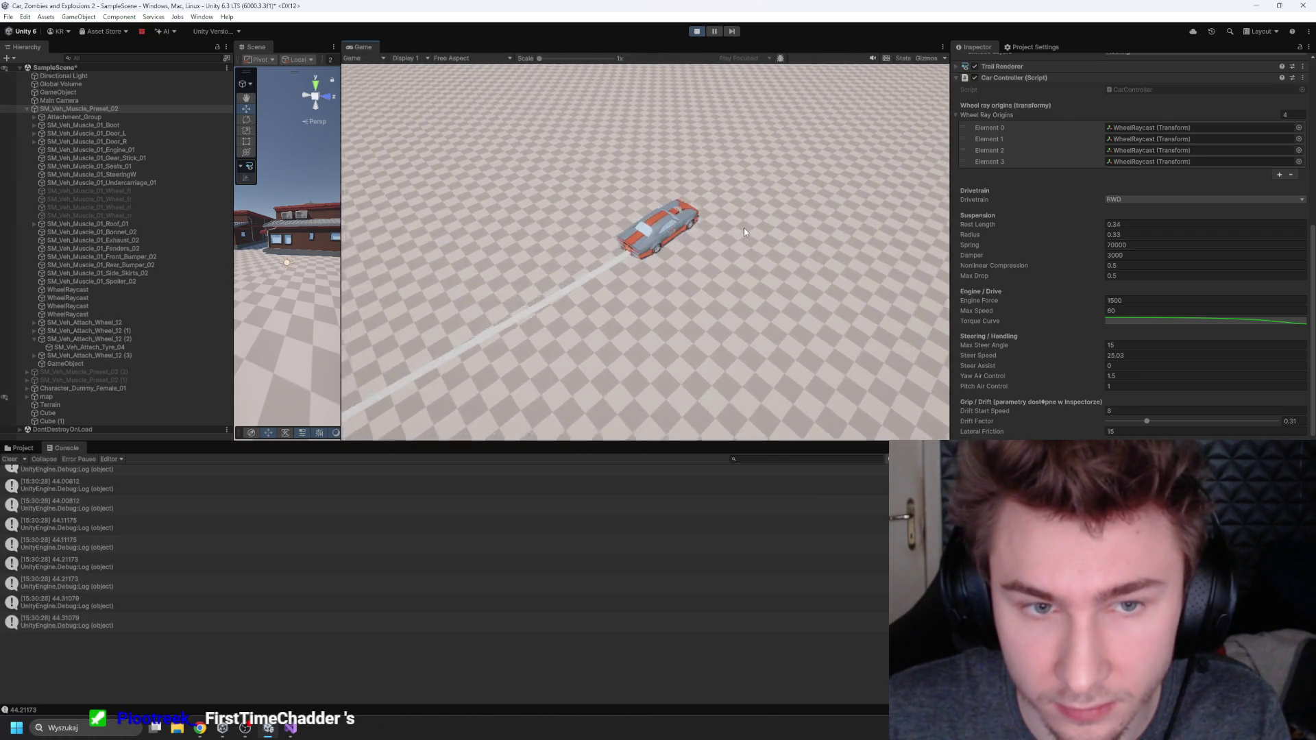
key(d)
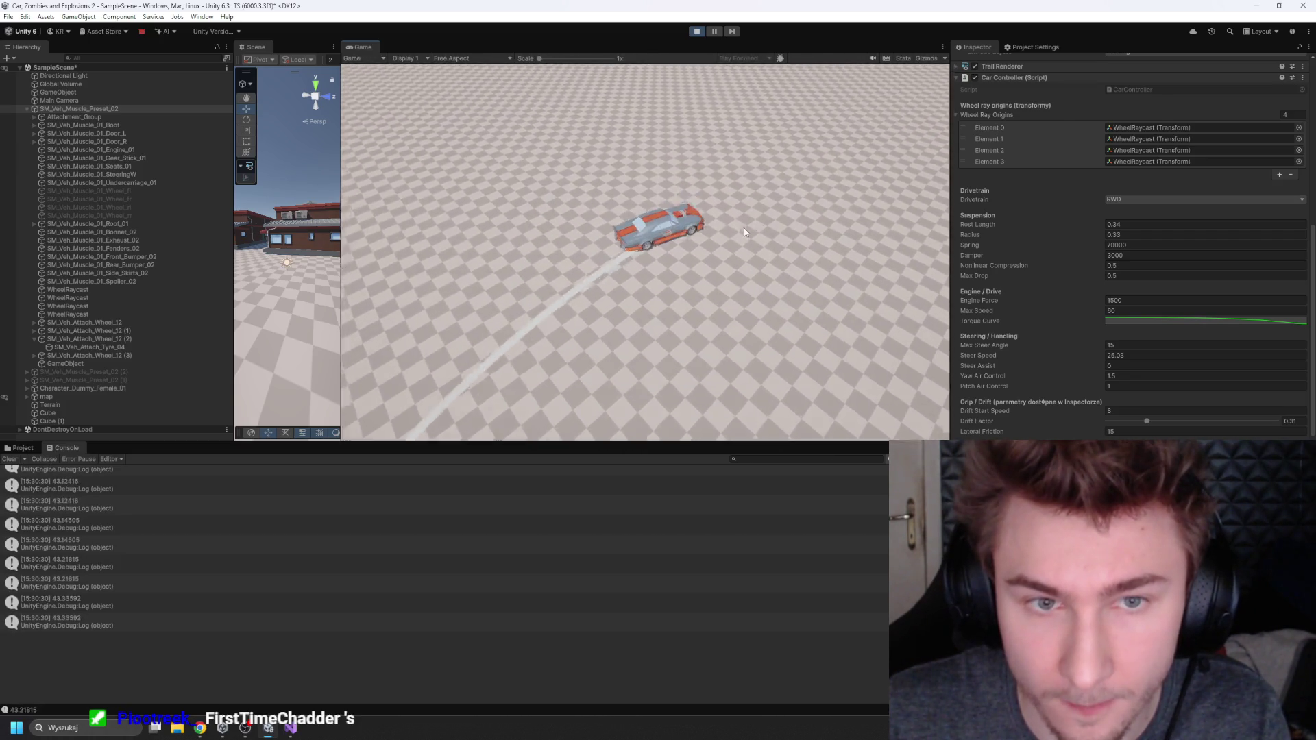
key(d)
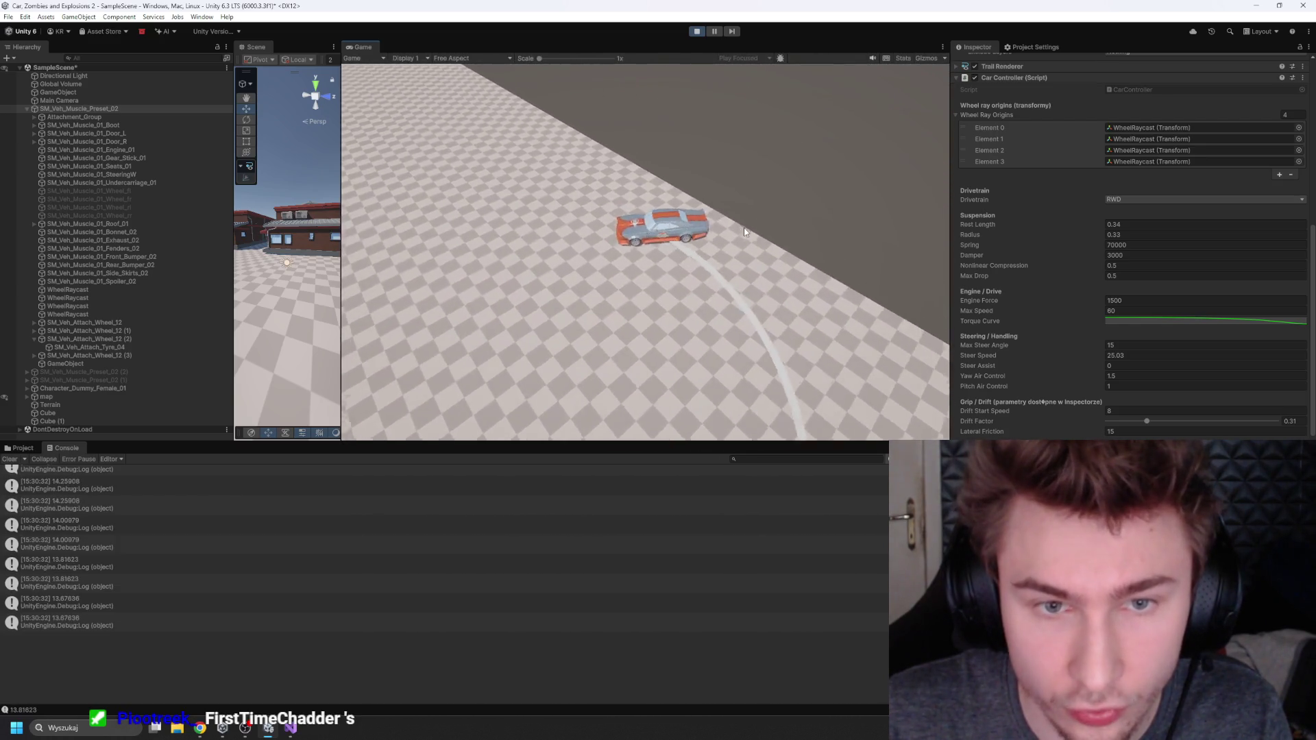
key(w)
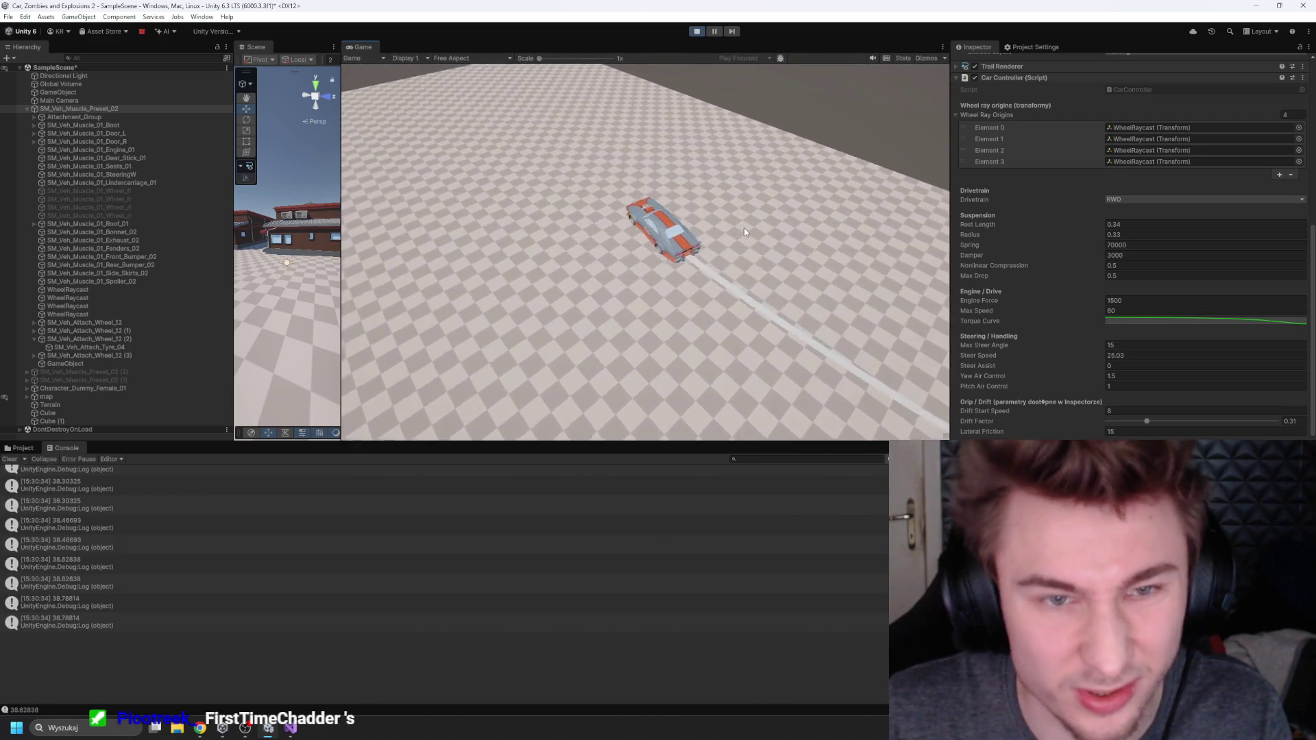
key(a)
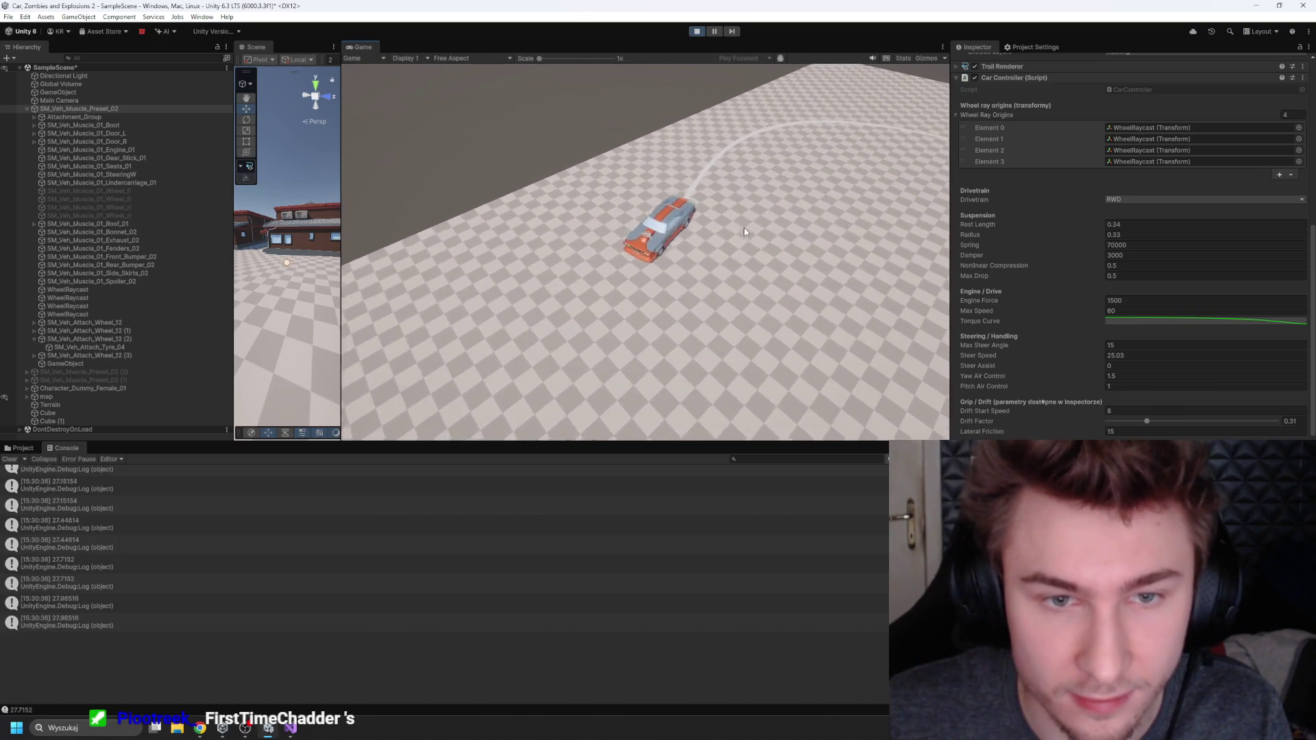
key(a)
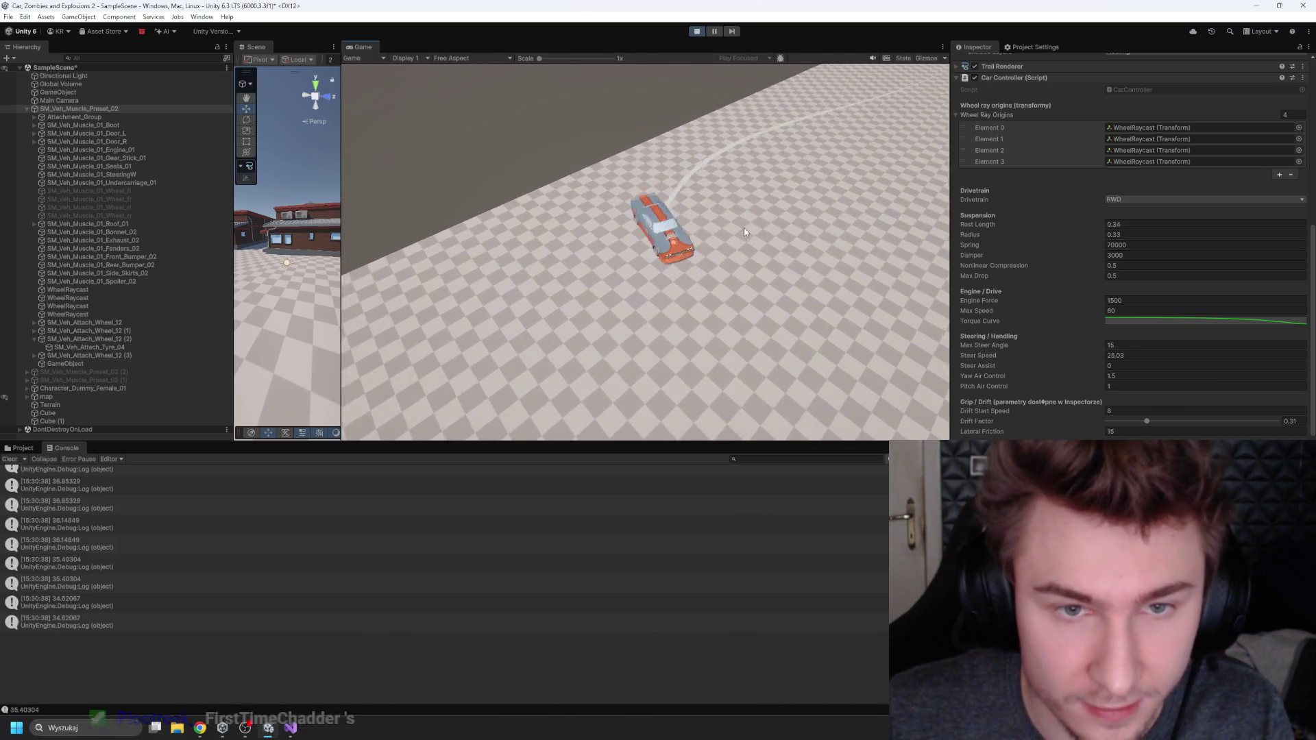
key(w)
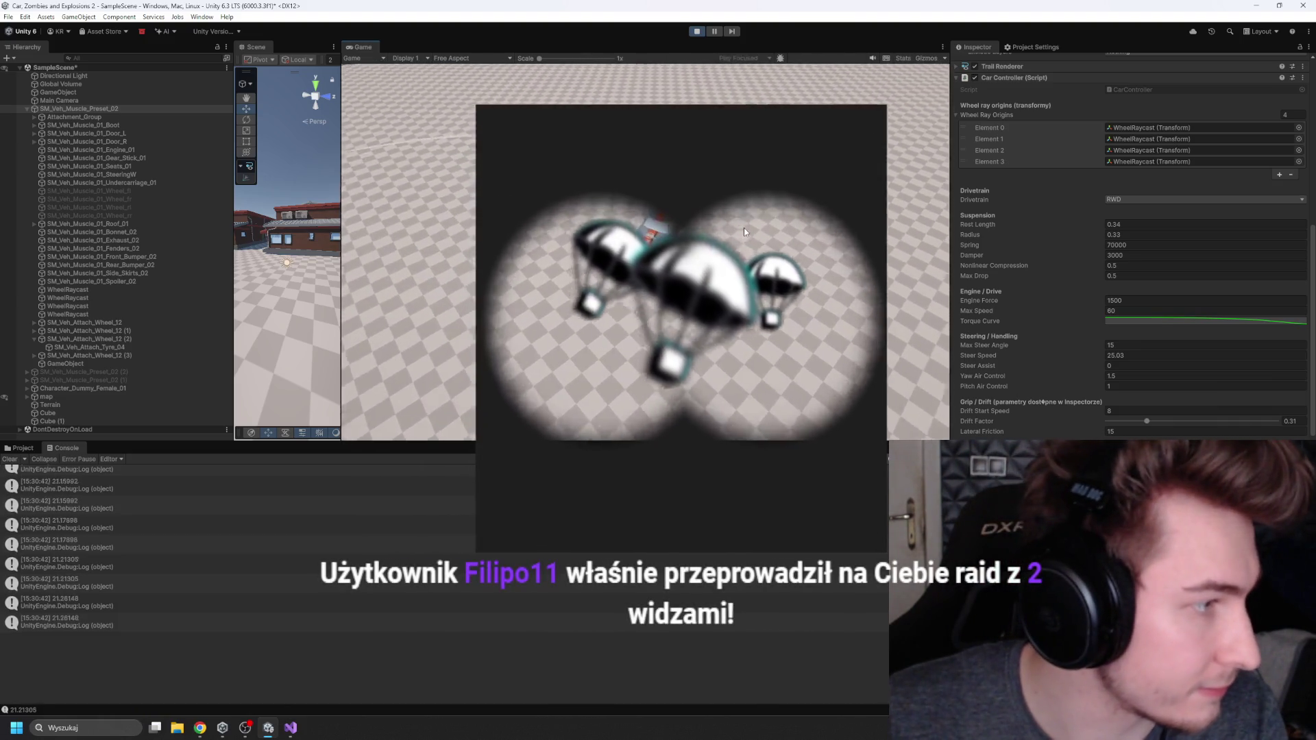
Step: Keep circling to test steering, then copy the Car Controller component's values
key(w)
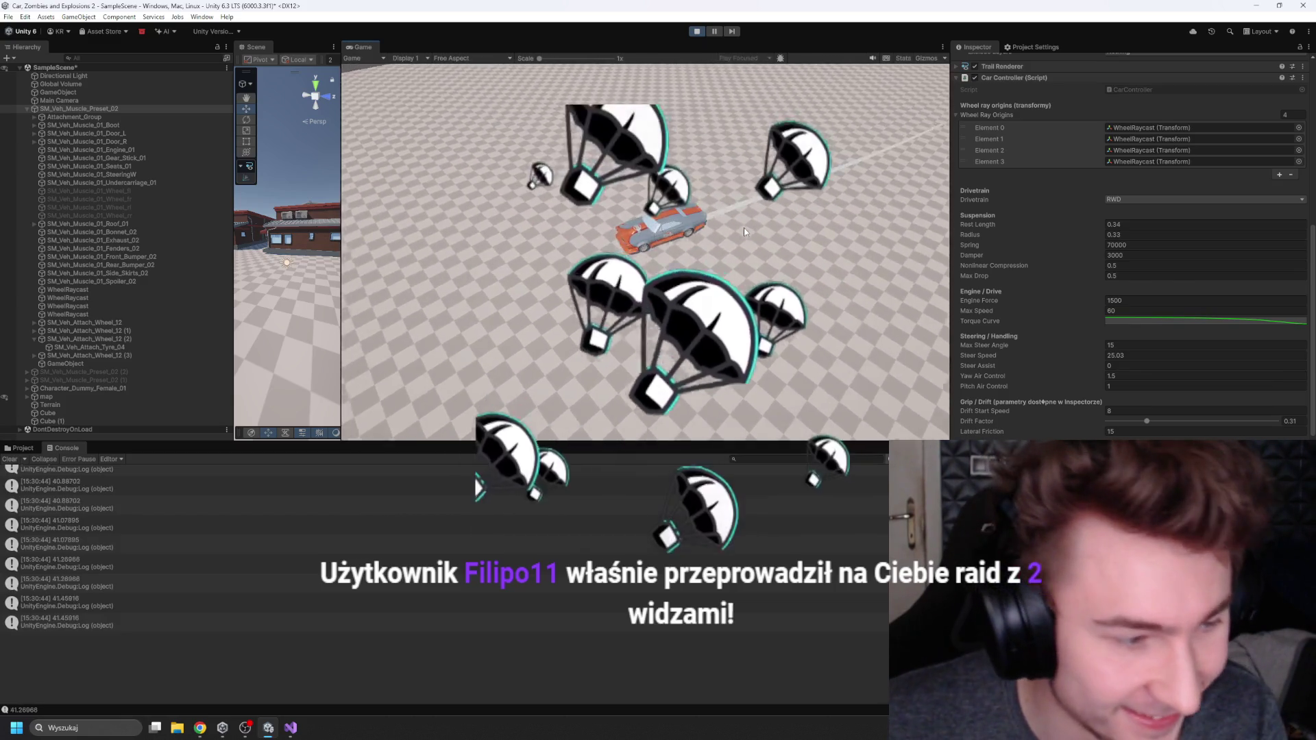
key(s)
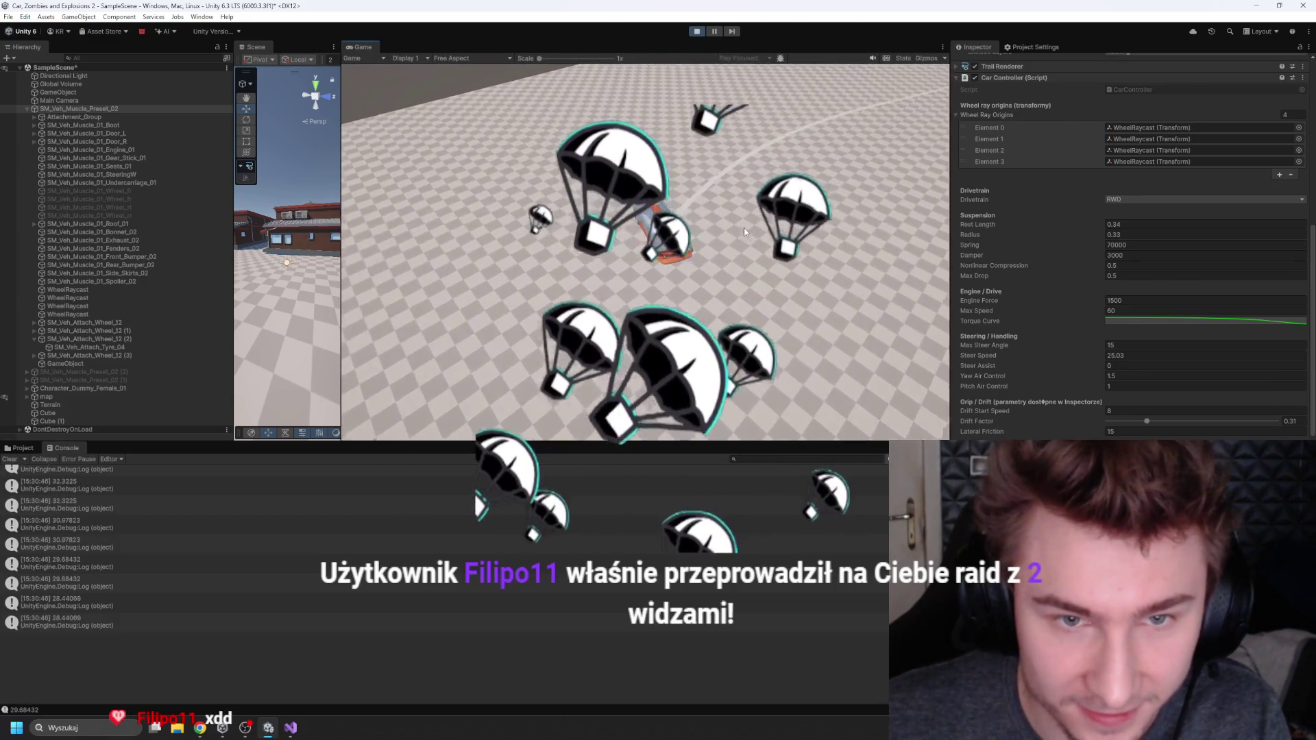
key(w)
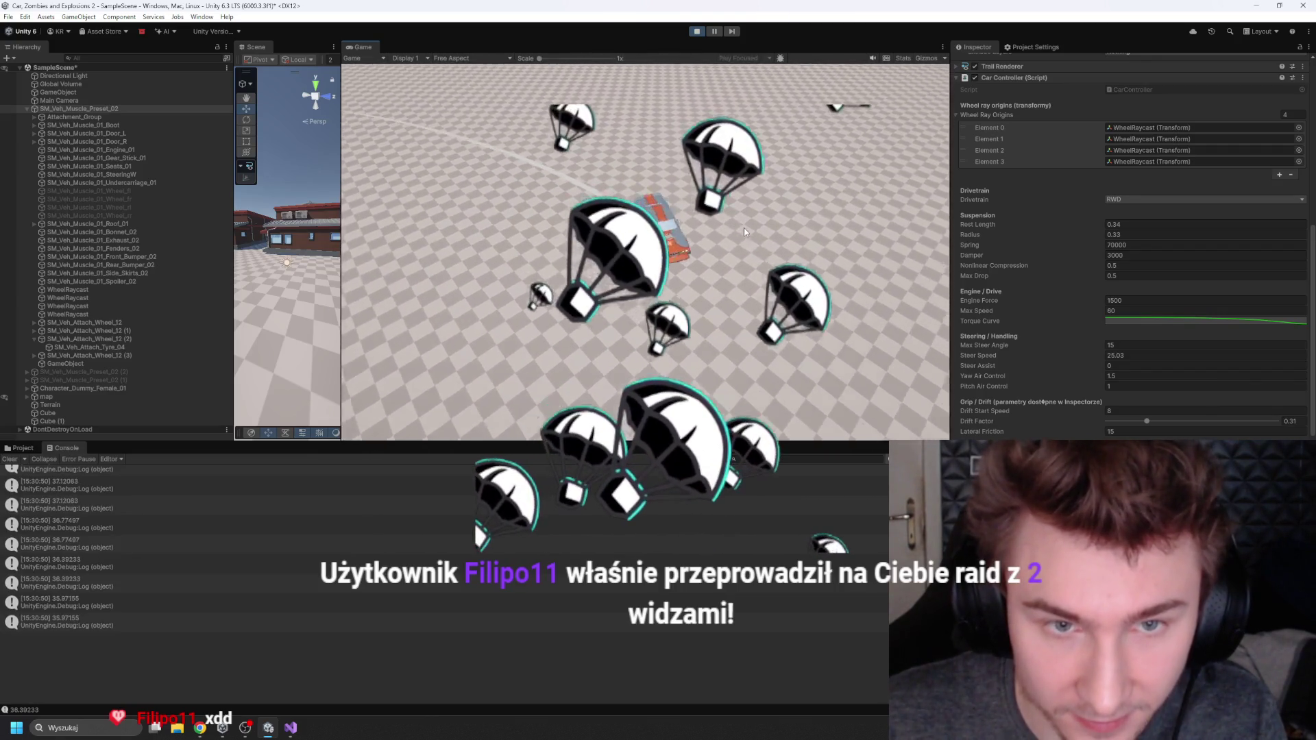
key(d)
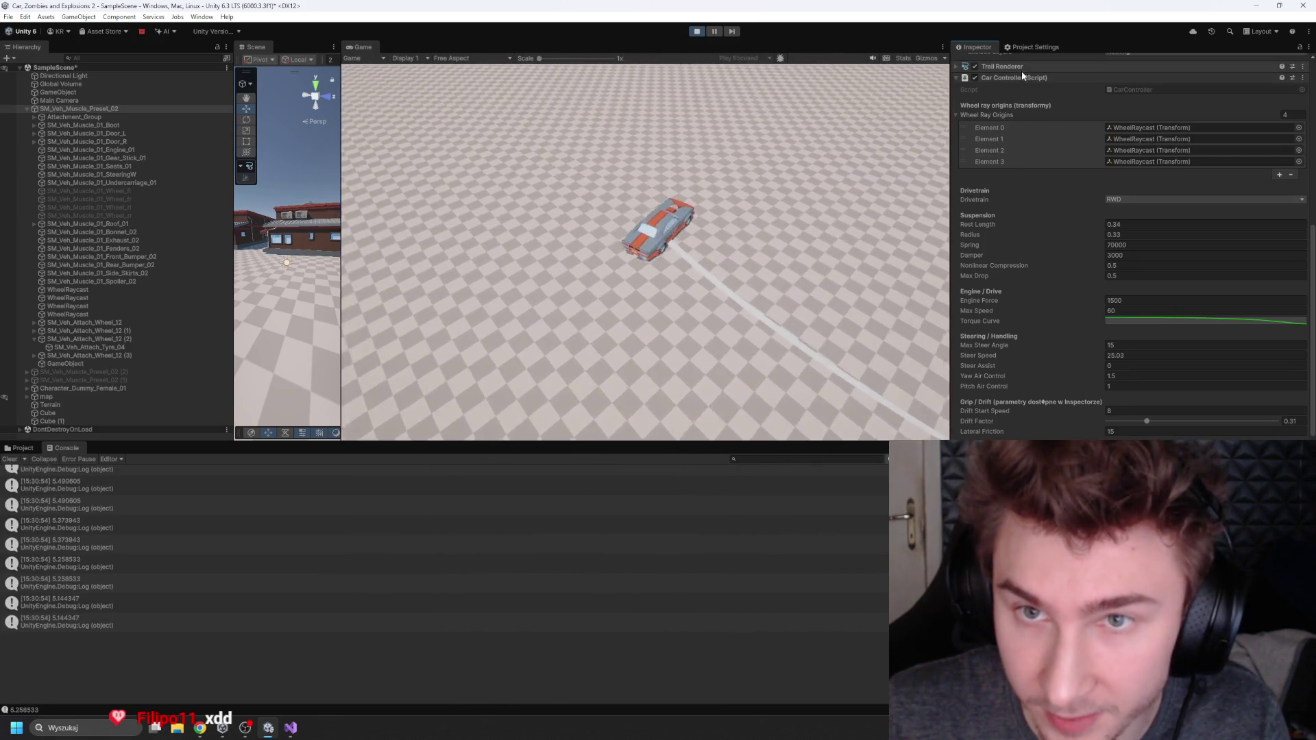
right_click(1006, 78)
click(1049, 155)
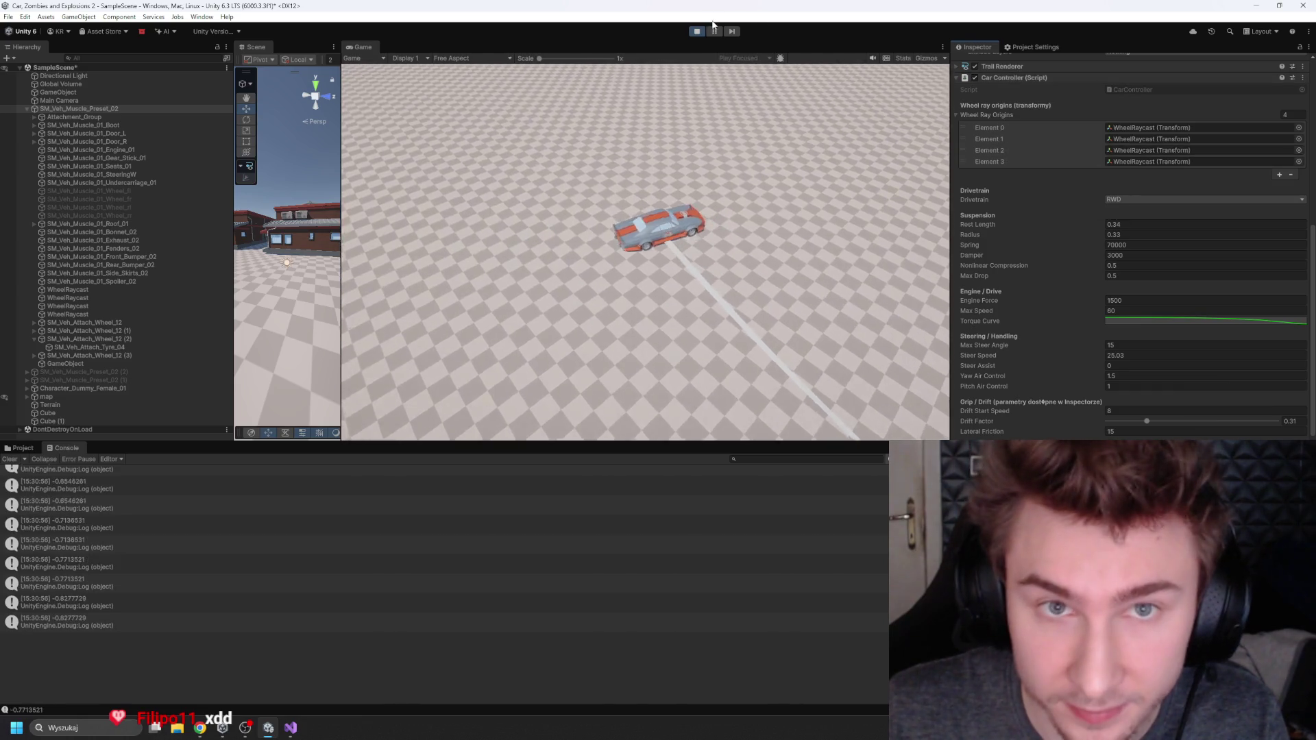
Step: Set Drift Factor to 0.572 and test the drifting in the running game
key(w)
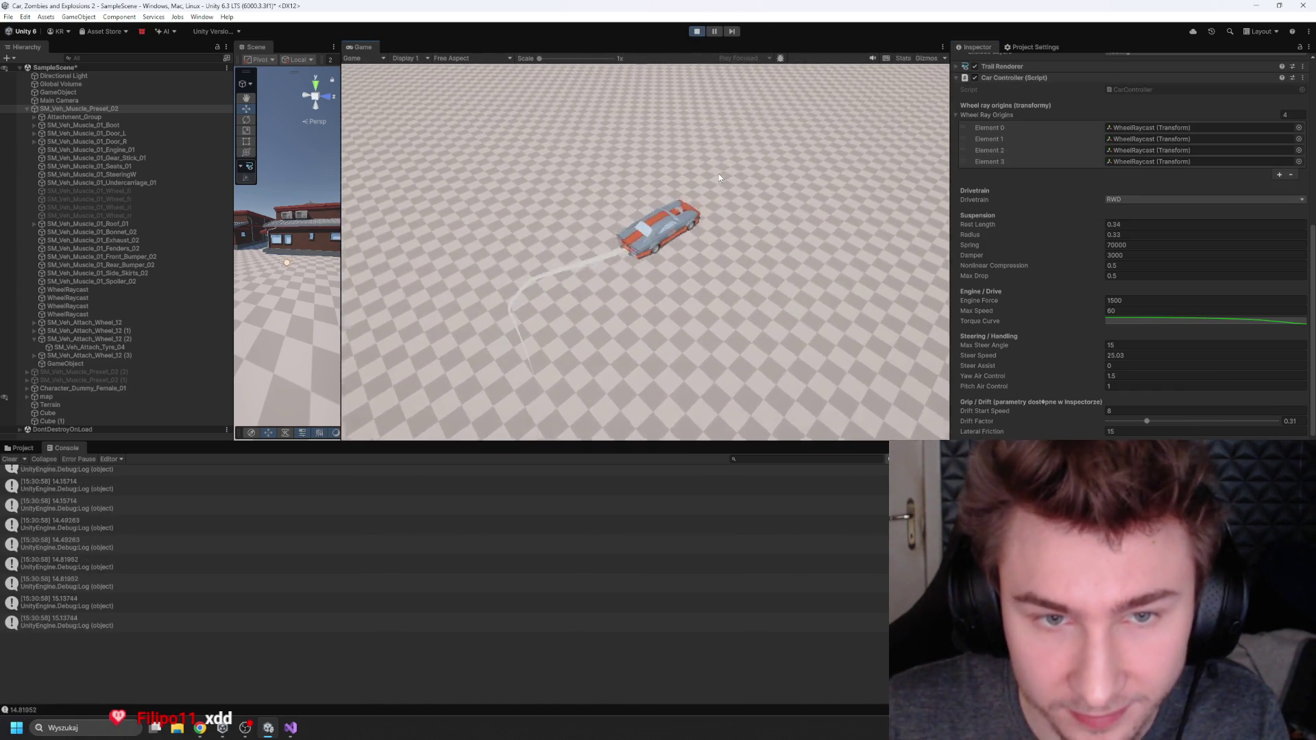
key(d)
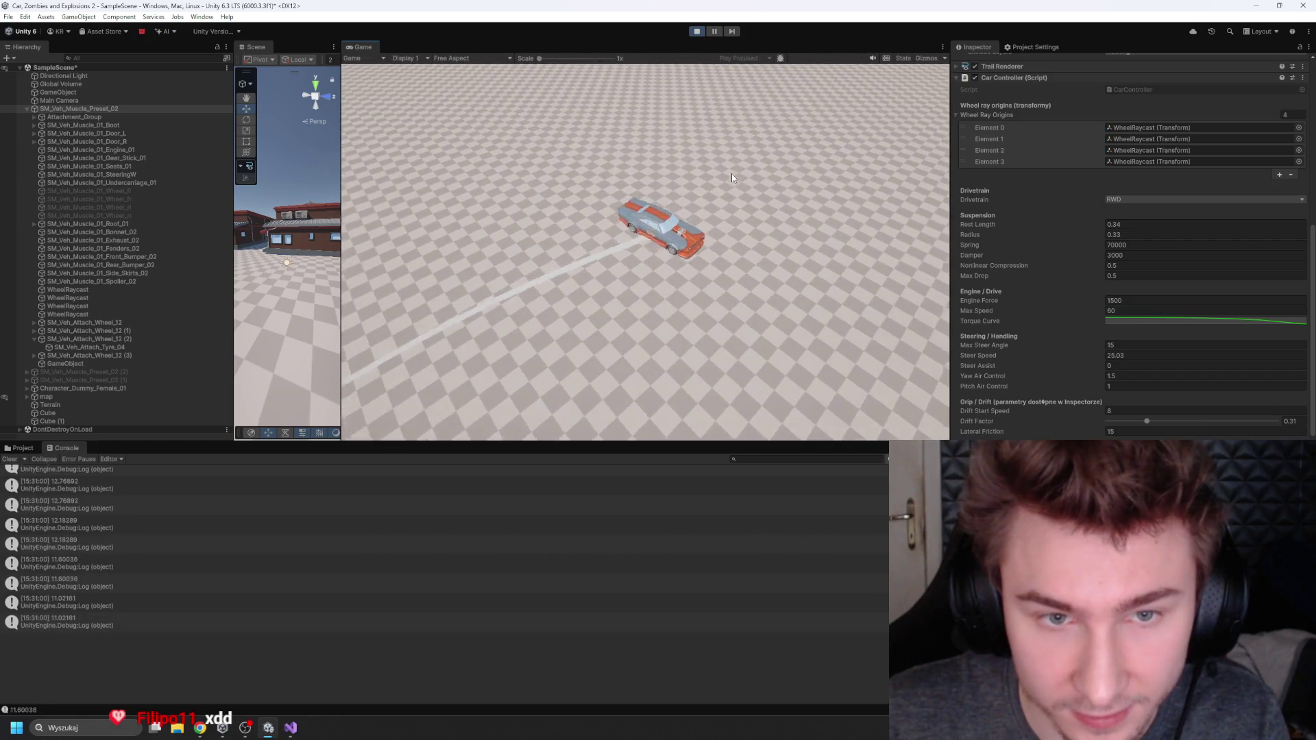
key(w)
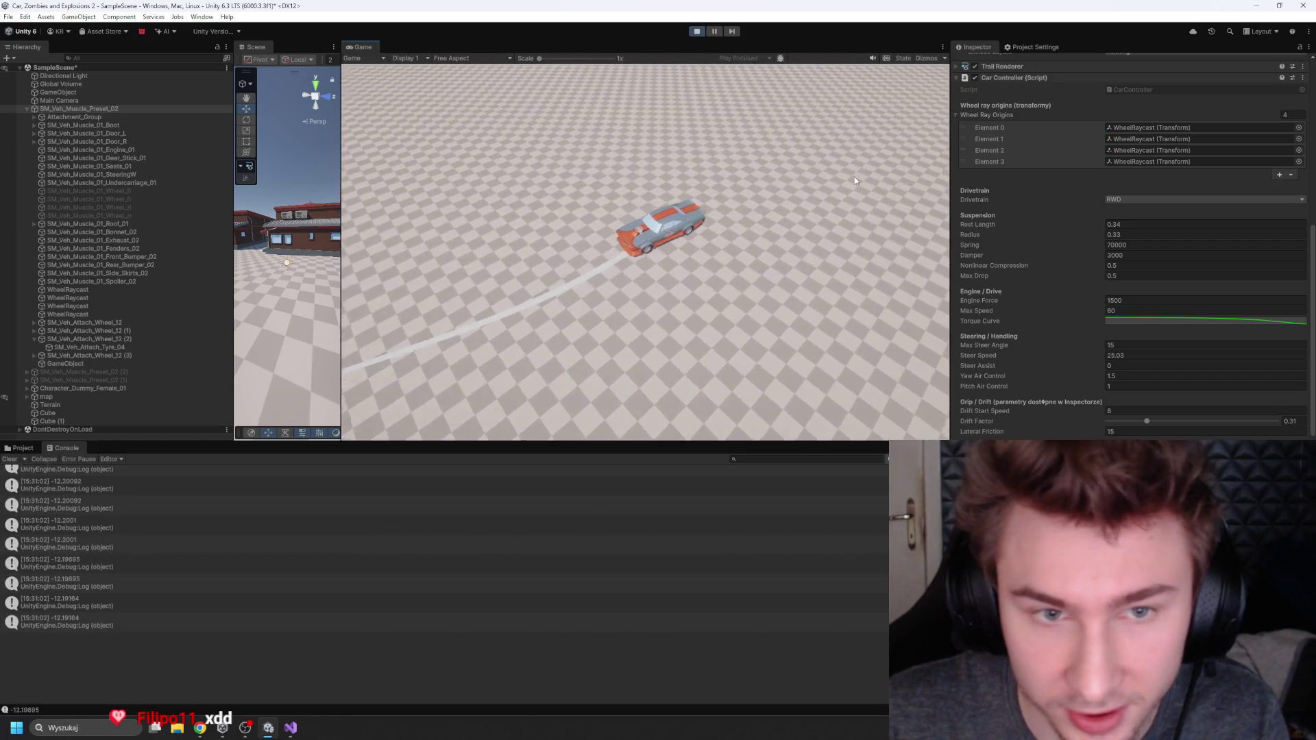
drag(1146, 421, 1196, 420)
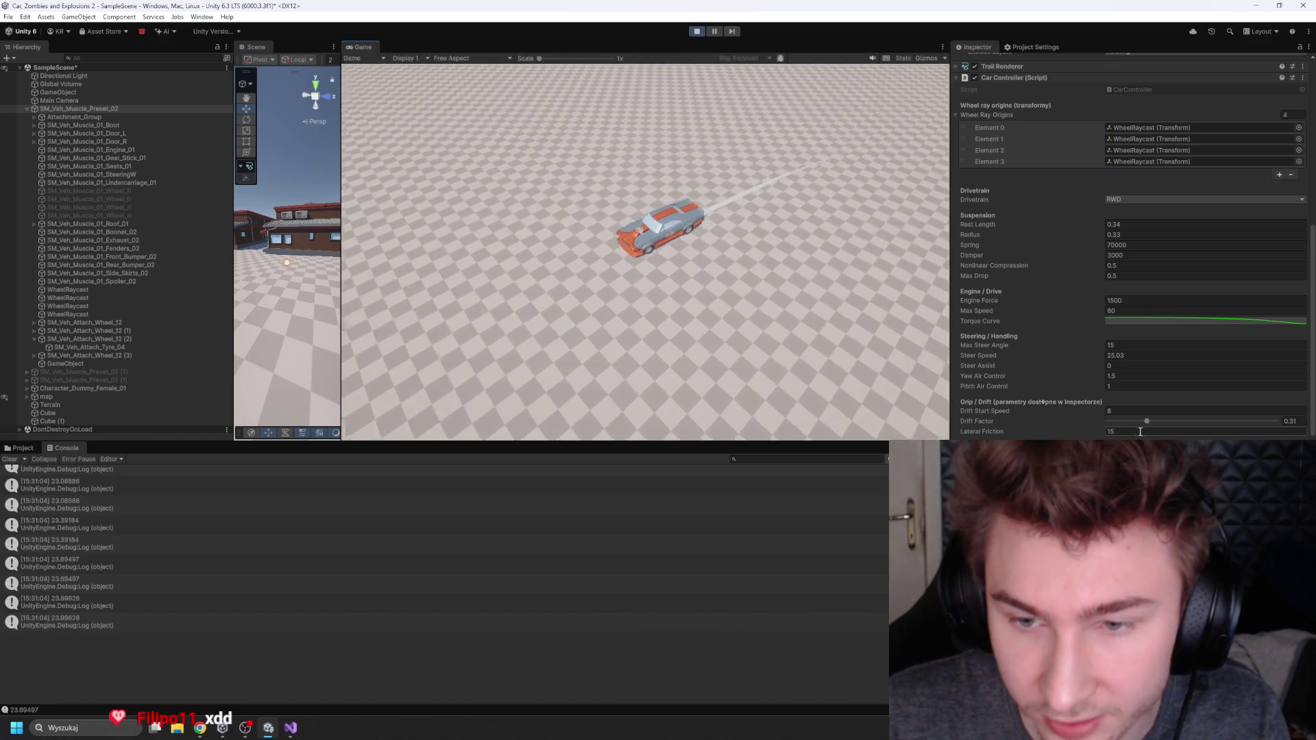
click(616, 252)
key(a)
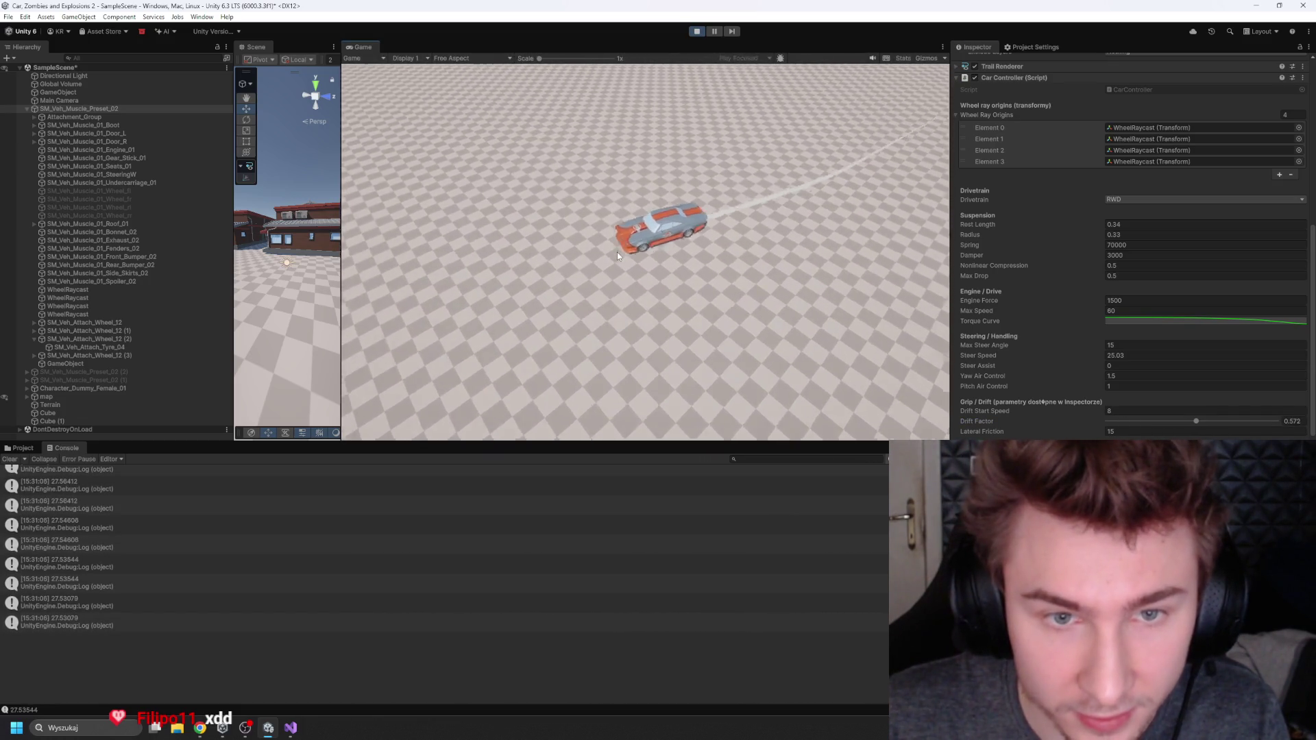
key(s)
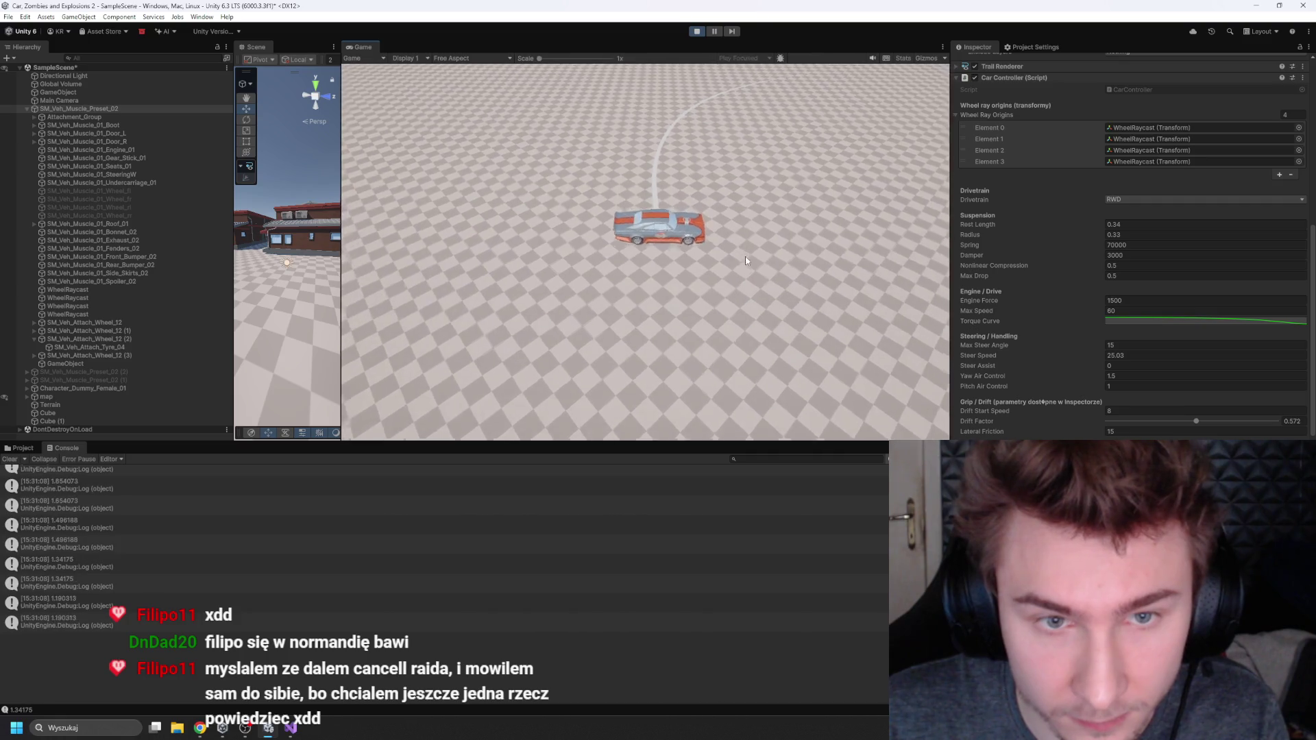
Step: Raise Drift Factor to about 0.834 and drive the car into sharp turns and sideways drifts
click(1246, 421)
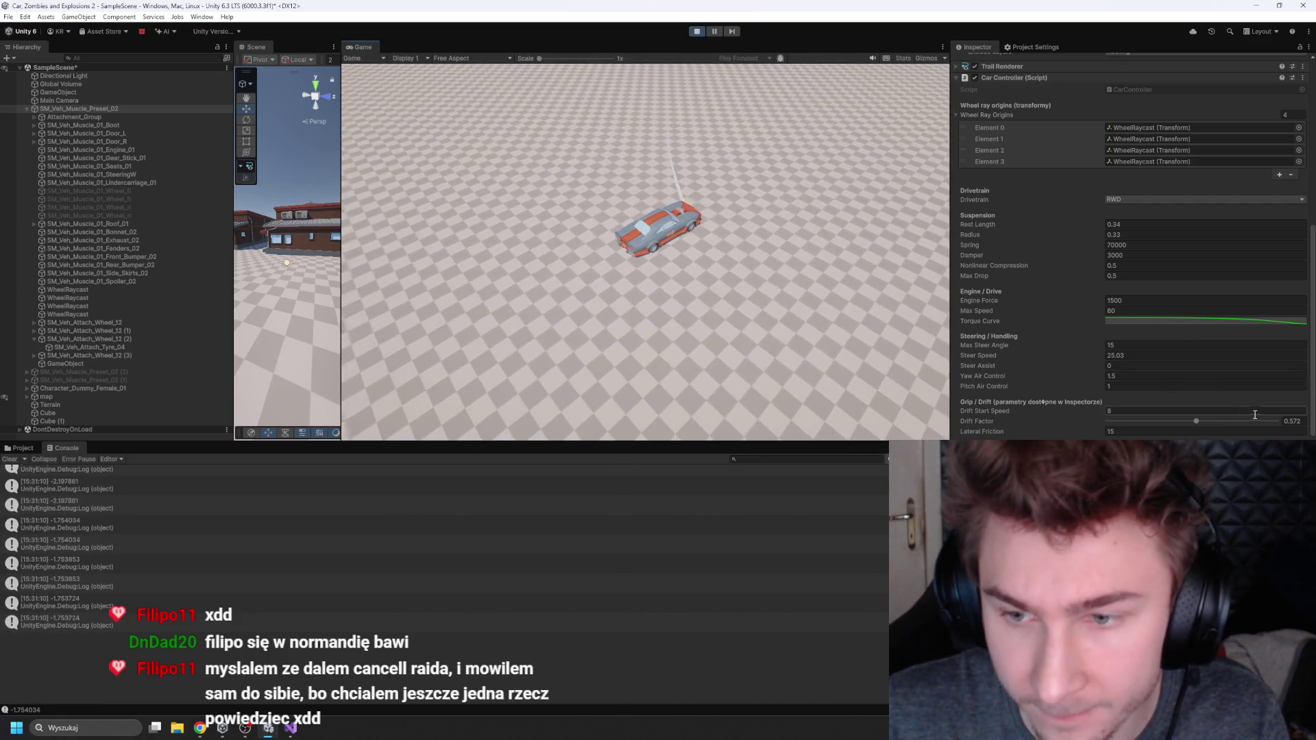
click(788, 299)
key(w)
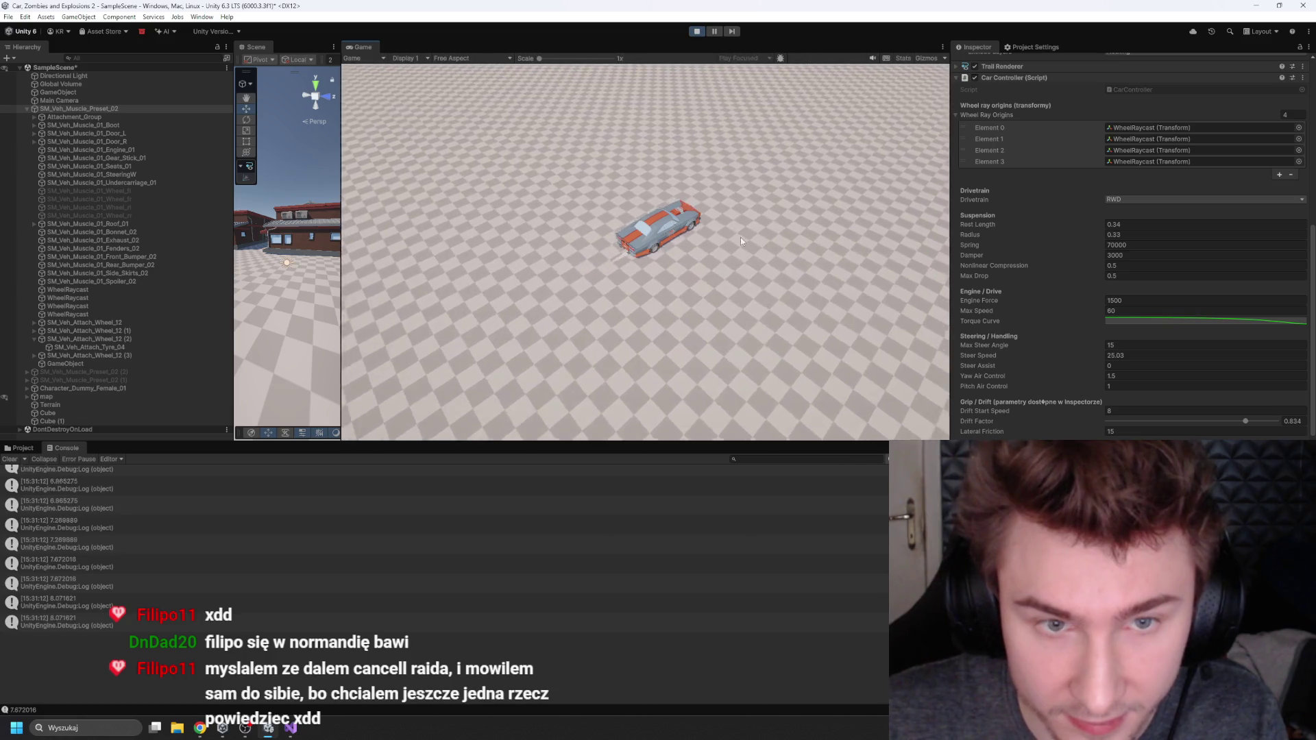
key(a)
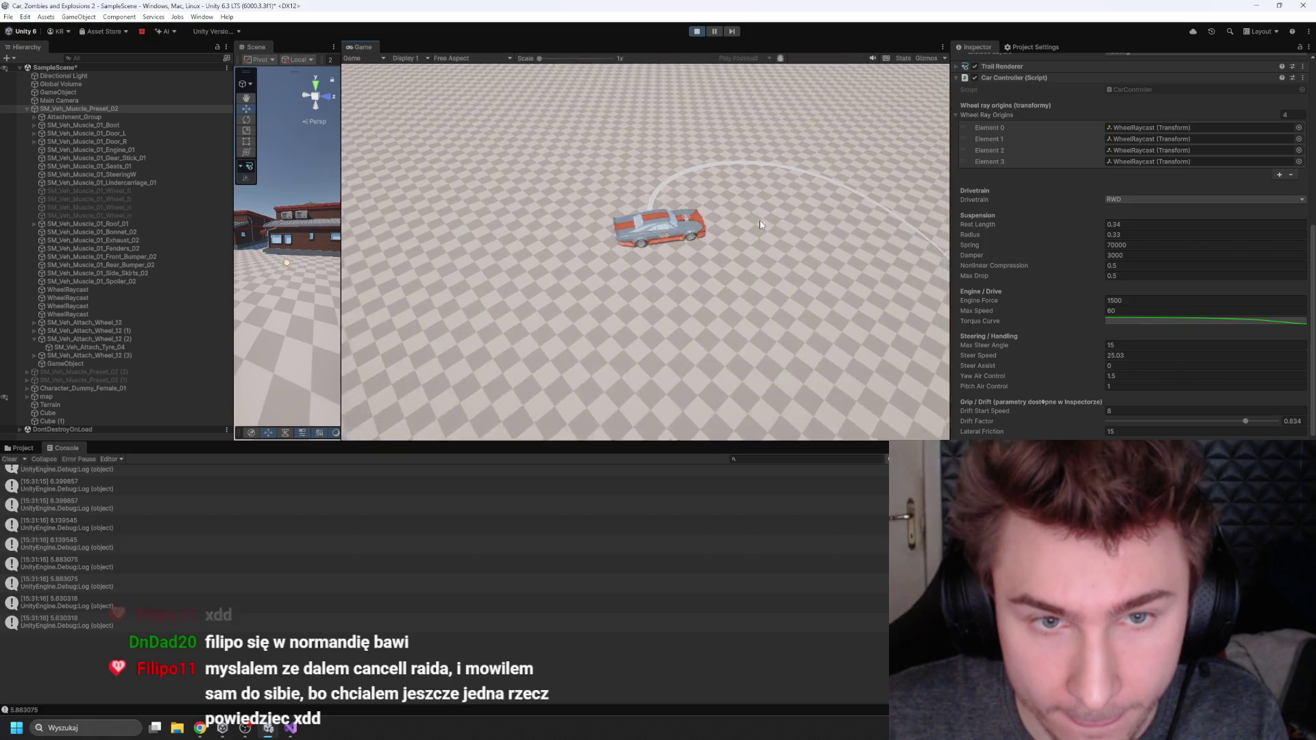
key(w)
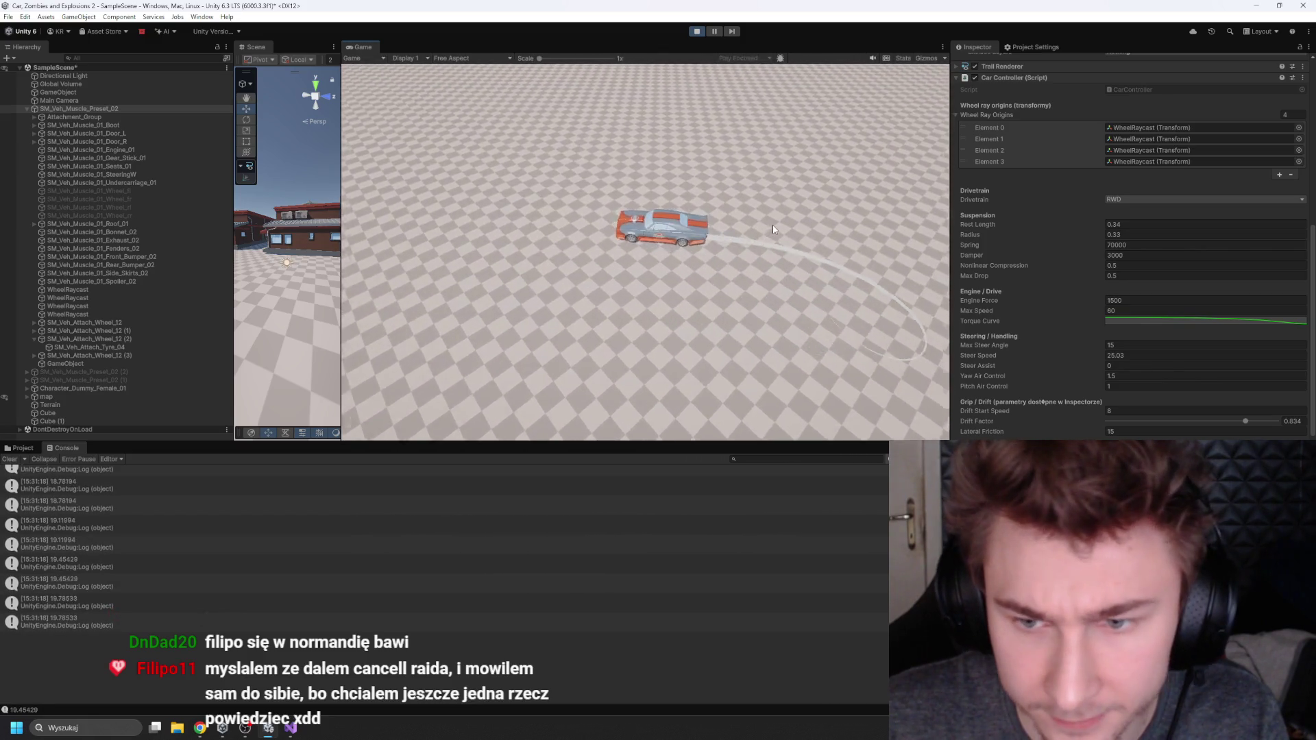
key(a)
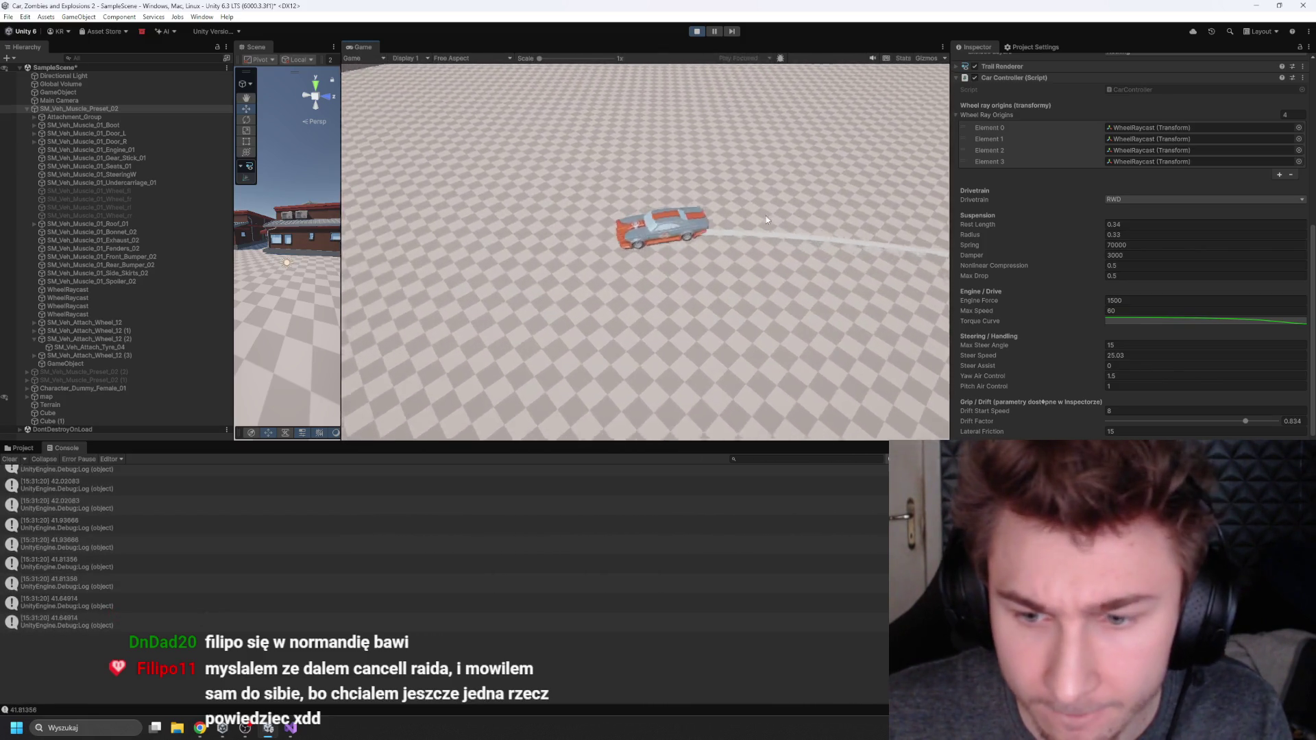
key(w)
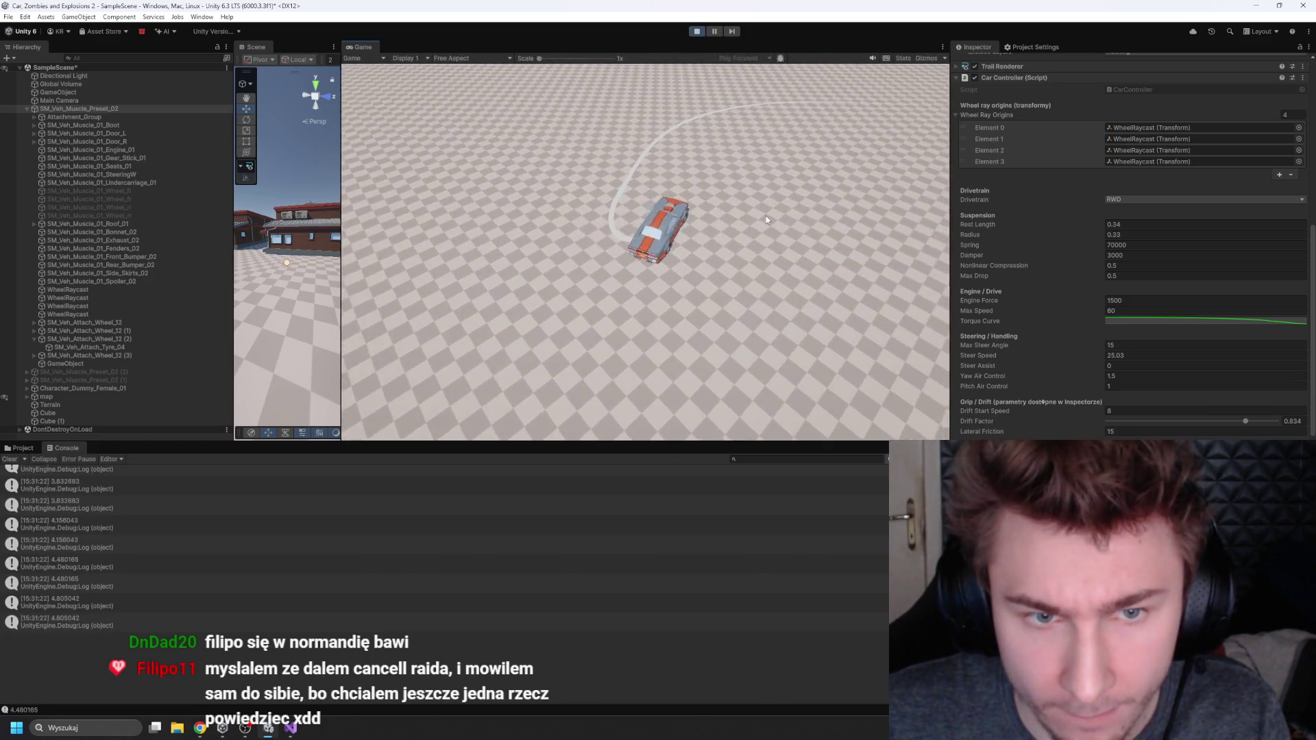
key(d)
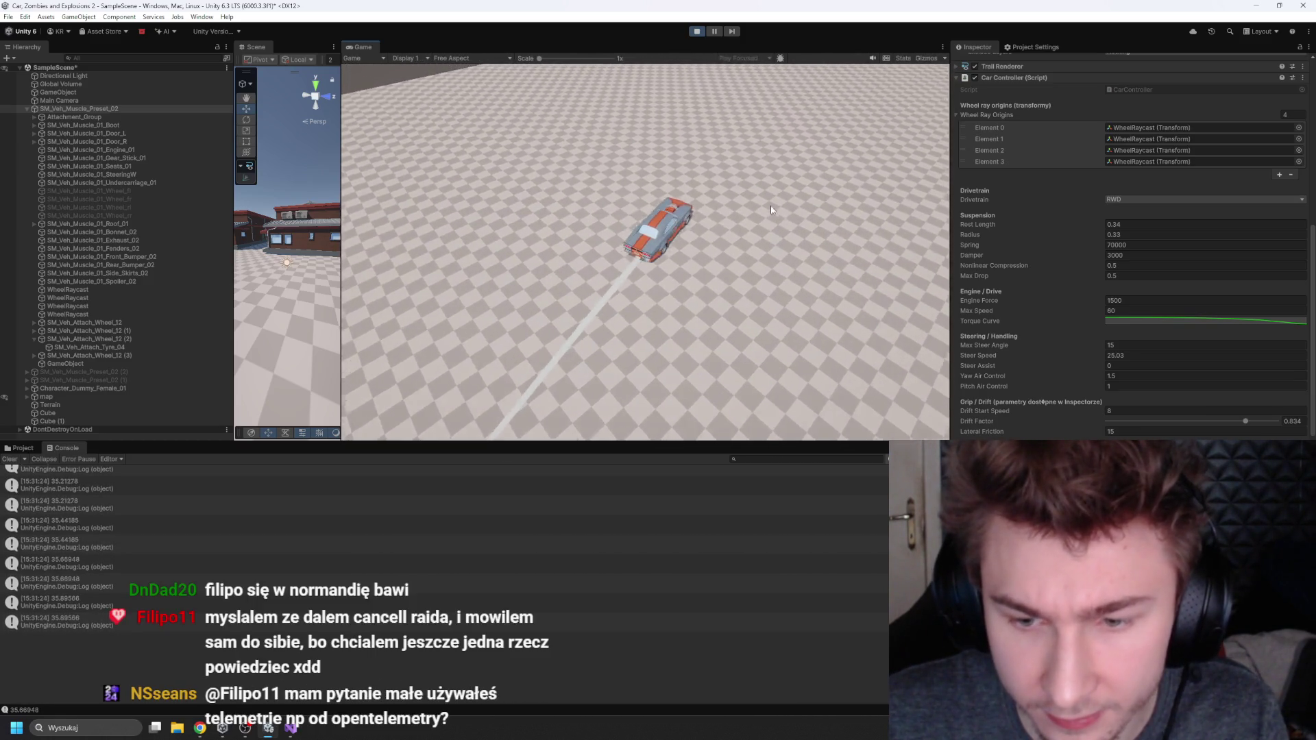
Step: Keep testing the drift with hard braking, acceleration and a long right turn
key(s)
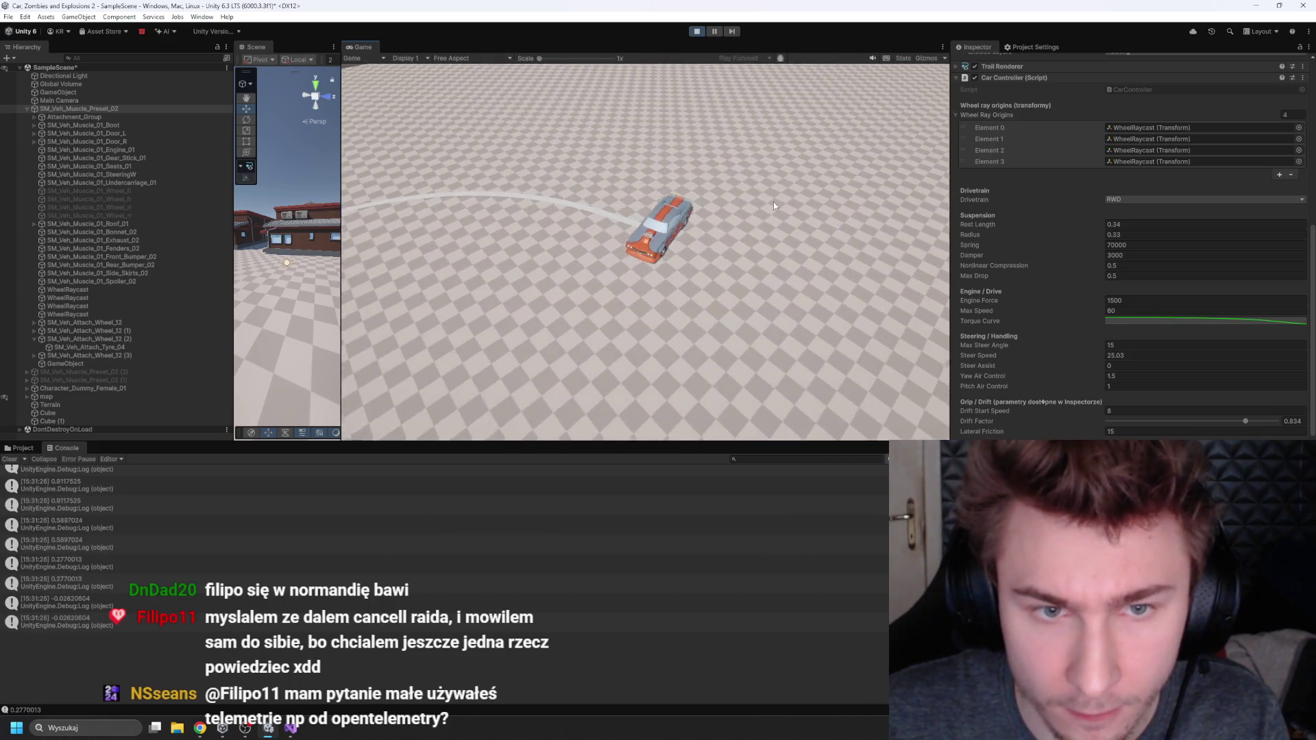
key(w)
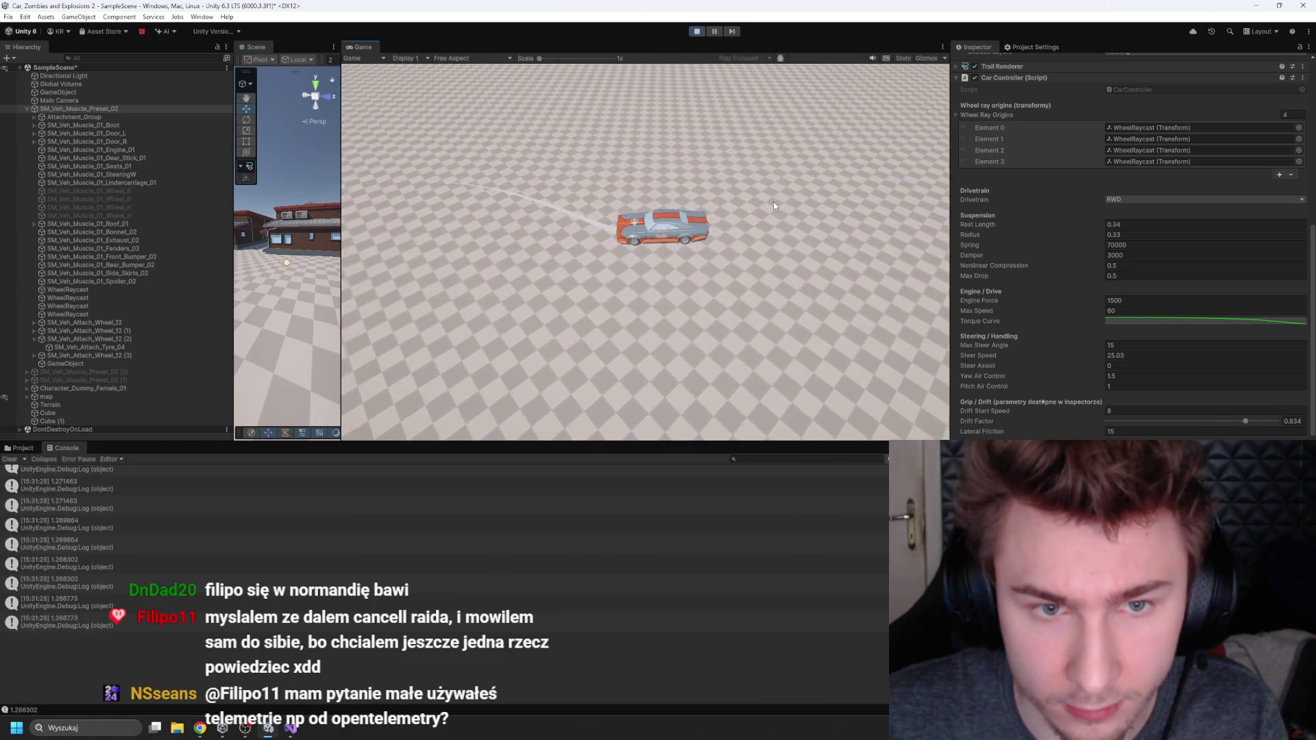
key(w)
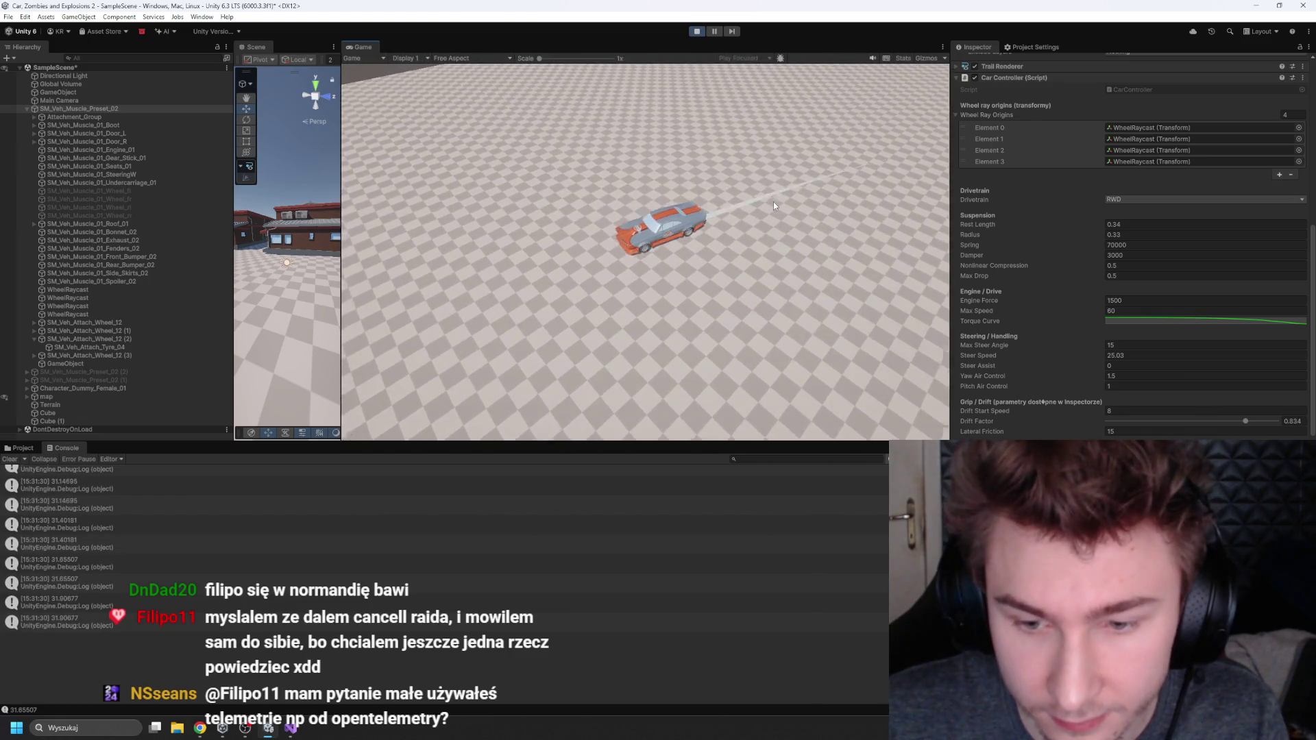
key(s)
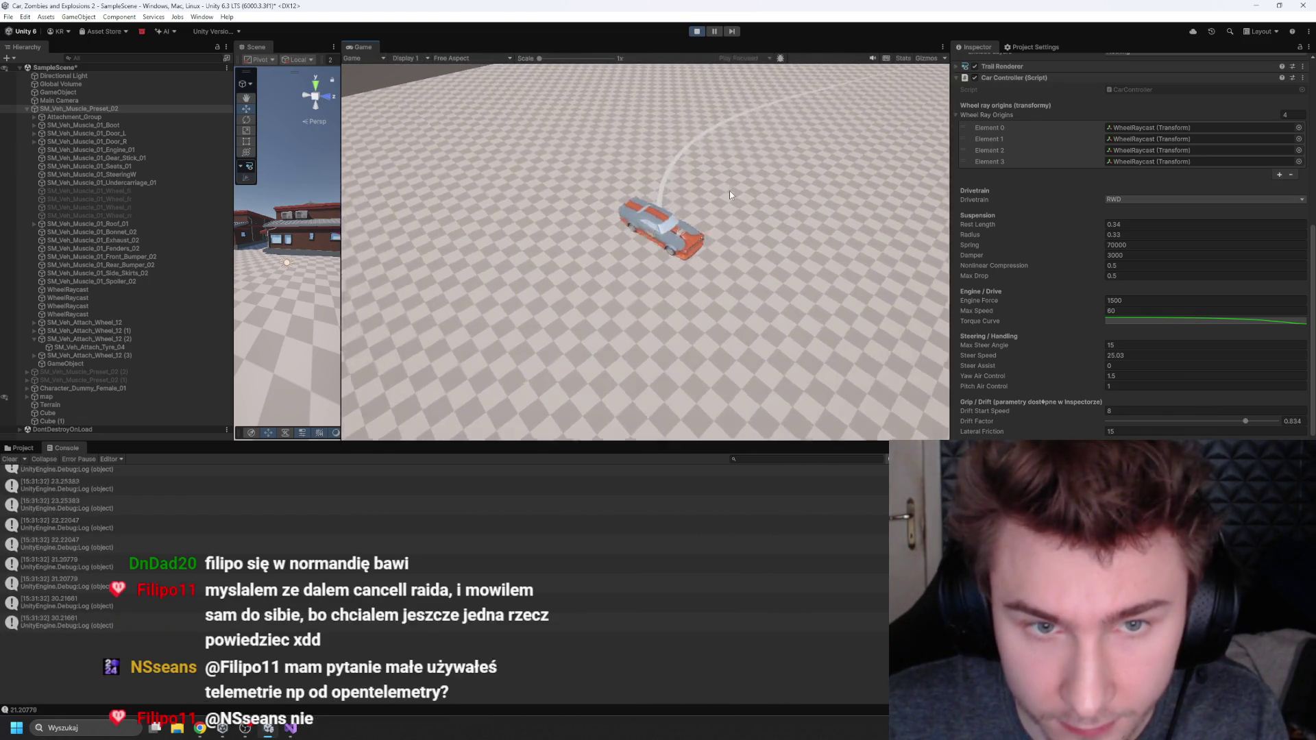
key(w)
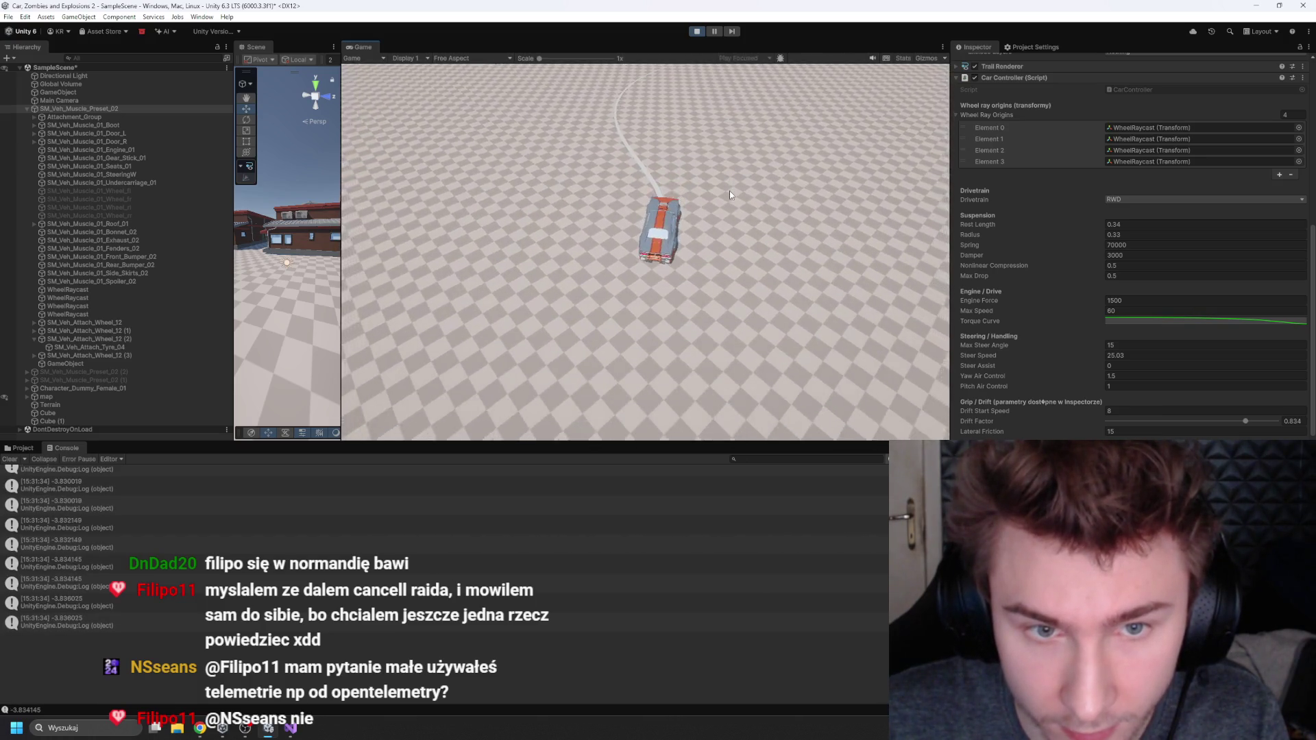
key(d)
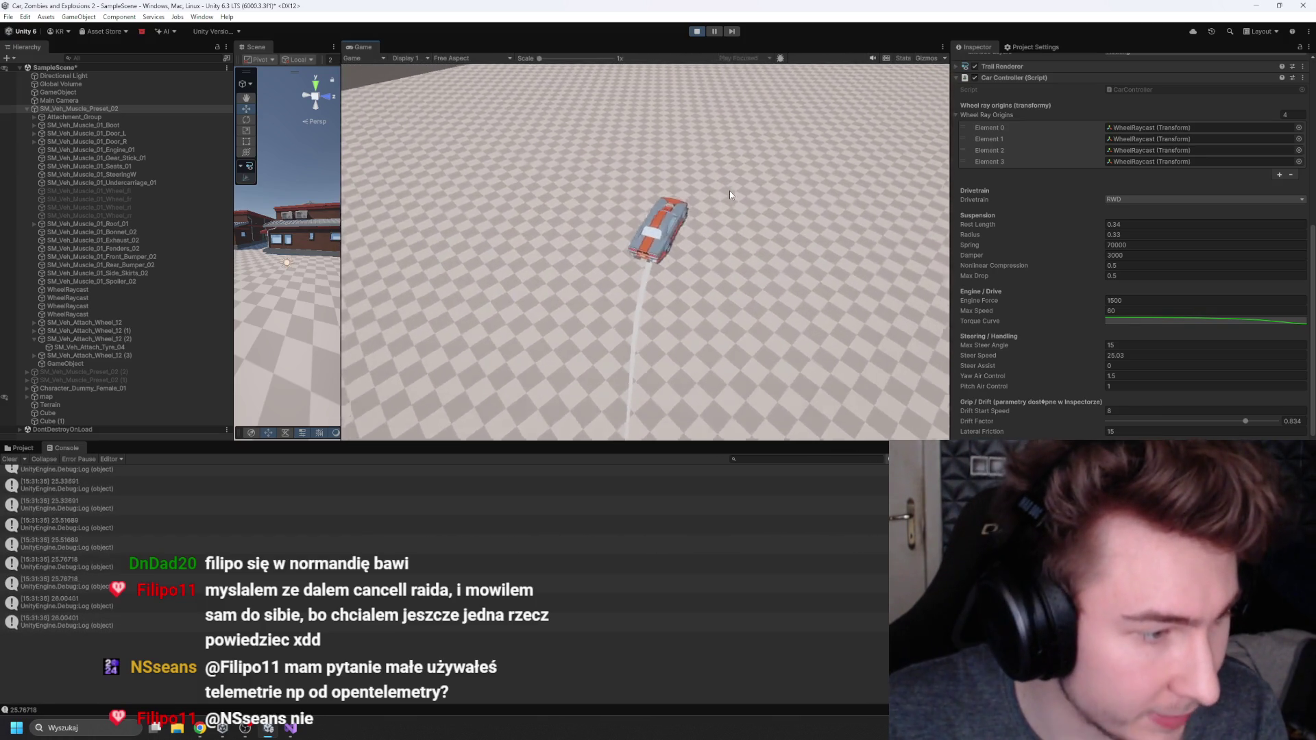
key(d)
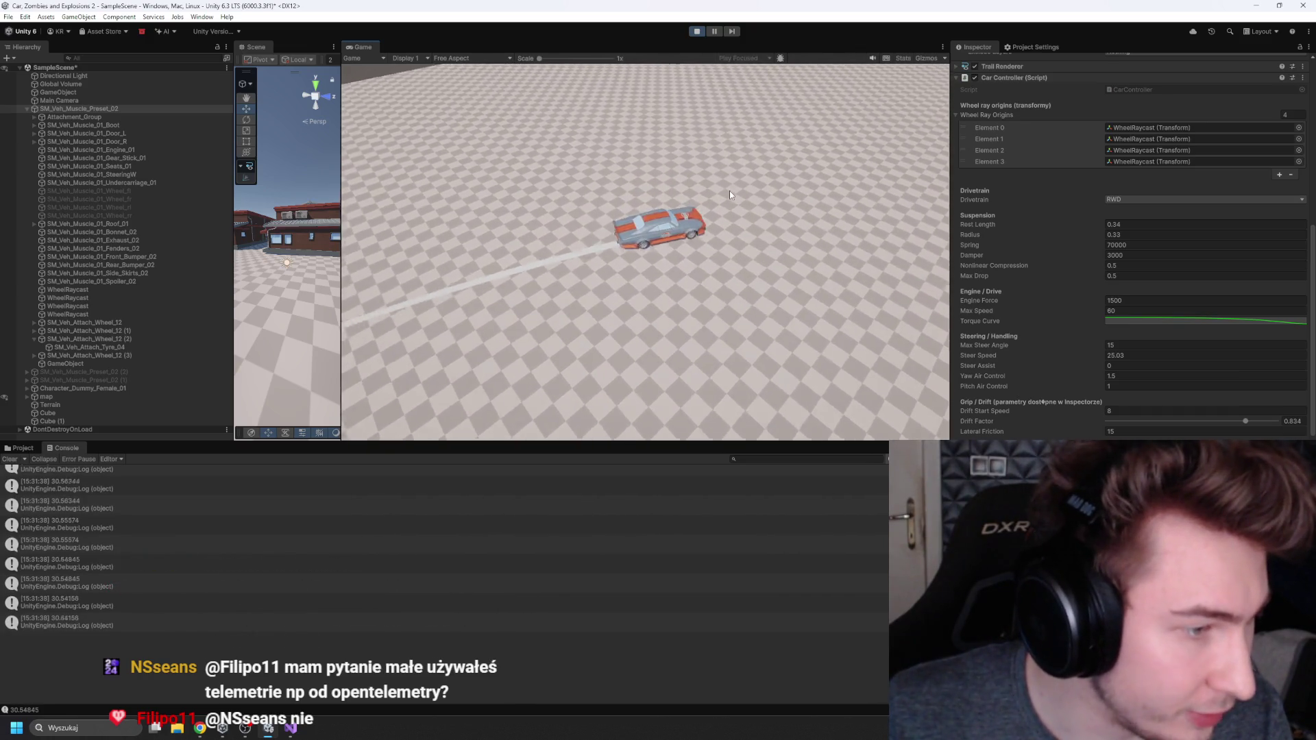
key(d)
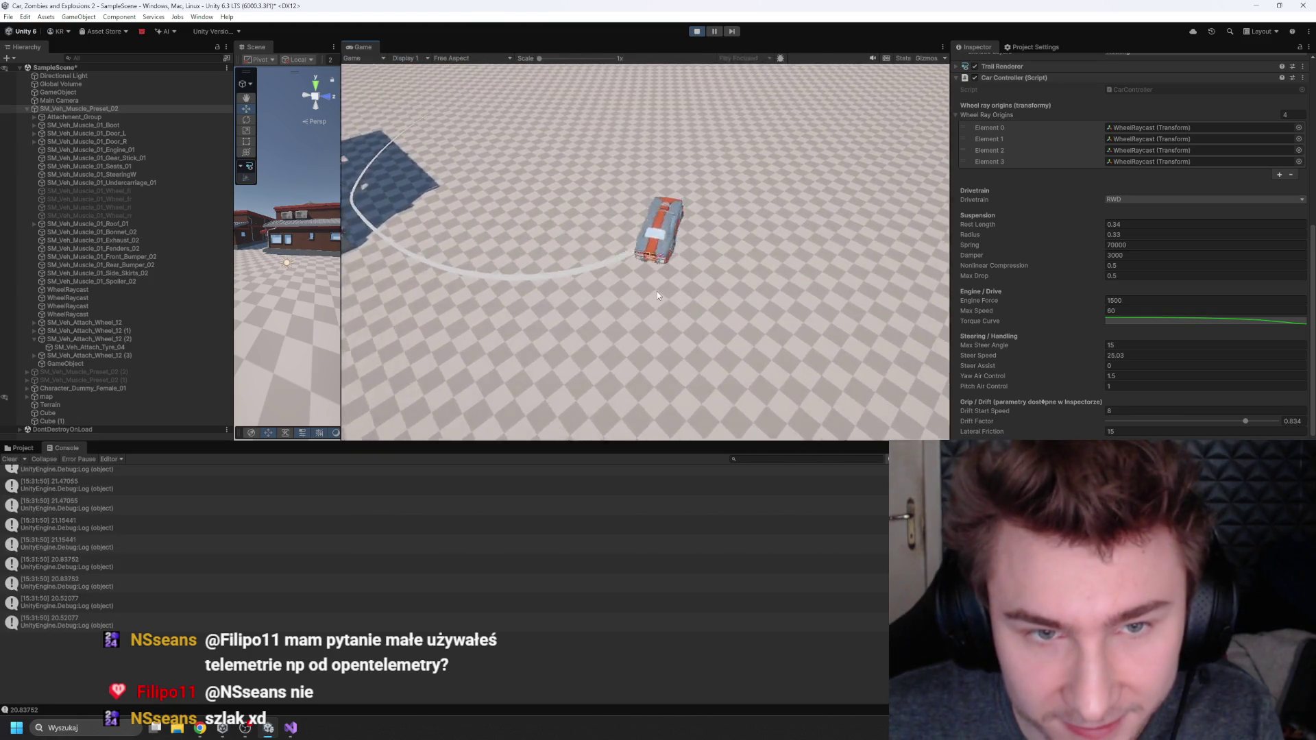
Step: Switch the Drivetrain to AWD, then FWD, and test-drive the car through turns
click(1119, 200)
click(1128, 212)
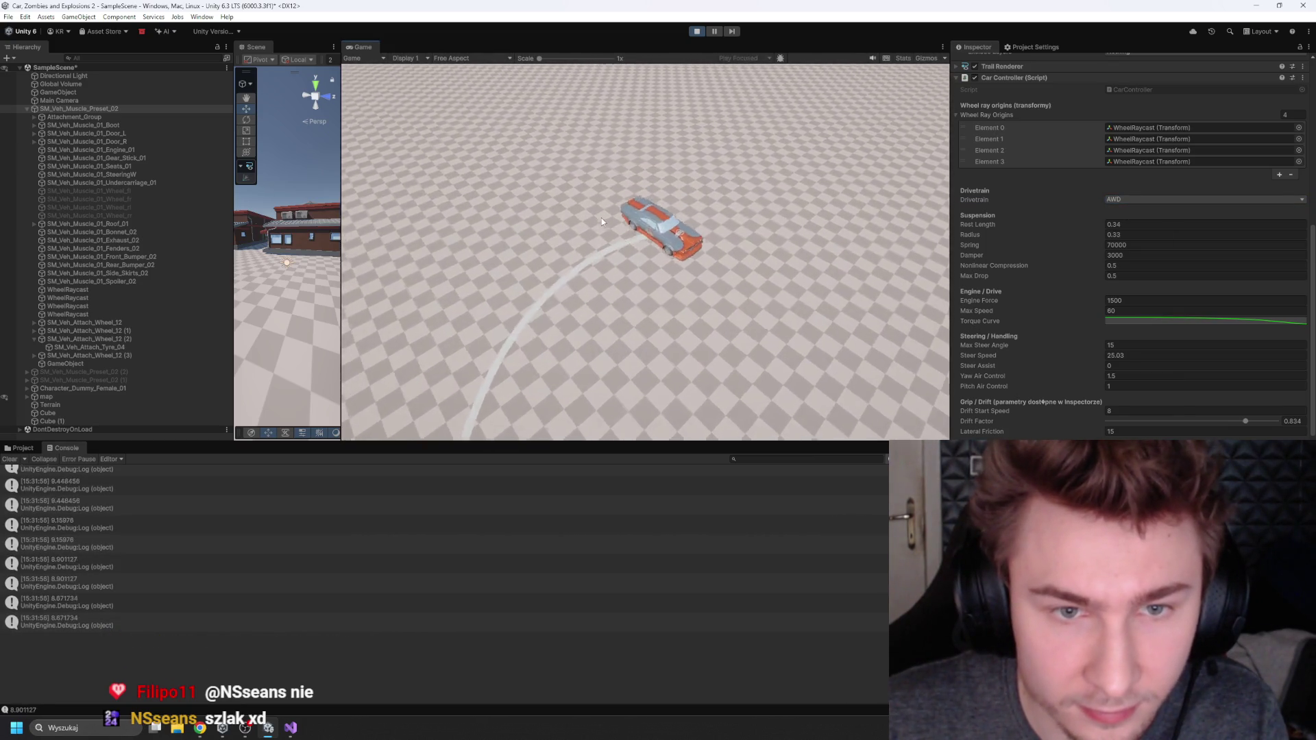
click(1157, 200)
click(1134, 222)
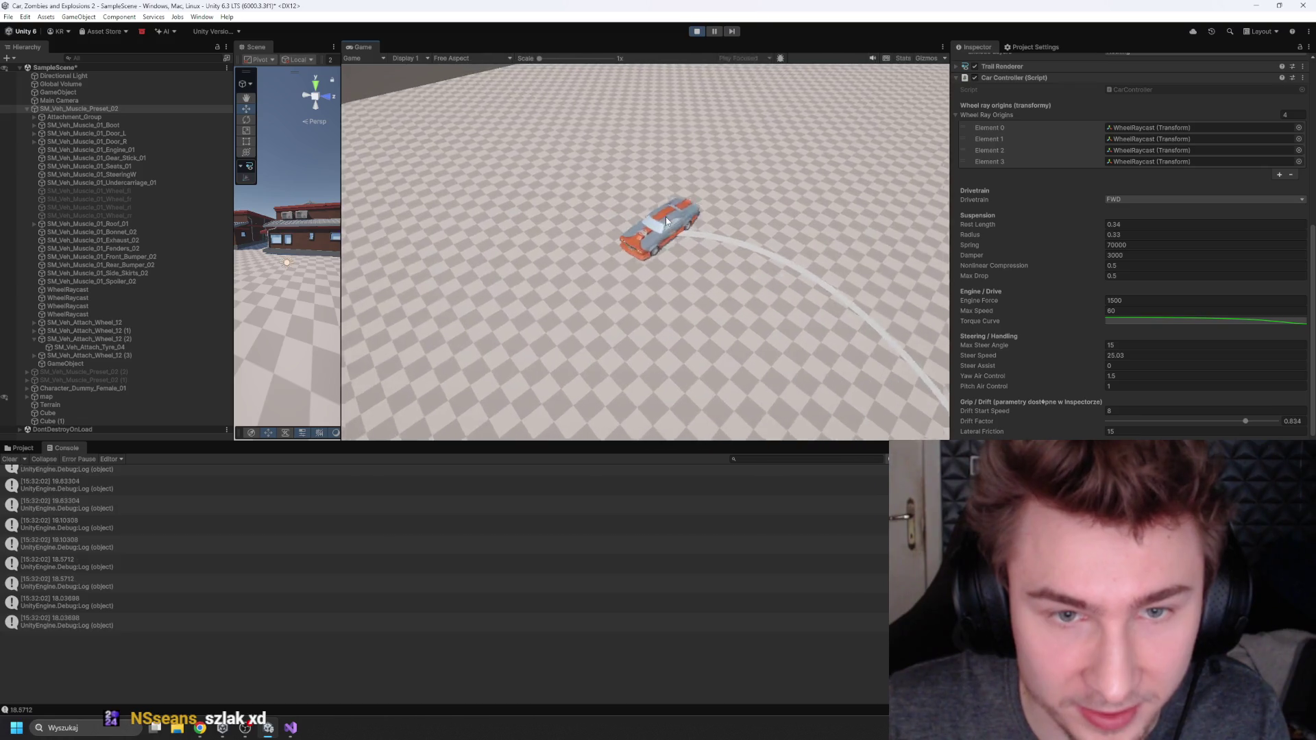
key(w)
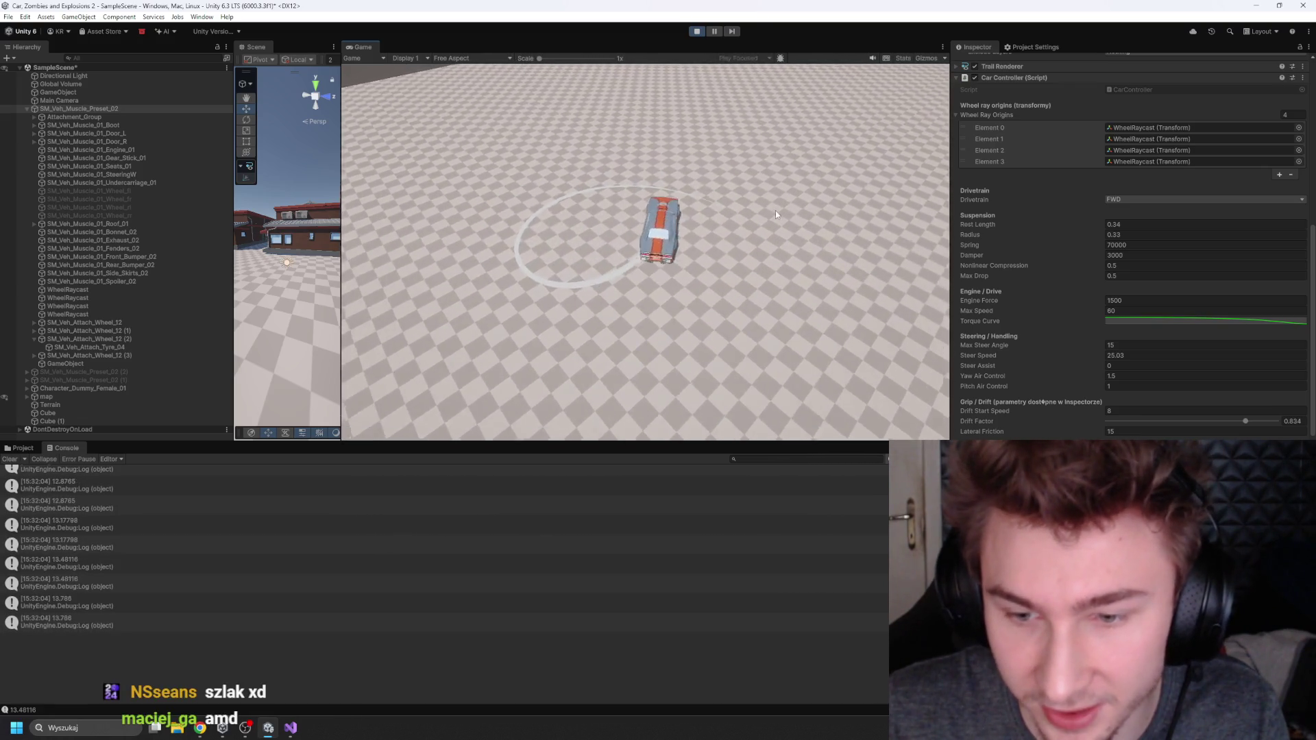
key(d)
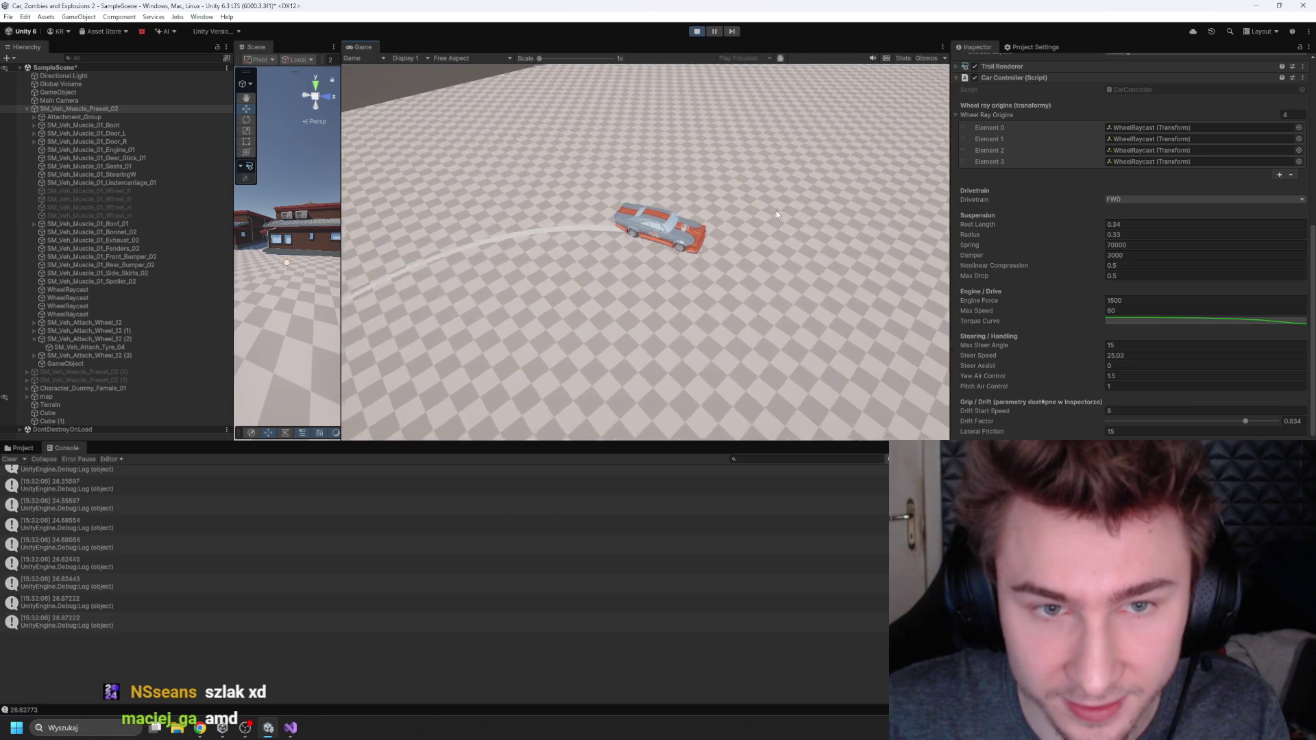
key(a)
key(a)
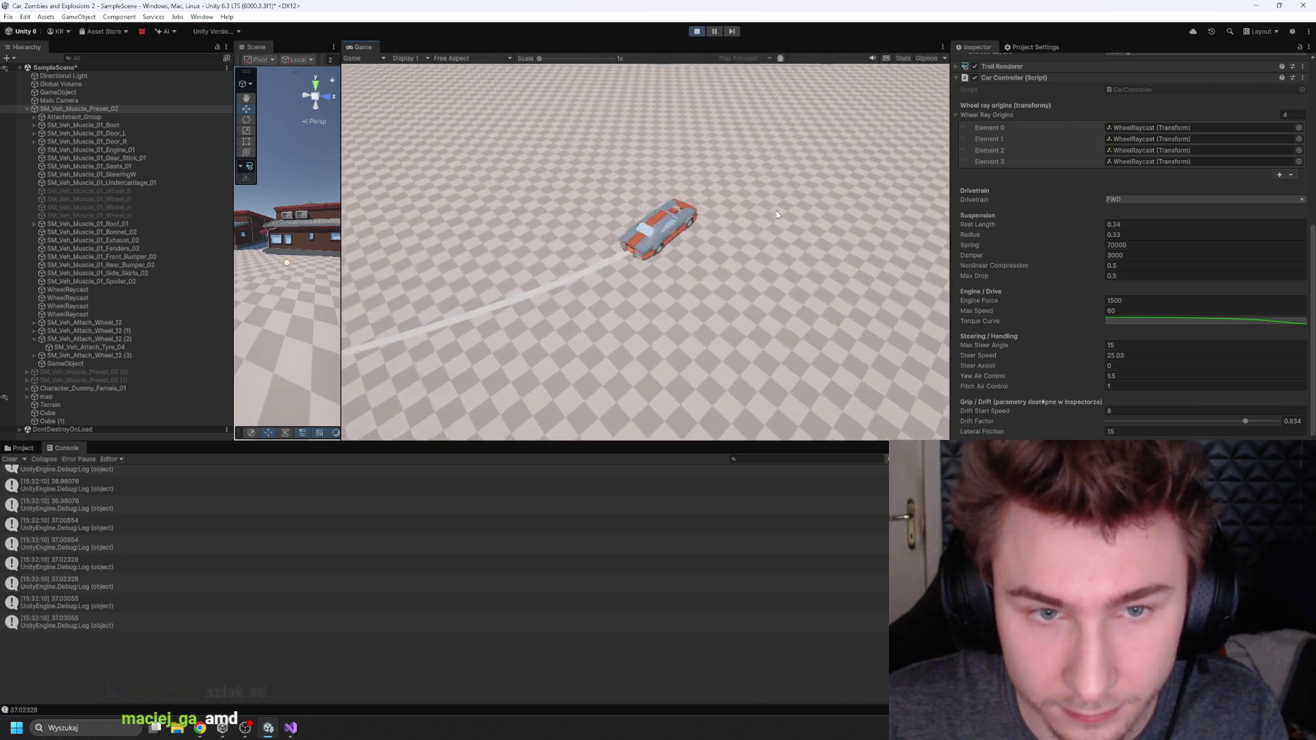
key(a)
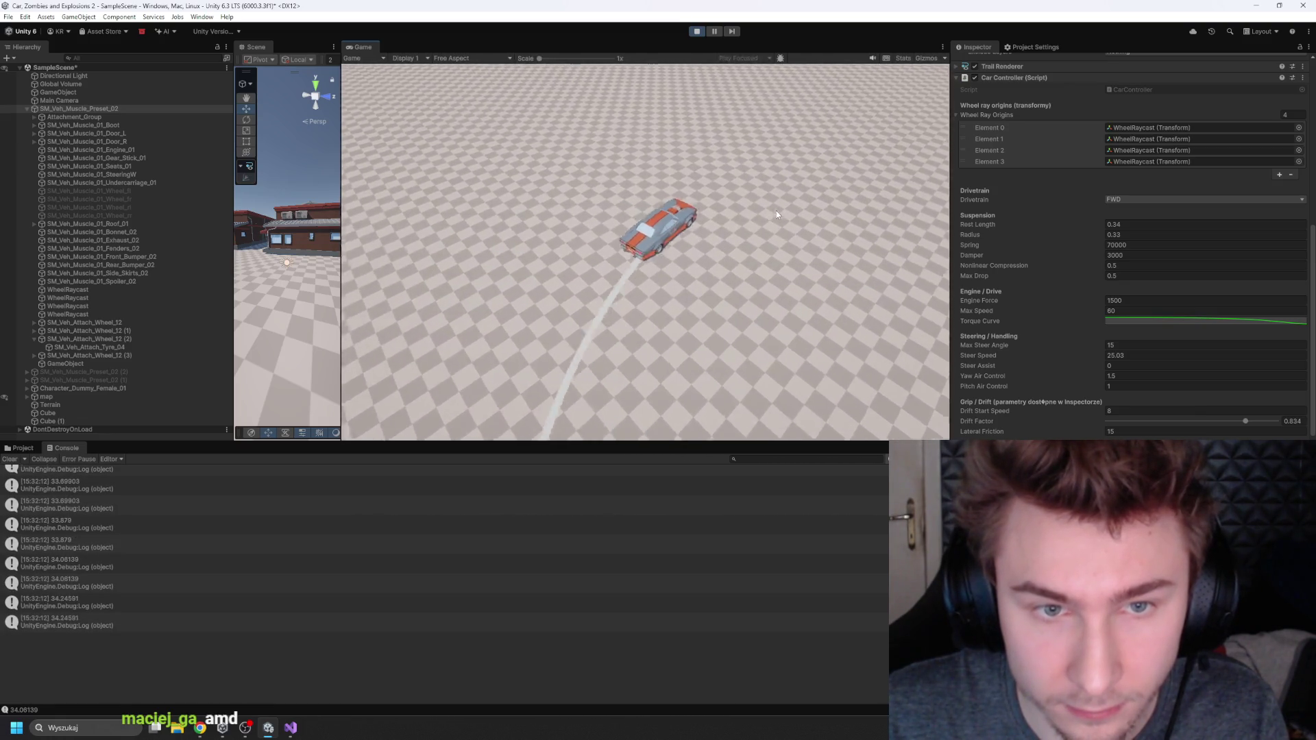
Step: Set the Drivetrain back to RWD and test it with braking, tight arcs and reversing
click(1165, 199)
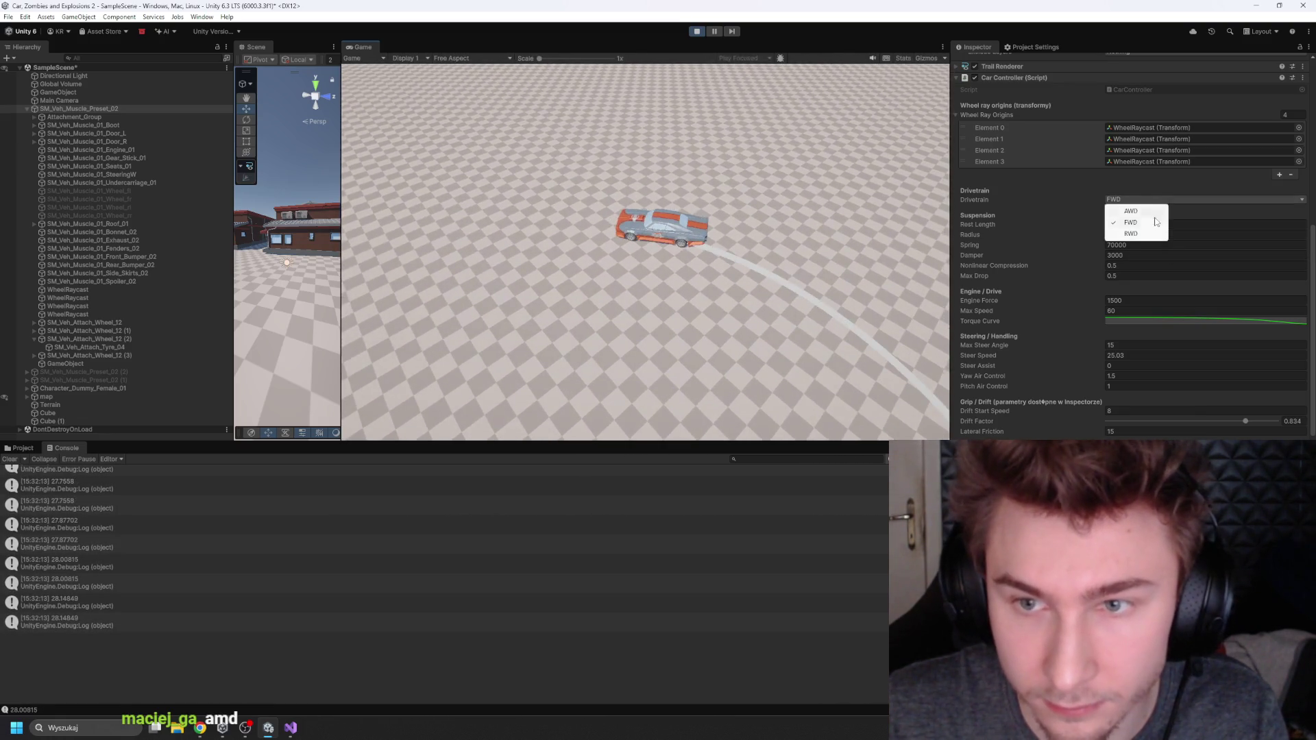
click(1146, 220)
key(d)
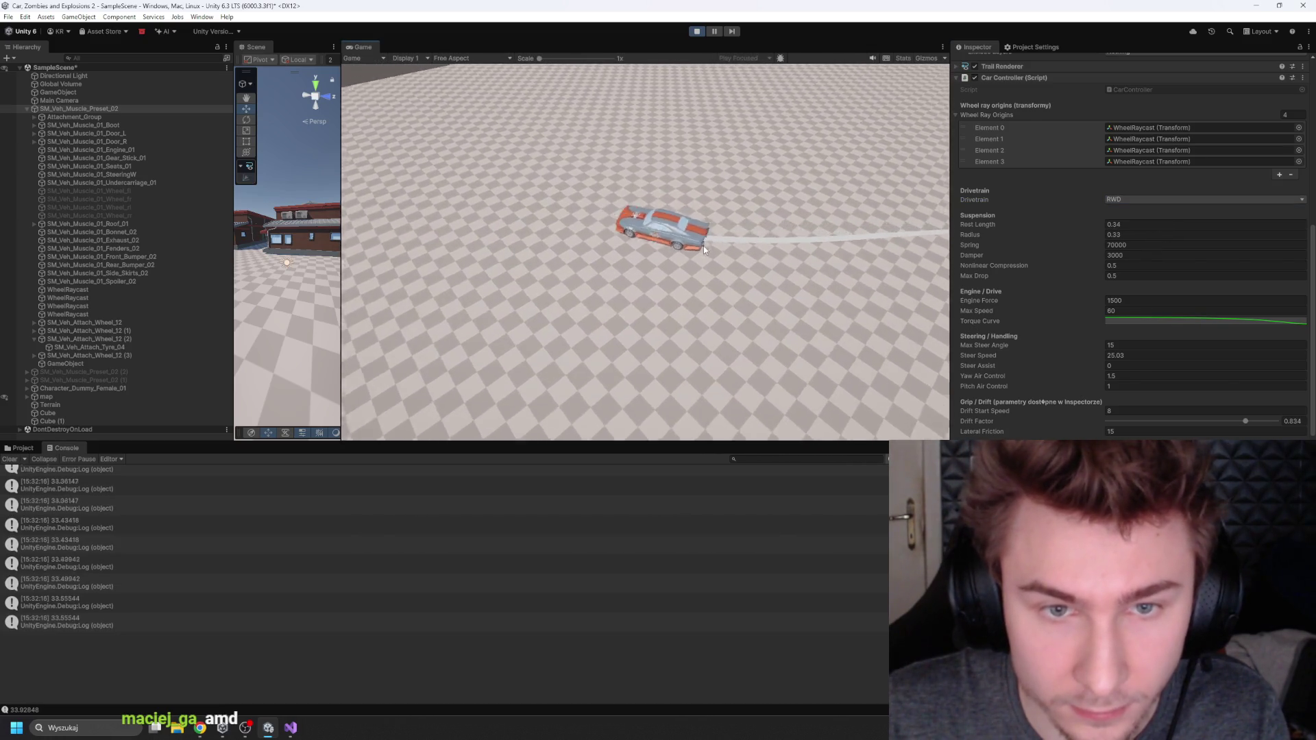
key(w)
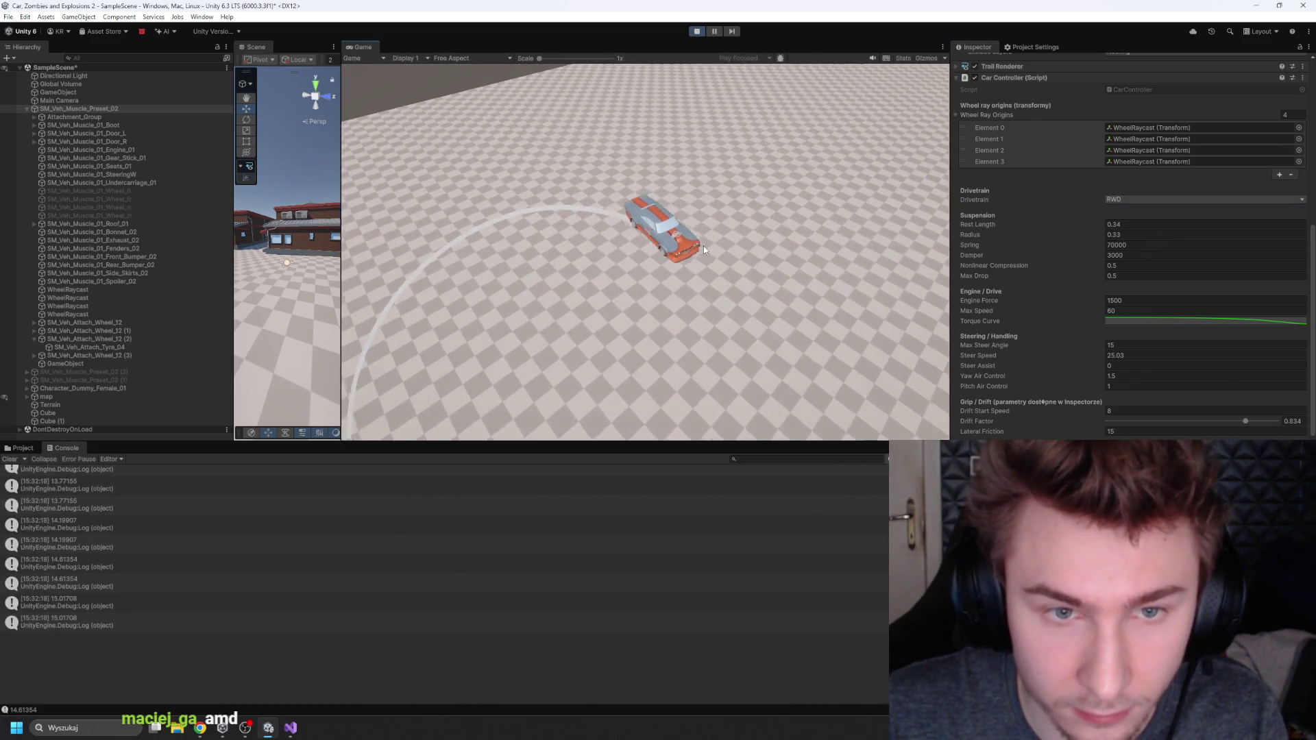
key(s)
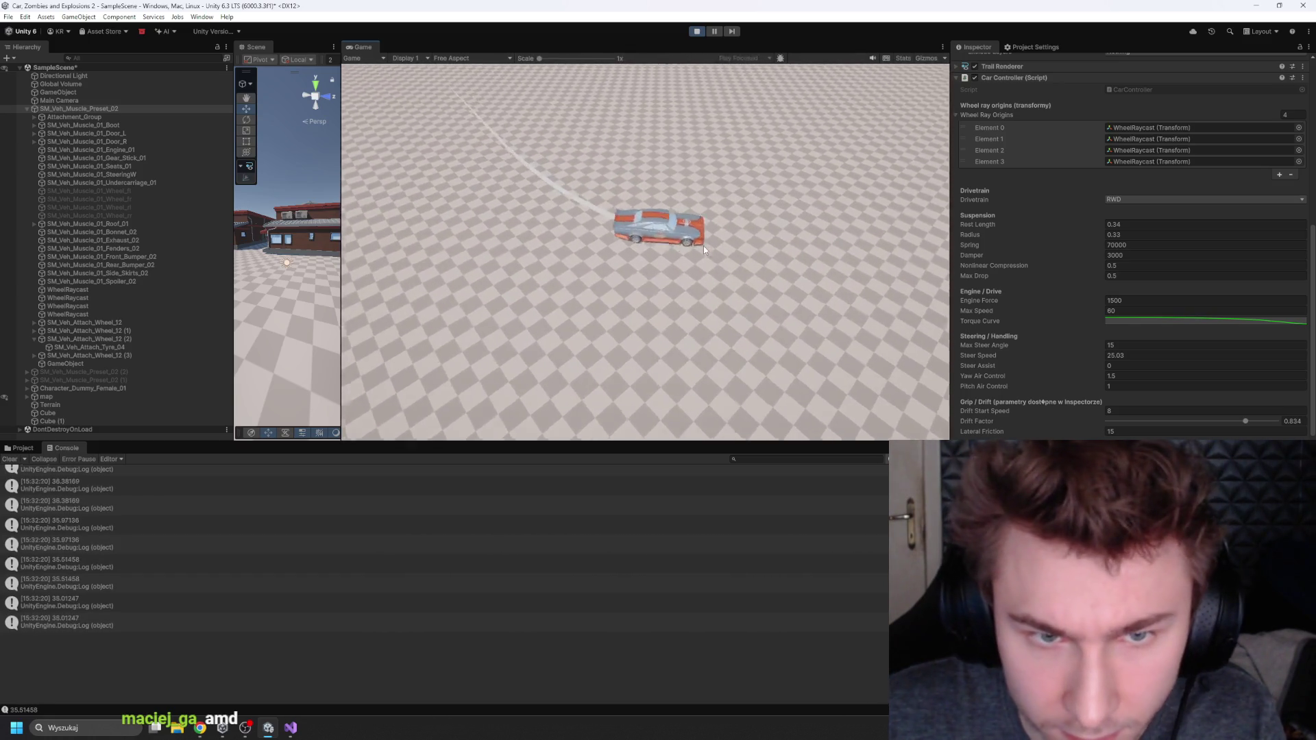
key(s)
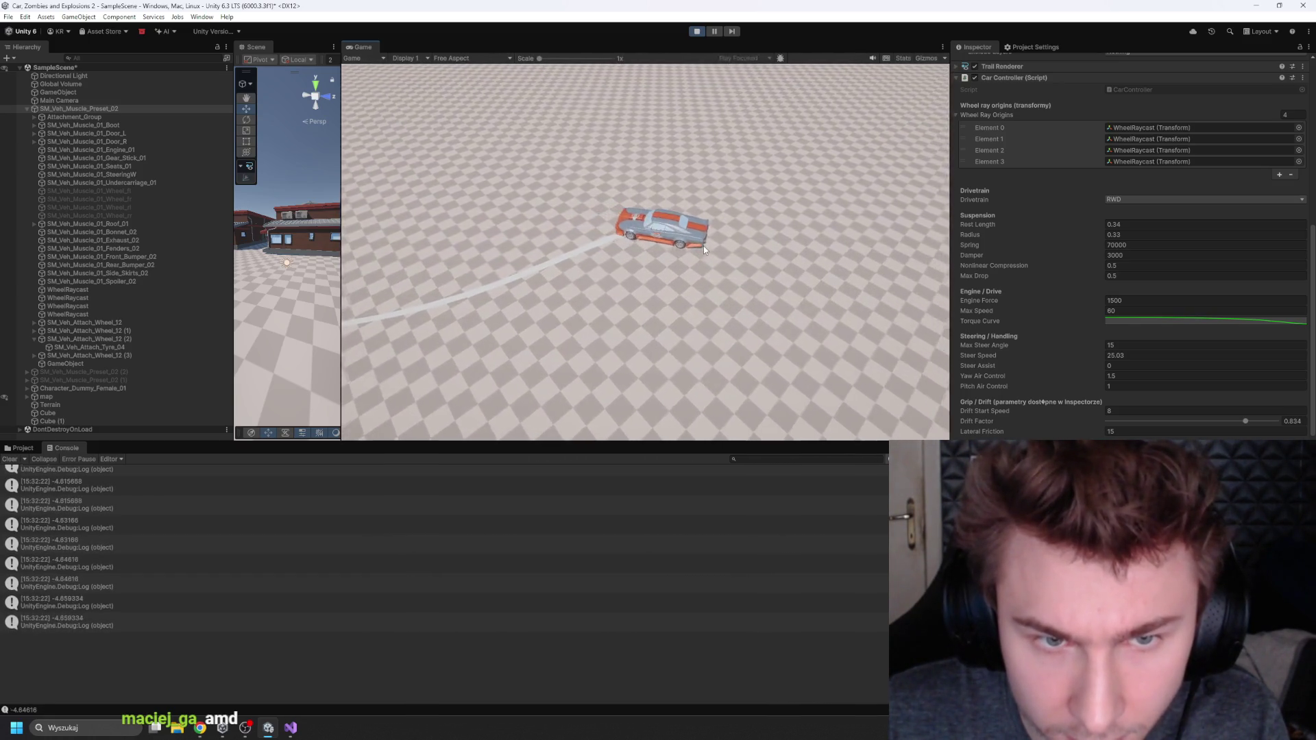
key(s)
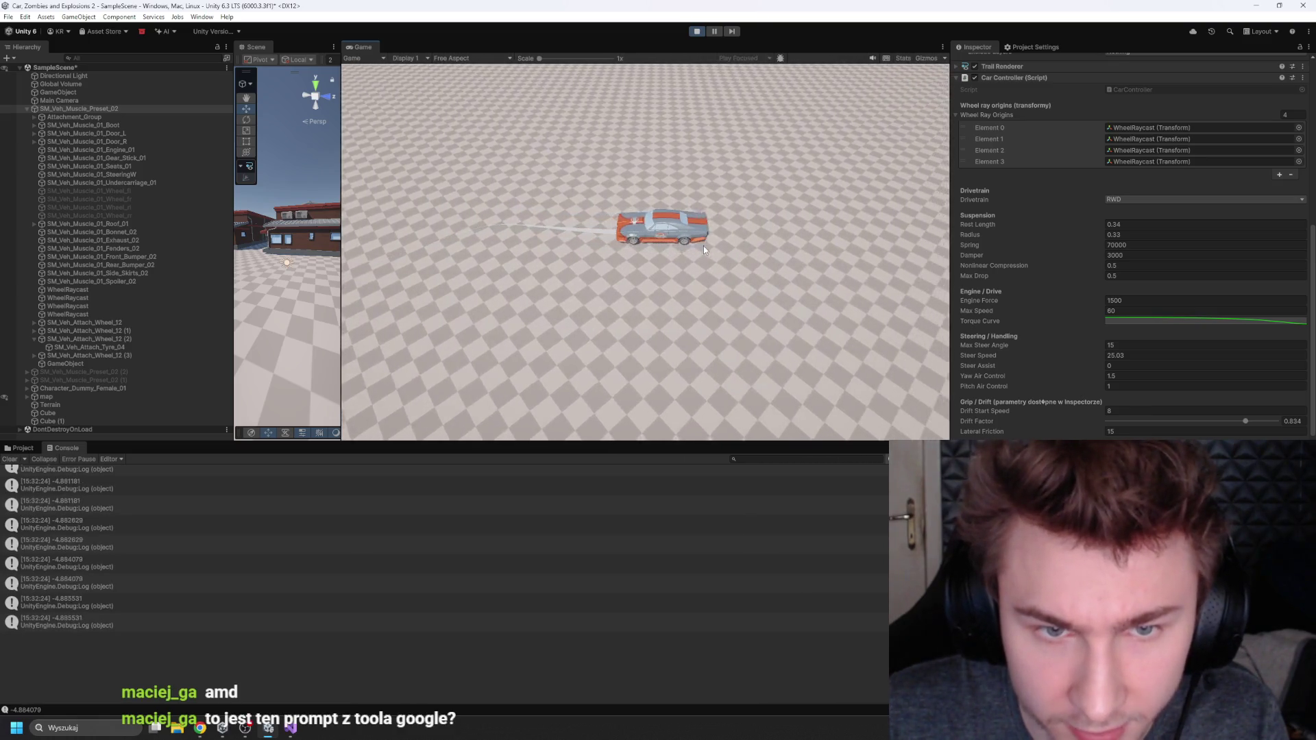
scroll(1018, 165, up, 3)
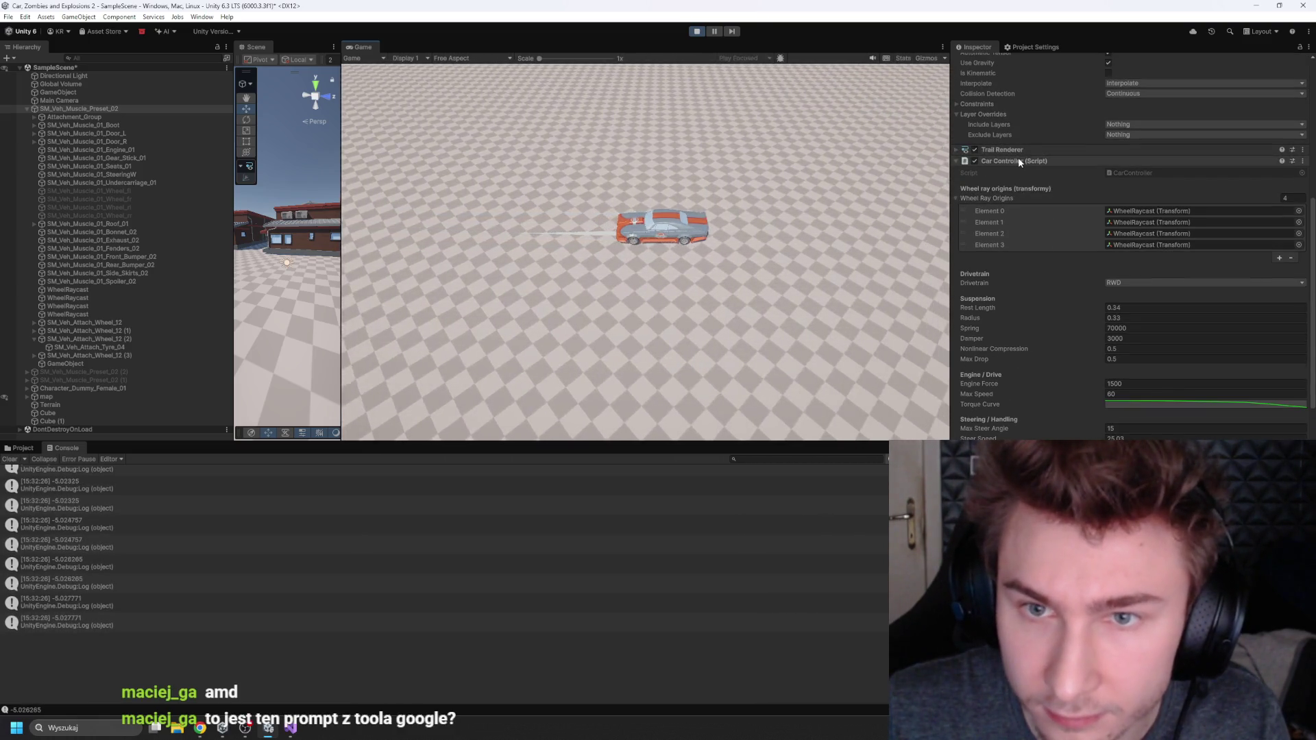
Step: Stop Play mode, use the Car Controller's component menu, and save the scene with Ctrl+S
right_click(1018, 159)
click(1048, 236)
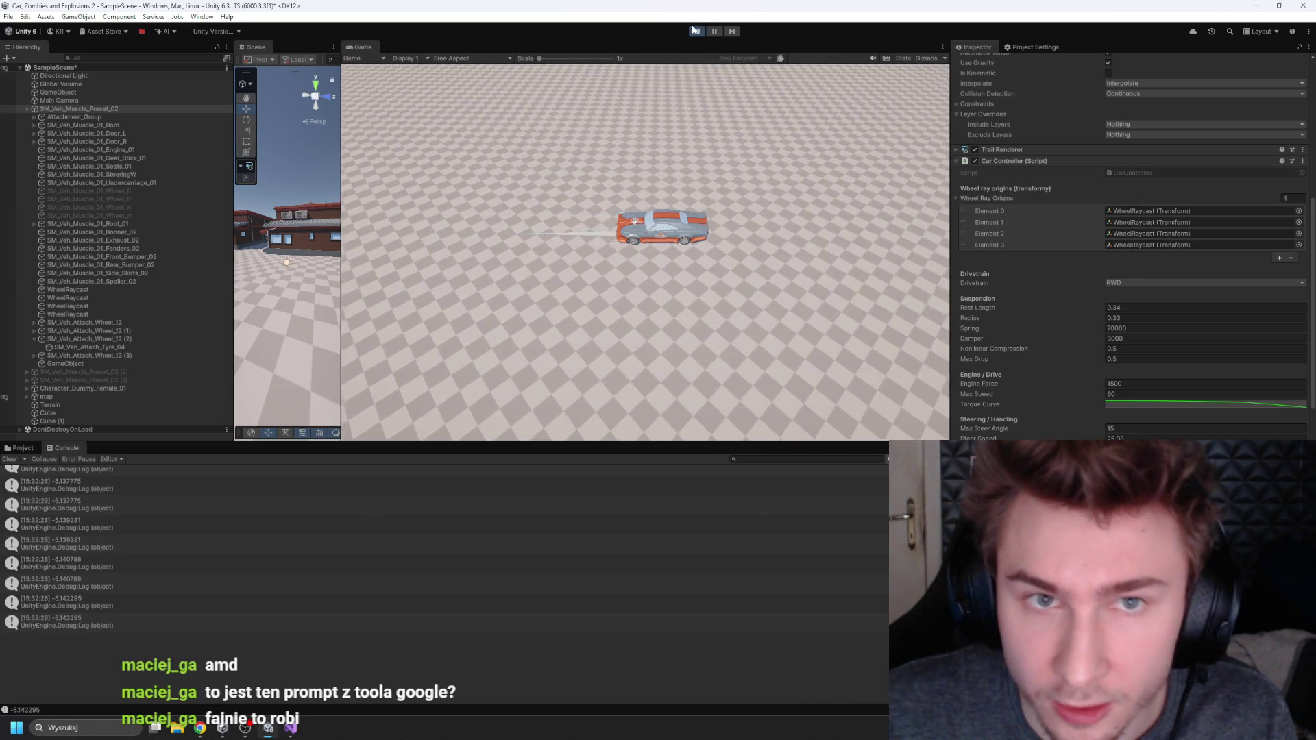
click(696, 30)
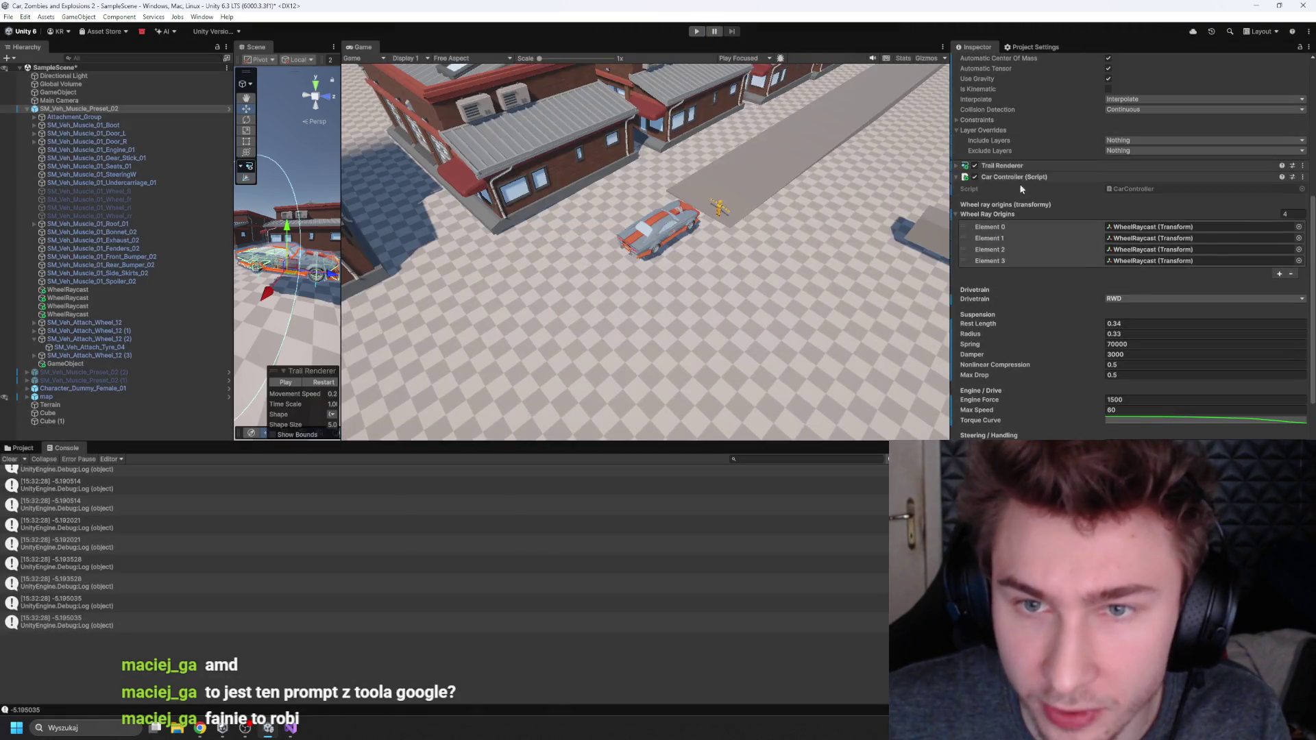
right_click(1006, 177)
click(1049, 293)
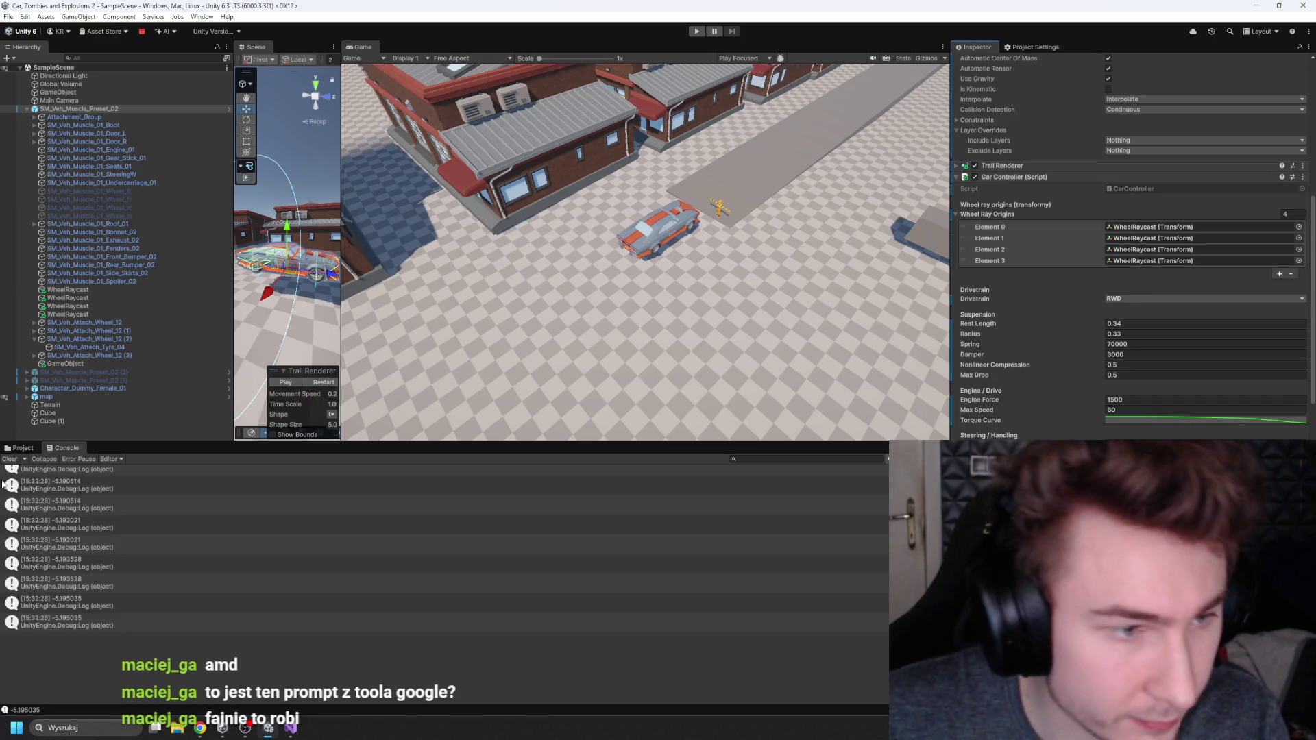
key(ctrl+s)
key(ctrl+5)
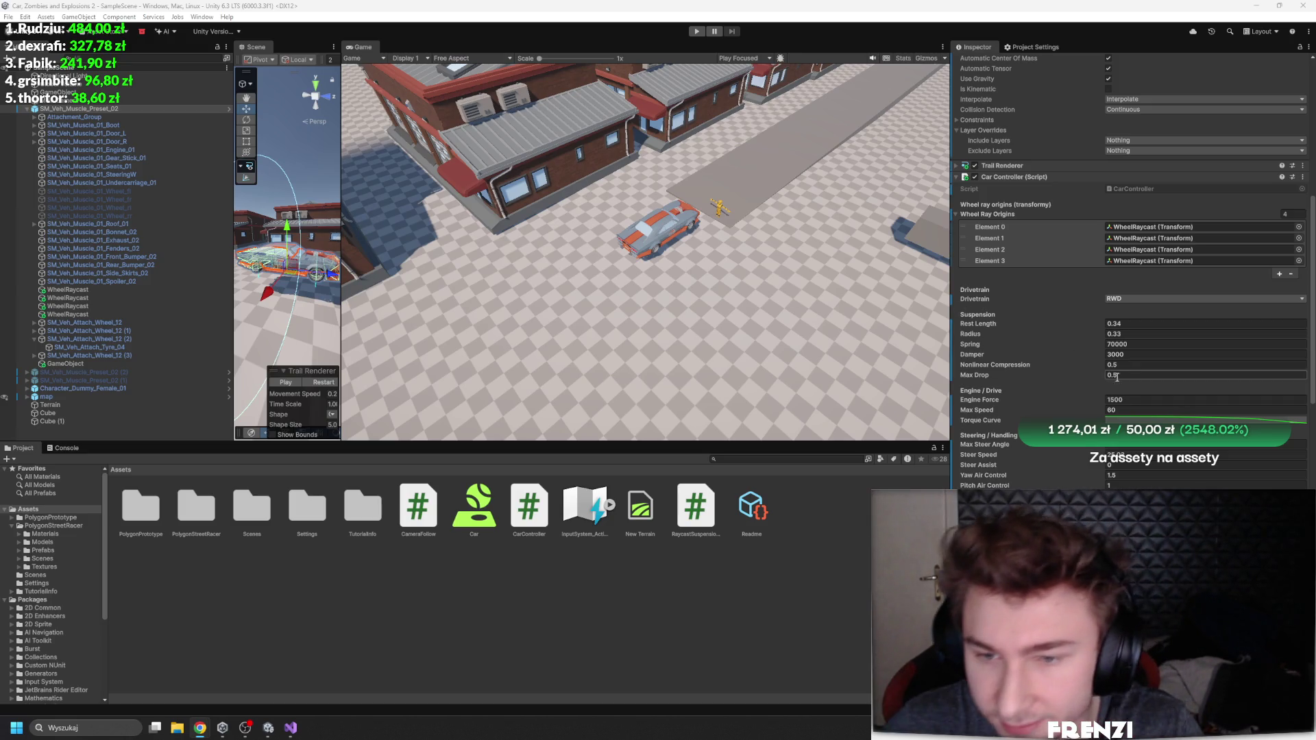
right_click(1012, 187)
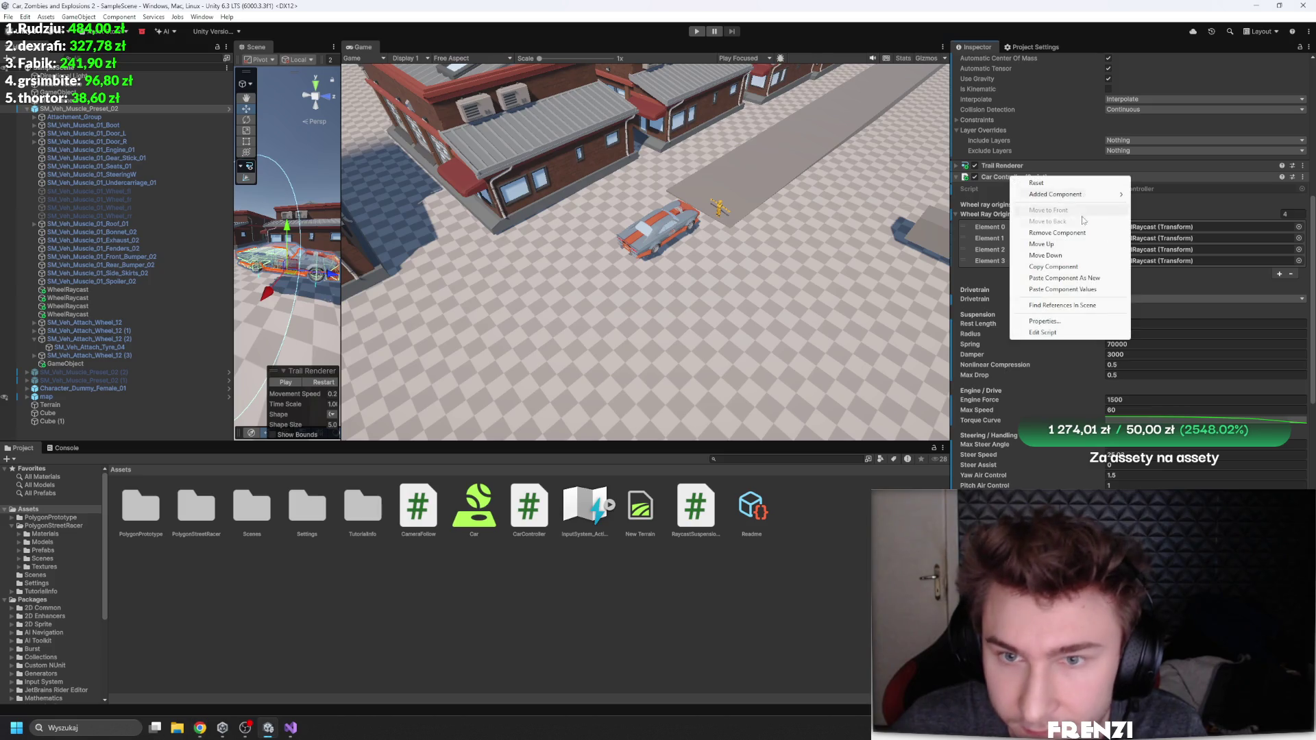
click(1089, 296)
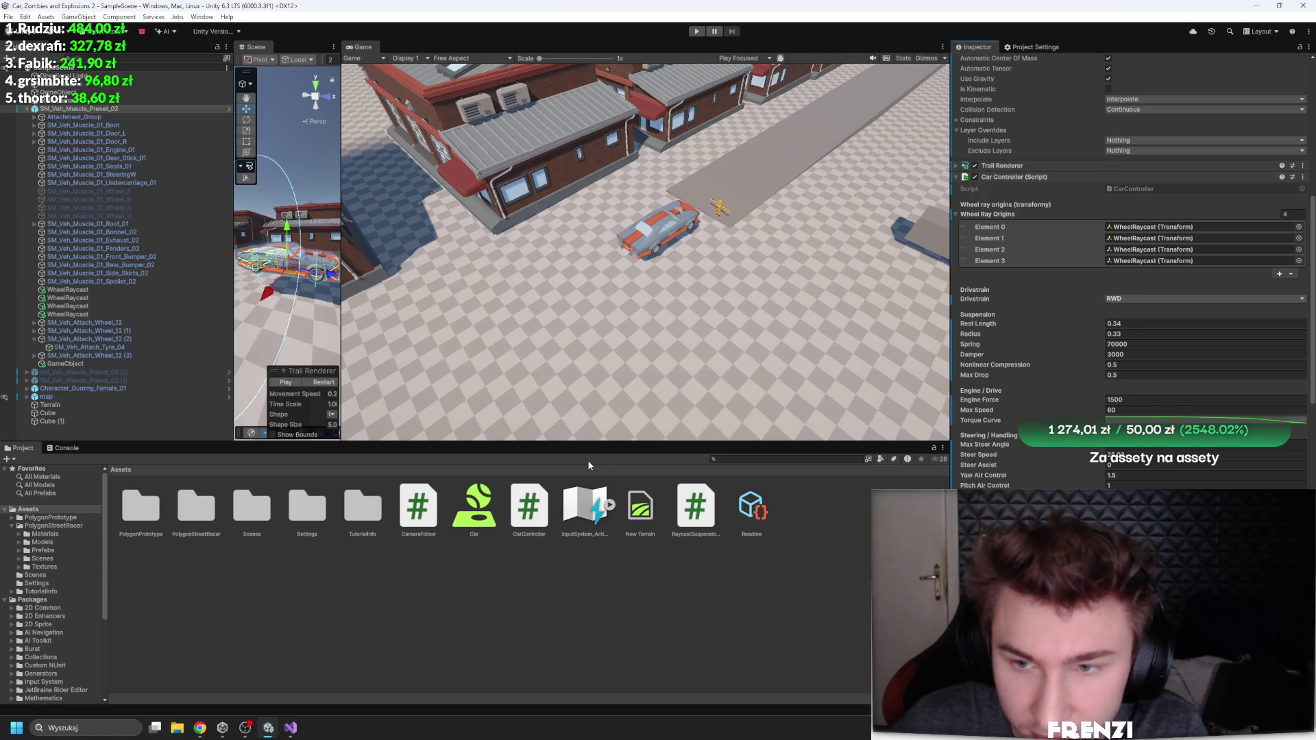
click(106, 363)
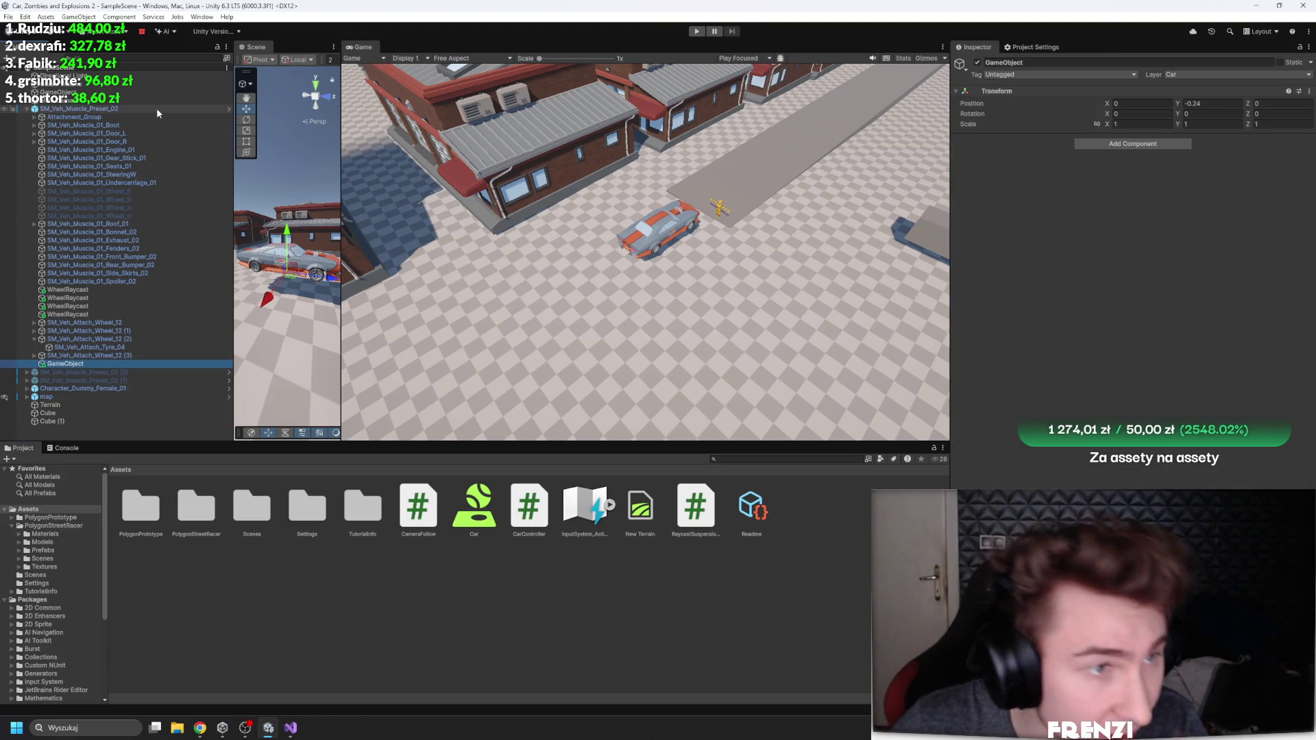
click(154, 108)
click(350, 579)
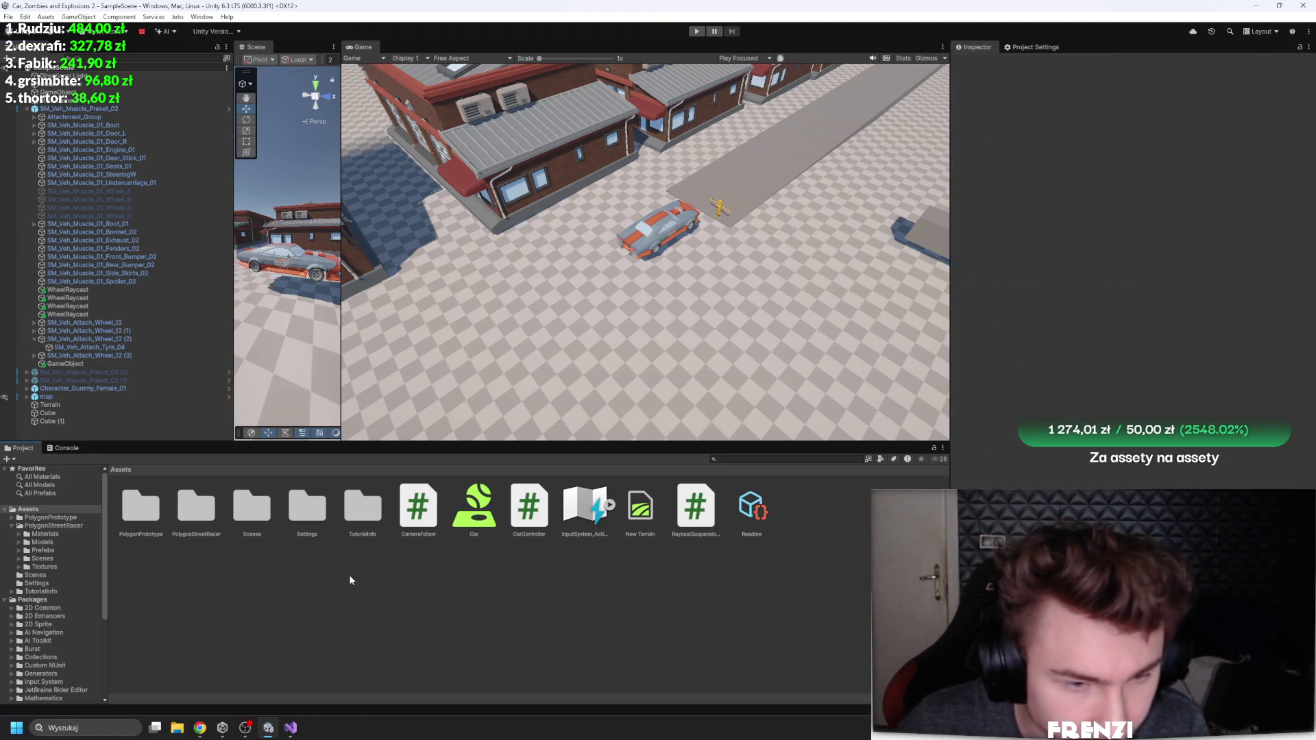
click(141, 31)
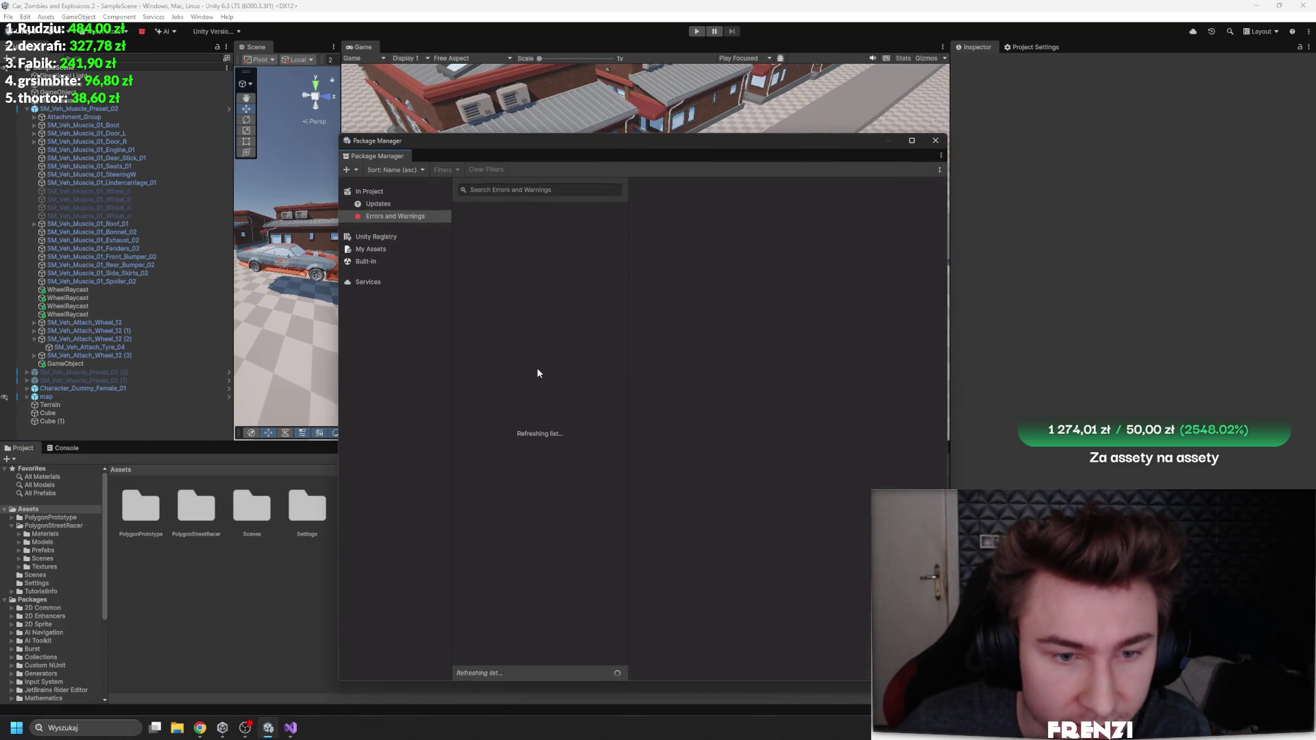
Step: Check the management options of 2D Common, Newtonsoft Json and Settings Manager in the errors list
click(378, 203)
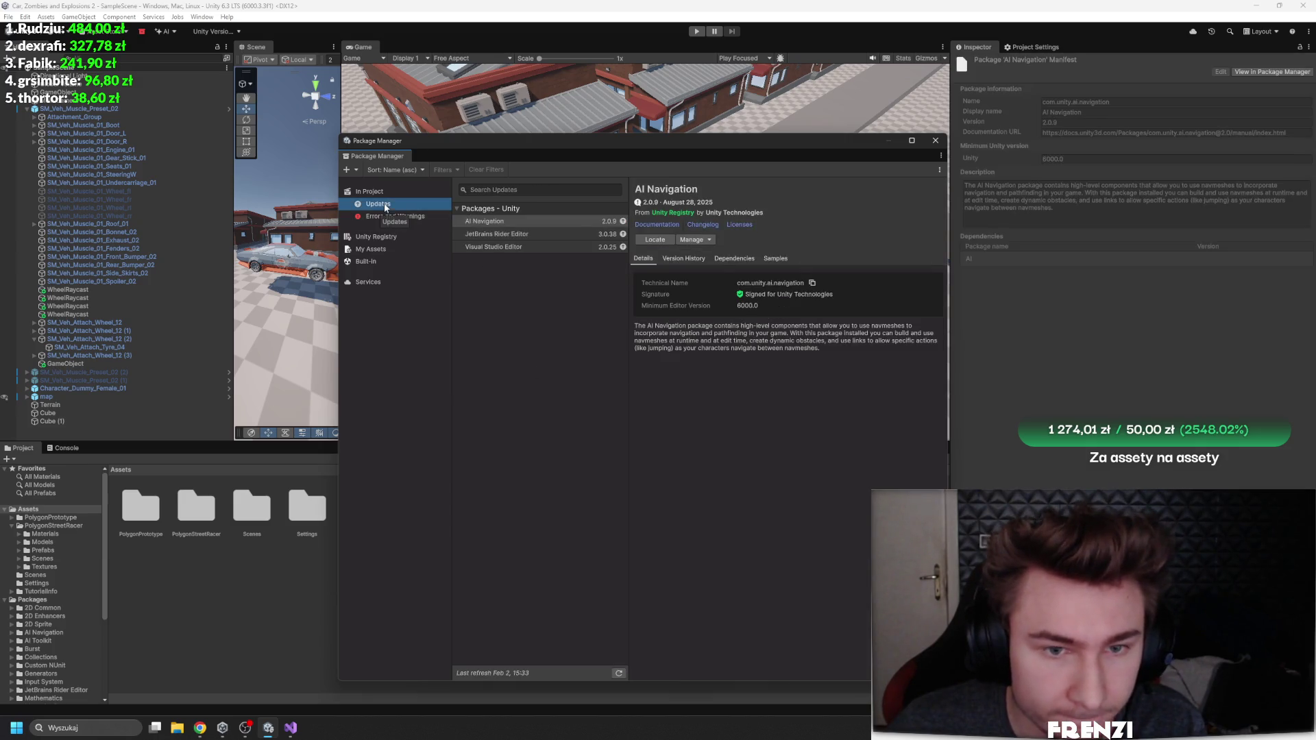
click(394, 218)
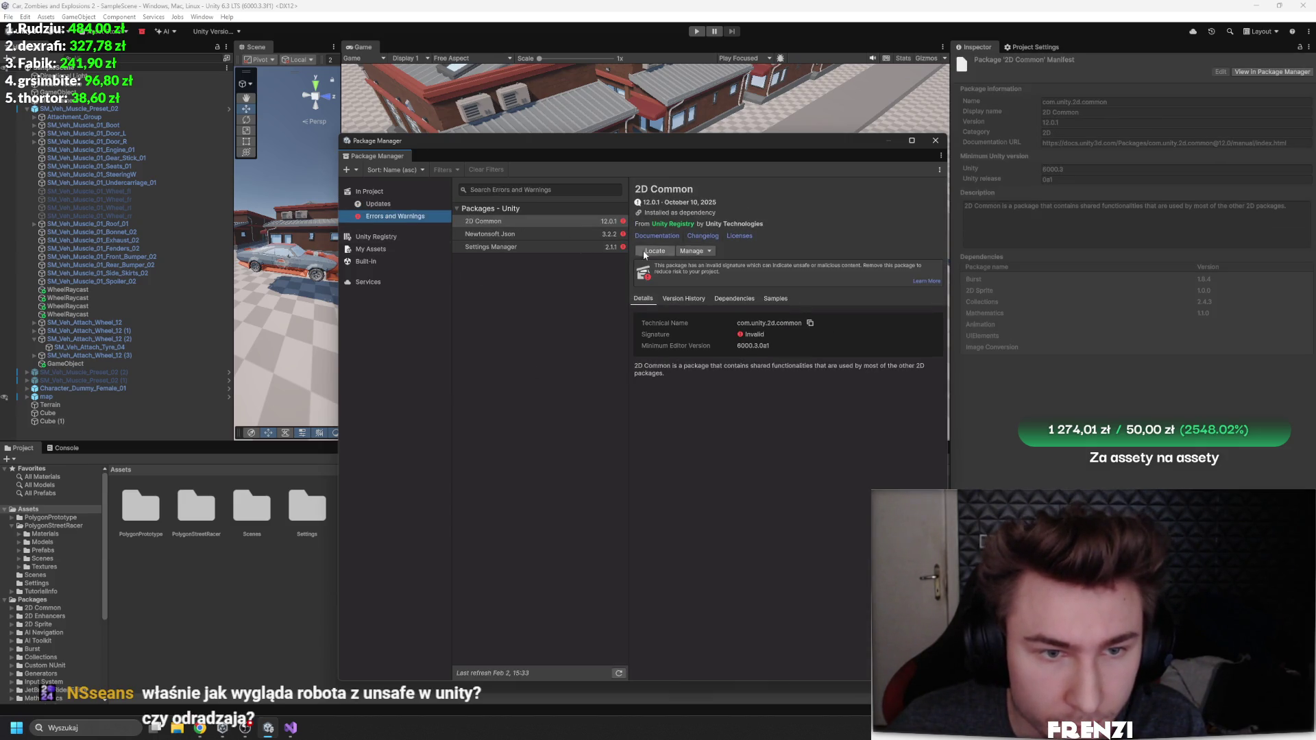
click(695, 252)
click(561, 299)
click(521, 234)
click(706, 251)
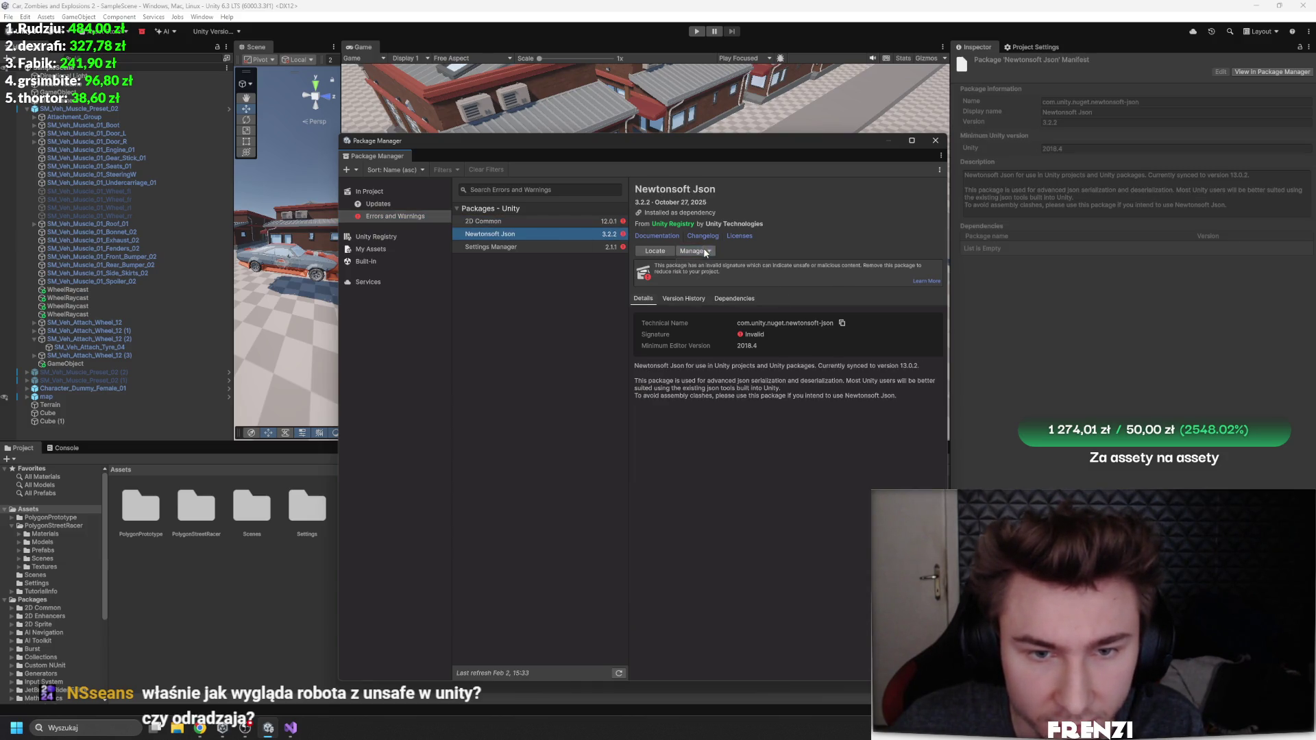
click(706, 251)
click(542, 245)
click(696, 251)
click(526, 282)
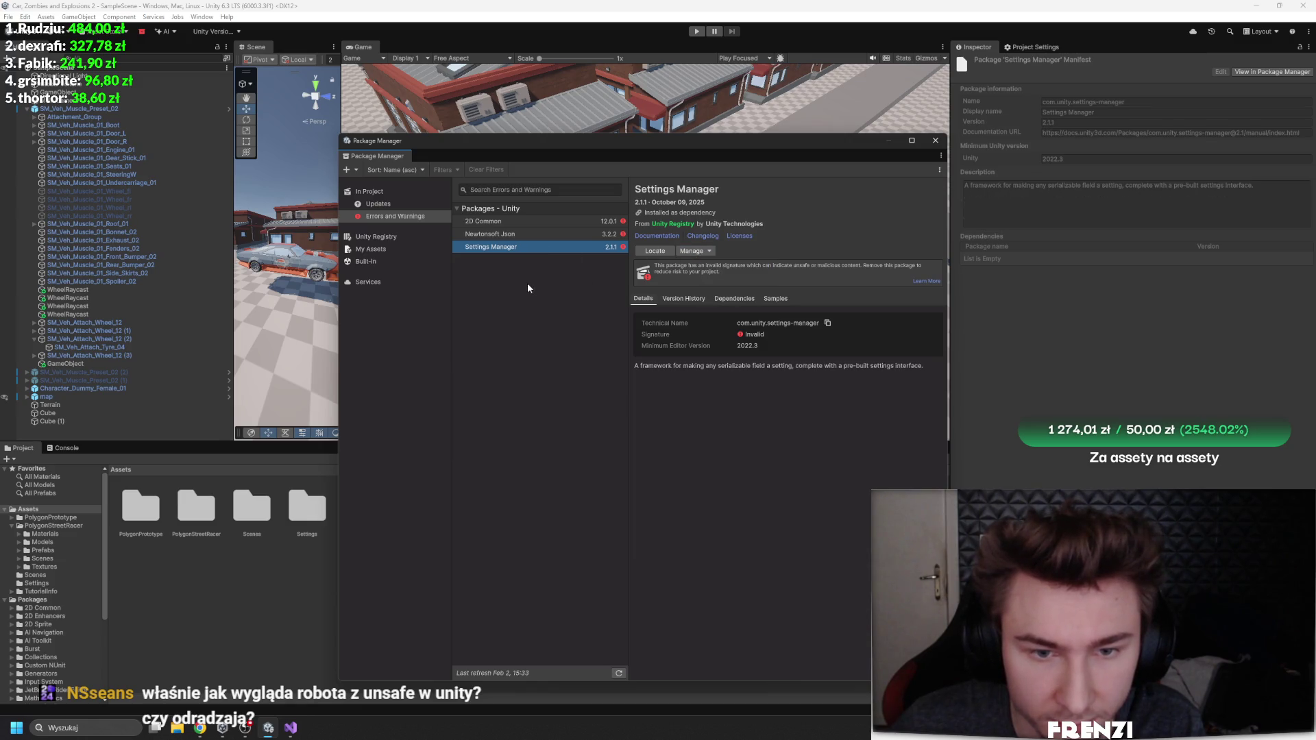
Step: Select the three flagged packages and compare them with the JetBrains Rider and Visual Studio Editor updates
click(572, 234)
click(573, 223)
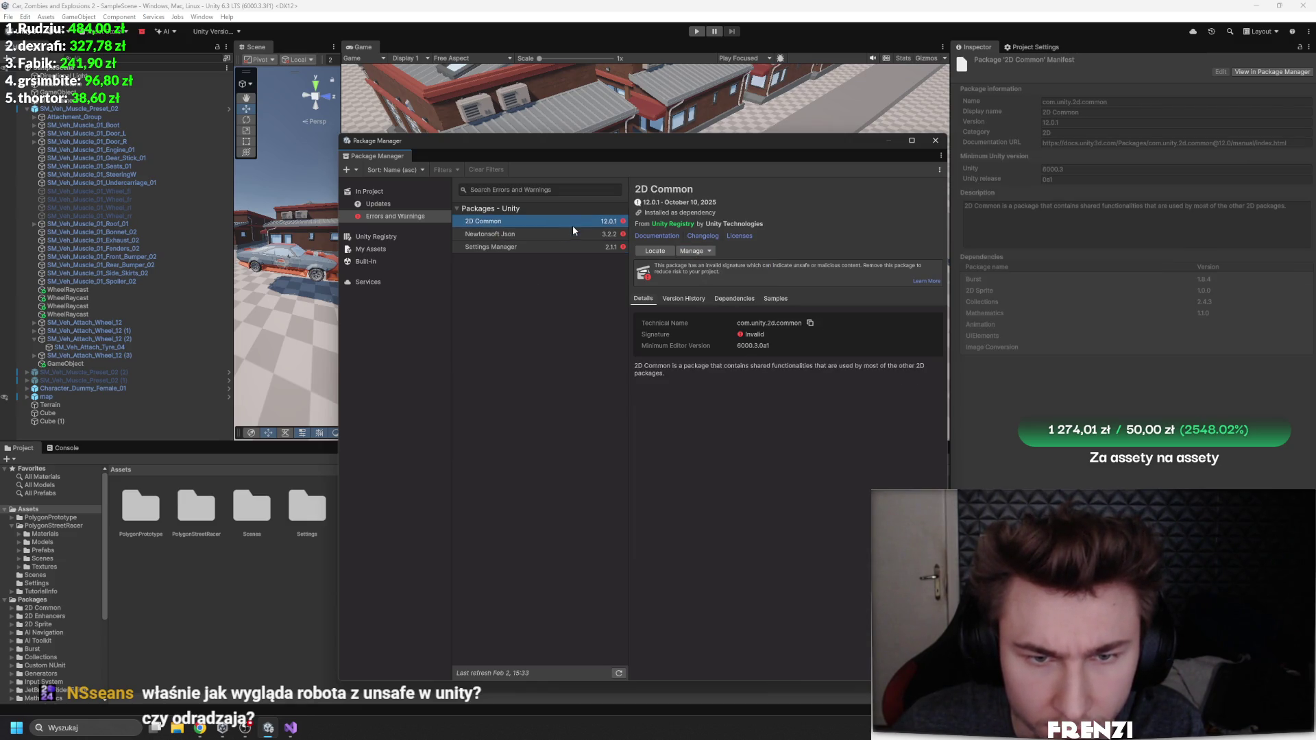
shift+click(562, 248)
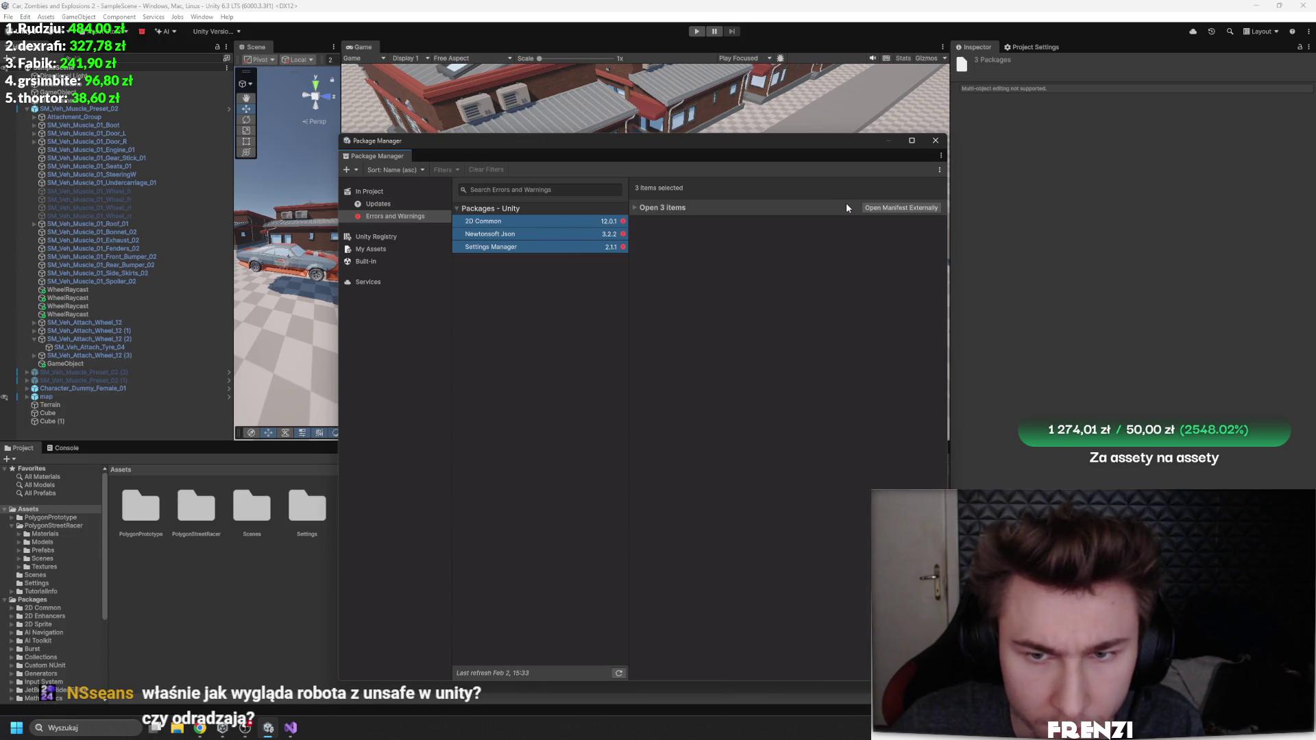
click(536, 246)
click(378, 203)
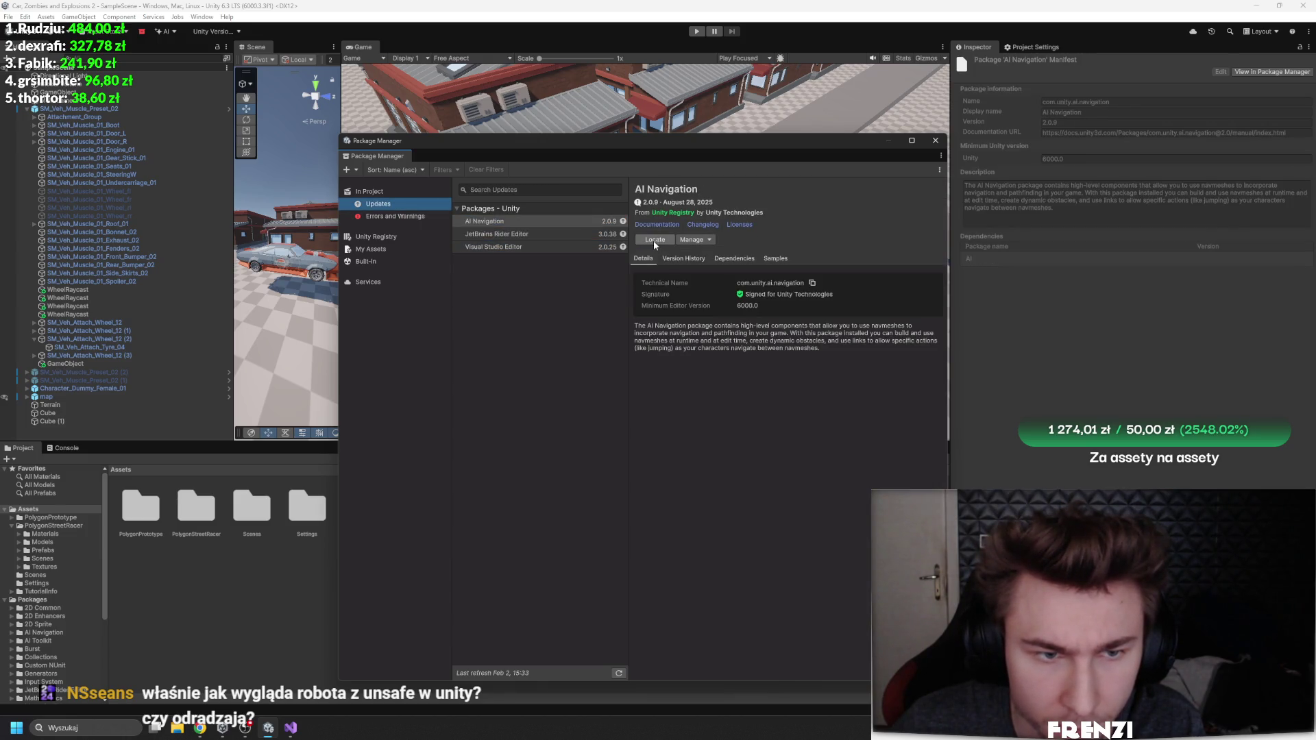
click(536, 234)
click(538, 247)
click(395, 216)
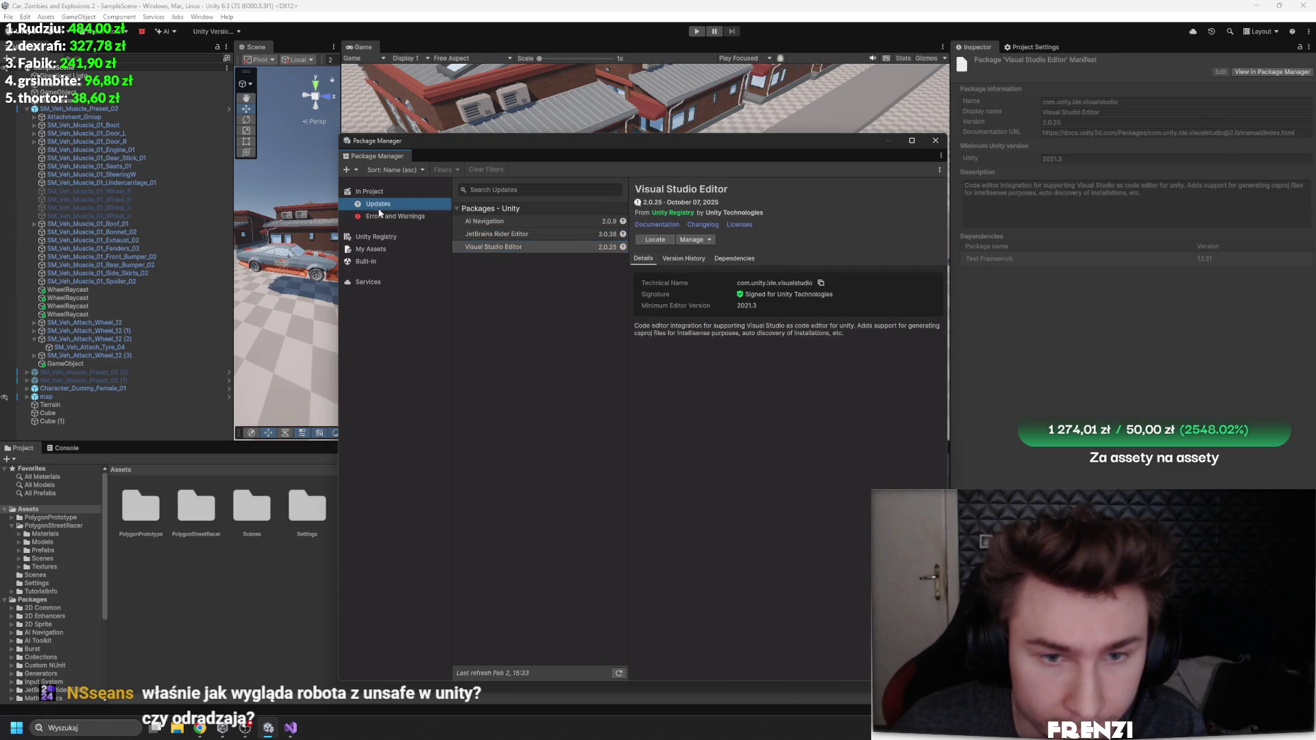
Step: Review the dependencies of Settings Manager, 2D Common and Newtonsoft Json
click(735, 298)
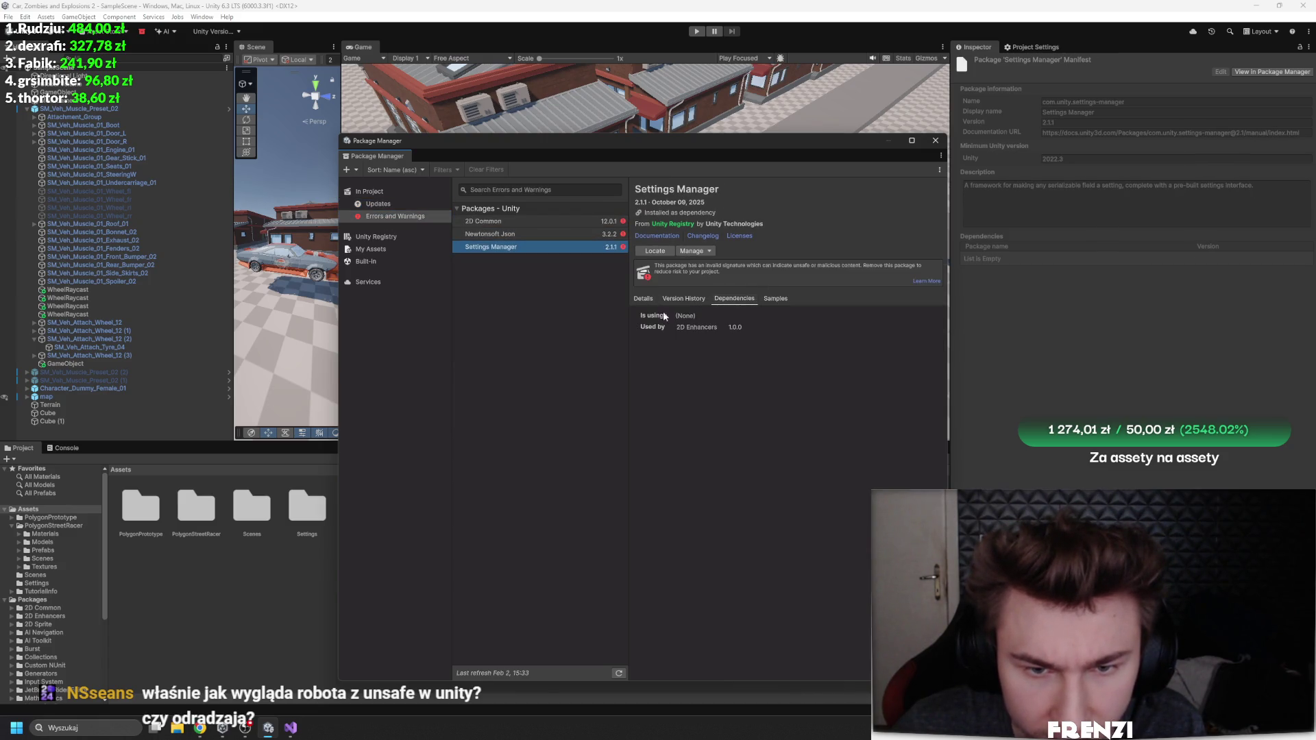
click(524, 223)
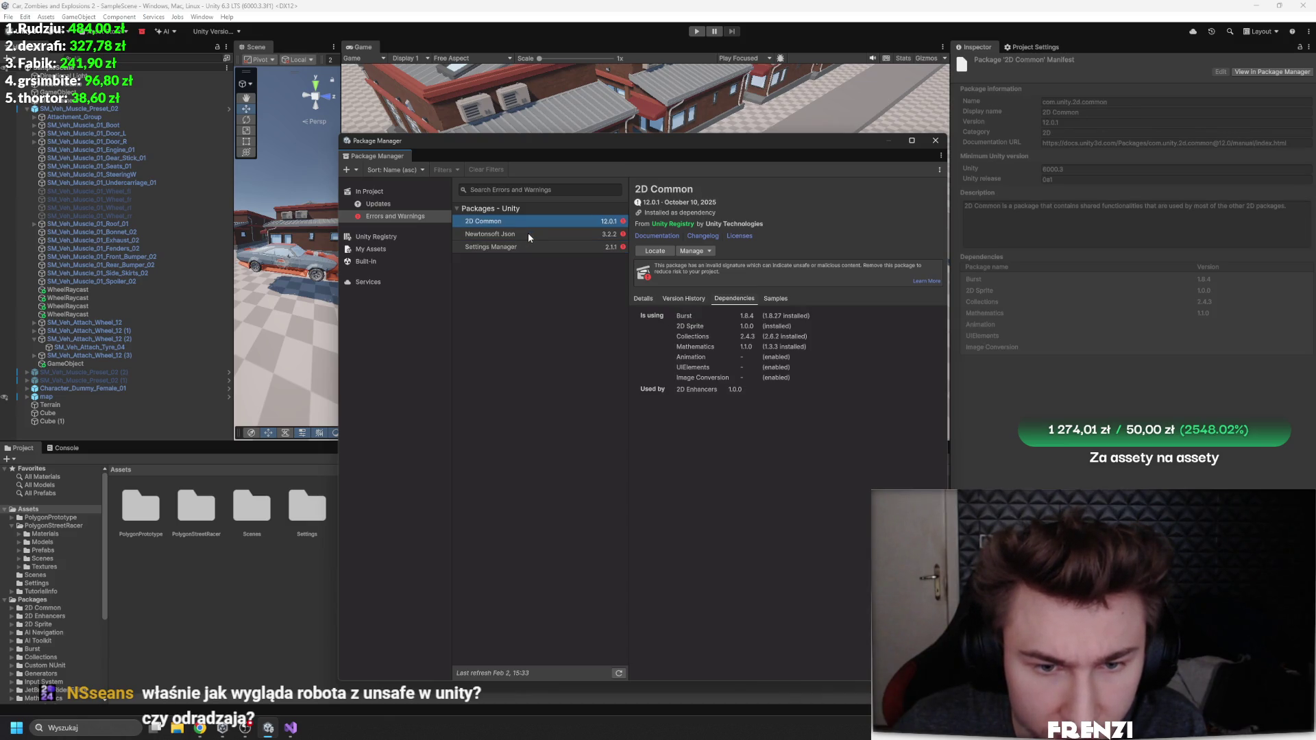
click(528, 233)
click(509, 189)
Step: Clear the search, filter packages by '2d' and select 2D Common
text(w)
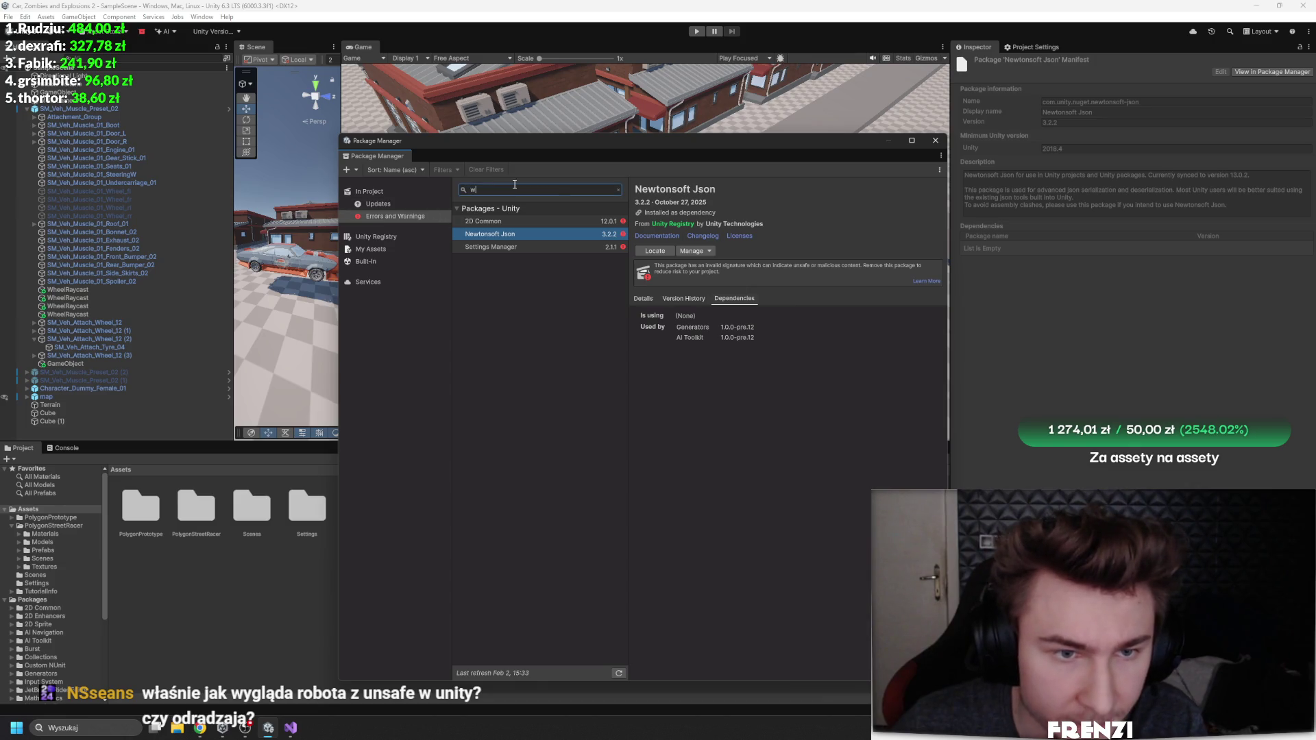
click(385, 198)
click(509, 189)
text(2d)
click(570, 235)
Step: Check 2D Common's management options and reveal its folder among the project files
click(549, 223)
click(693, 251)
click(589, 312)
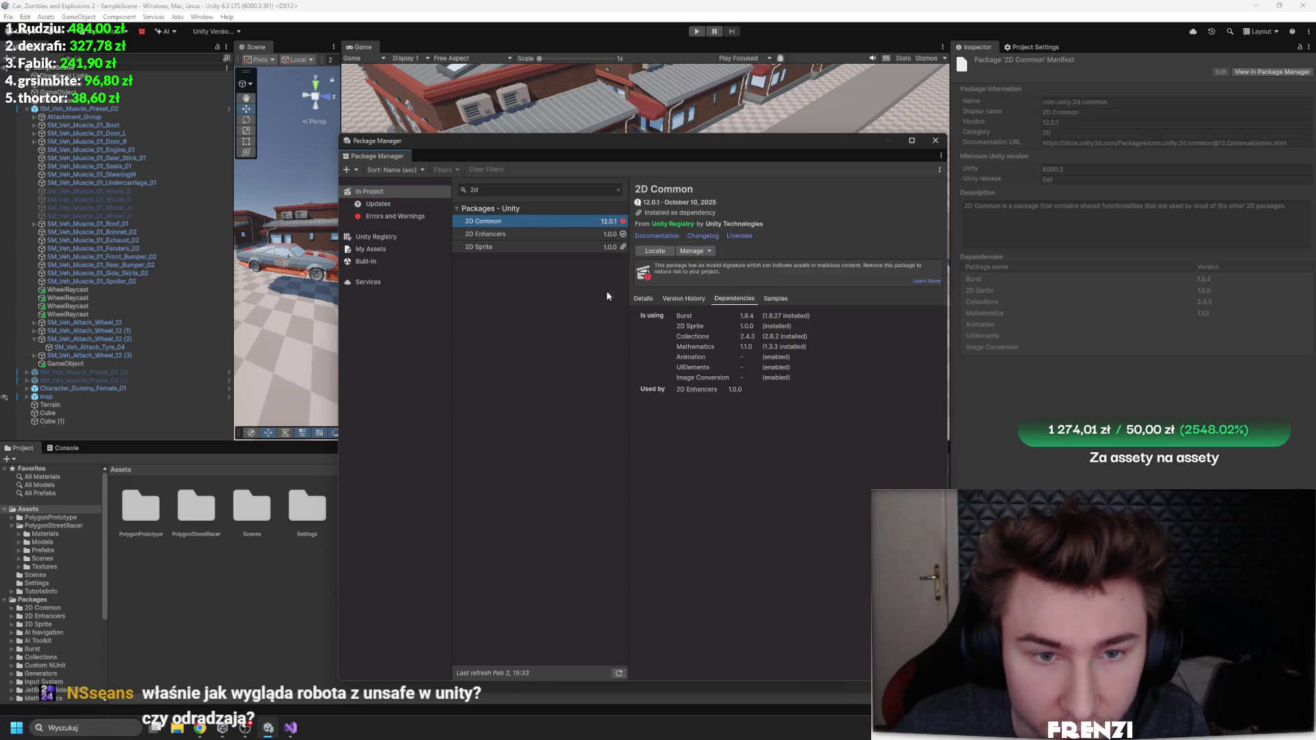
click(650, 252)
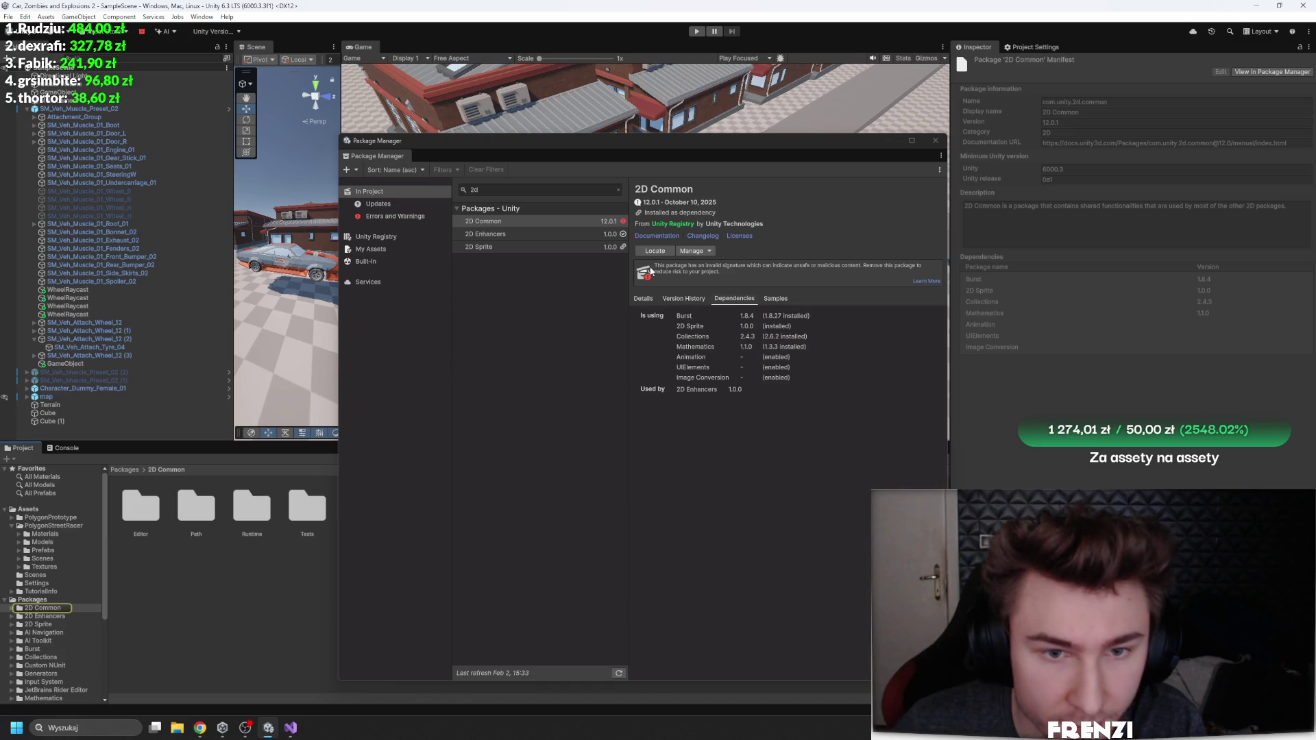
click(694, 251)
click(711, 442)
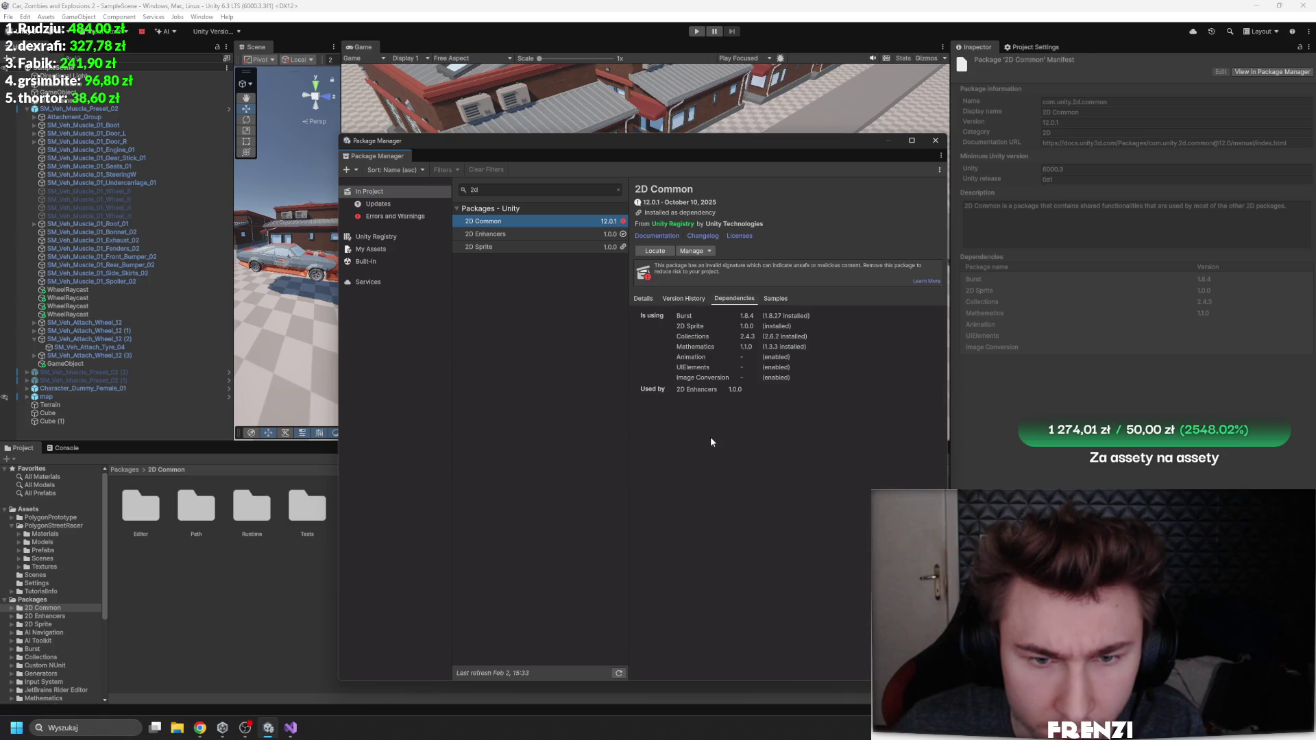
click(654, 250)
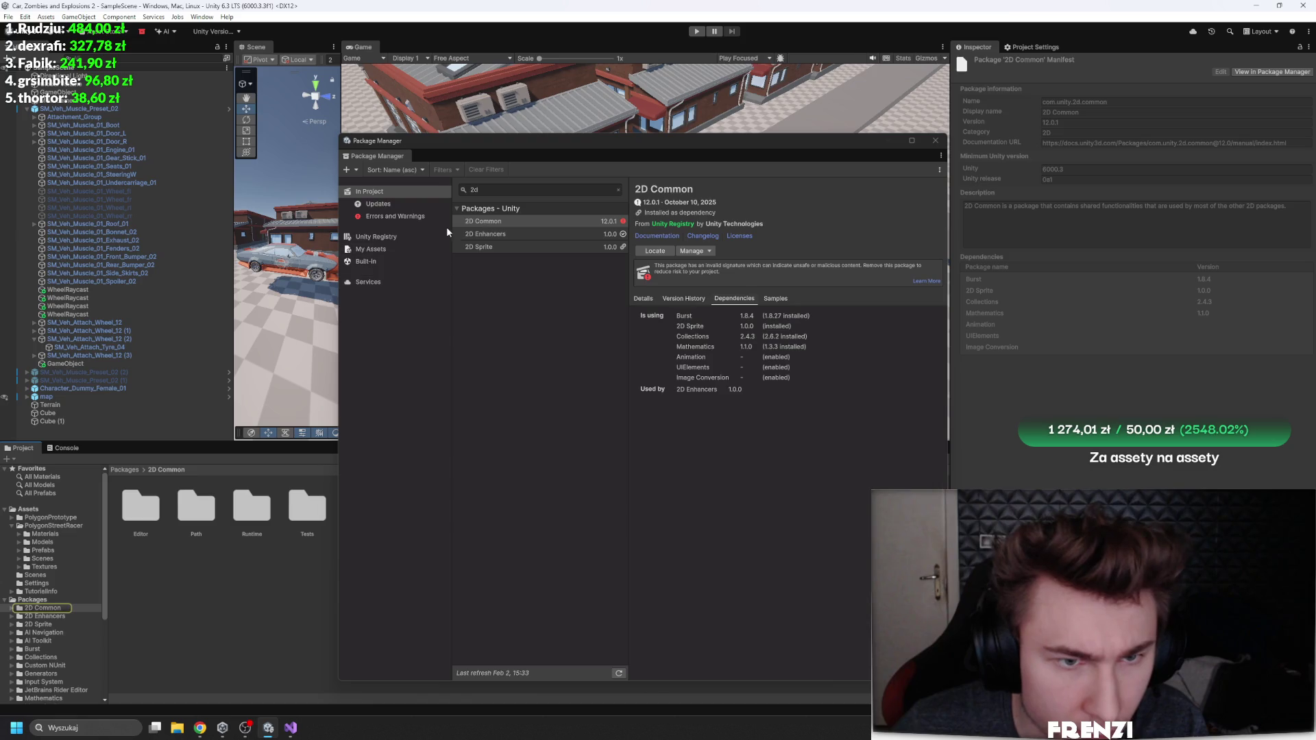
Step: Search for 'cine' and review Cinemachine's samples and version history
click(618, 190)
text(cine)
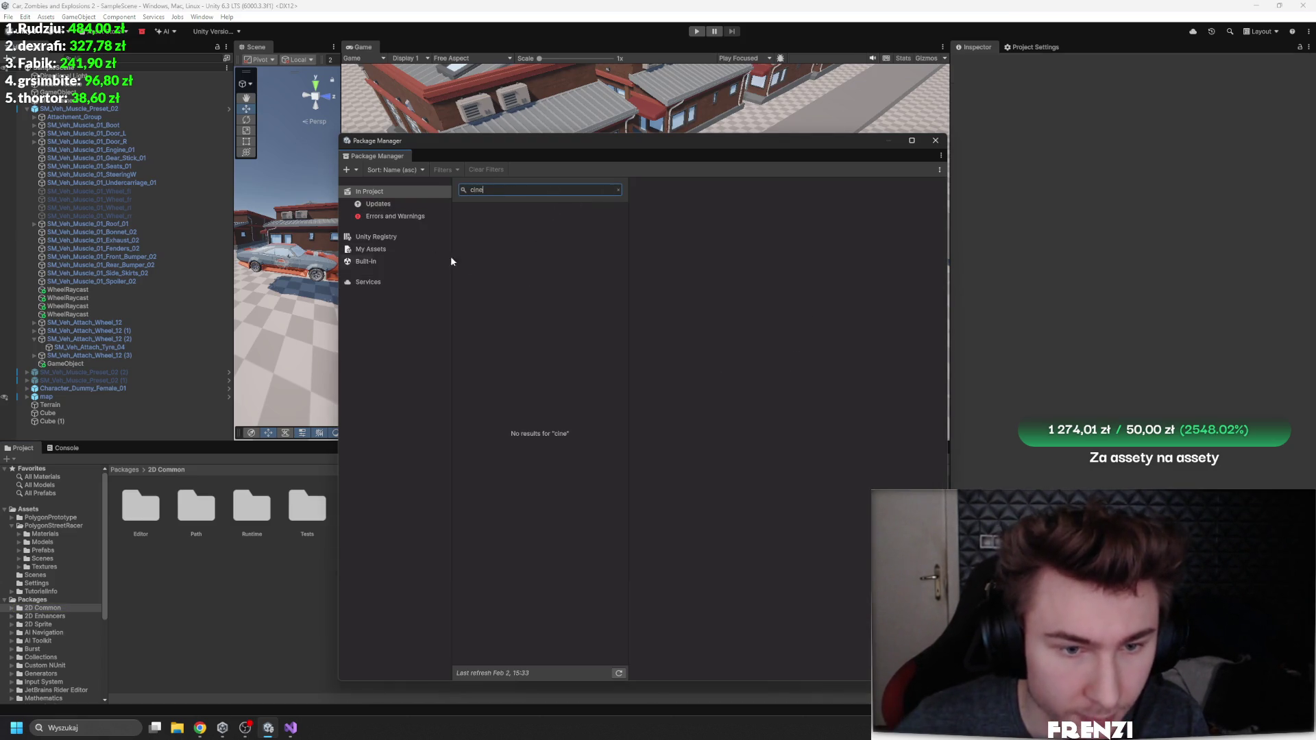
click(375, 236)
click(395, 216)
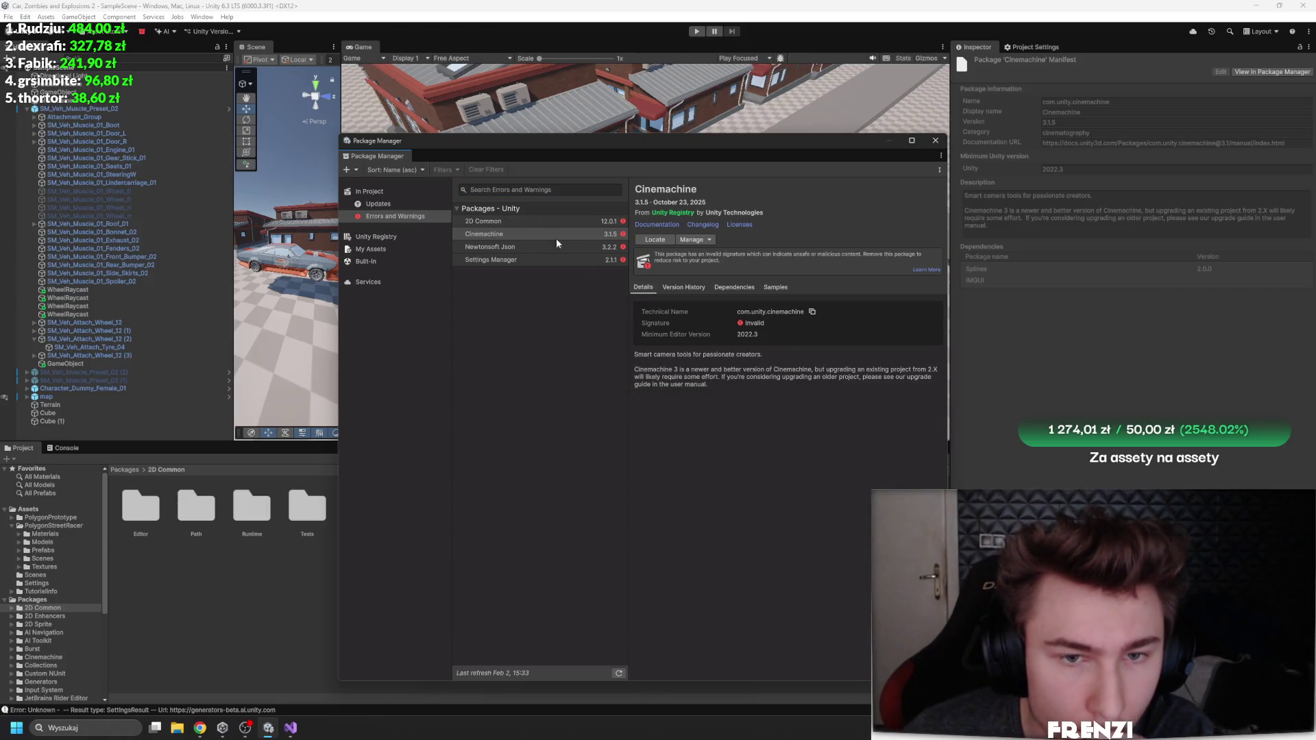
click(762, 287)
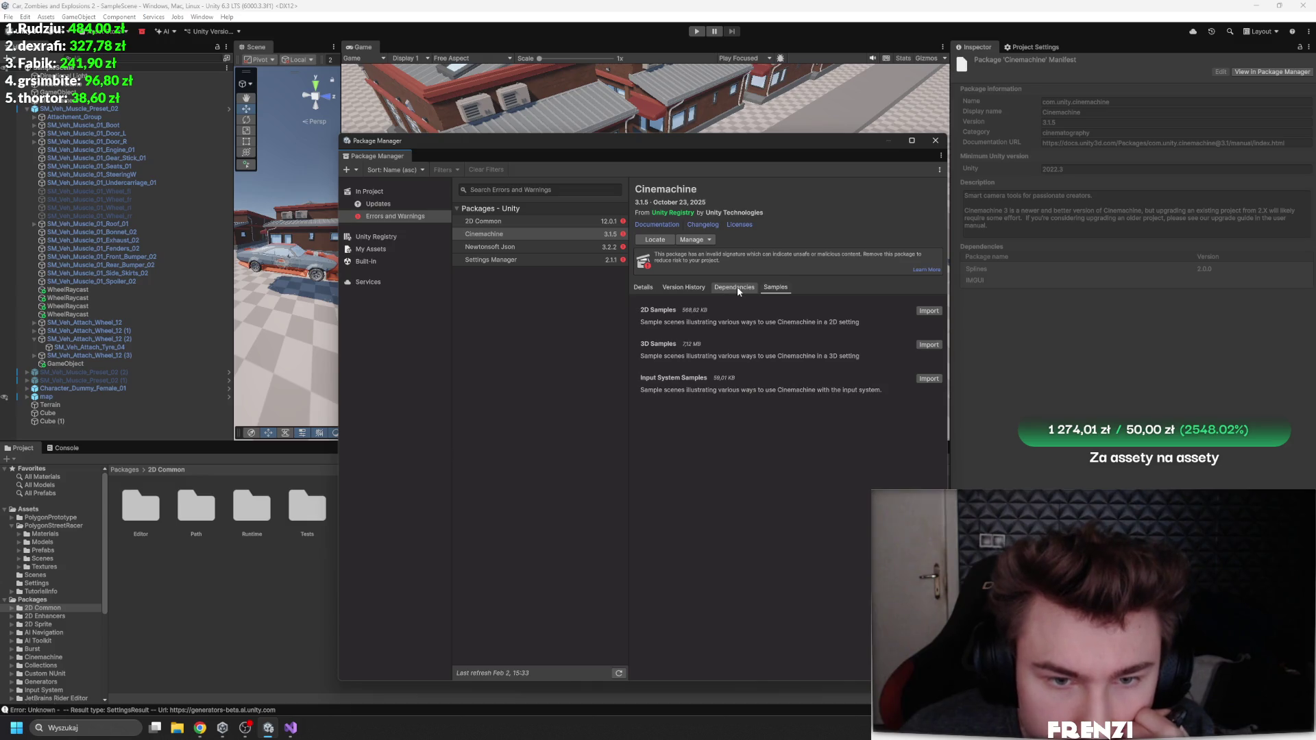
click(668, 290)
click(643, 287)
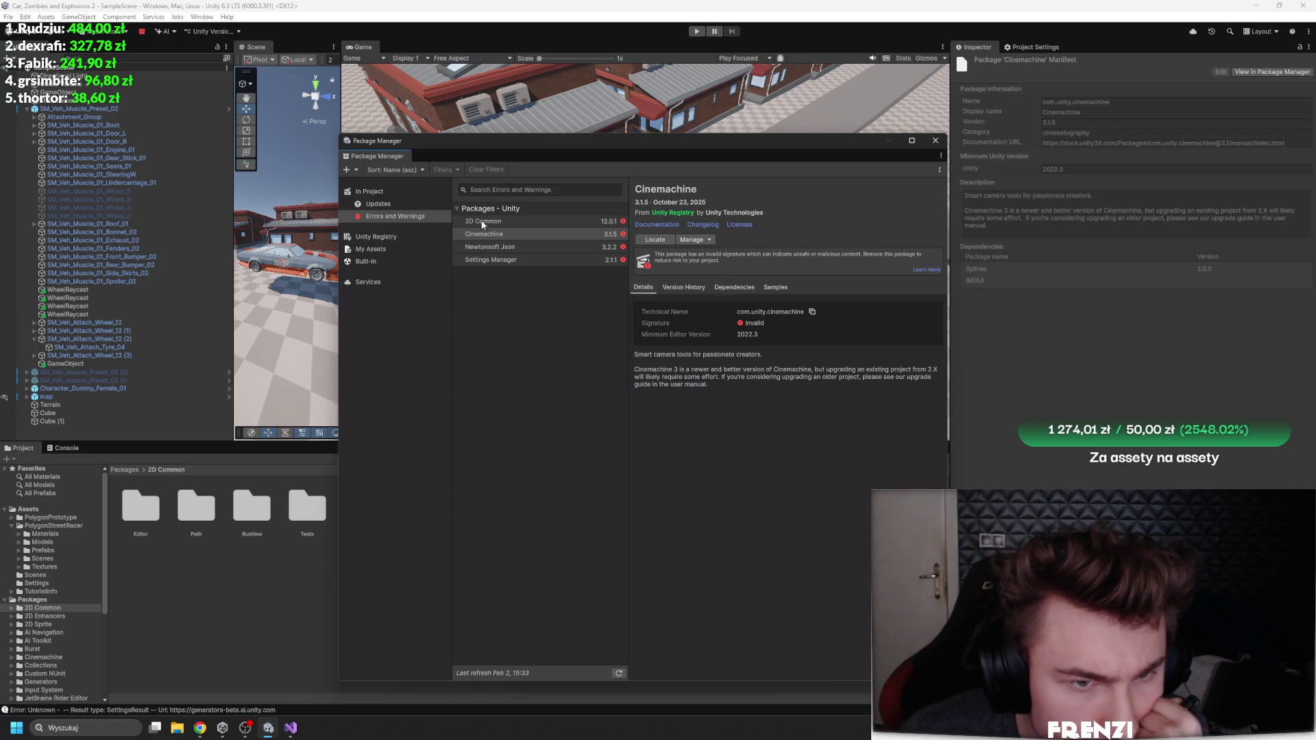
Step: Check Newtonsoft Json's management options and return to all installed project packages
click(570, 247)
click(699, 253)
click(531, 260)
click(388, 203)
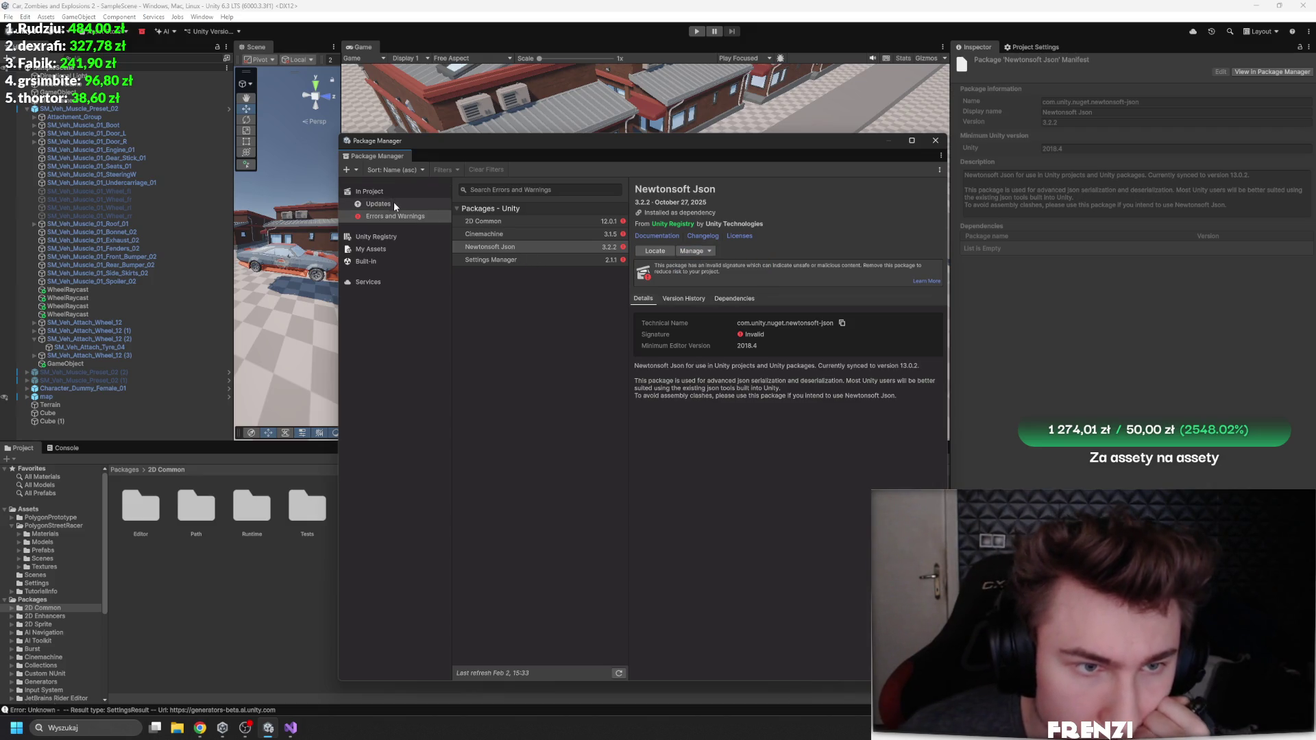
click(386, 192)
Step: Clear the 'cine' search and view 2D Enhancers, then 2D Common's signature status
click(574, 188)
text(cine)
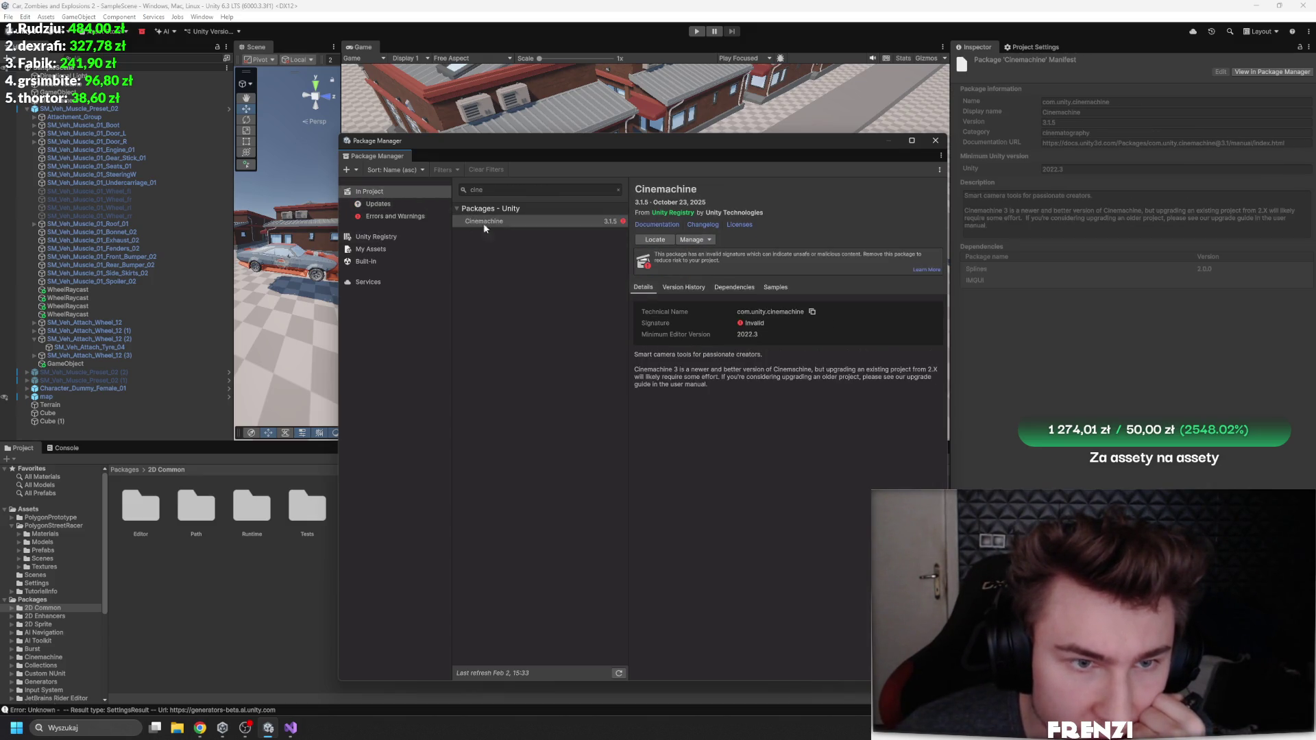
click(617, 192)
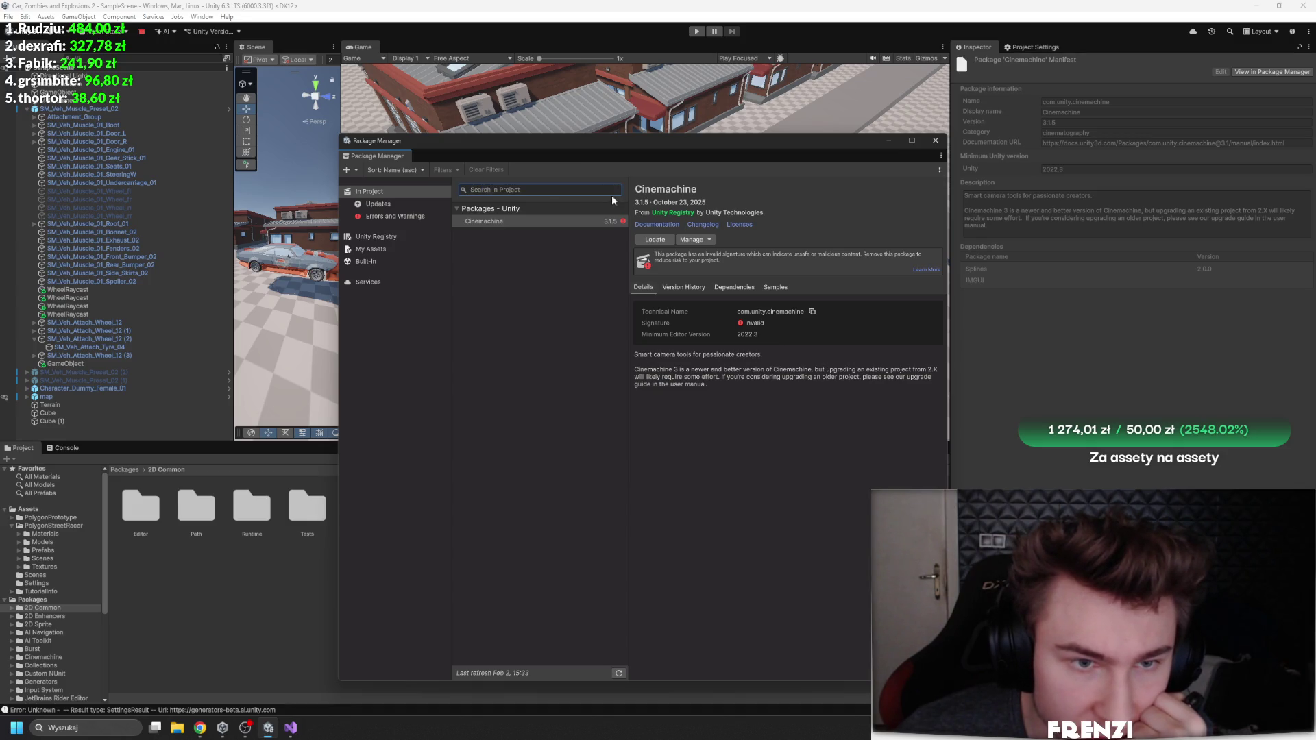
click(512, 233)
click(562, 223)
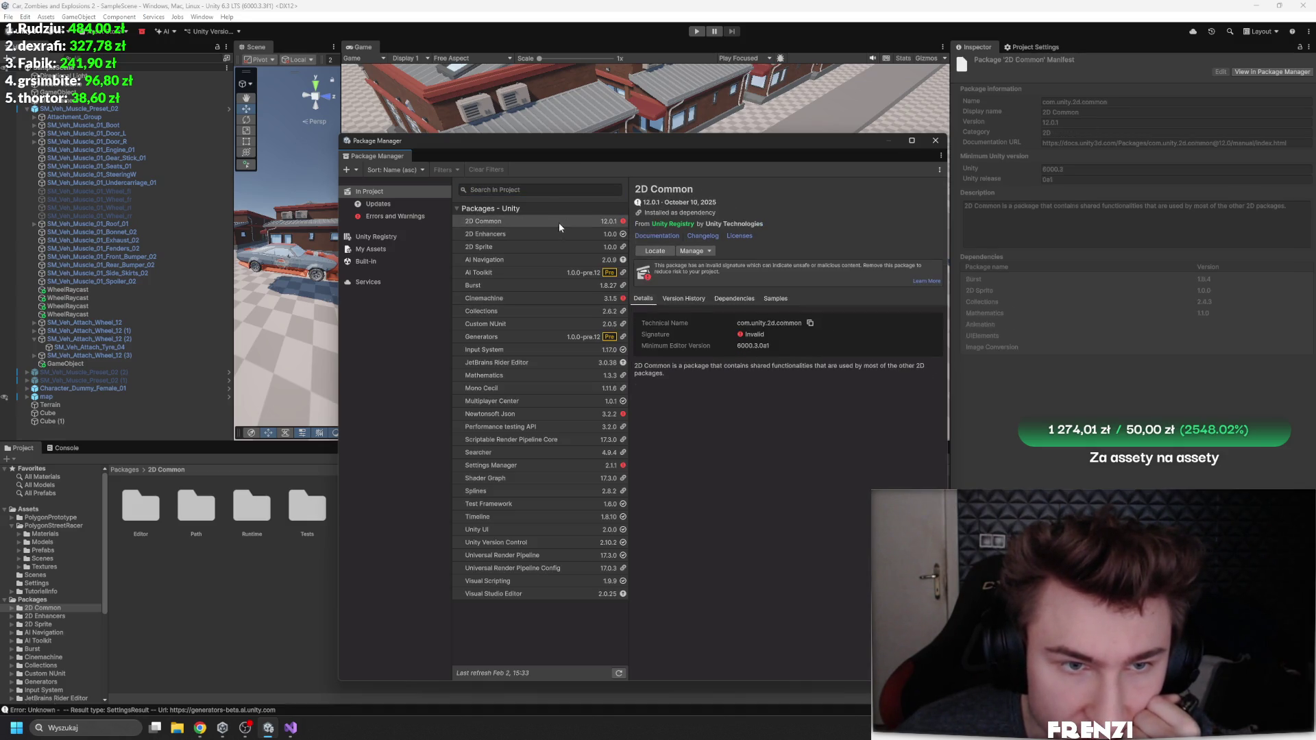
Step: Check the signature status of 2D Common, Cinemachine, Performance testing API and Newtonsoft Json
click(706, 251)
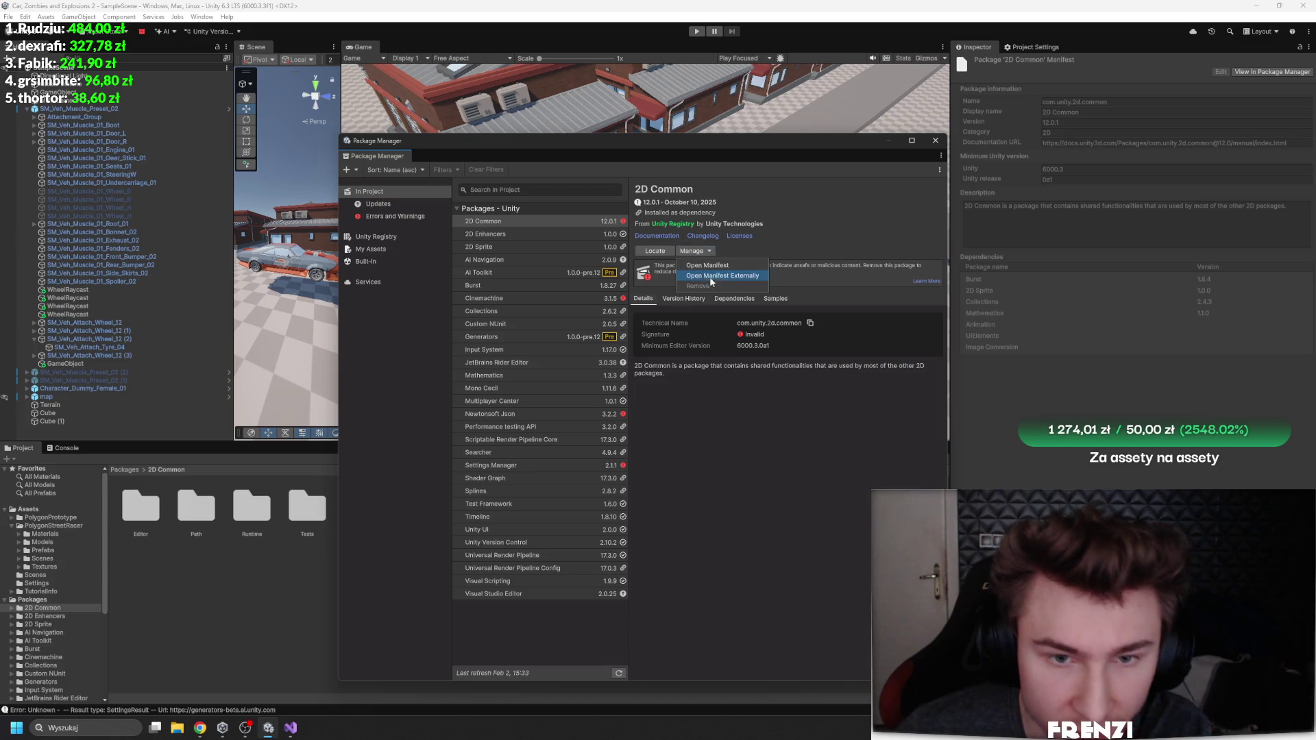
click(569, 295)
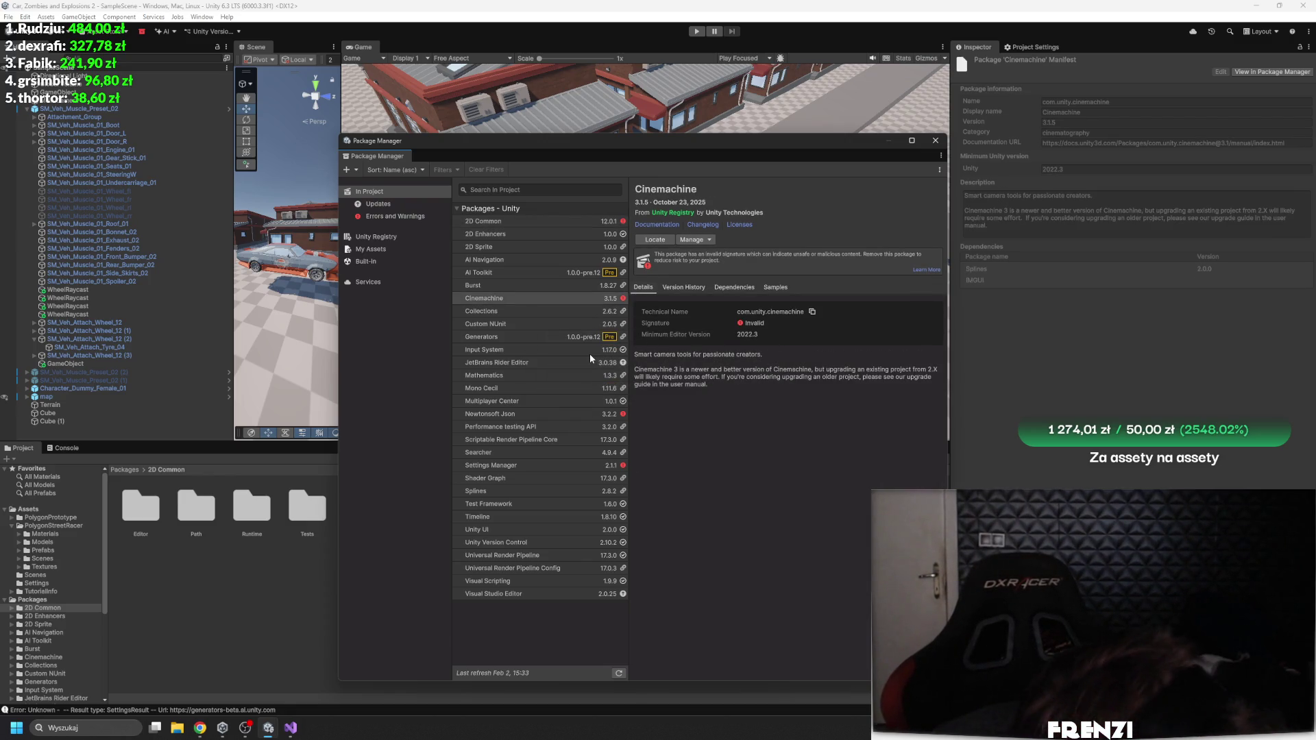
click(518, 425)
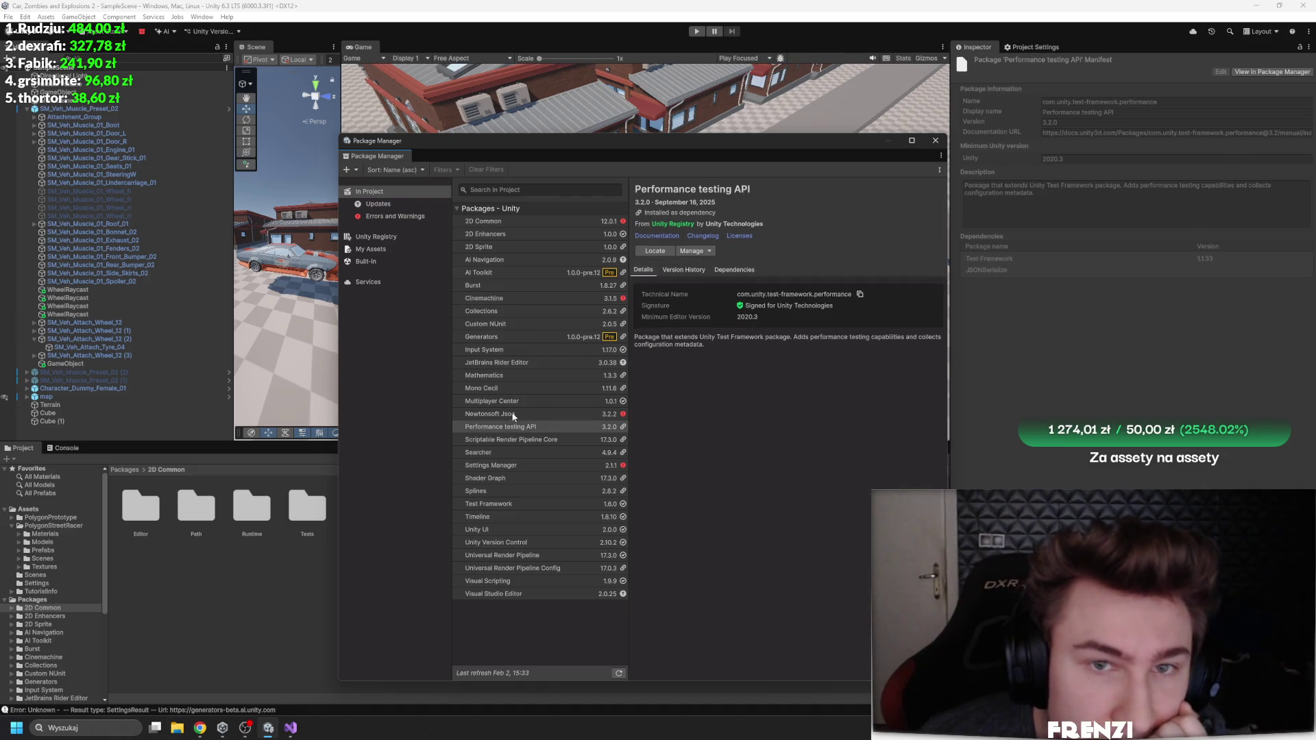
click(514, 414)
click(695, 251)
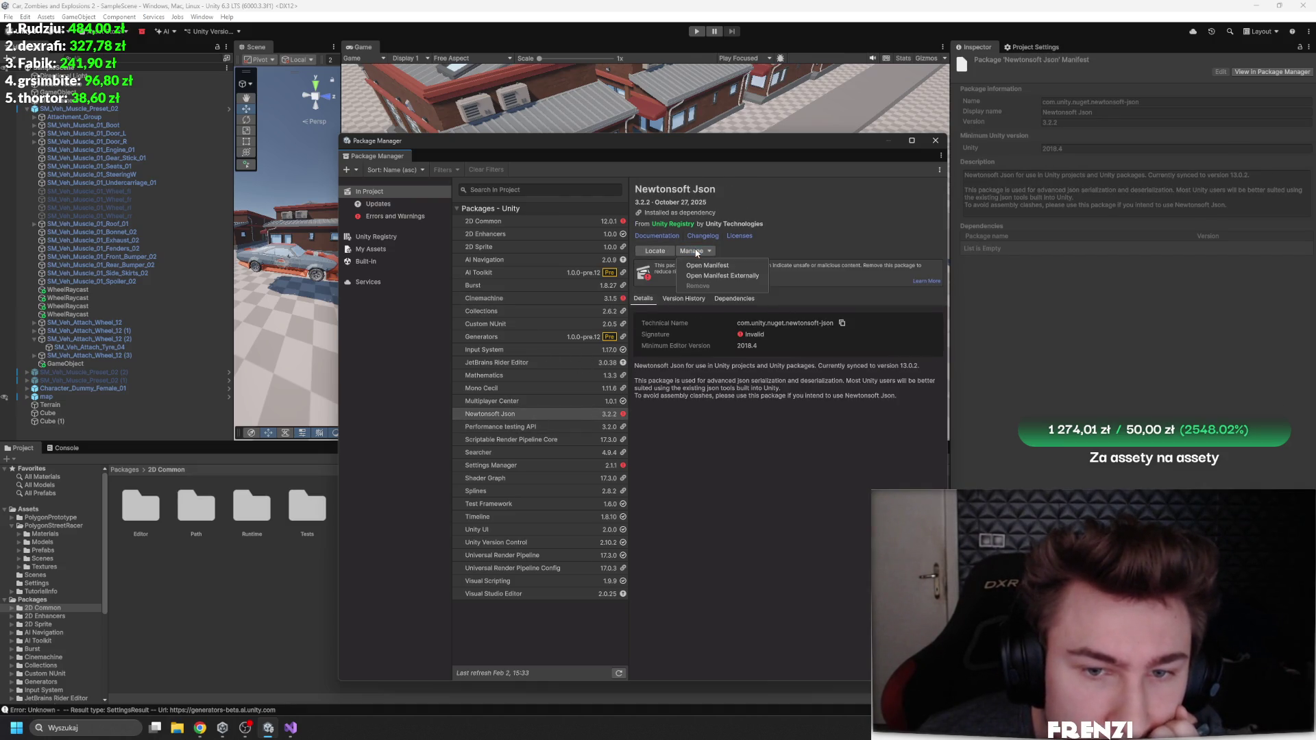
Step: Open Settings Manager's manifest in the Inspector, then select 2D Enhancers
click(557, 464)
click(695, 250)
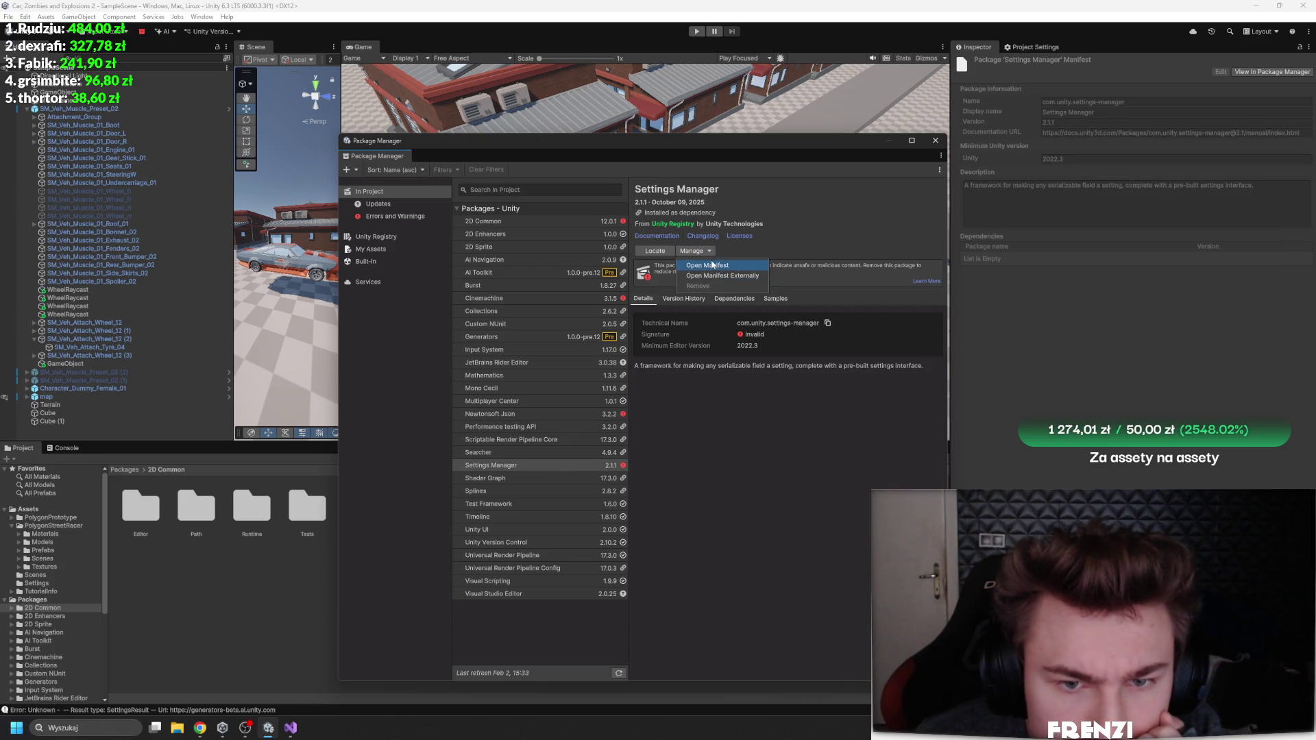
click(712, 266)
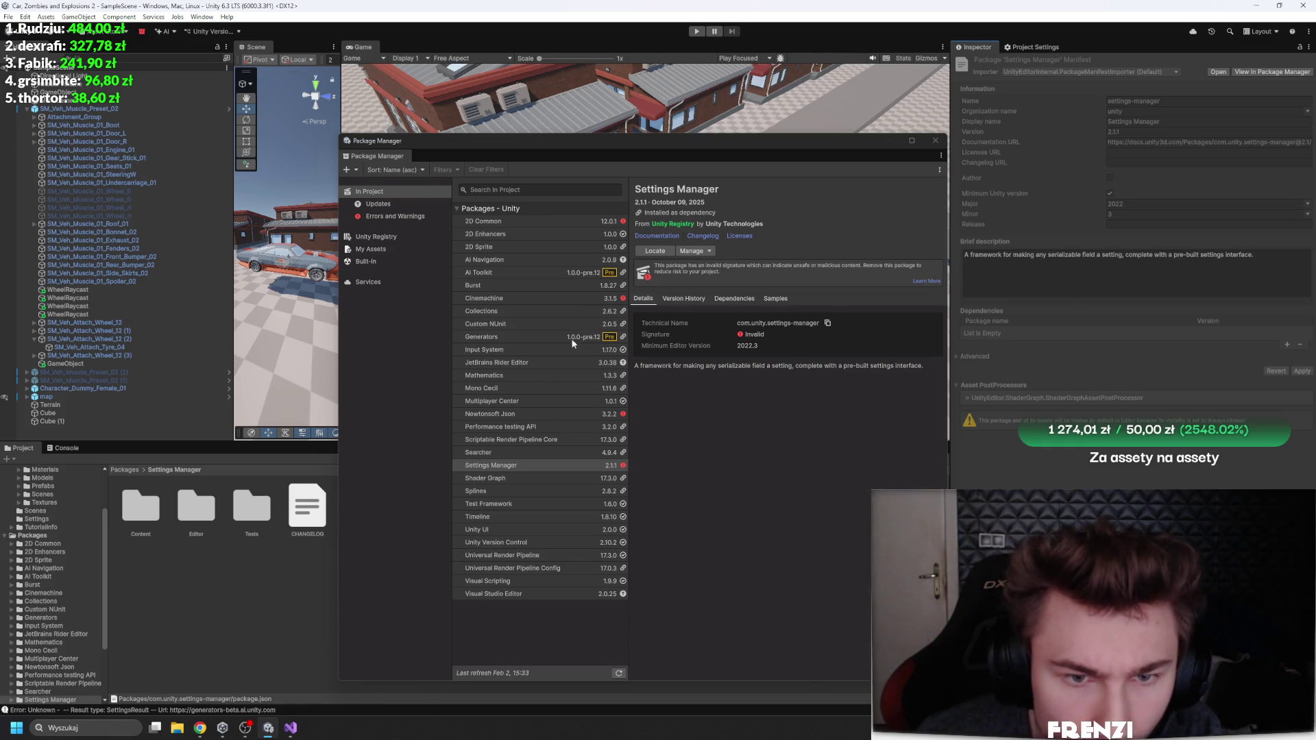
click(518, 234)
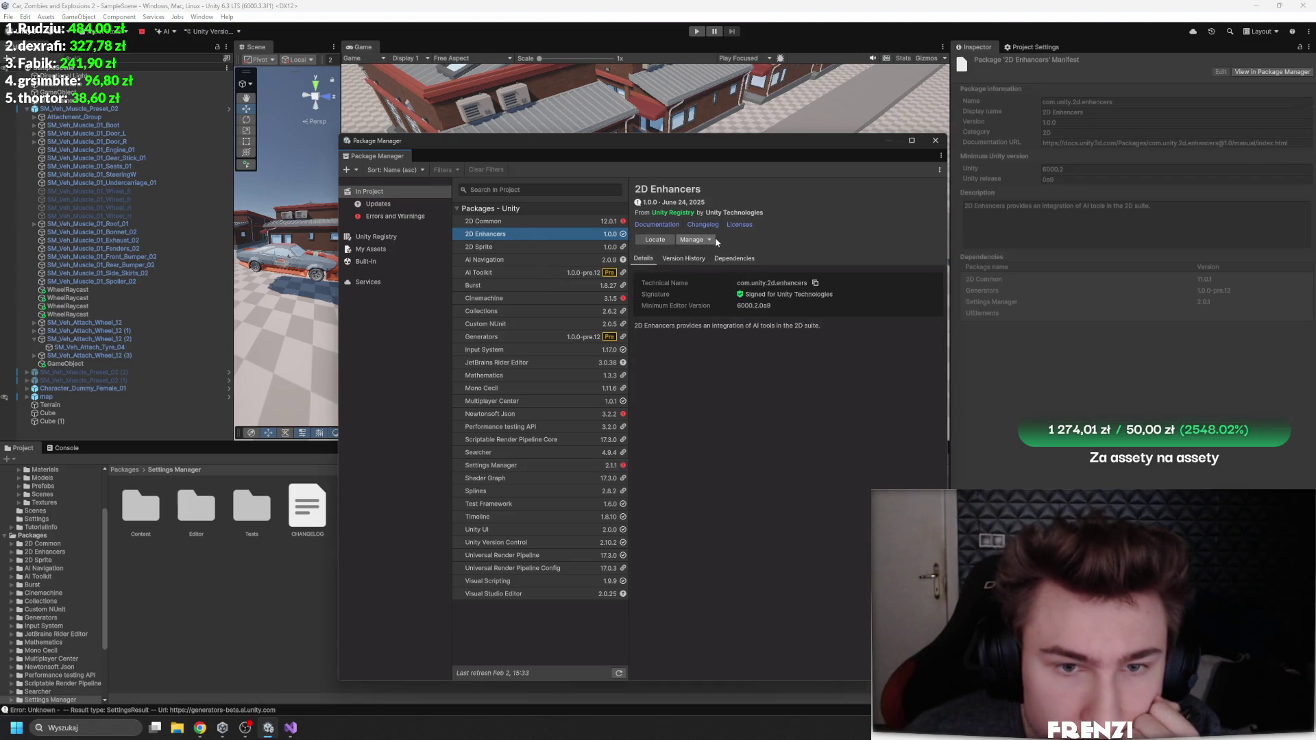
Step: Remove 2D Enhancers, accept script updating, and filter the list to Errors and Warnings
click(706, 240)
click(699, 284)
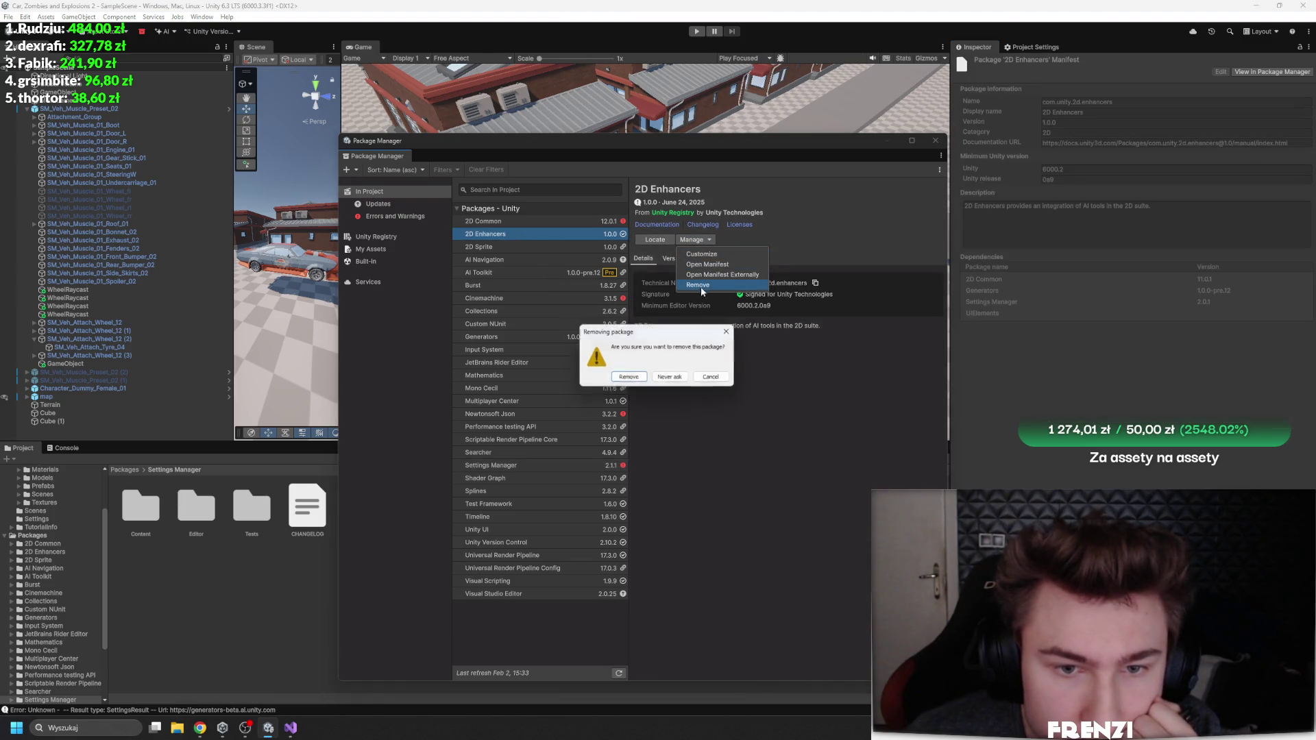
click(626, 380)
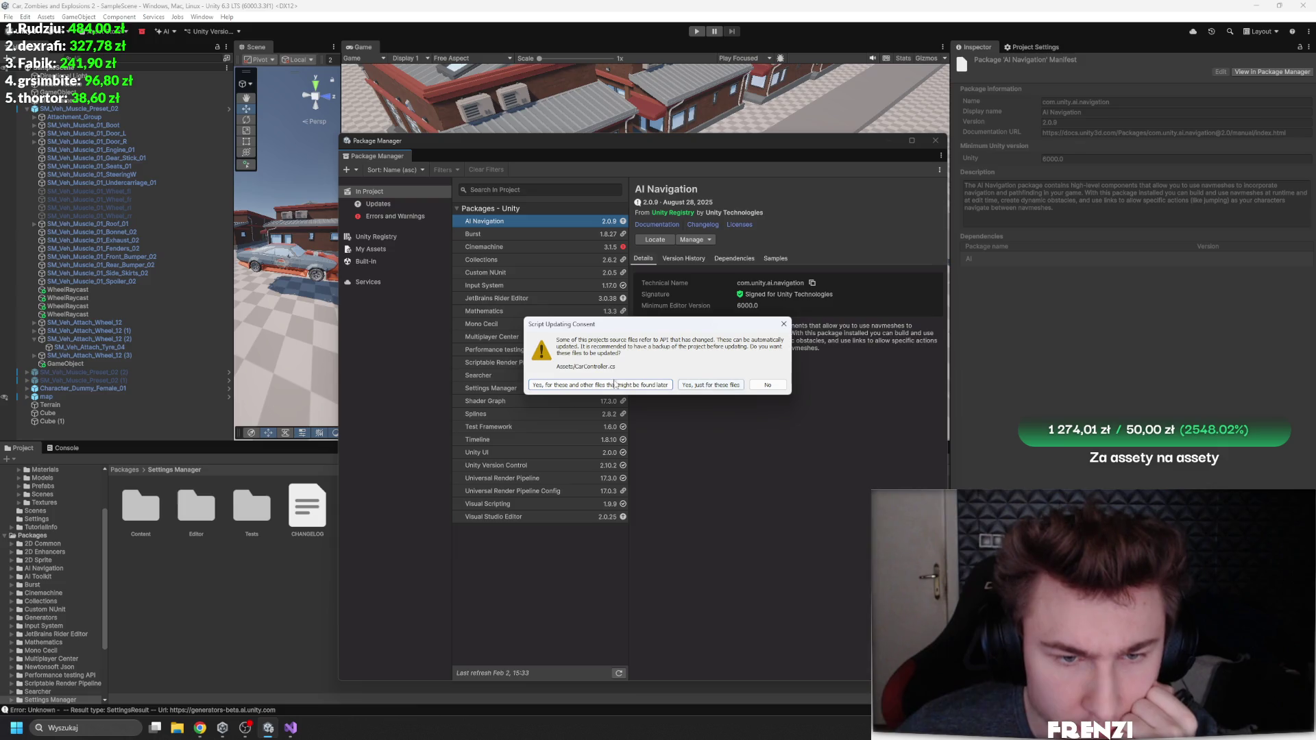
click(756, 385)
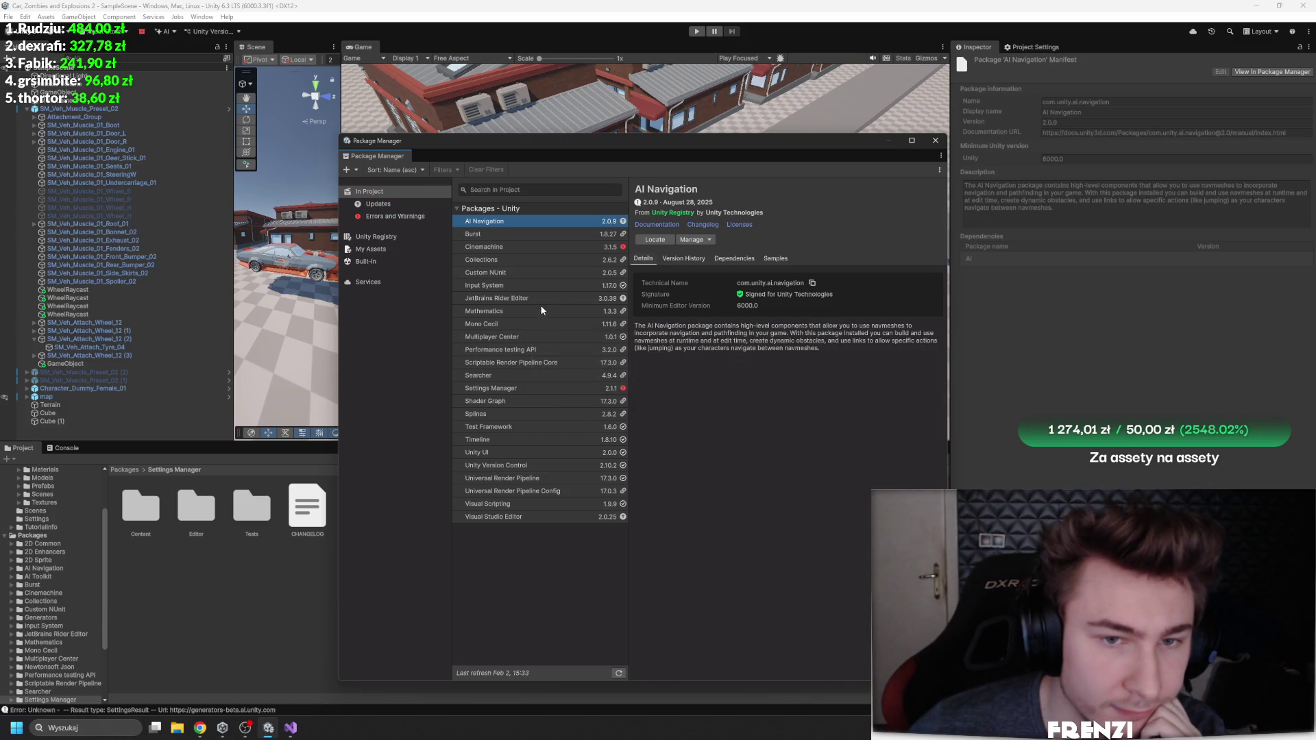
click(391, 216)
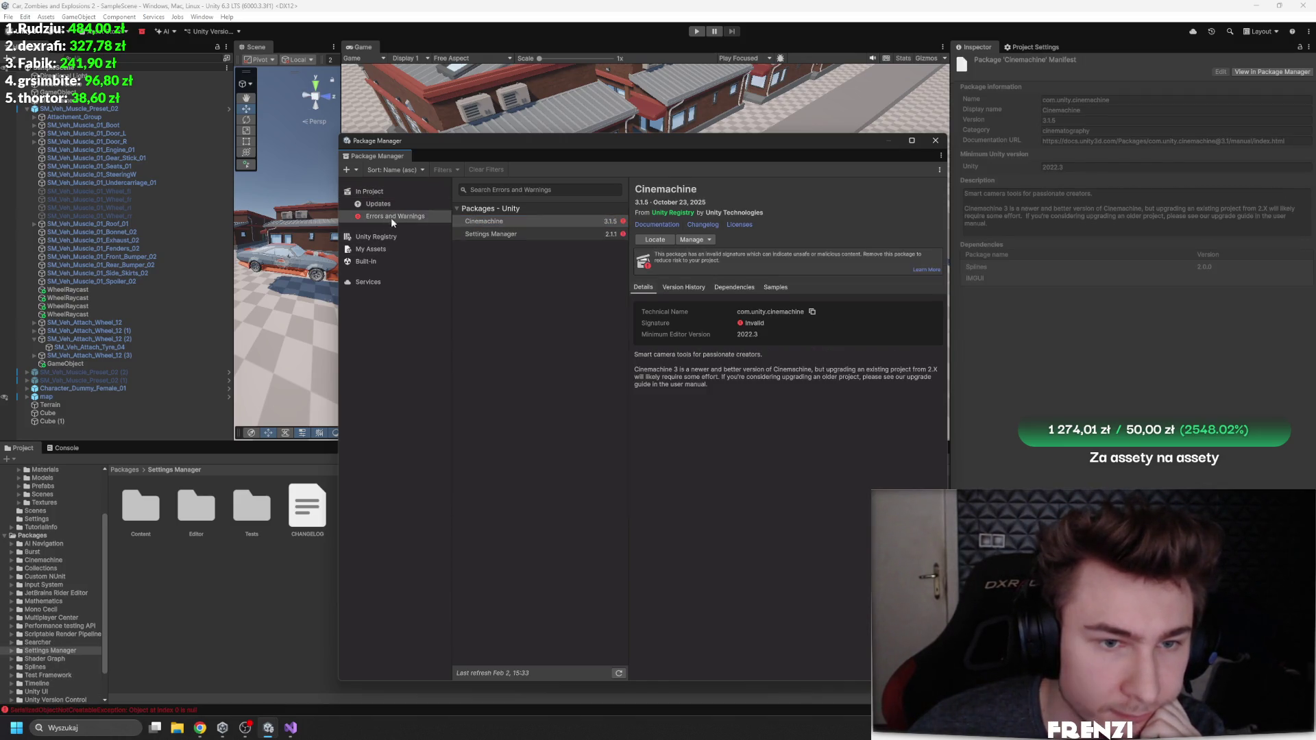
Step: Review Cinemachine's version history, then return to its details
click(649, 241)
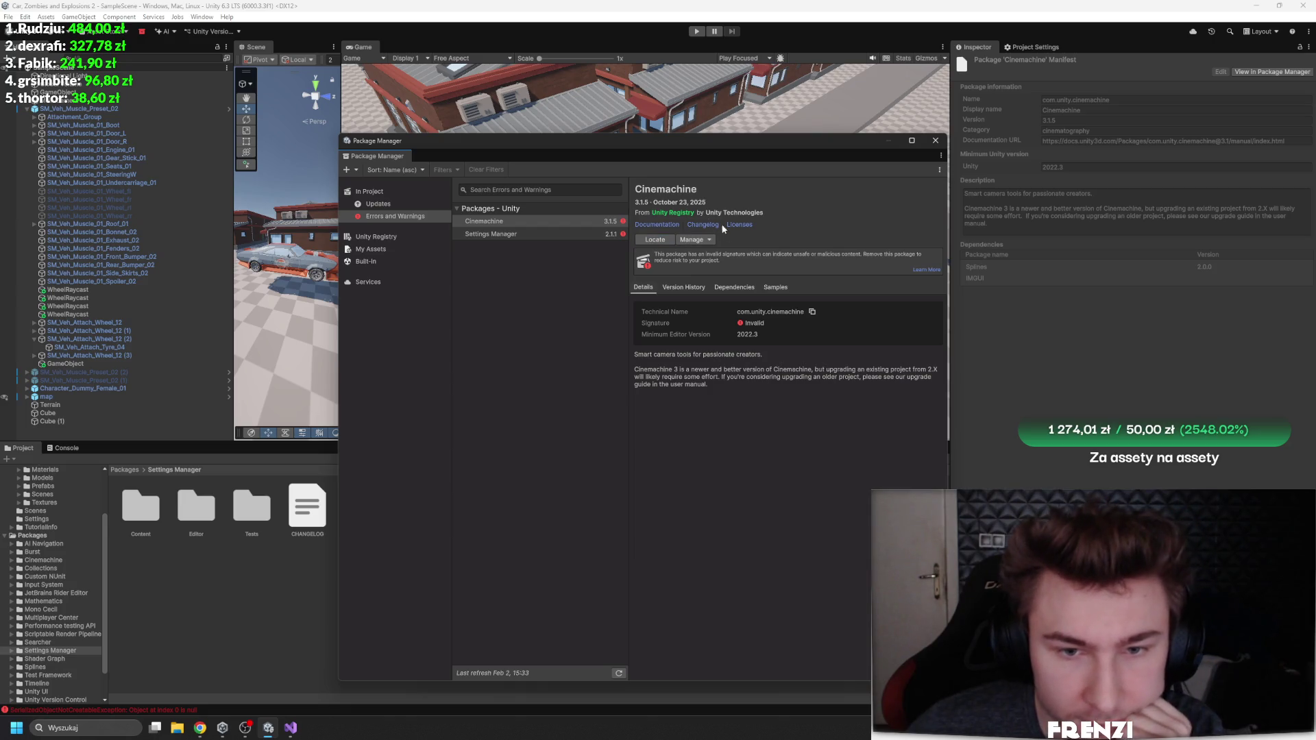
click(687, 288)
click(644, 291)
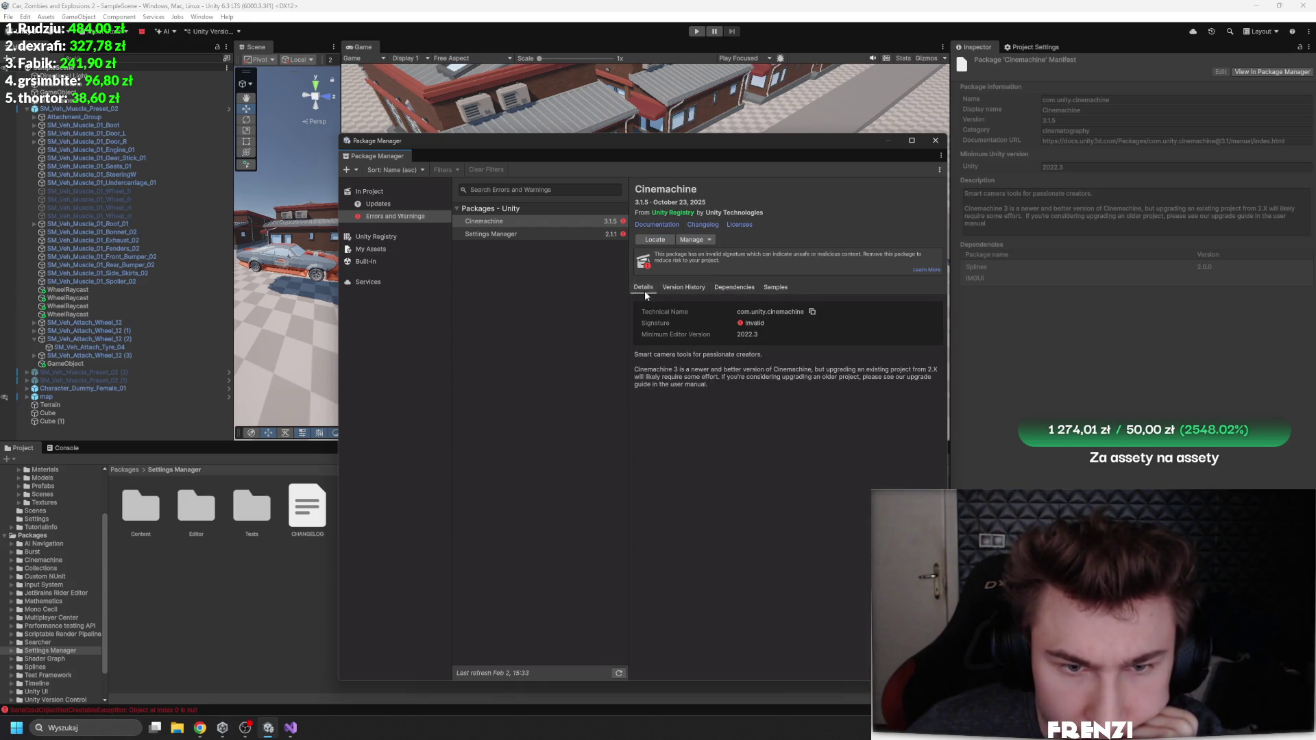
Step: Remove Cinemachine with 'Yes, just for these files', then view My Assets
click(693, 240)
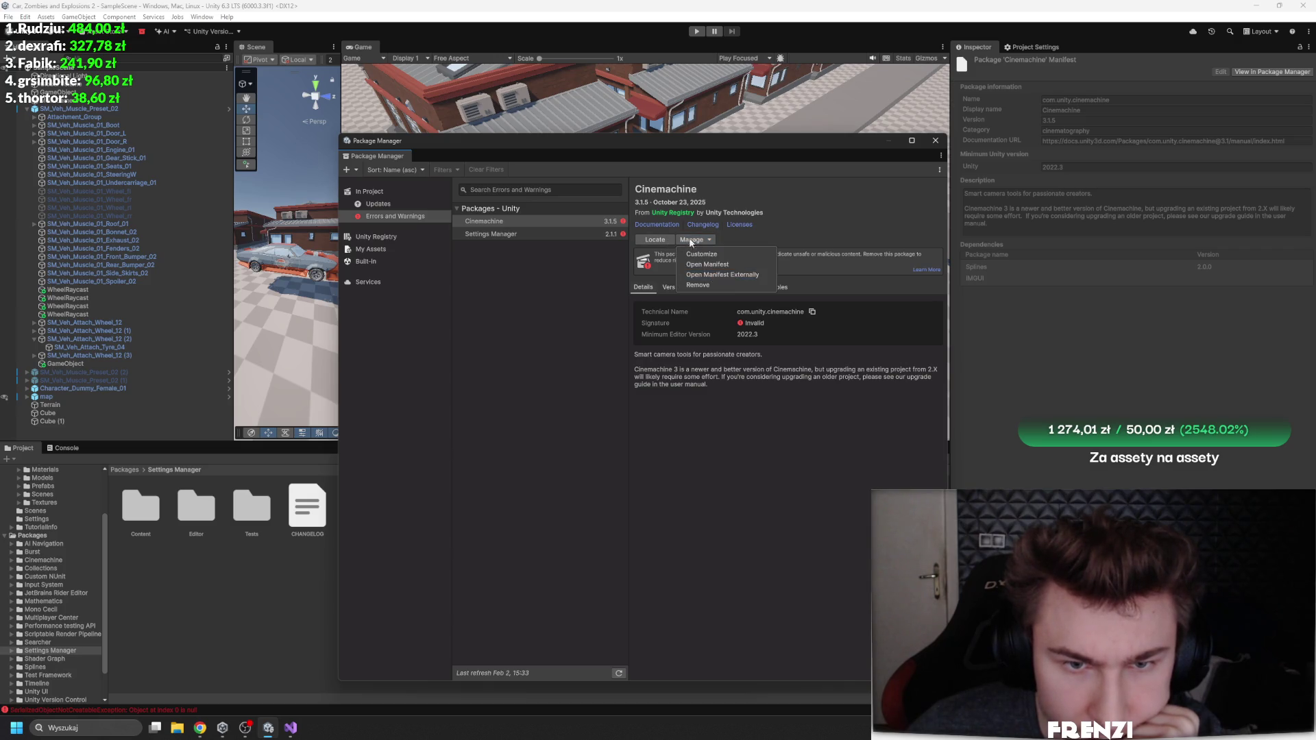
click(710, 285)
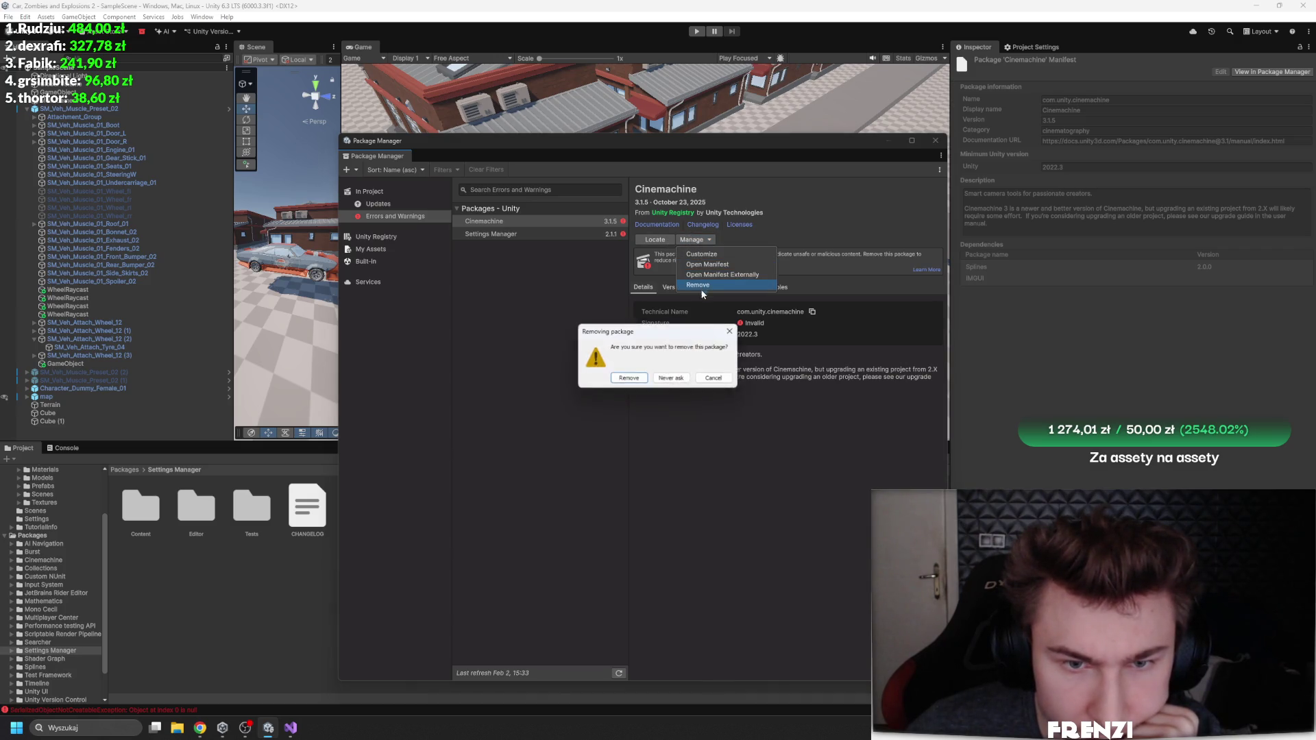
click(648, 379)
click(528, 234)
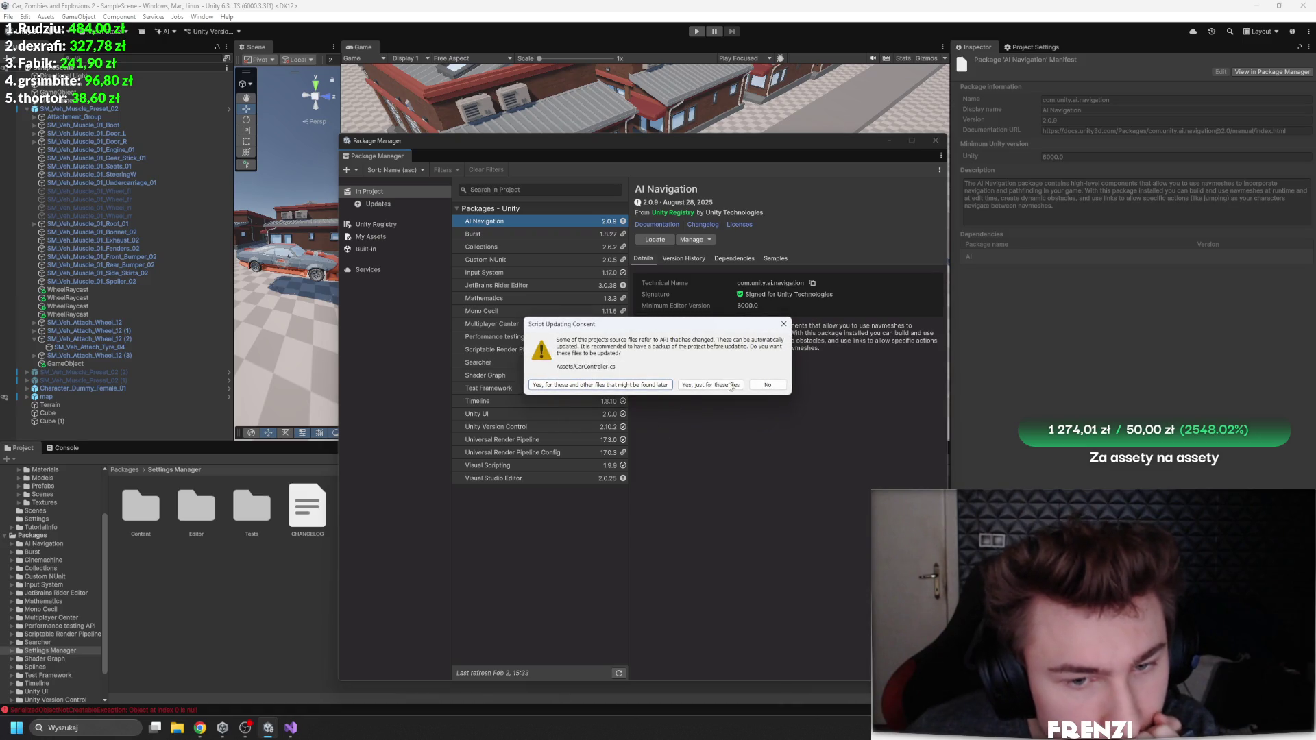
click(740, 385)
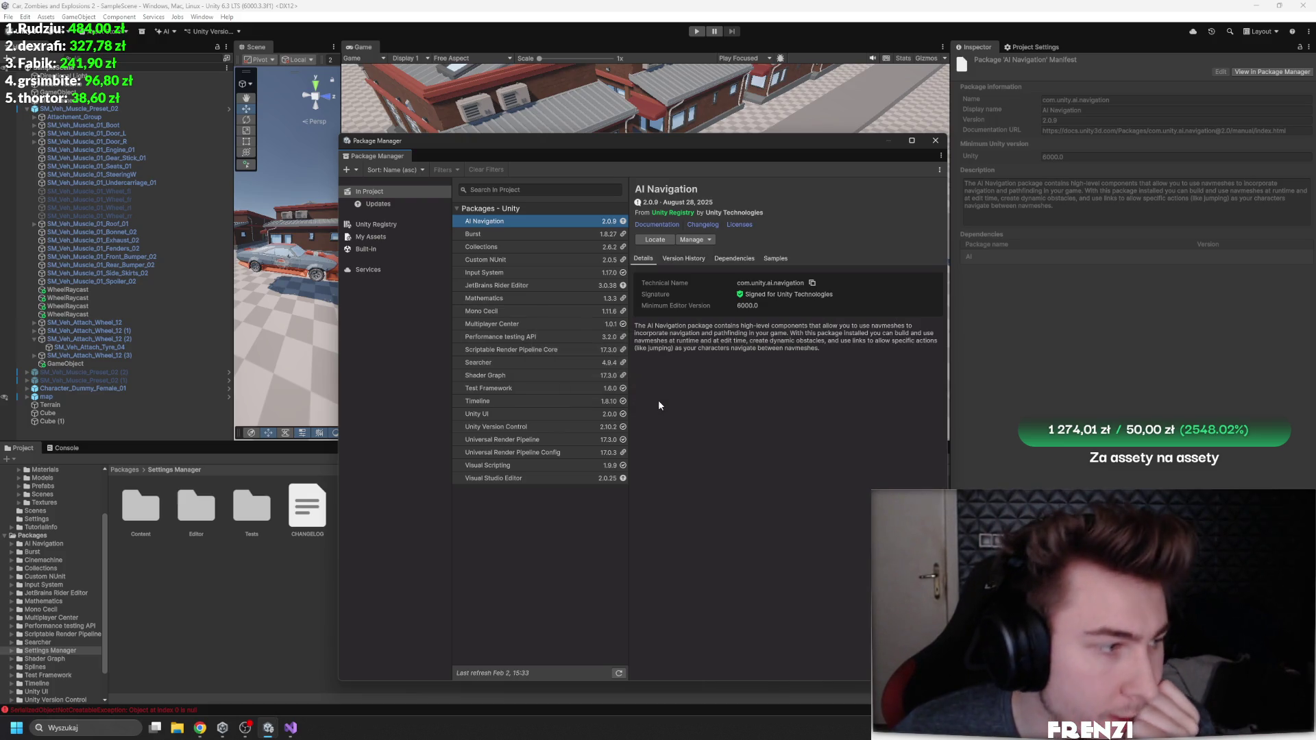
click(398, 237)
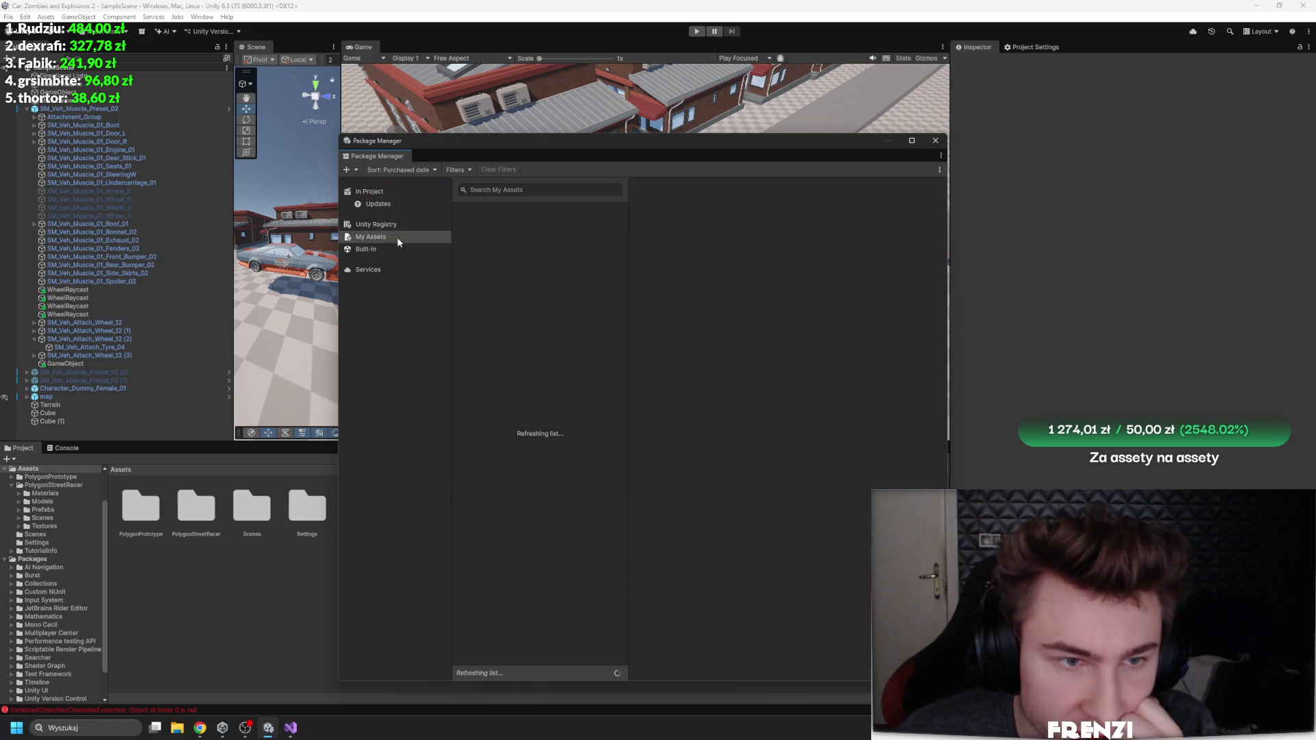
Step: Find Cinemachine by searching 'c' in the Unity Registry packages
click(396, 201)
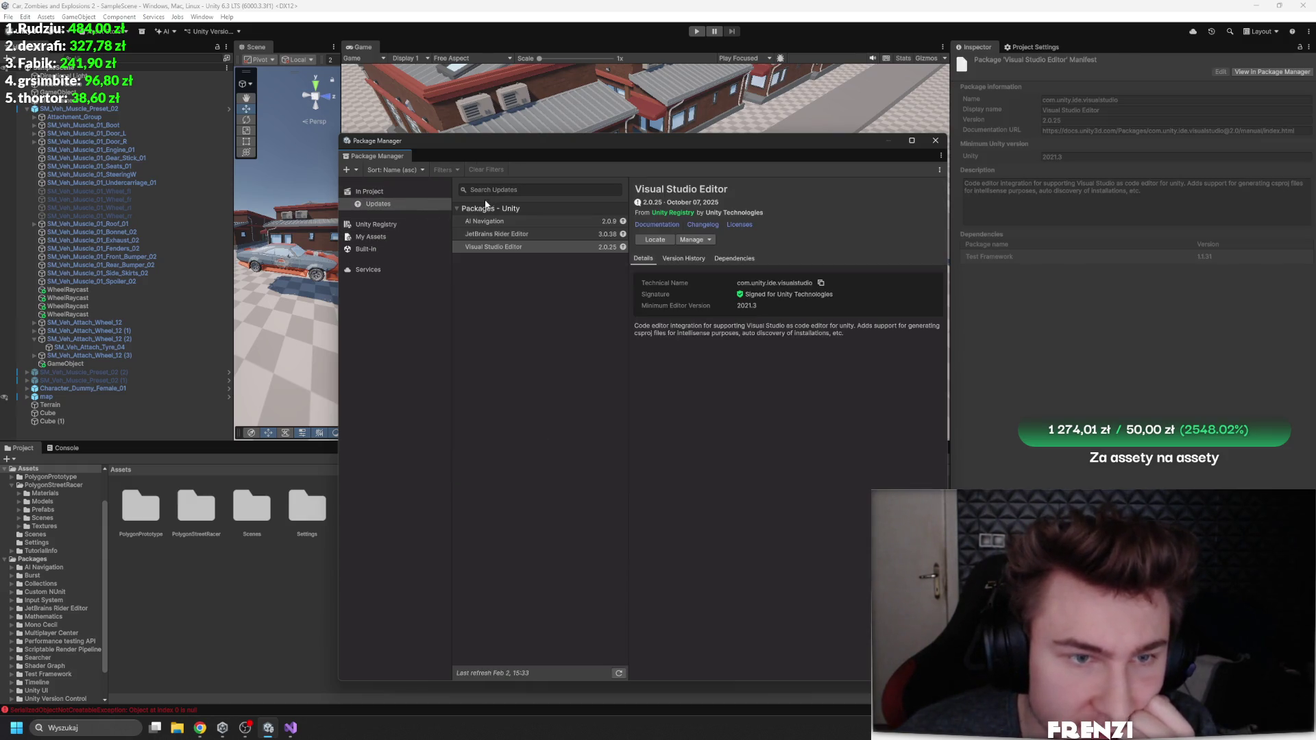
click(393, 225)
click(527, 189)
text(cine)
Step: Install Cinemachine, dismiss the invalid signature warning, and decline automatic script API updates
click(644, 241)
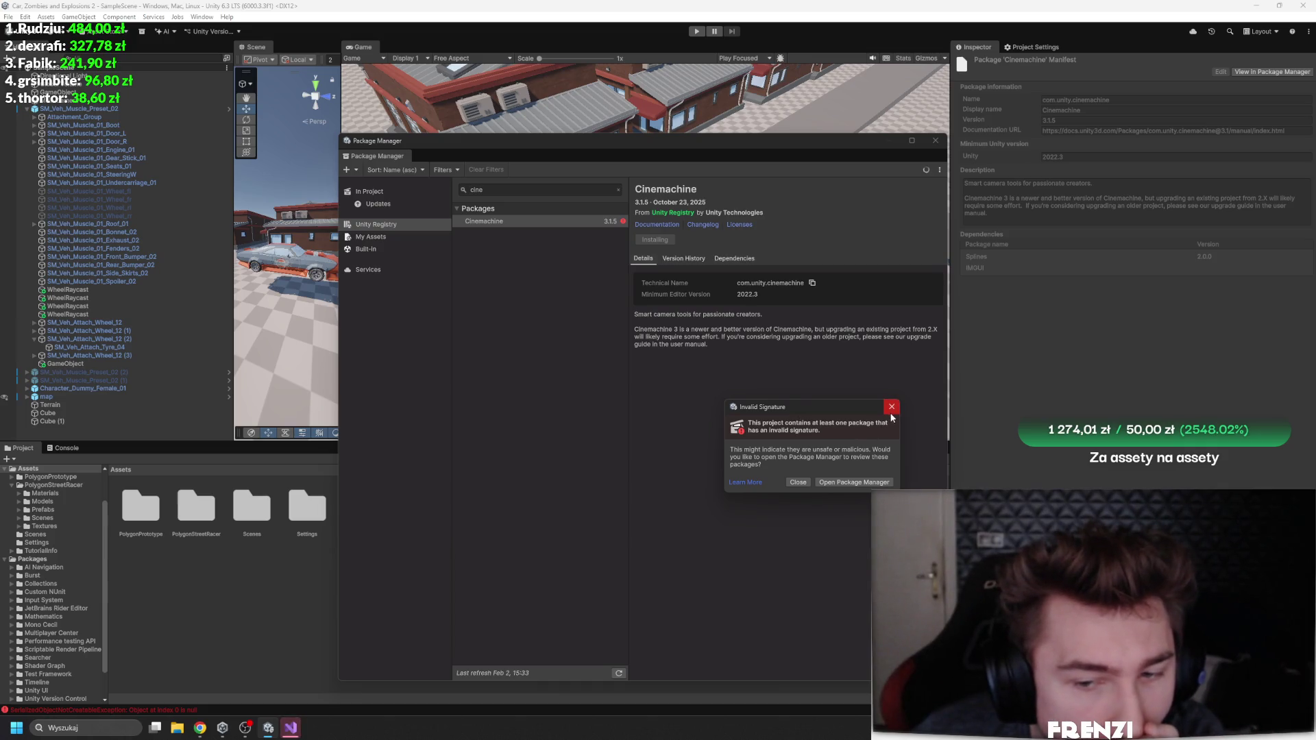
click(876, 481)
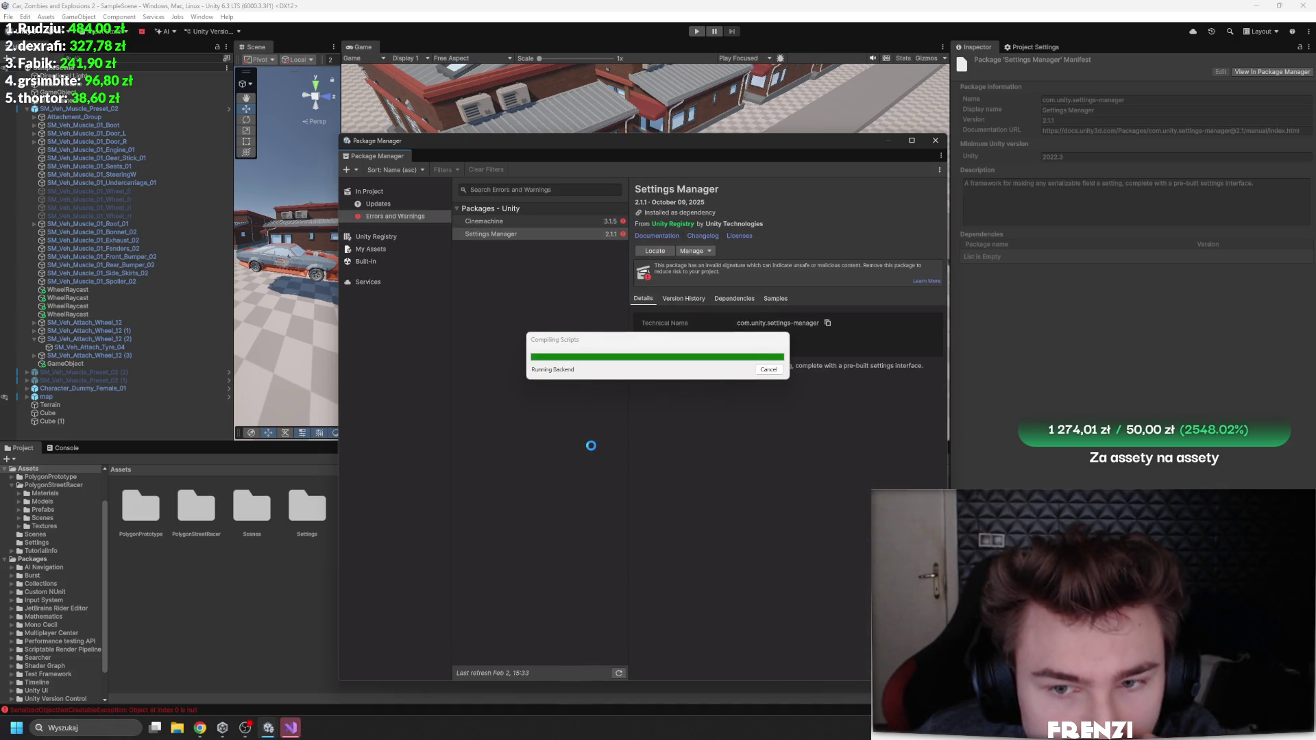
click(757, 384)
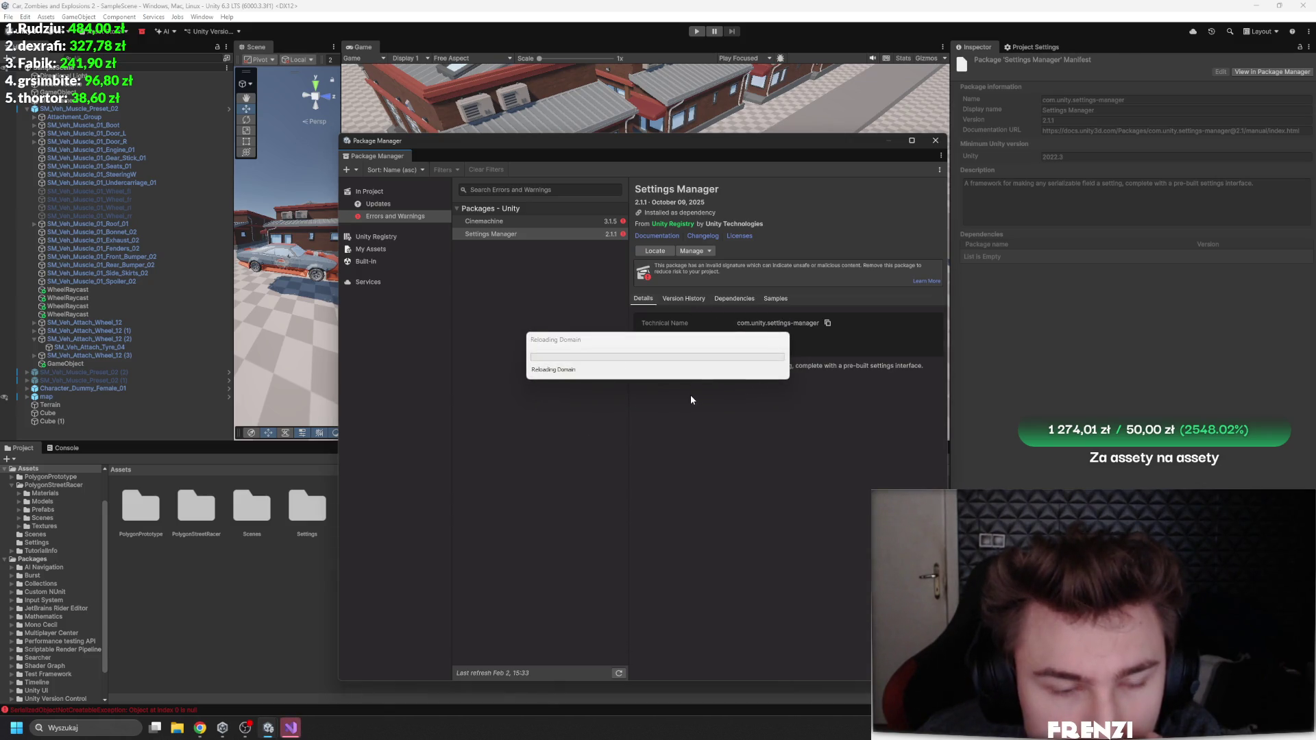
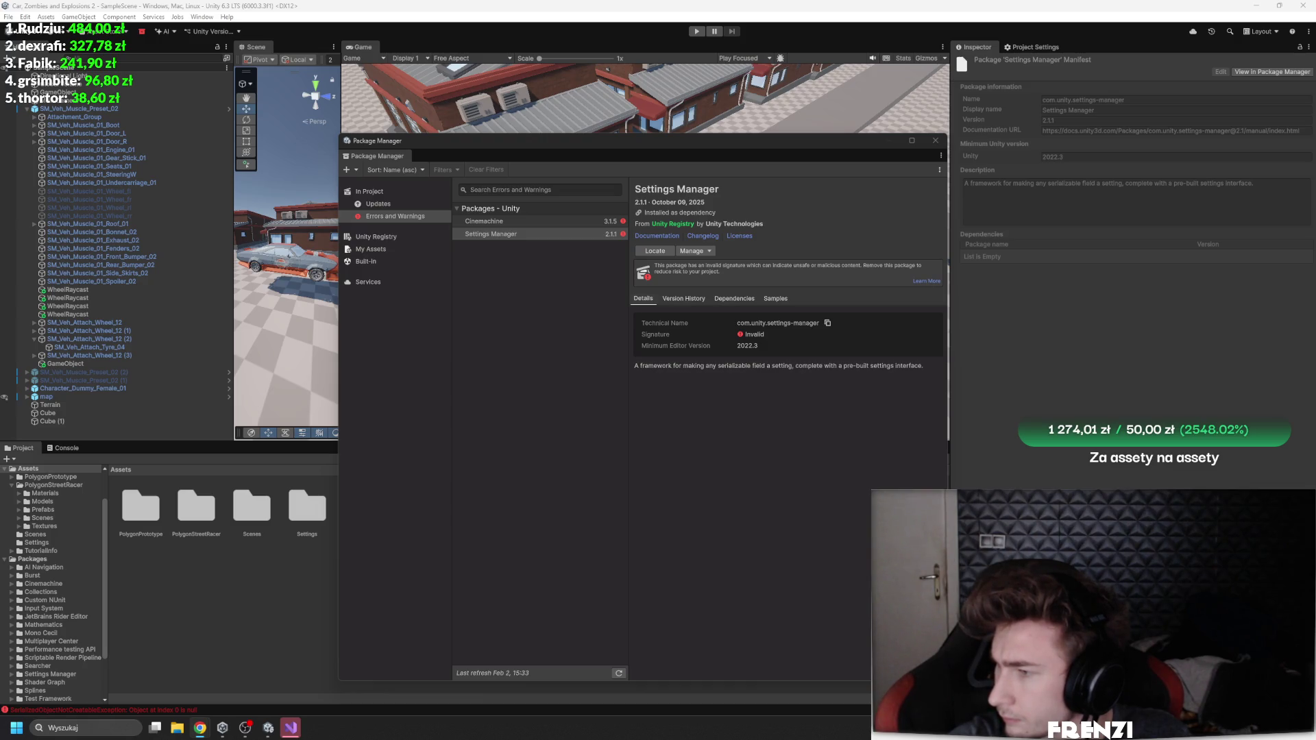
Step: Review the Settings Manager package's version history, expanding the 2.1.1 changelog
click(708, 319)
click(695, 251)
click(753, 240)
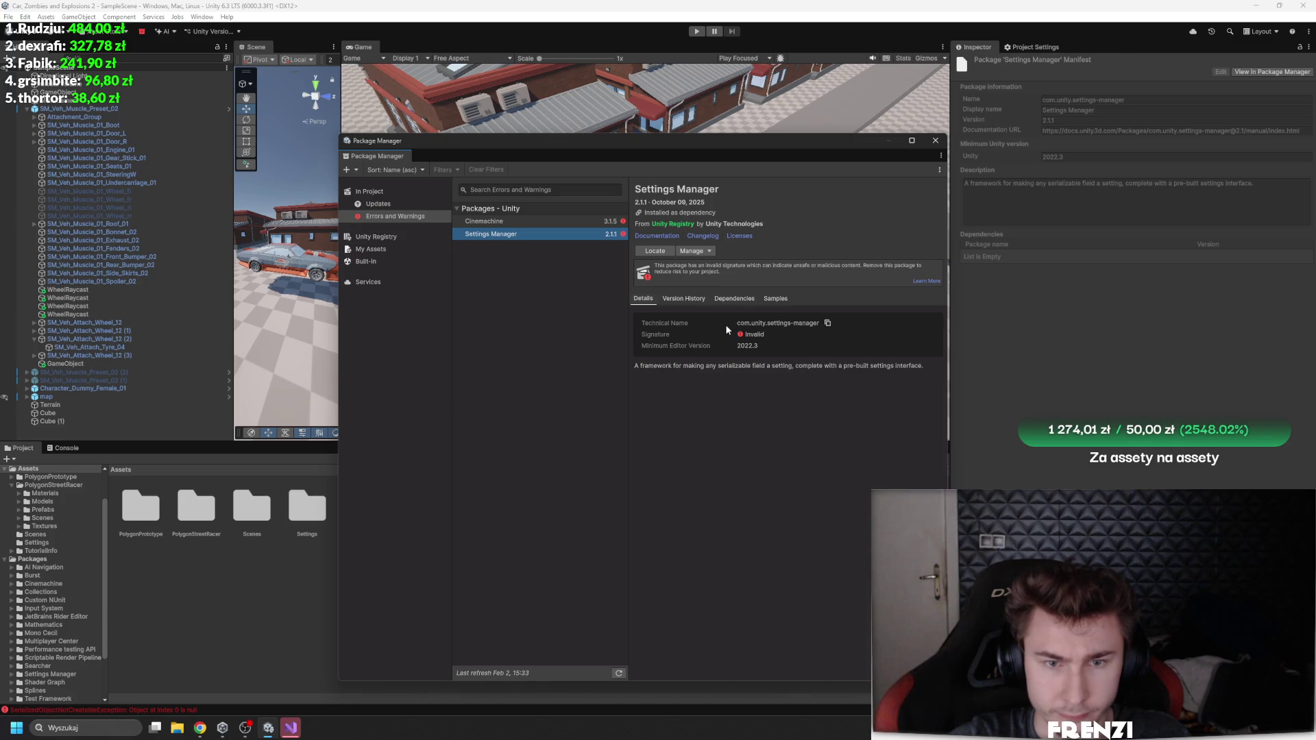
click(684, 298)
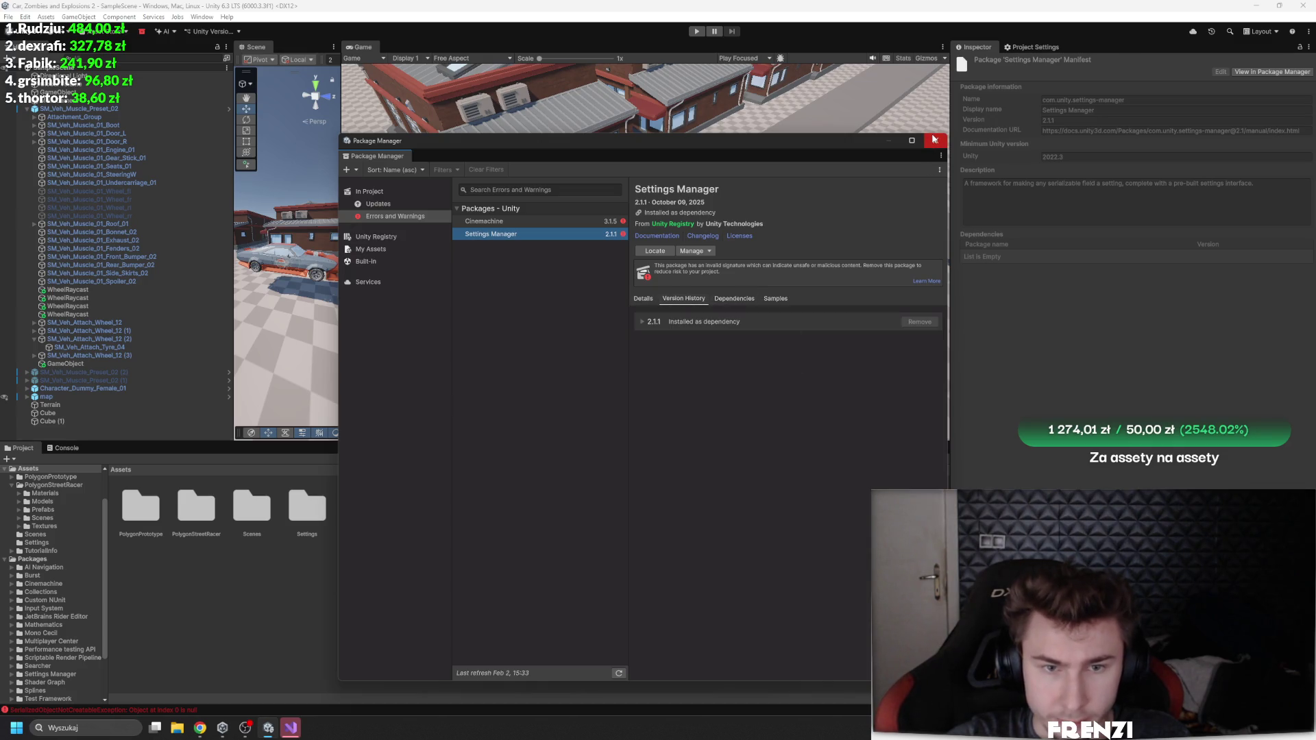
click(642, 322)
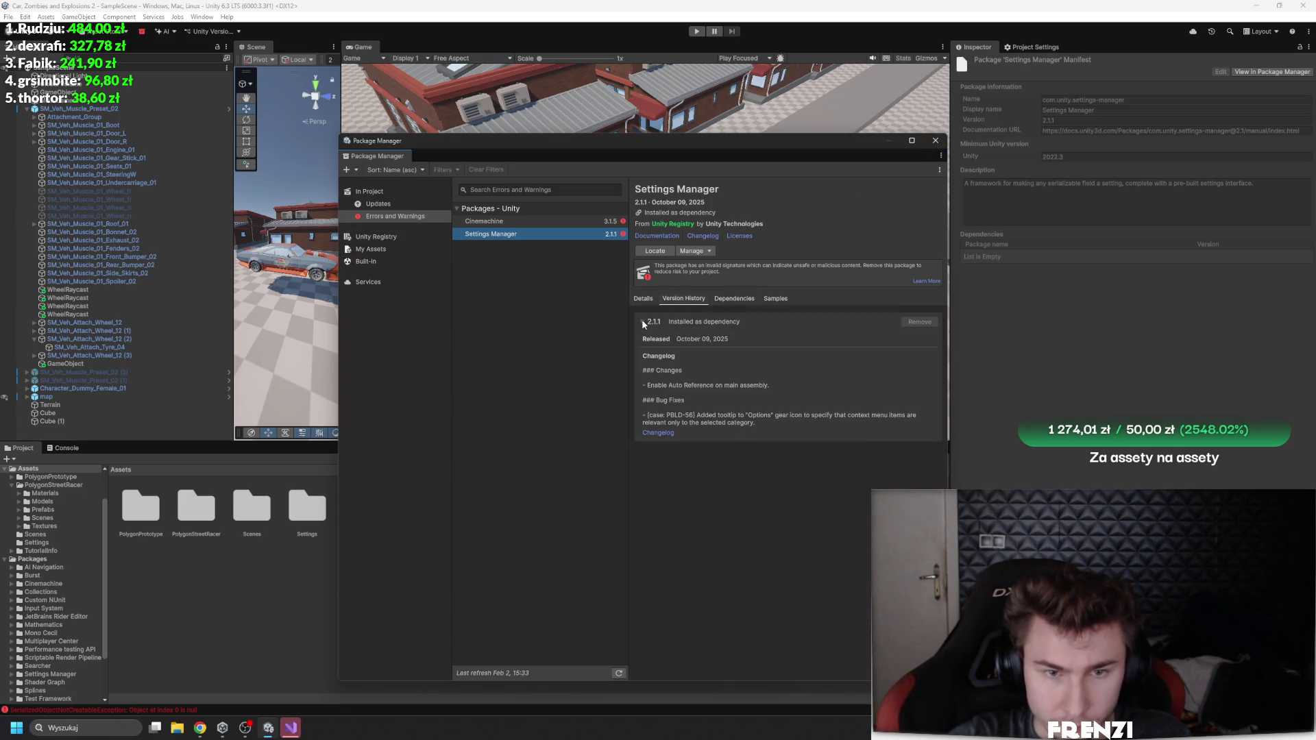
click(573, 221)
click(558, 232)
click(641, 322)
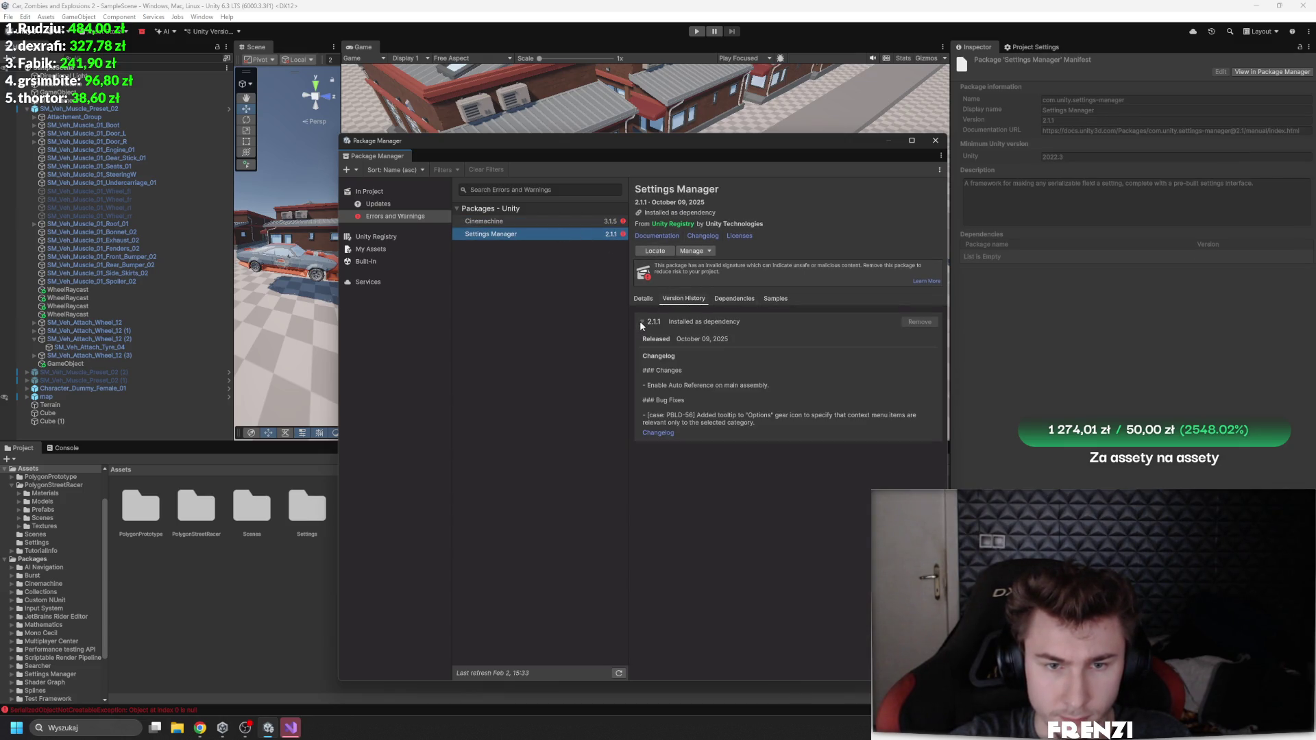
Step: Check Settings Manager's dependencies, refresh the package list, and bring up the Console error log
click(733, 299)
click(684, 299)
click(647, 299)
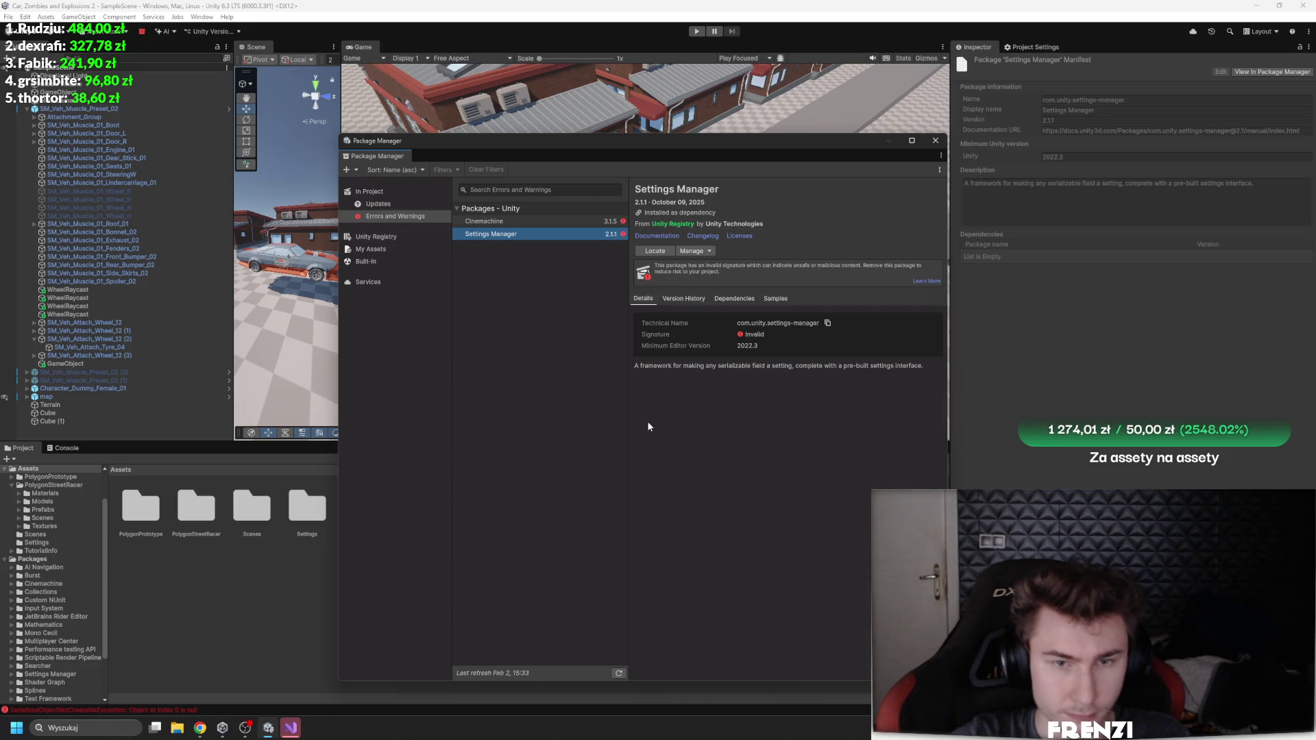
click(620, 672)
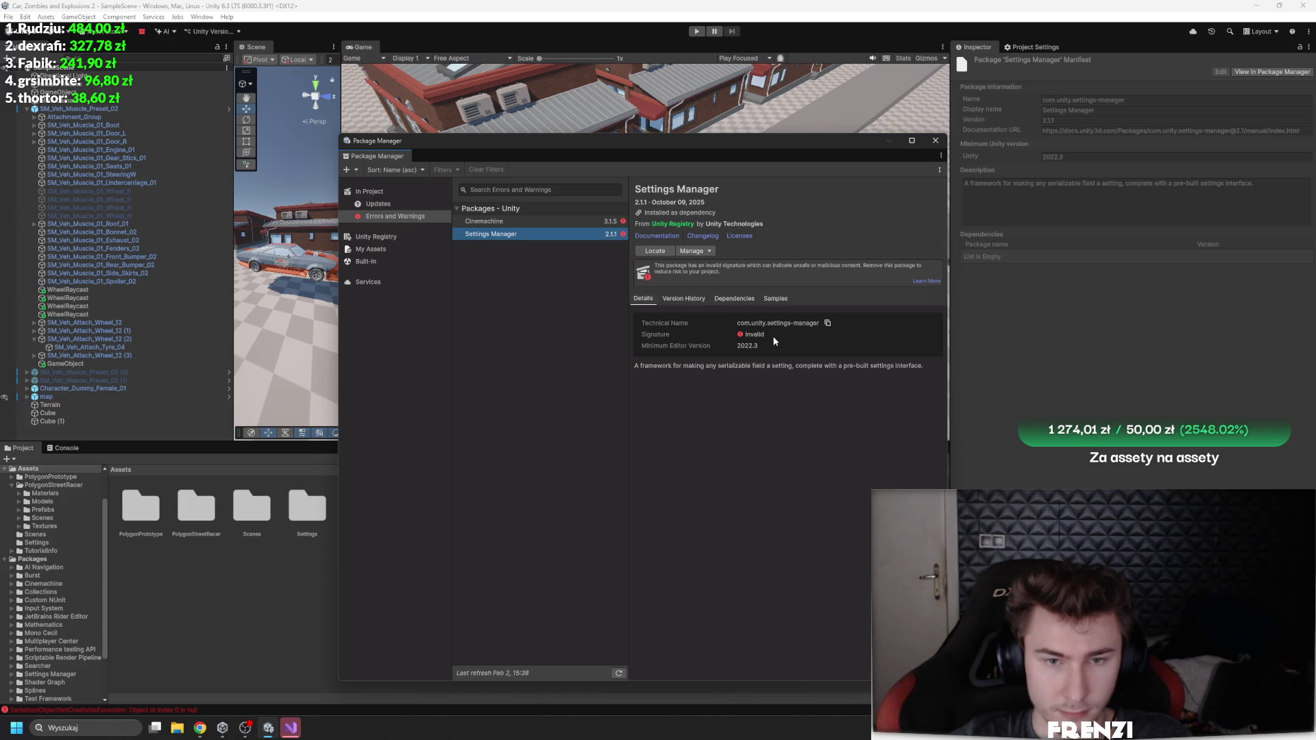
click(67, 447)
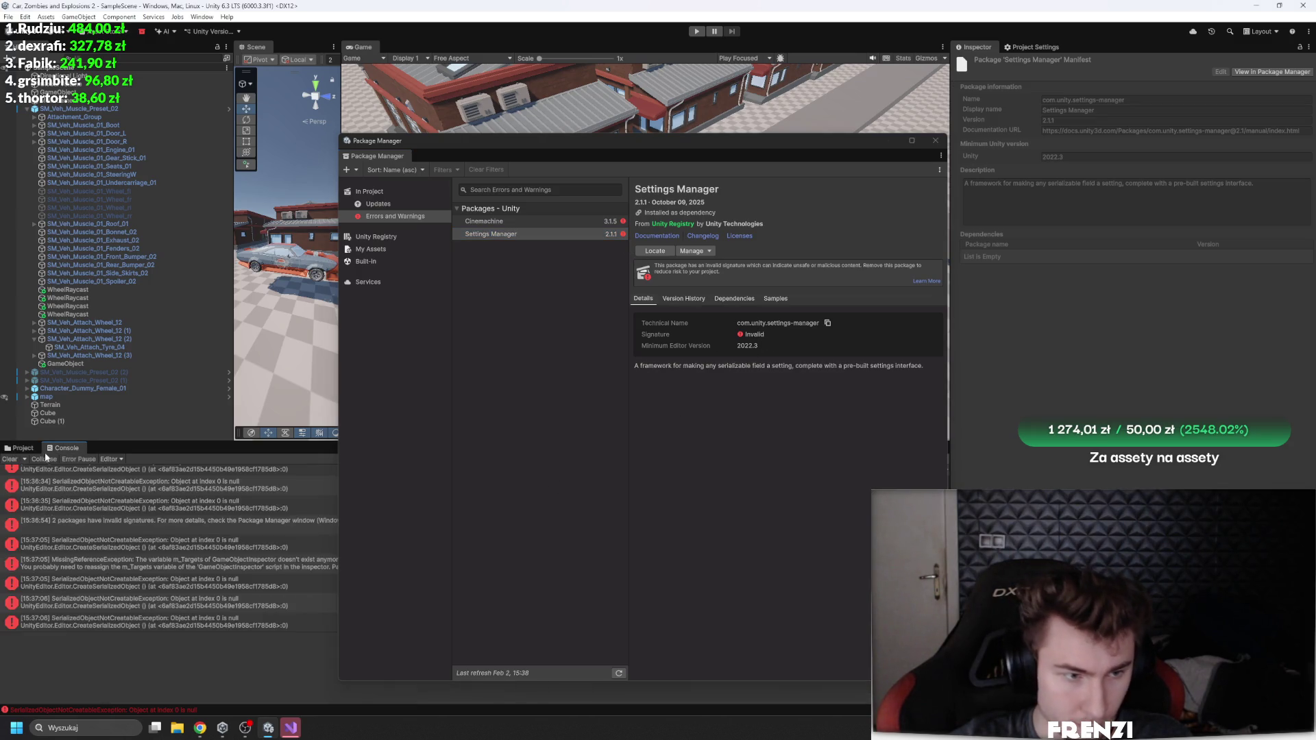
Step: Clear the Console, close Package Manager, and remove the Cinemachine Camera from Cube (1)
click(9, 460)
click(936, 141)
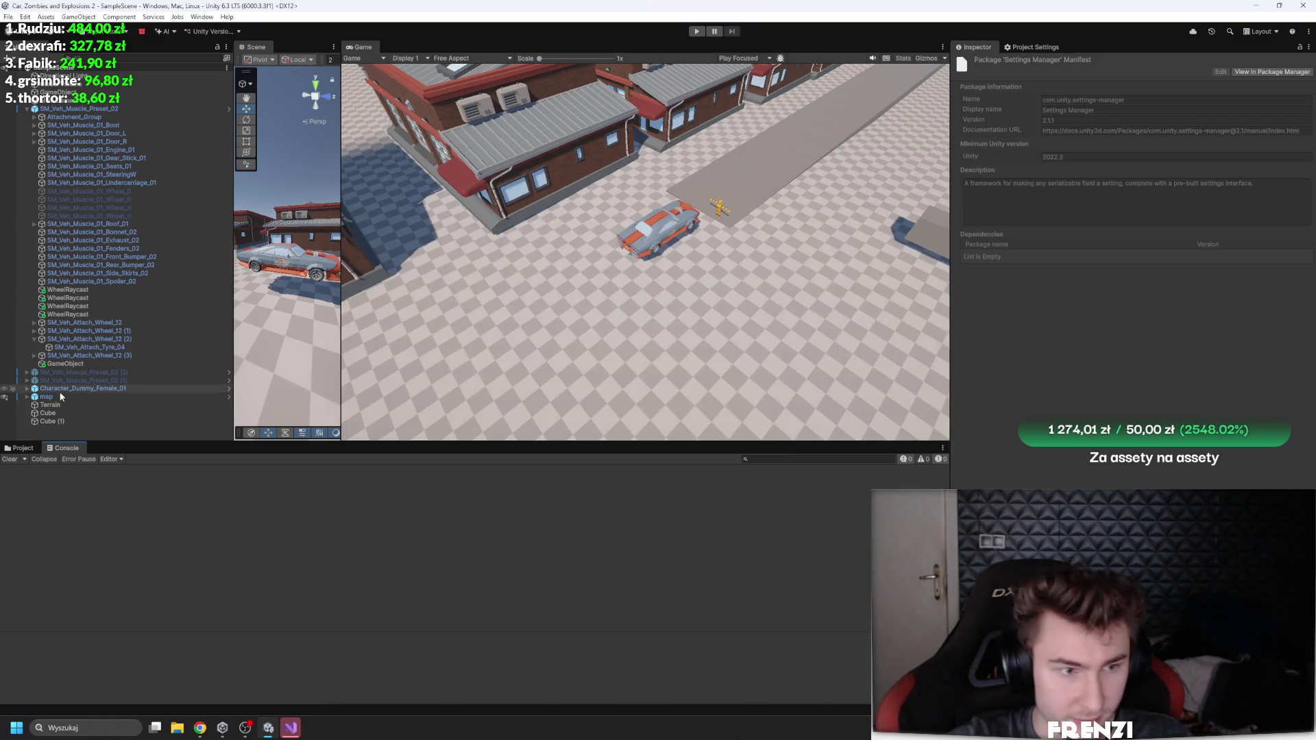
click(51, 421)
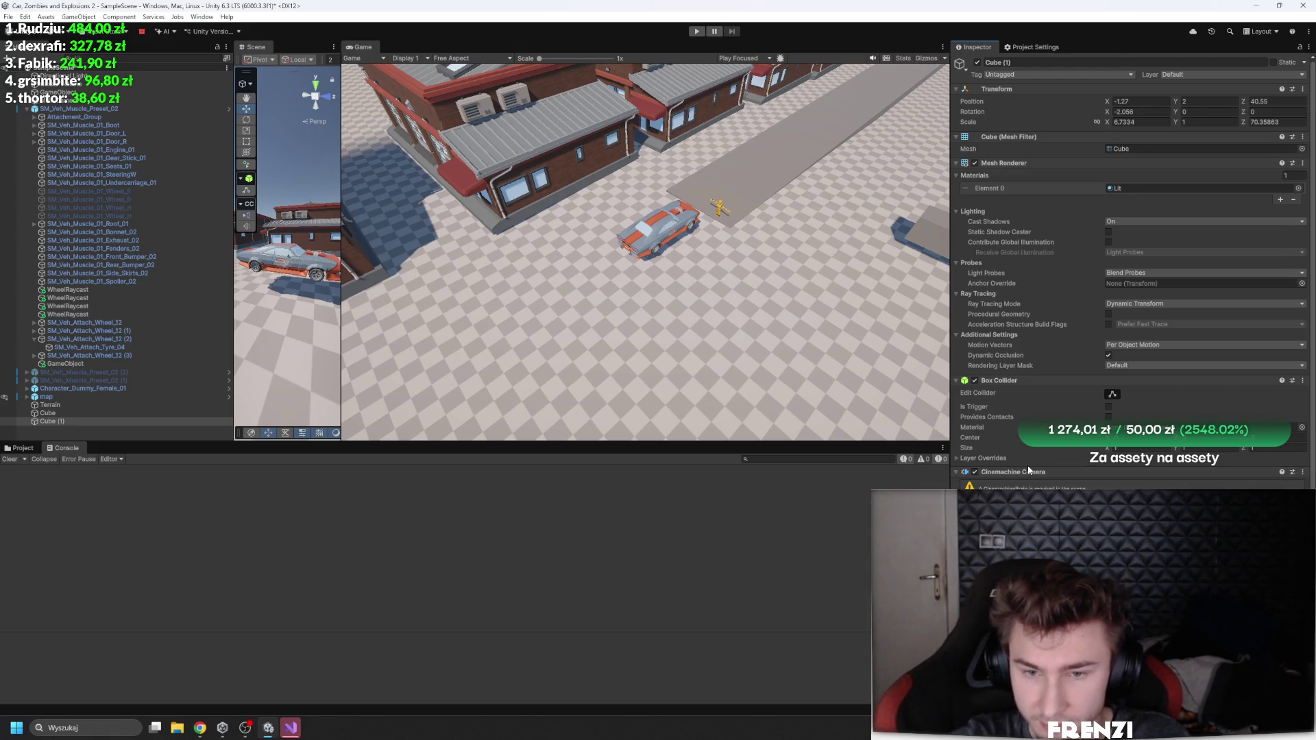
key(ctrl+z)
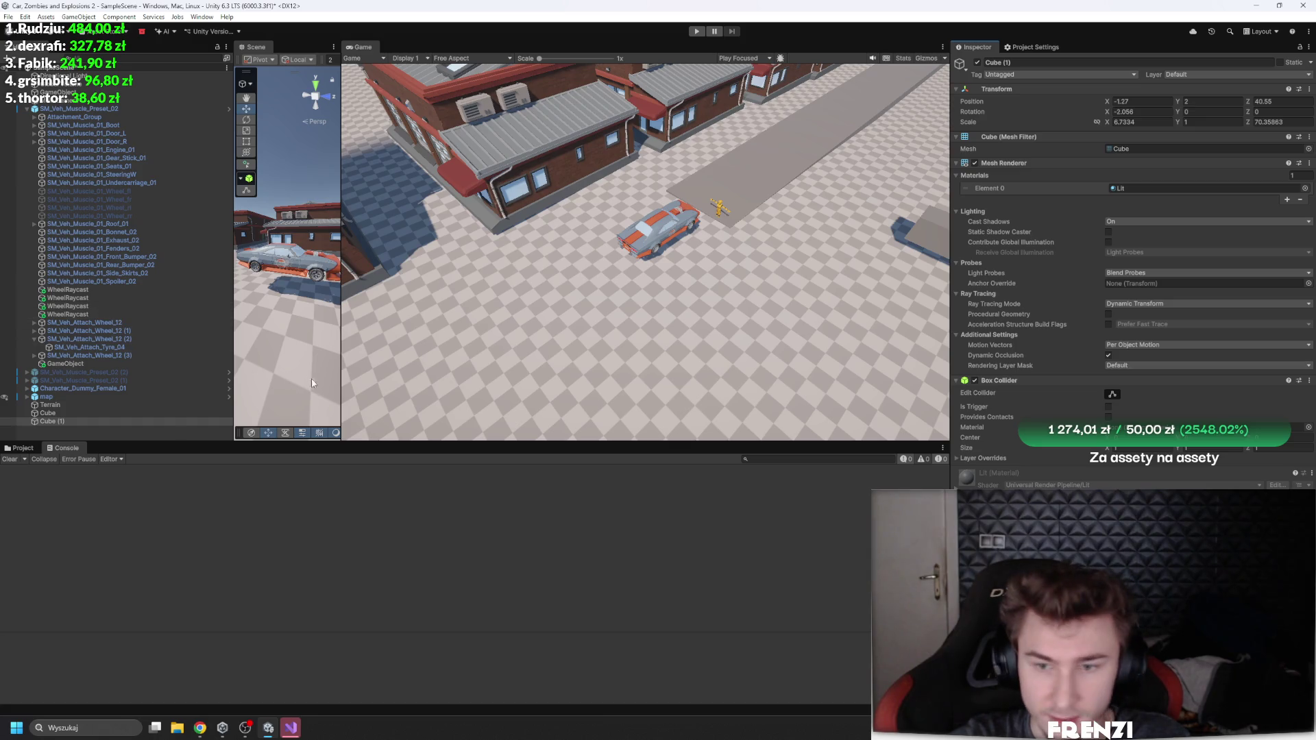
Step: Delete Cube (1) from the scene and collapse the SM_Veh_Muscle_Preset_02 car's children
click(96, 101)
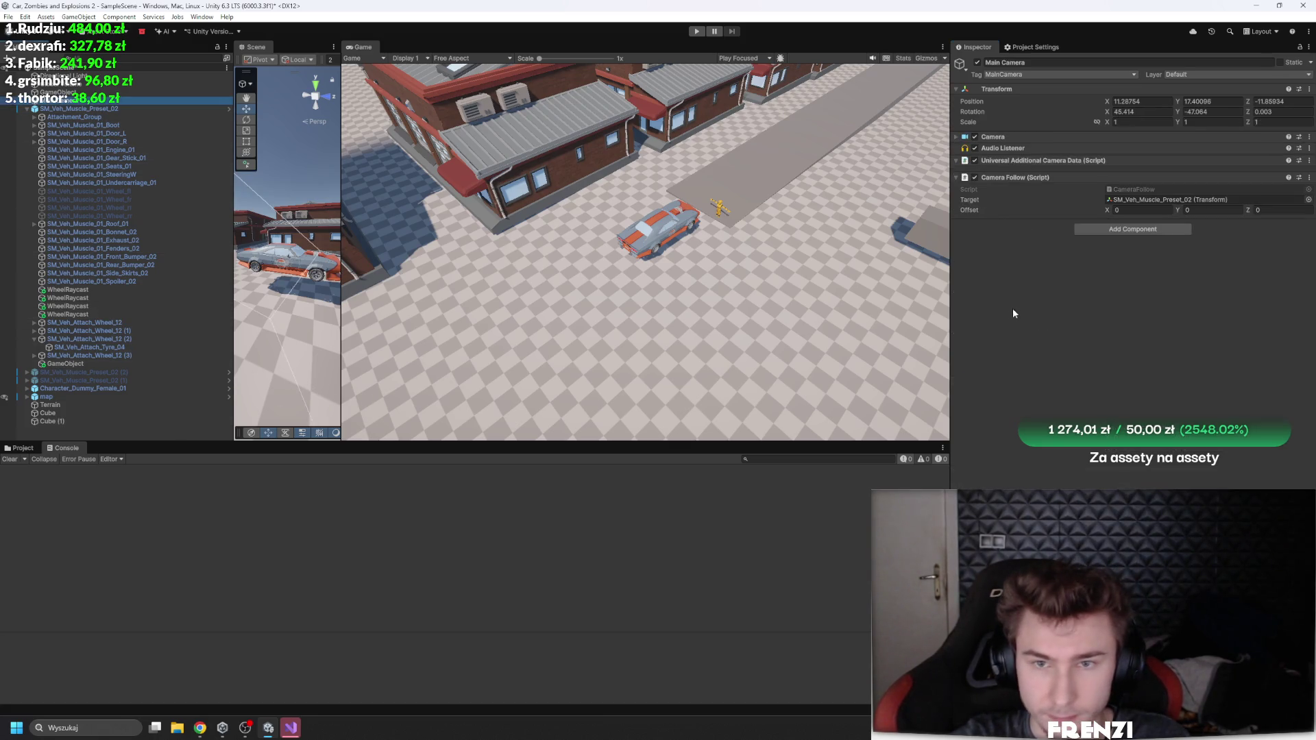
click(35, 422)
key(Delete)
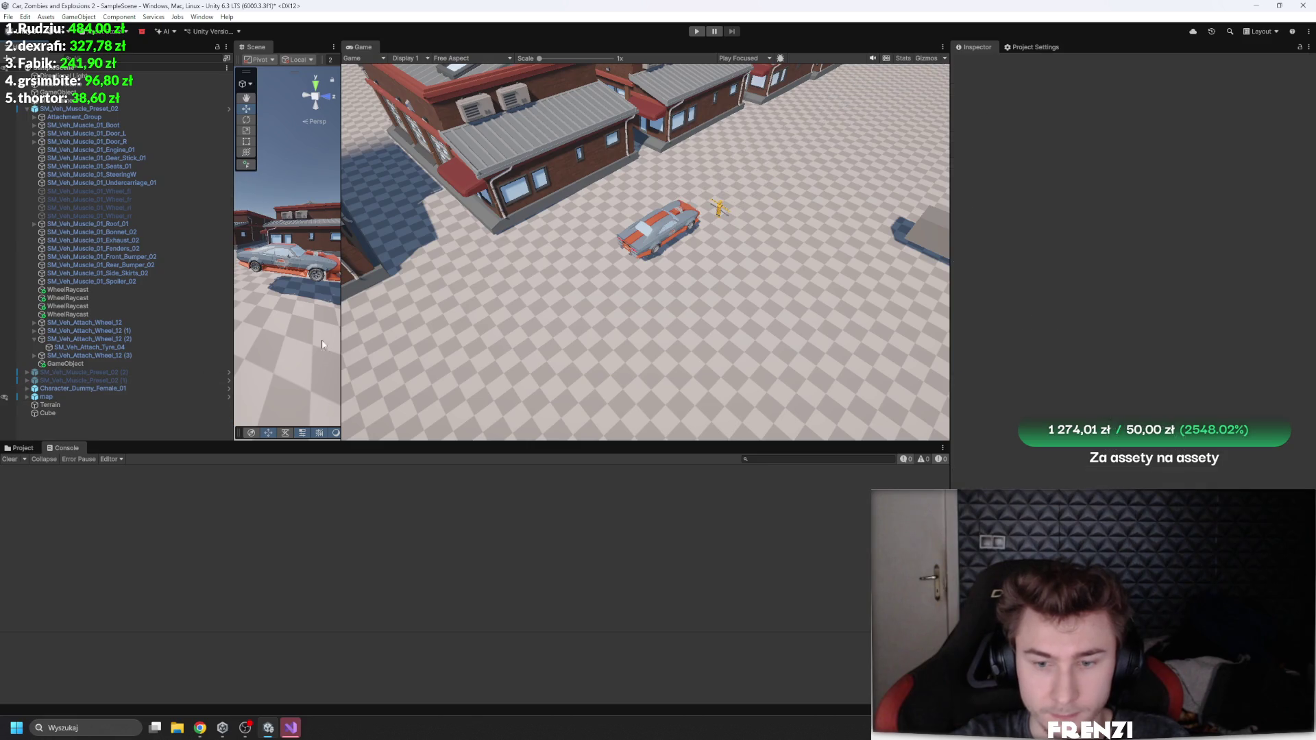
click(41, 101)
click(24, 108)
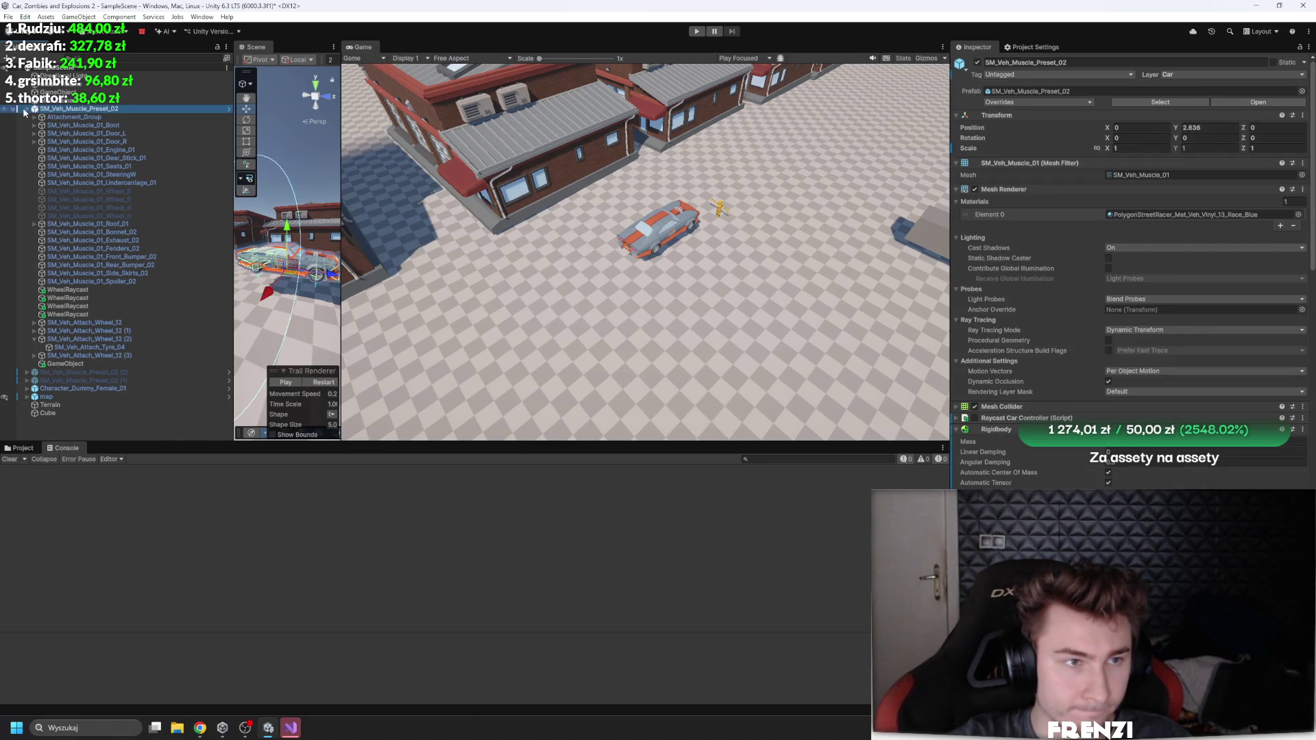
click(27, 110)
right_click(100, 275)
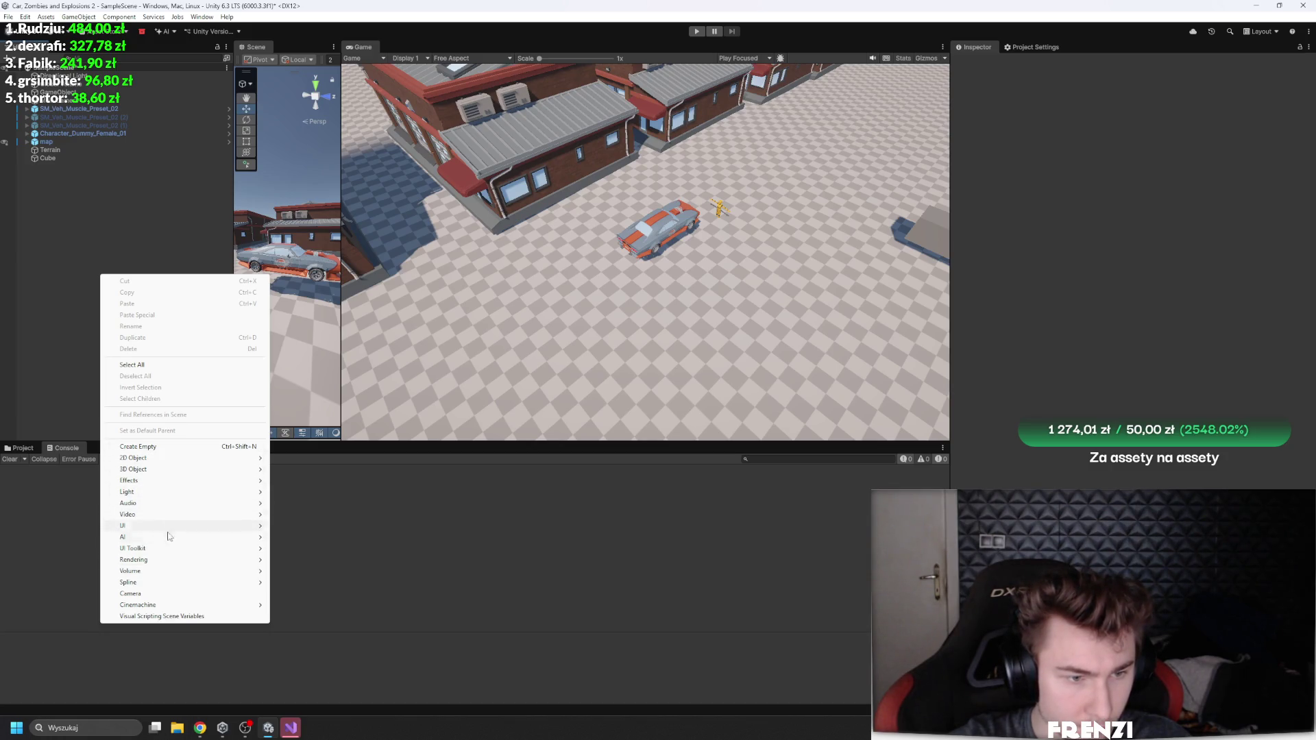
mouse_move(193, 470)
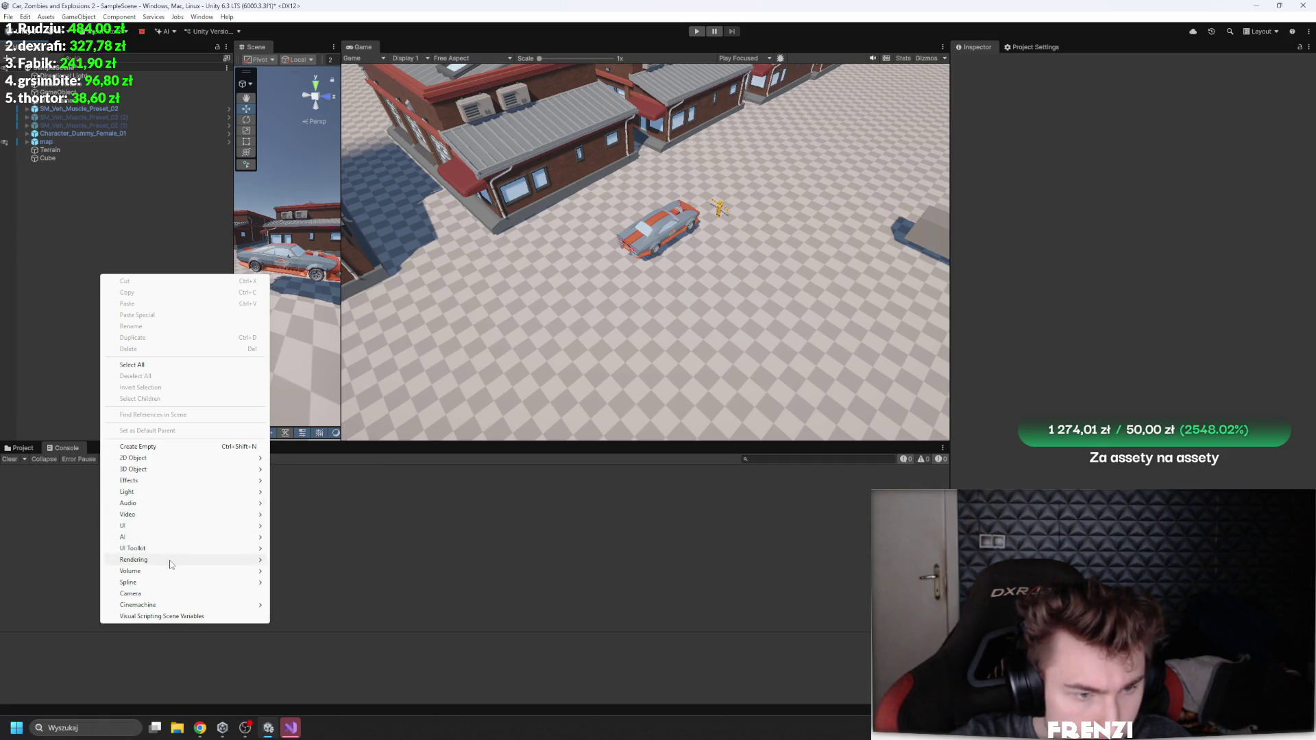
mouse_move(171, 563)
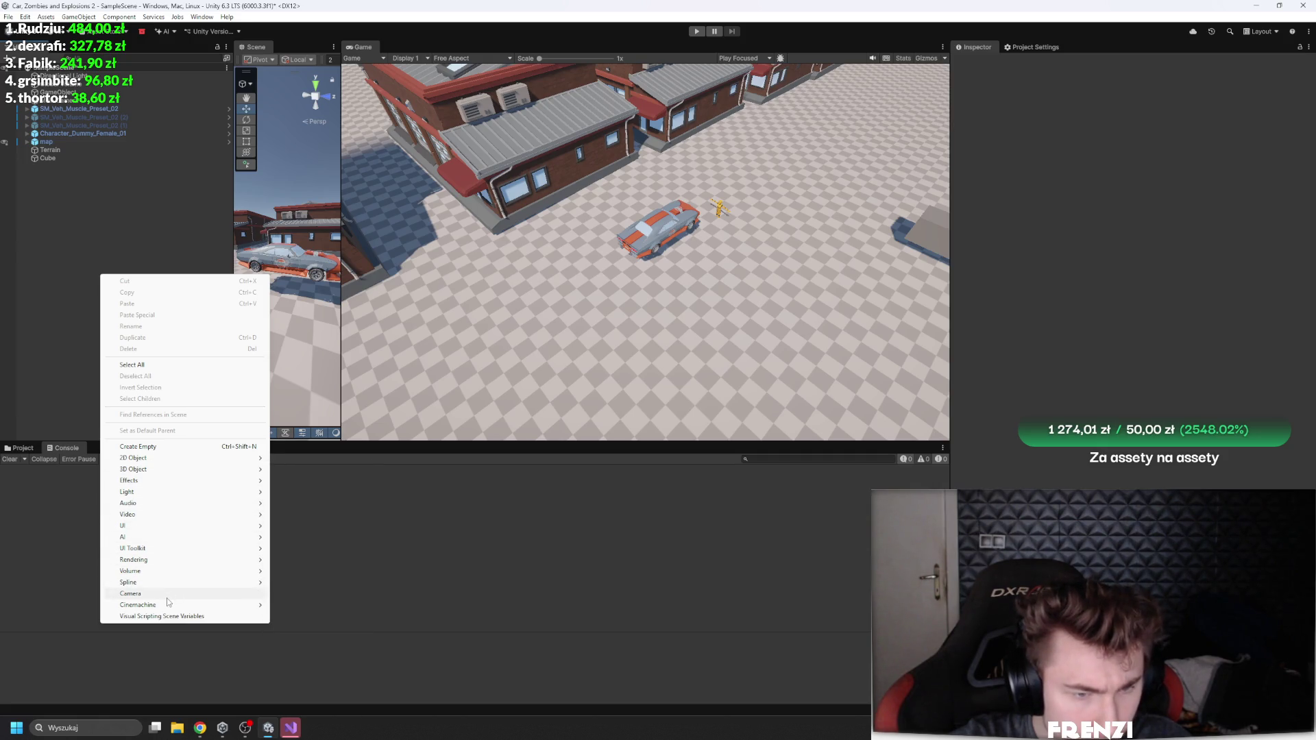
click(168, 594)
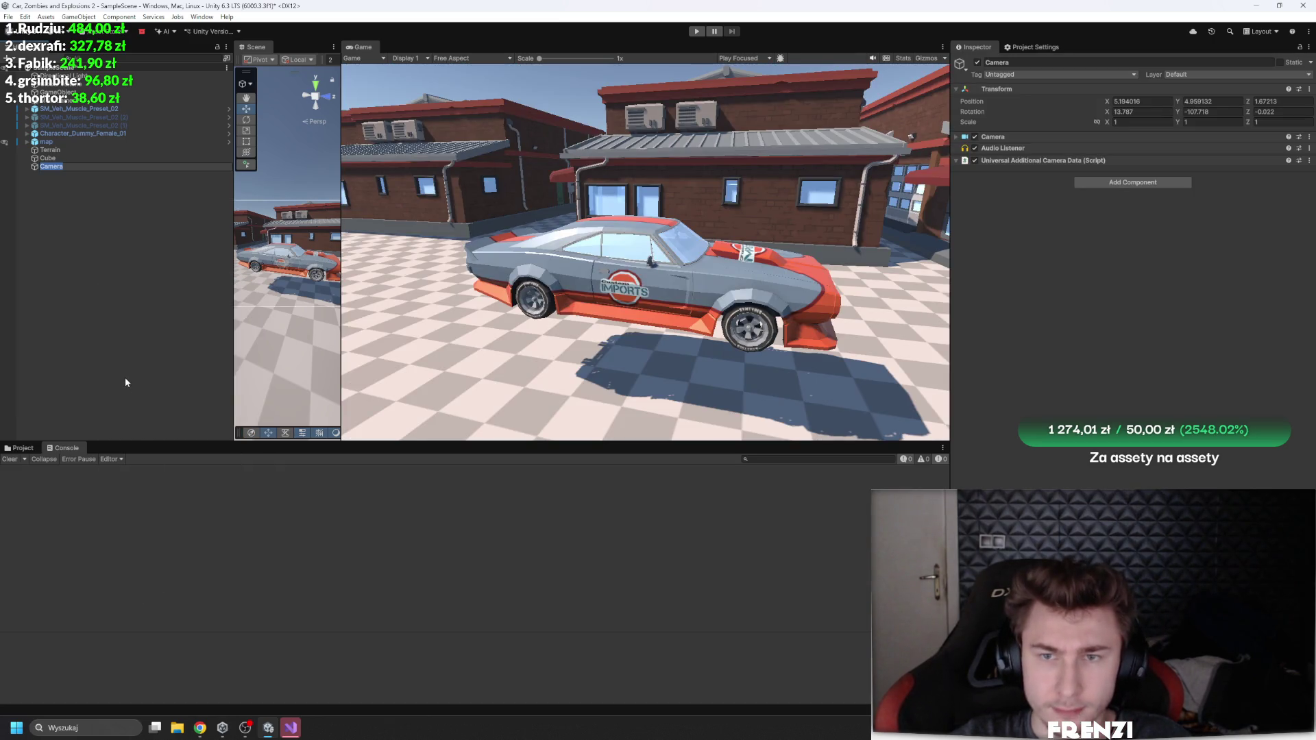
key(Delete)
right_click(76, 211)
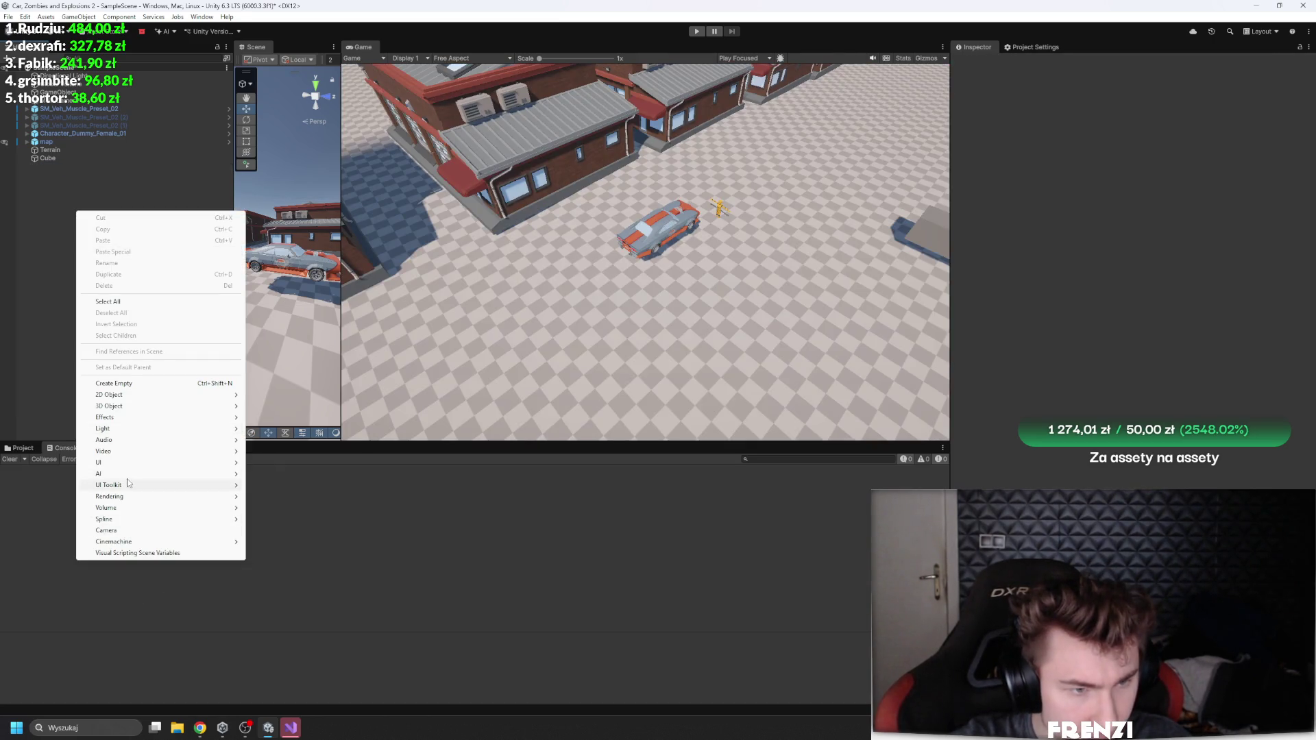
mouse_move(129, 496)
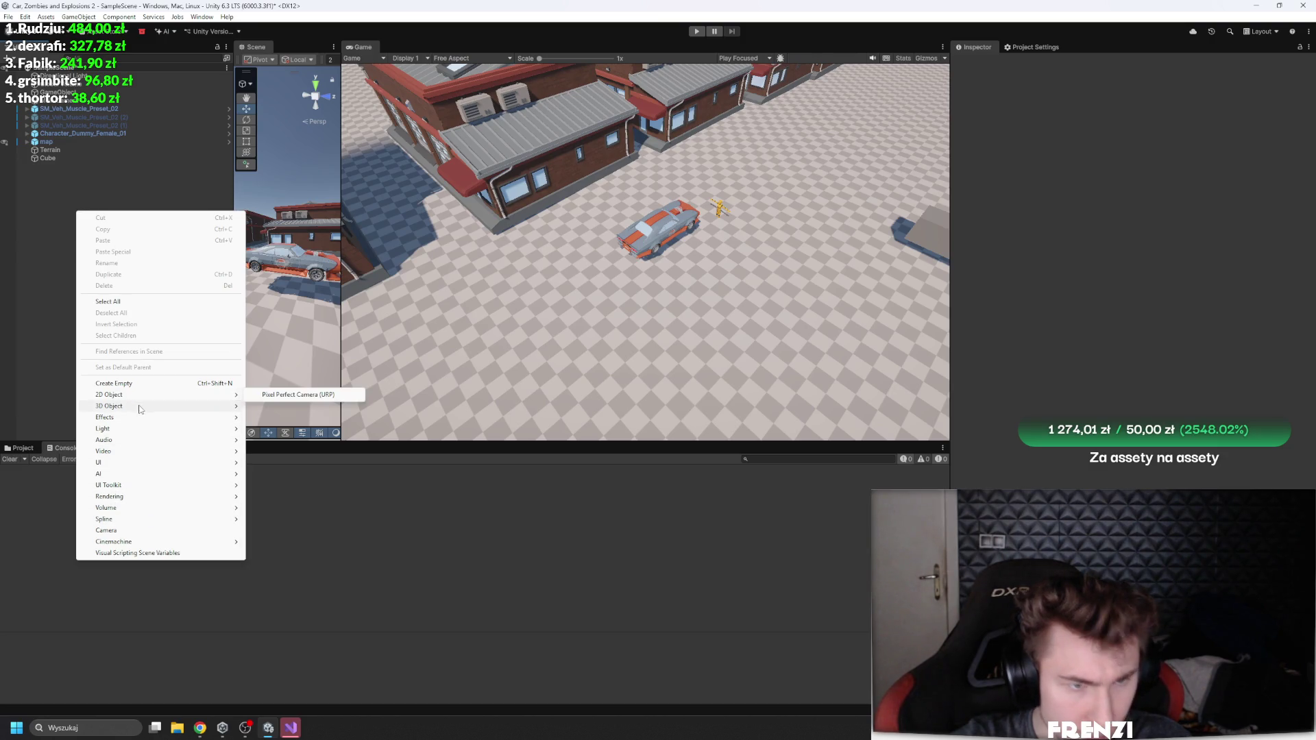
click(138, 531)
key(ctrl+z)
right_click(101, 228)
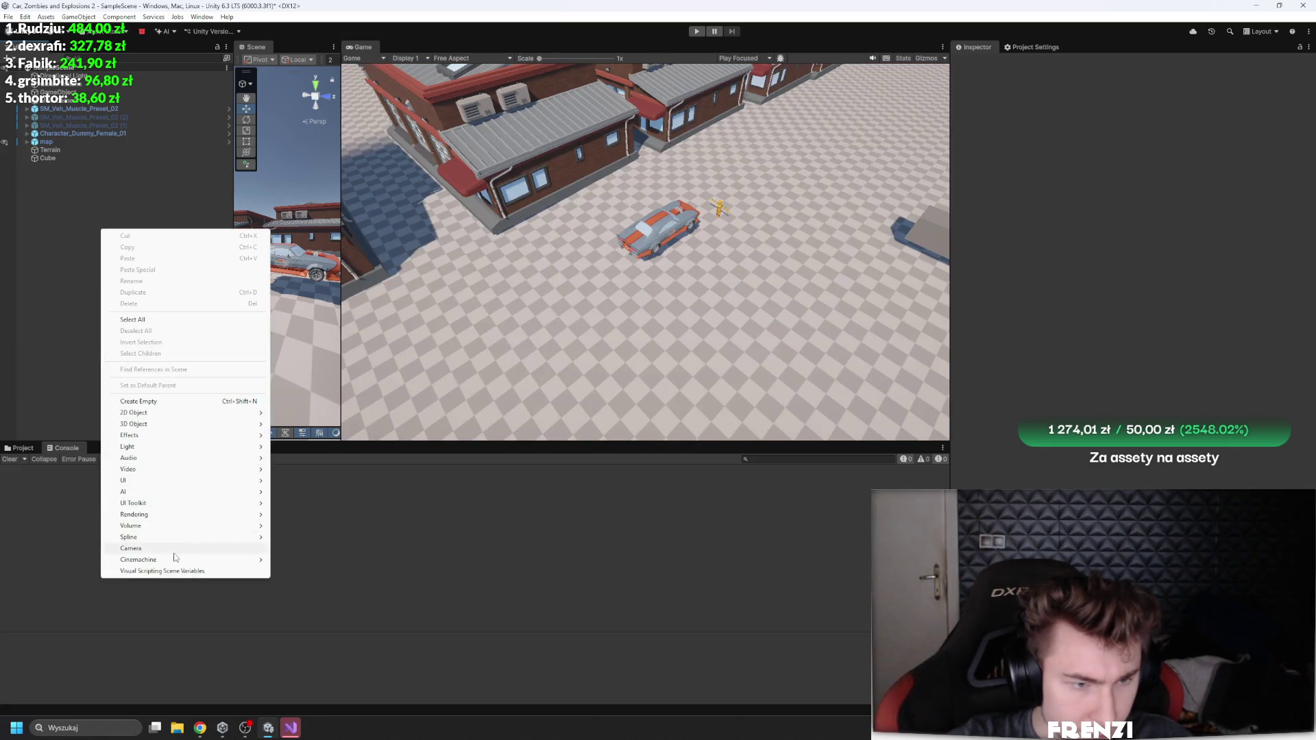
right_click(64, 189)
click(102, 362)
Step: Add a Cinemachine Camera component to the new empty GameObject (1)
click(1114, 143)
text(cinemachine)
key(Return)
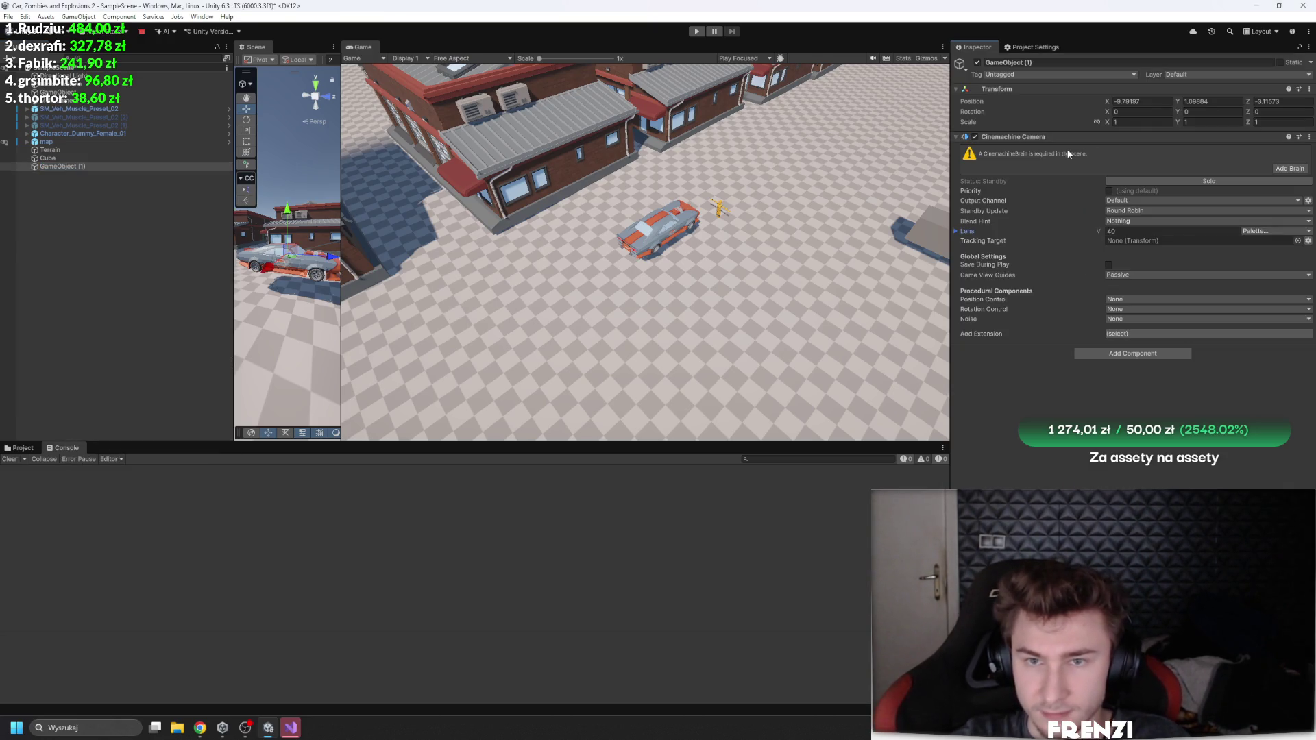
click(178, 92)
Step: Give the Main Camera a Cinemachine Brain with Update Method set to Late Update
click(68, 100)
click(1110, 230)
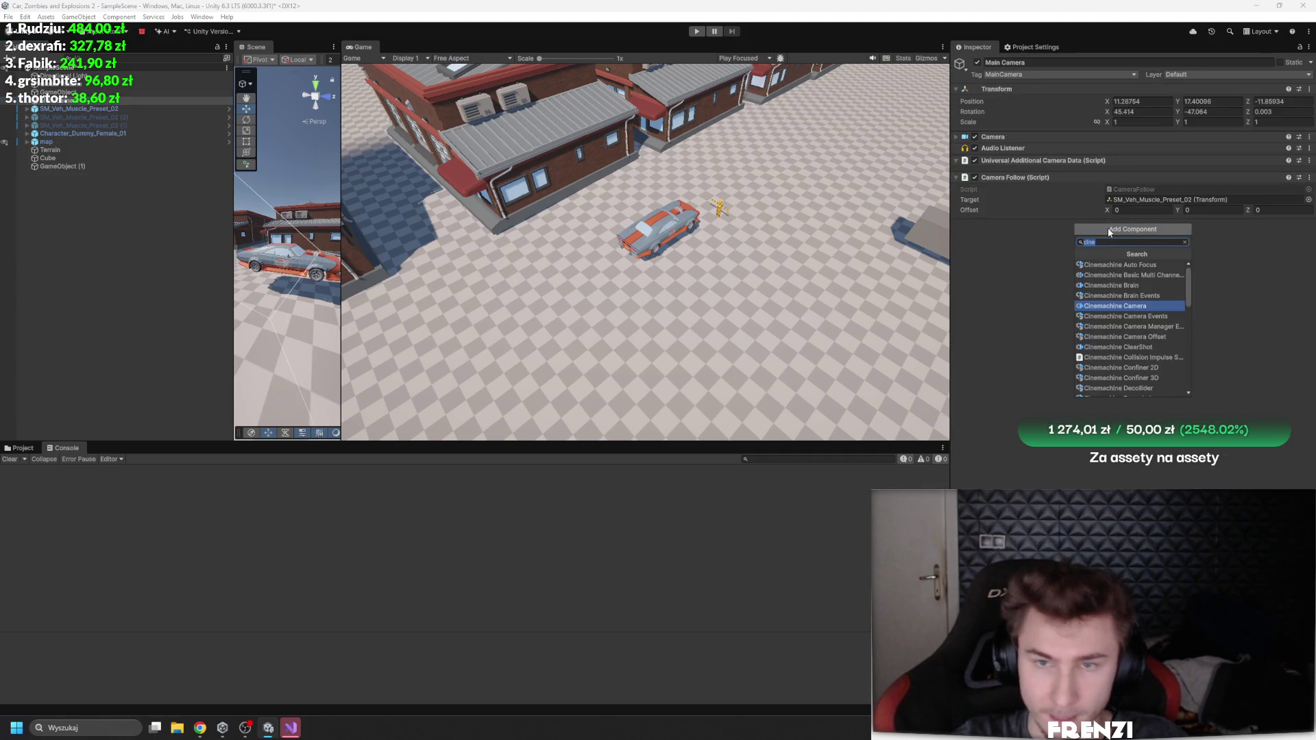
key(Up)
key(Up)
key(Return)
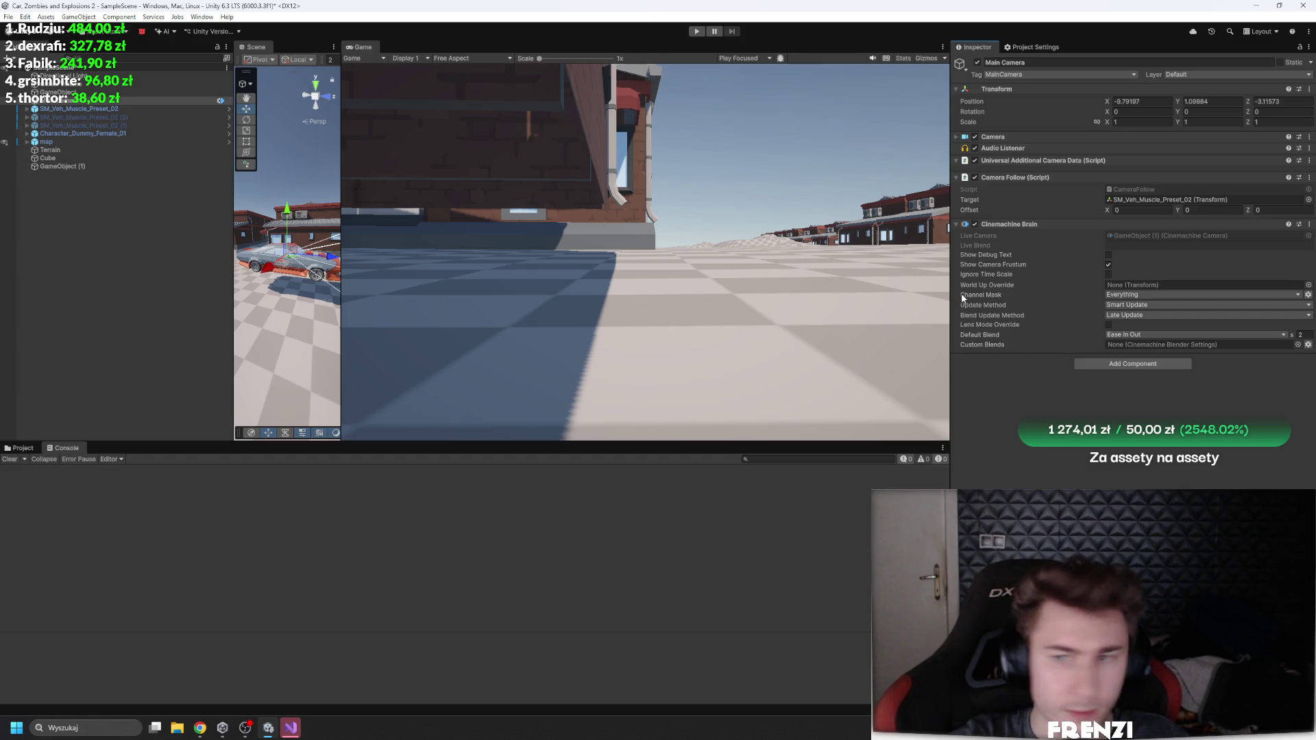
click(1116, 305)
click(1138, 323)
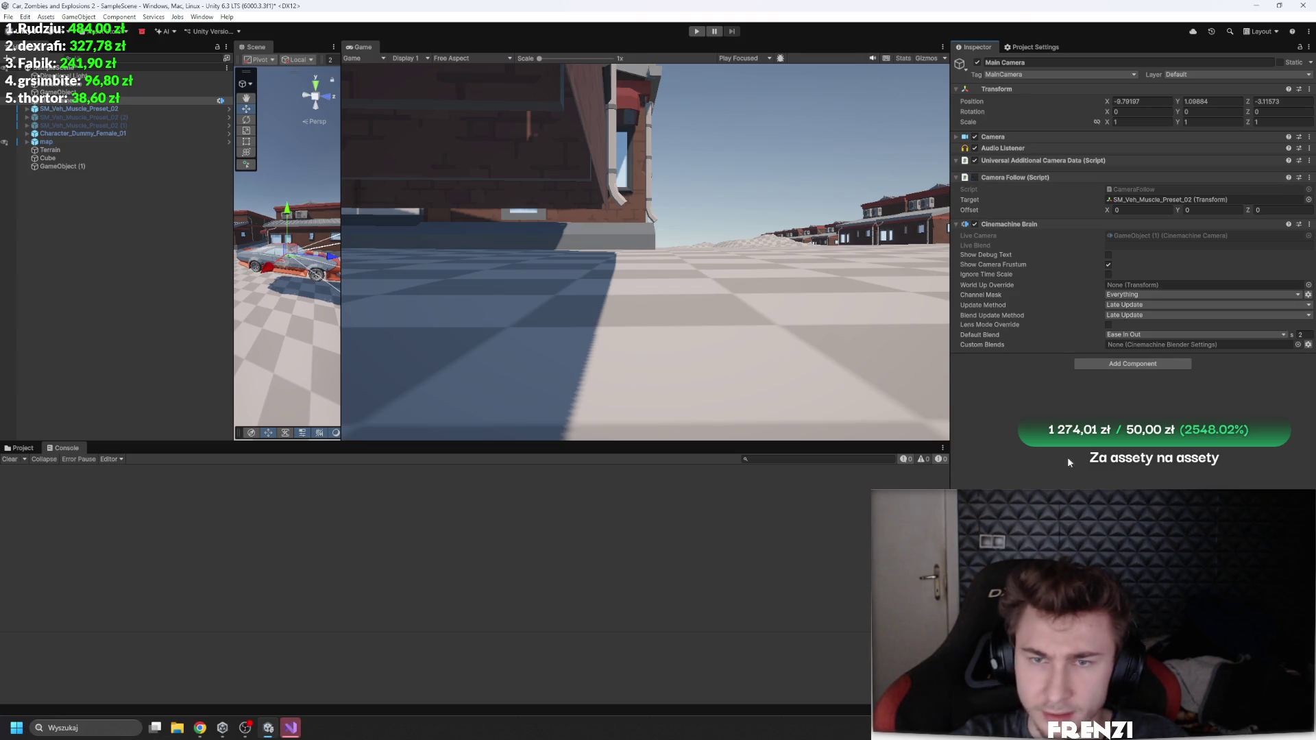
click(81, 133)
click(61, 100)
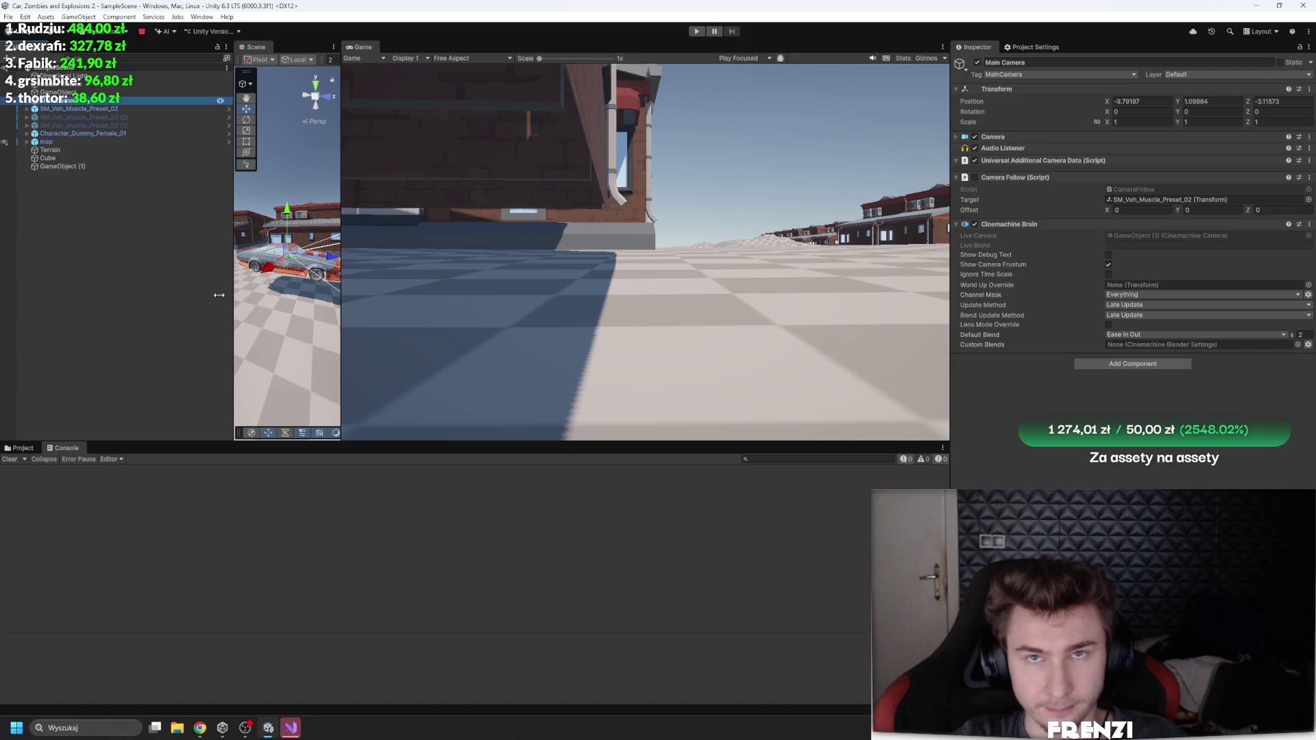
click(83, 216)
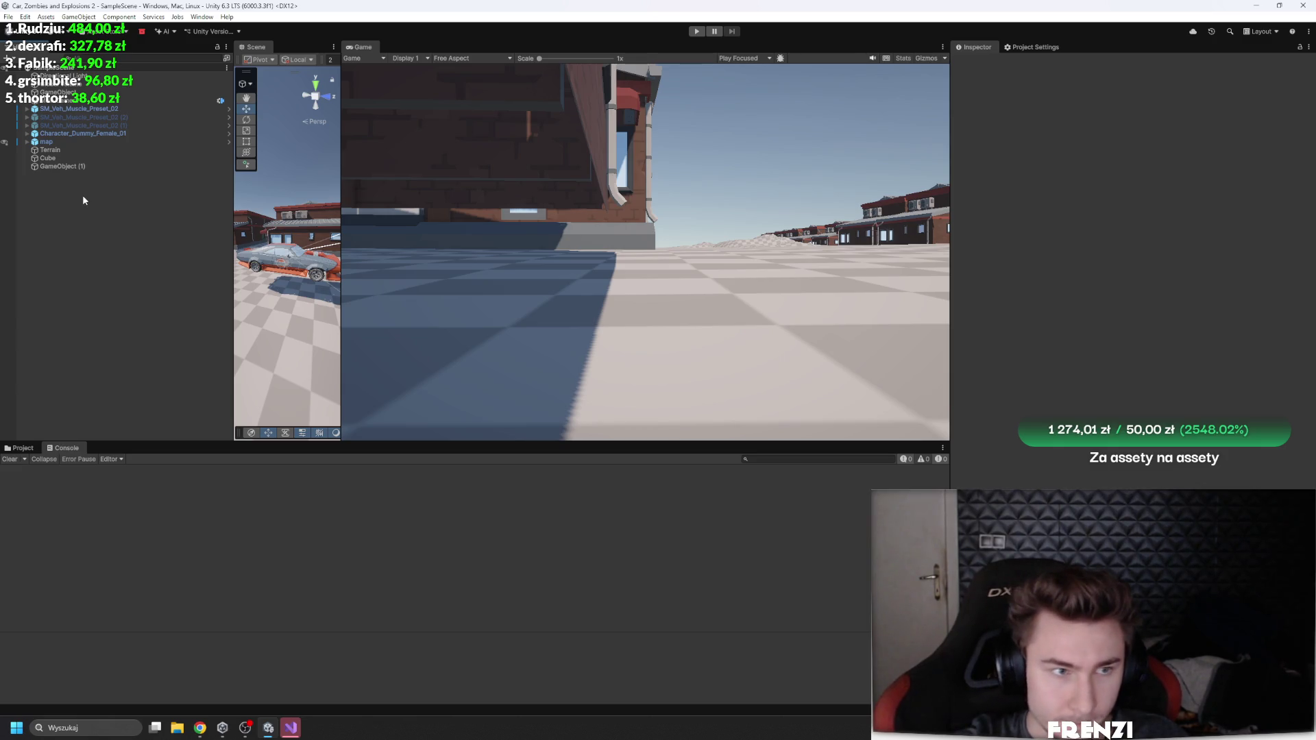
Step: Widen the Scene view, rename GameObject (1) to Camera, and set its lens to 60
drag(340, 224, 510, 225)
right_click(142, 252)
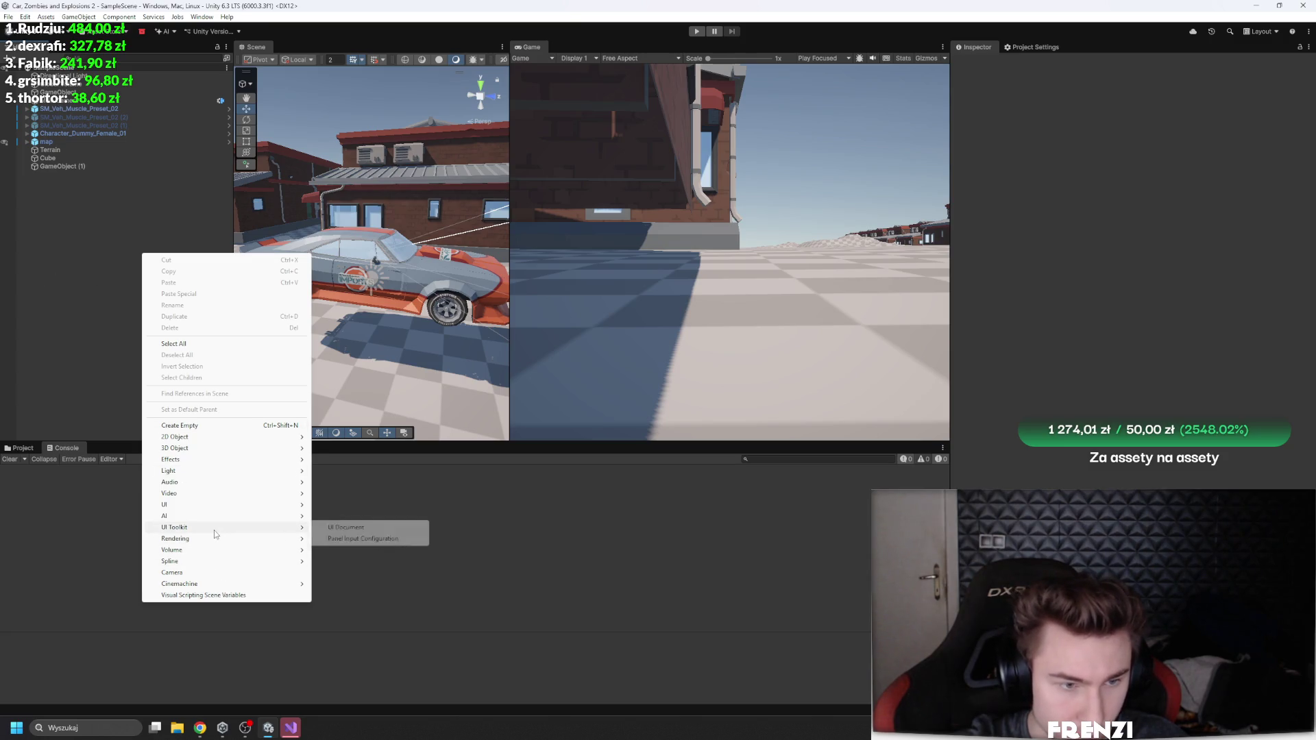
mouse_move(201, 542)
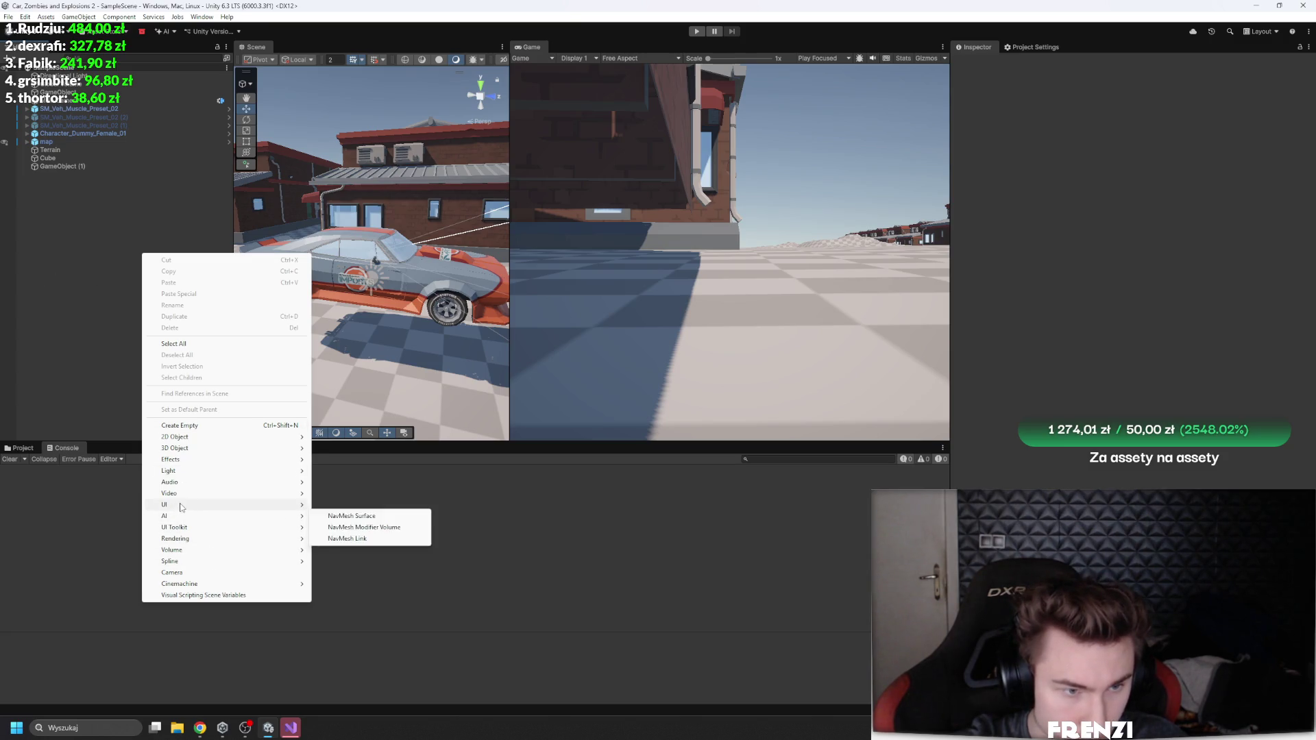
click(81, 199)
right_click(83, 204)
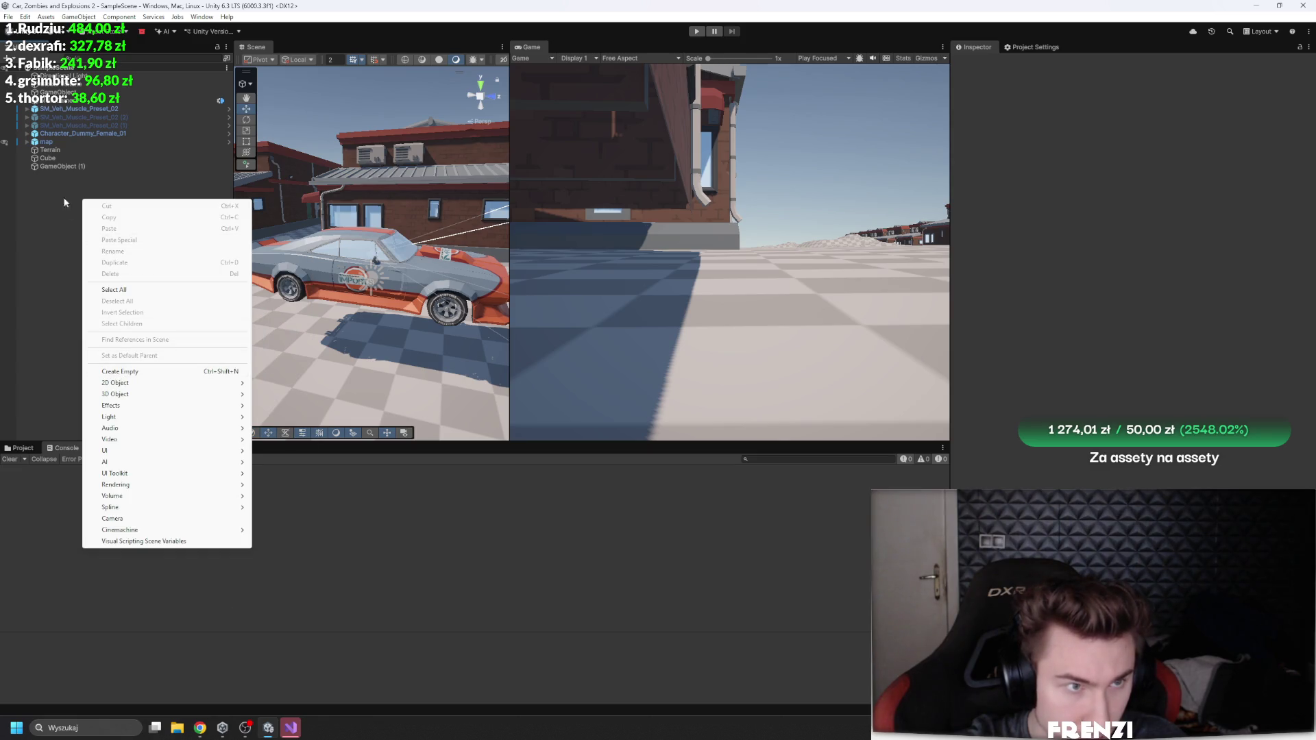
click(70, 167)
click(1042, 63)
text(Camera)
click(1189, 198)
text(60)
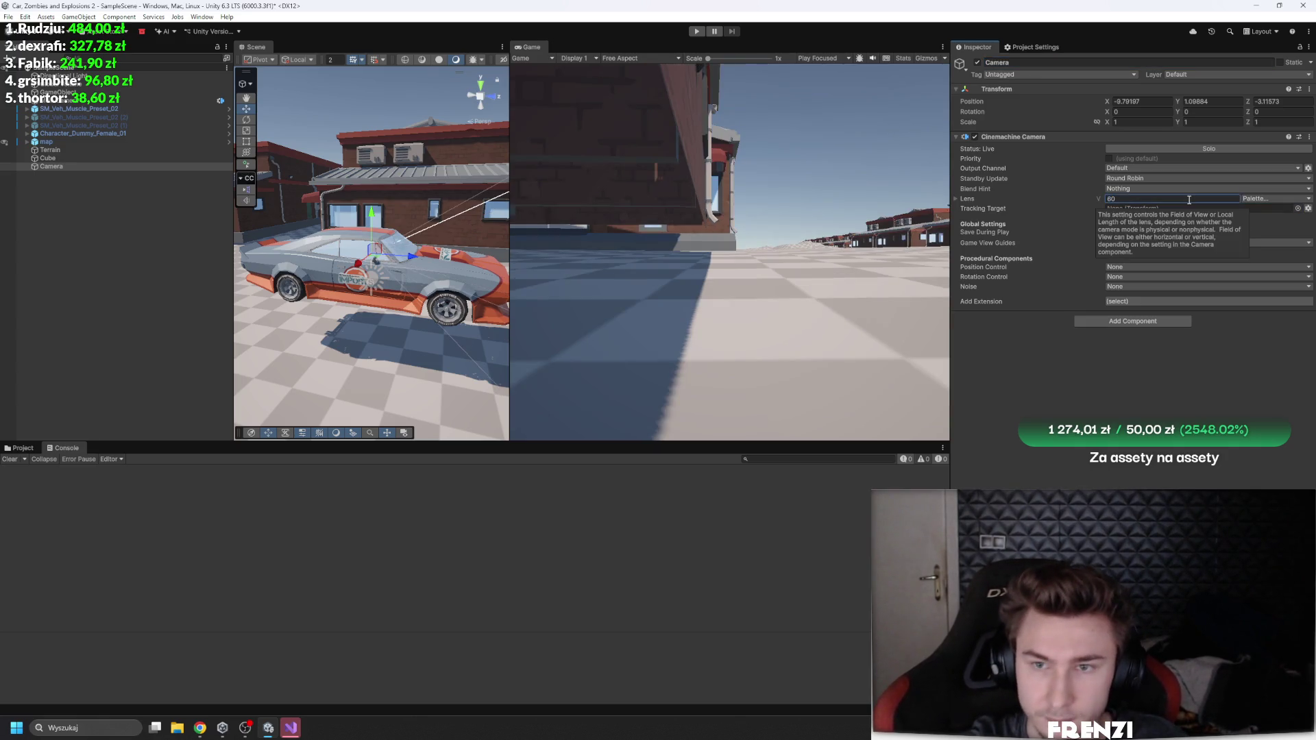
Step: Make SM_Veh_Muscle_Preset_02 the camera's Tracking Target and choose Spline Dolly position control
drag(89, 114, 1165, 209)
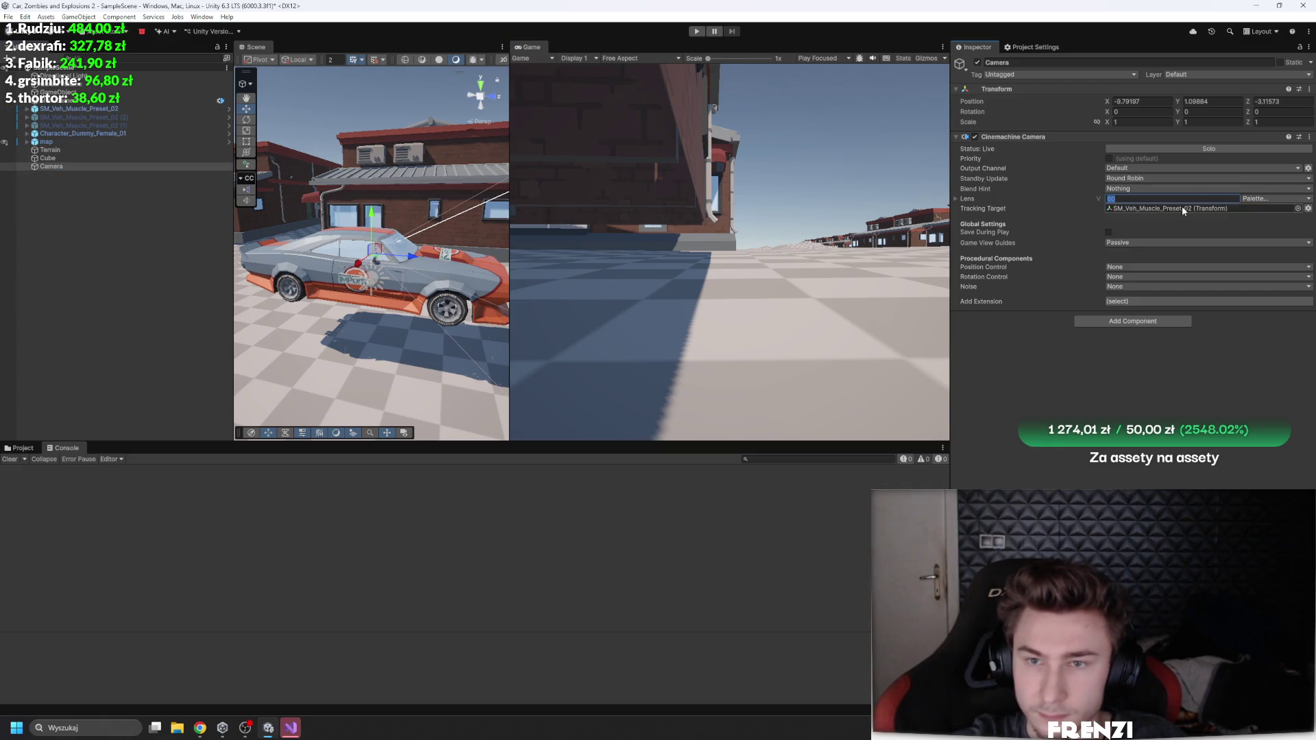
click(1128, 267)
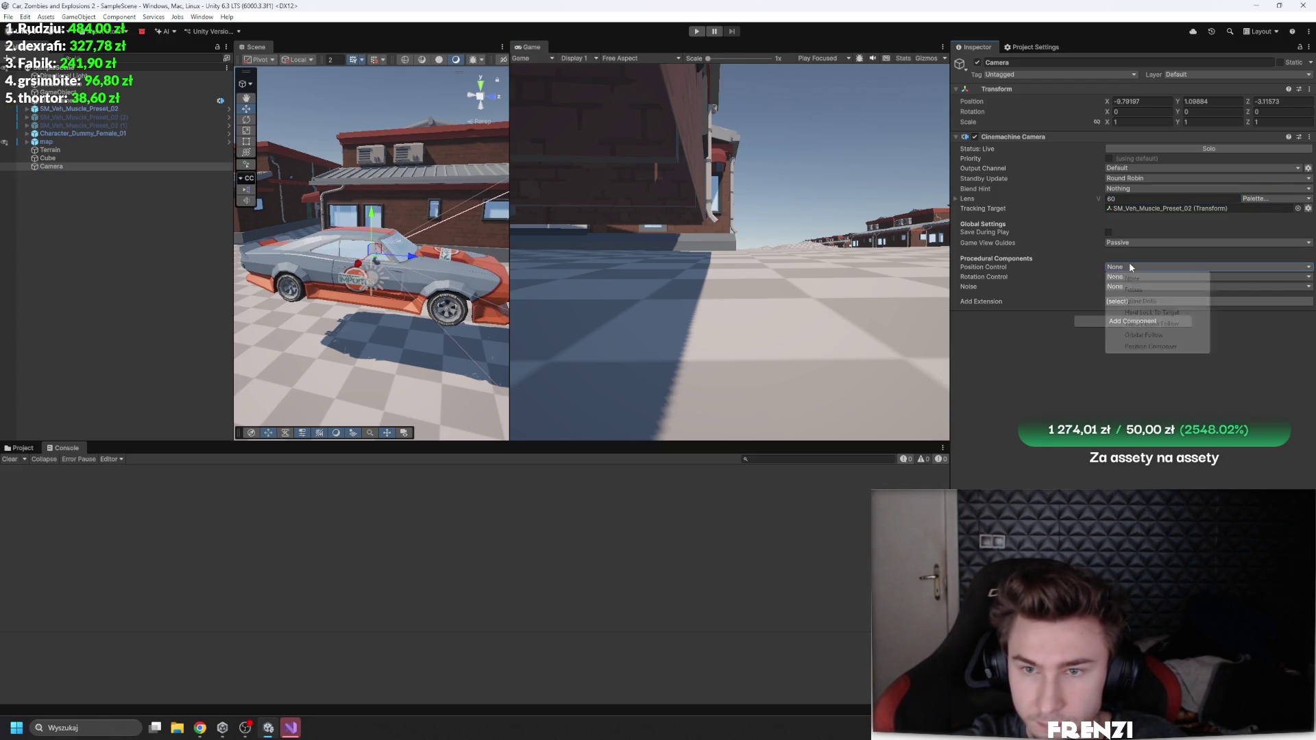
click(1140, 302)
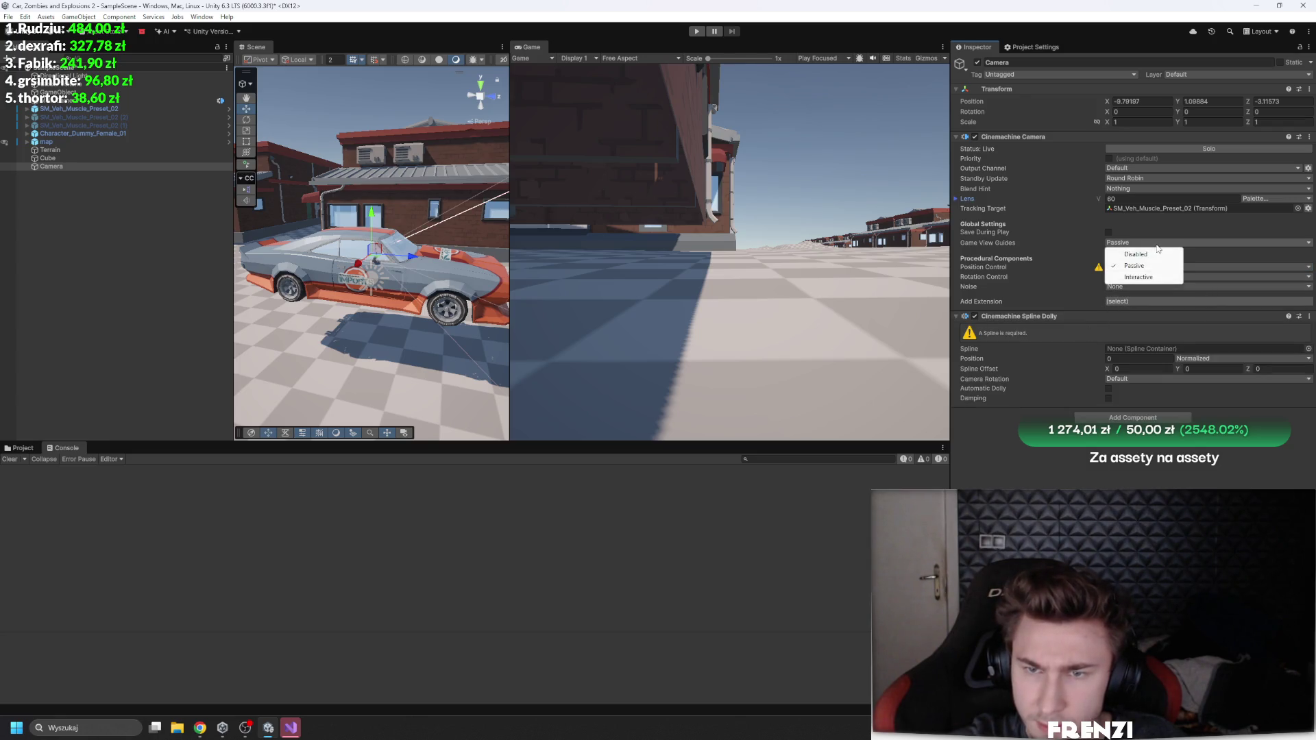
Step: Switch the camera to Position Composer and Rotation Composer, and raise its Target Offset
click(1151, 267)
click(1145, 347)
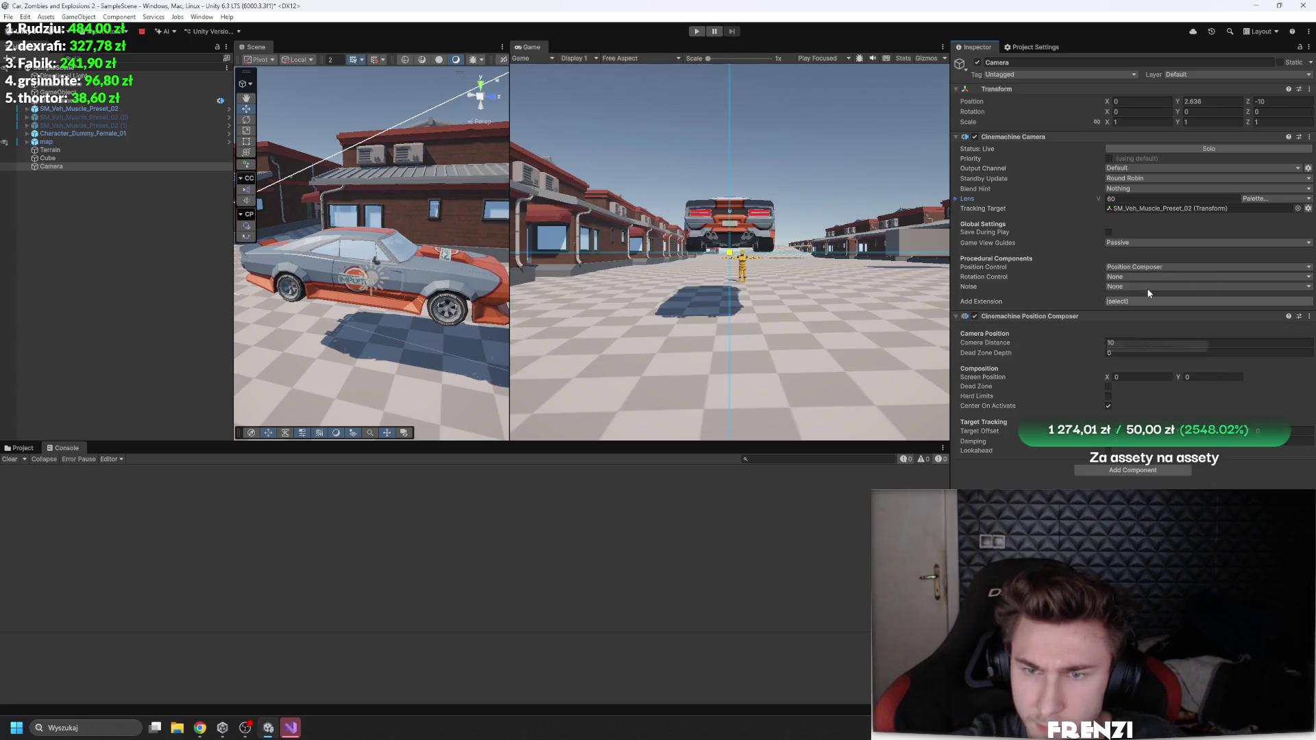
click(1146, 277)
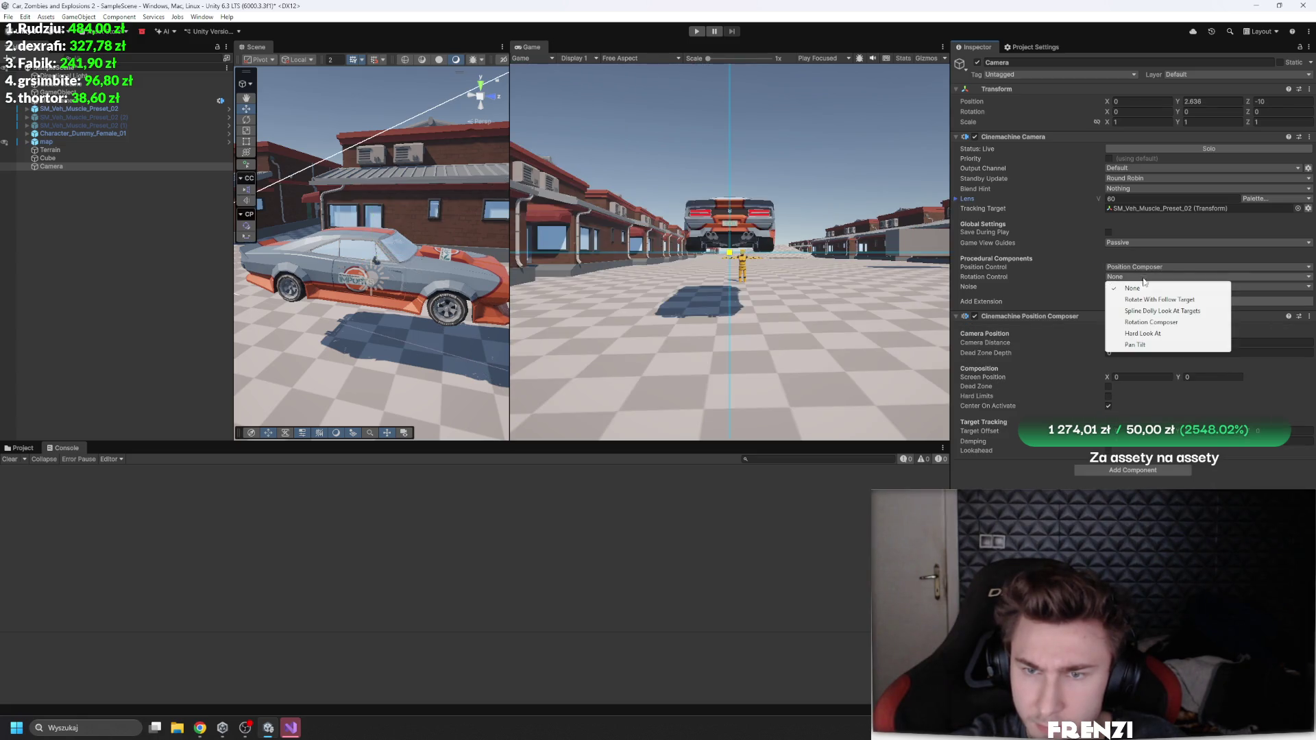
click(1160, 322)
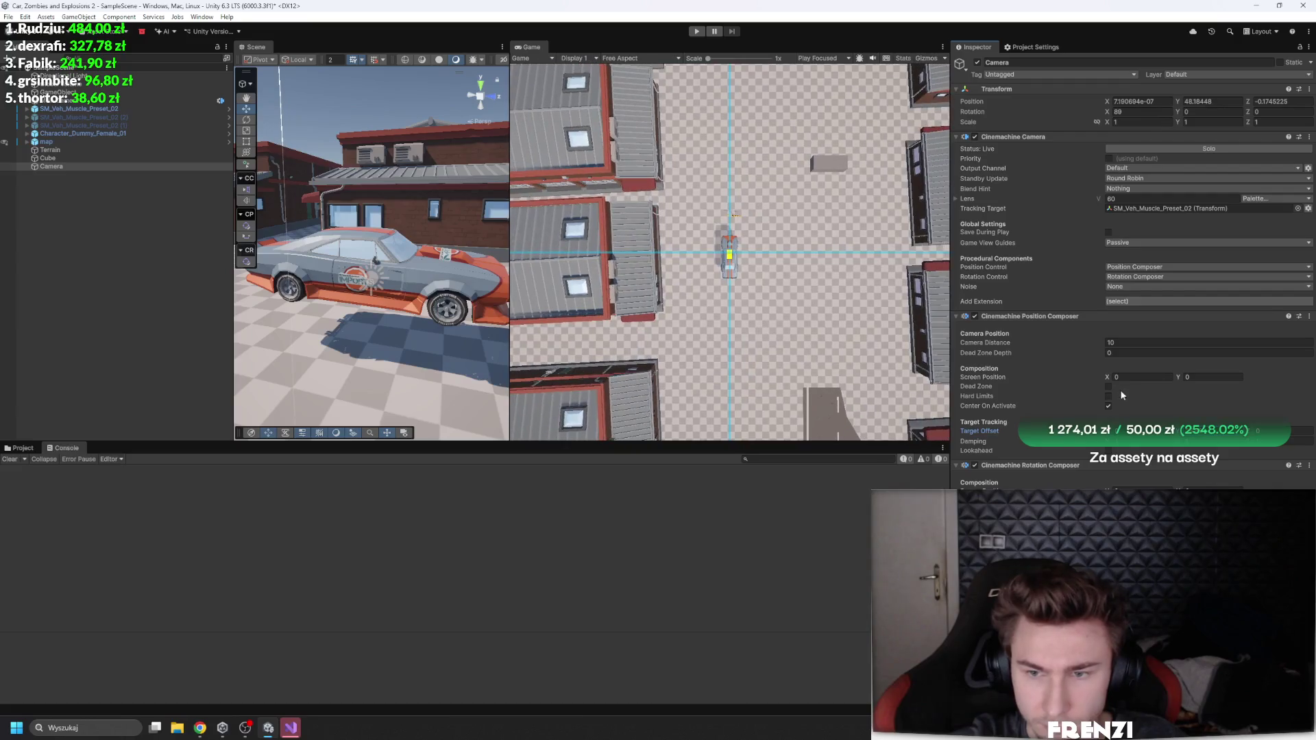
drag(1259, 438, 1175, 462)
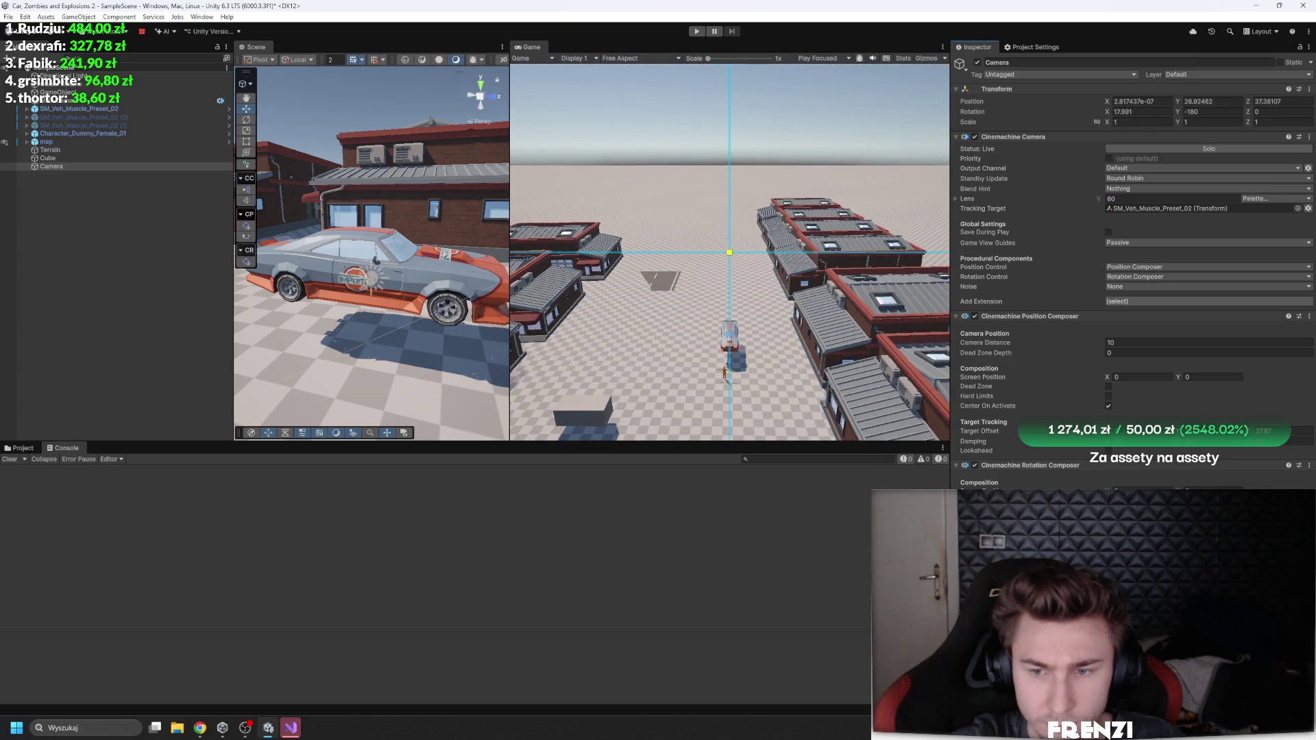
click(1252, 433)
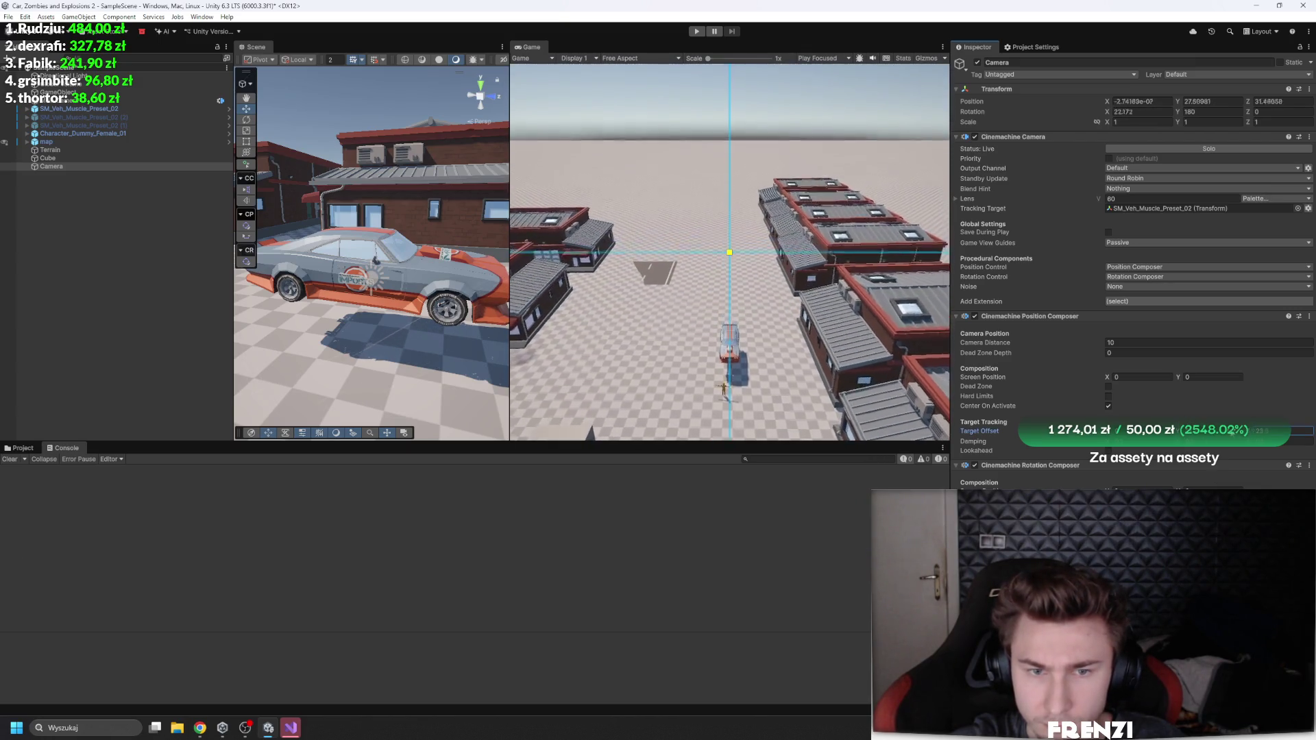
Step: Play-test driving the car in a maximized Game view, then stop Play mode
click(696, 31)
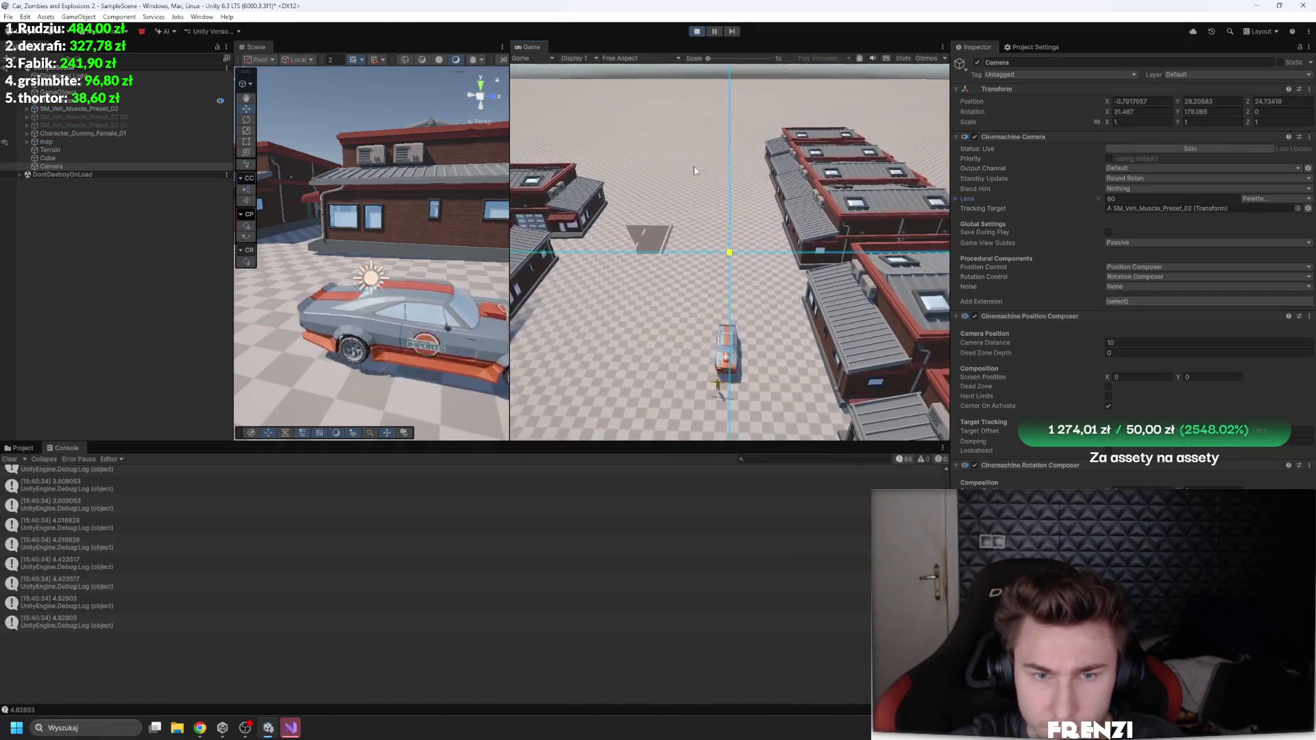
click(1137, 431)
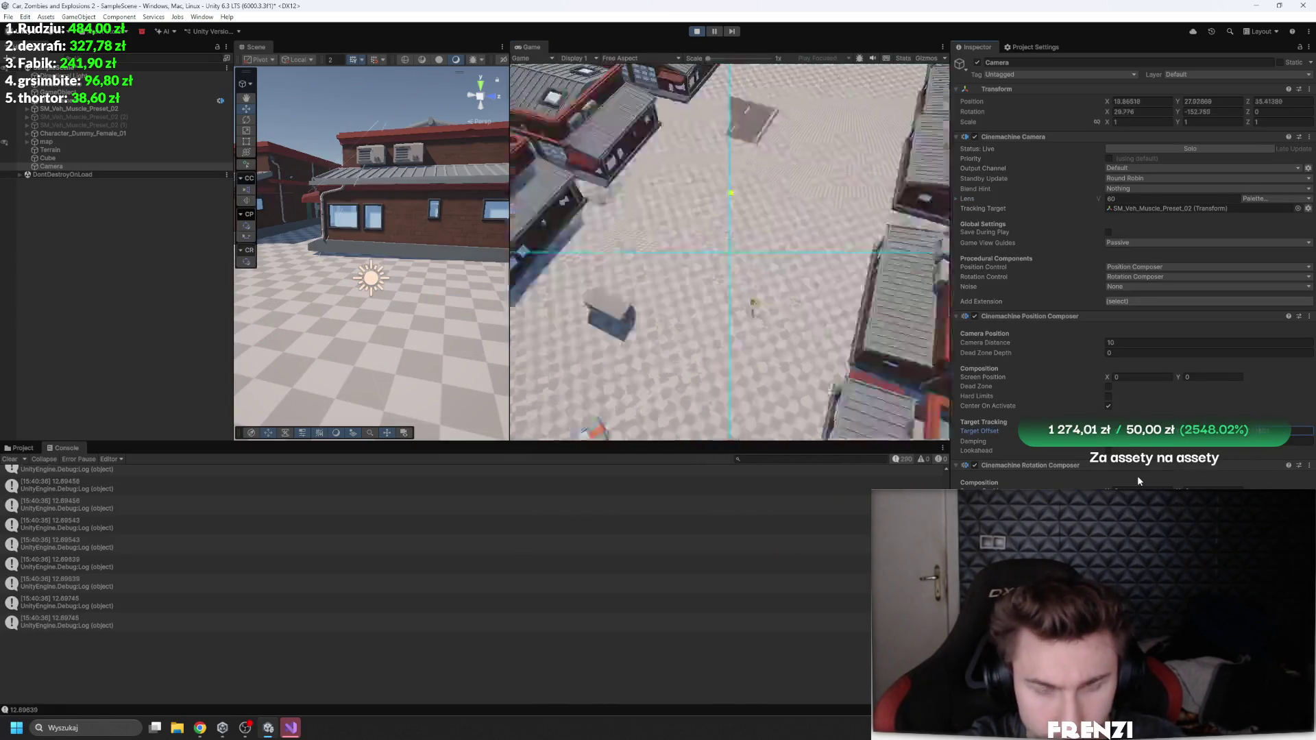
click(878, 322)
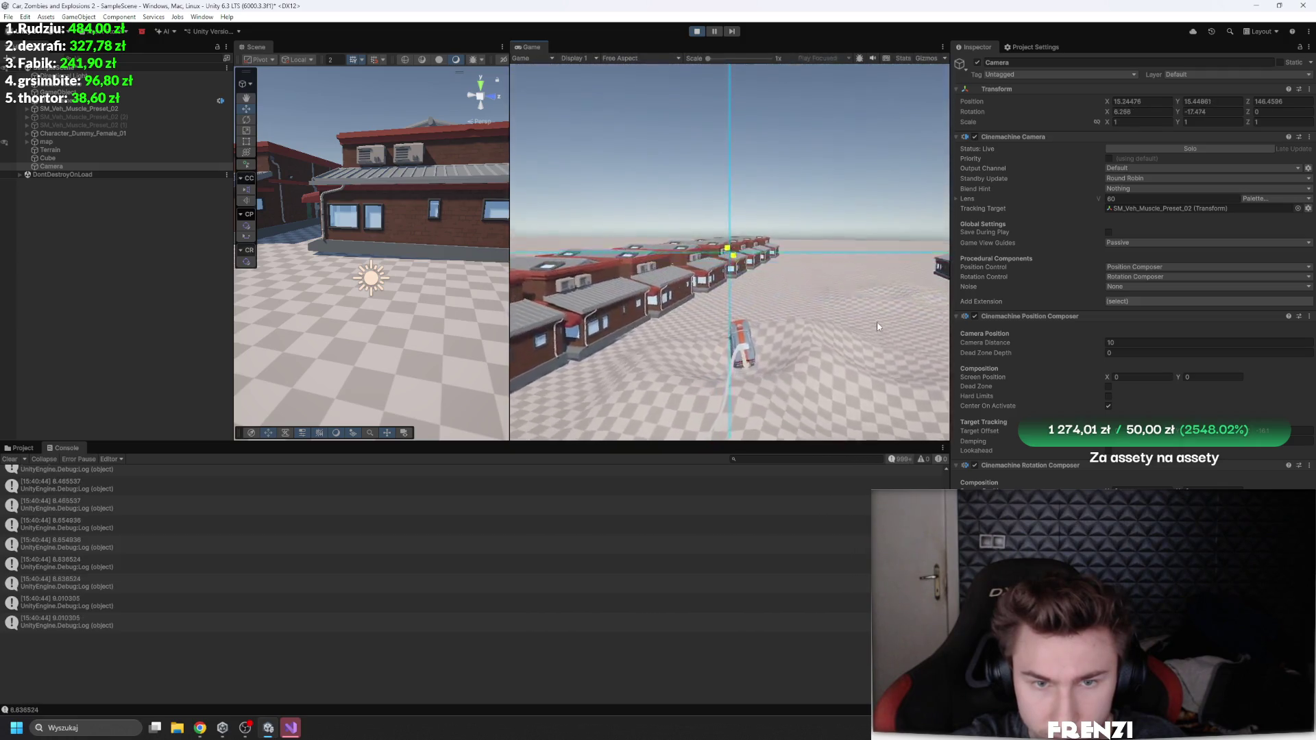
click(206, 142)
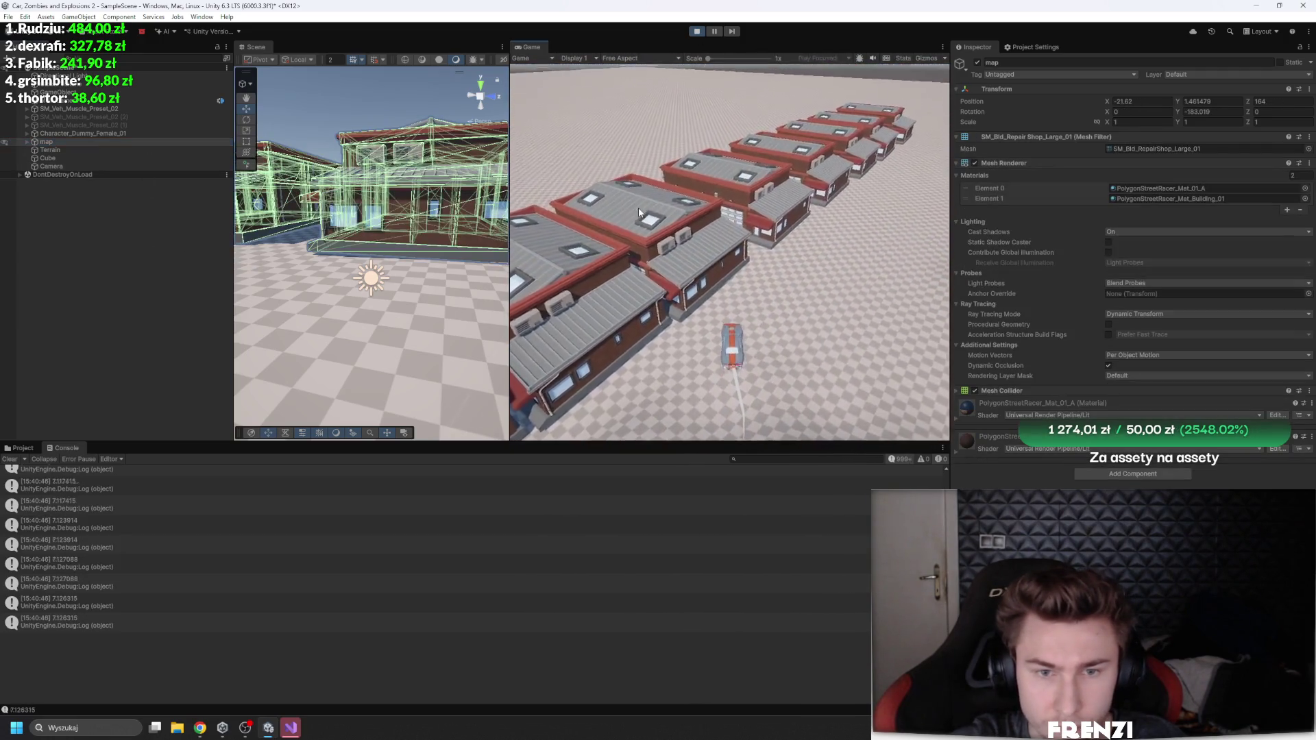
key(shift+space)
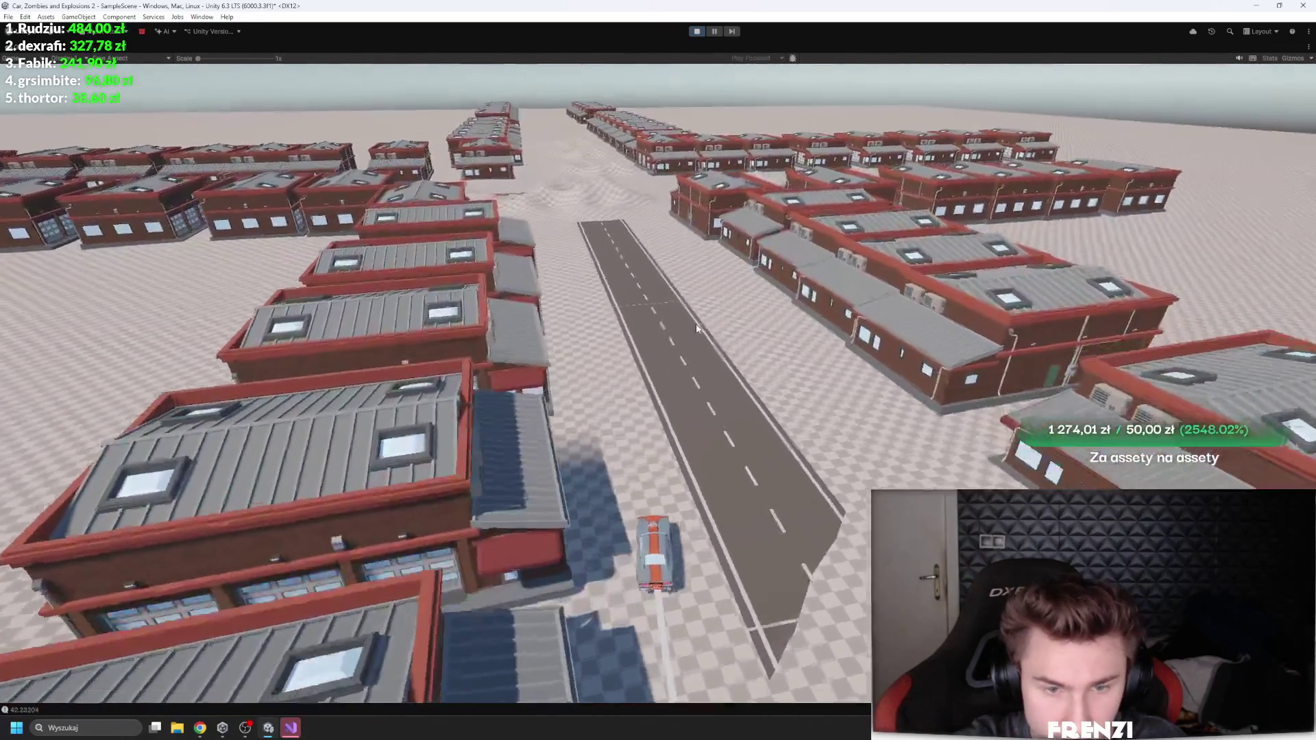
key(ctrl+p)
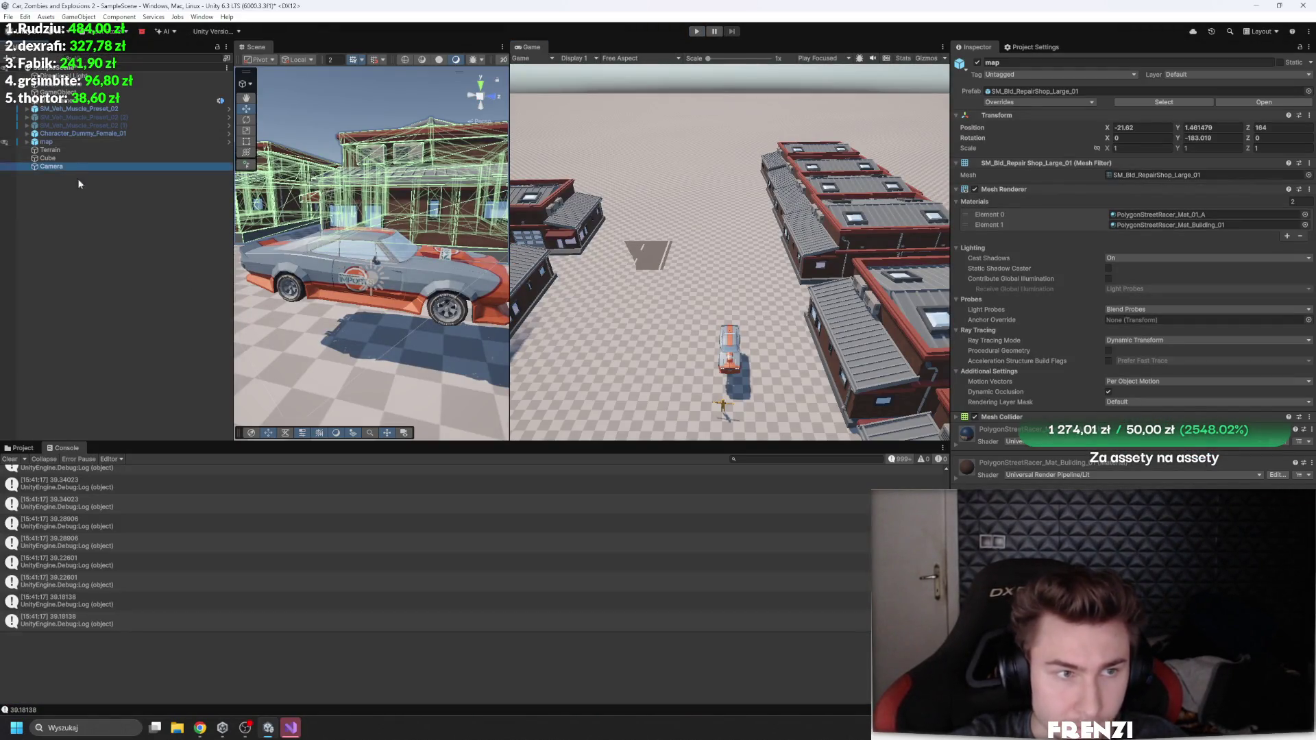
Step: Create an empty Cameras object at position zero and move the Camera inside it
right_click(78, 191)
click(109, 365)
right_click(1109, 100)
click(1131, 110)
click(1091, 64)
text(Cameras)
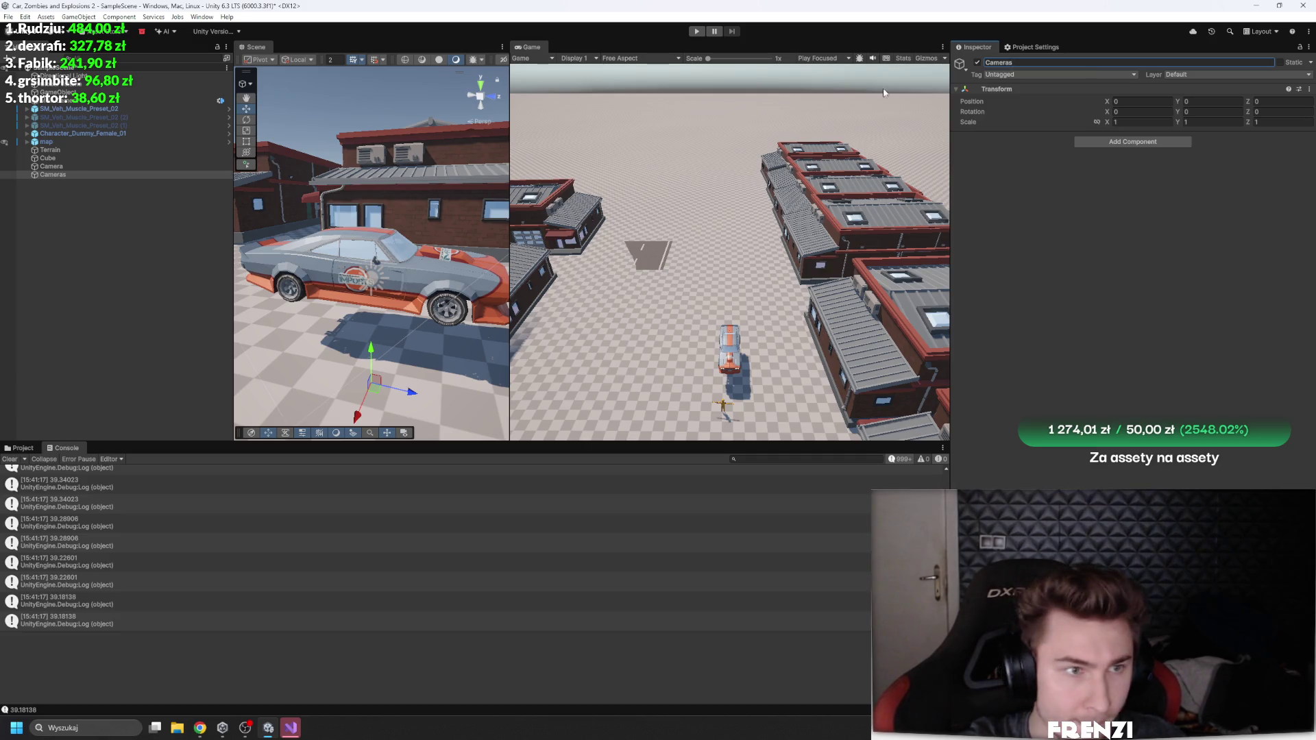
drag(51, 167, 60, 175)
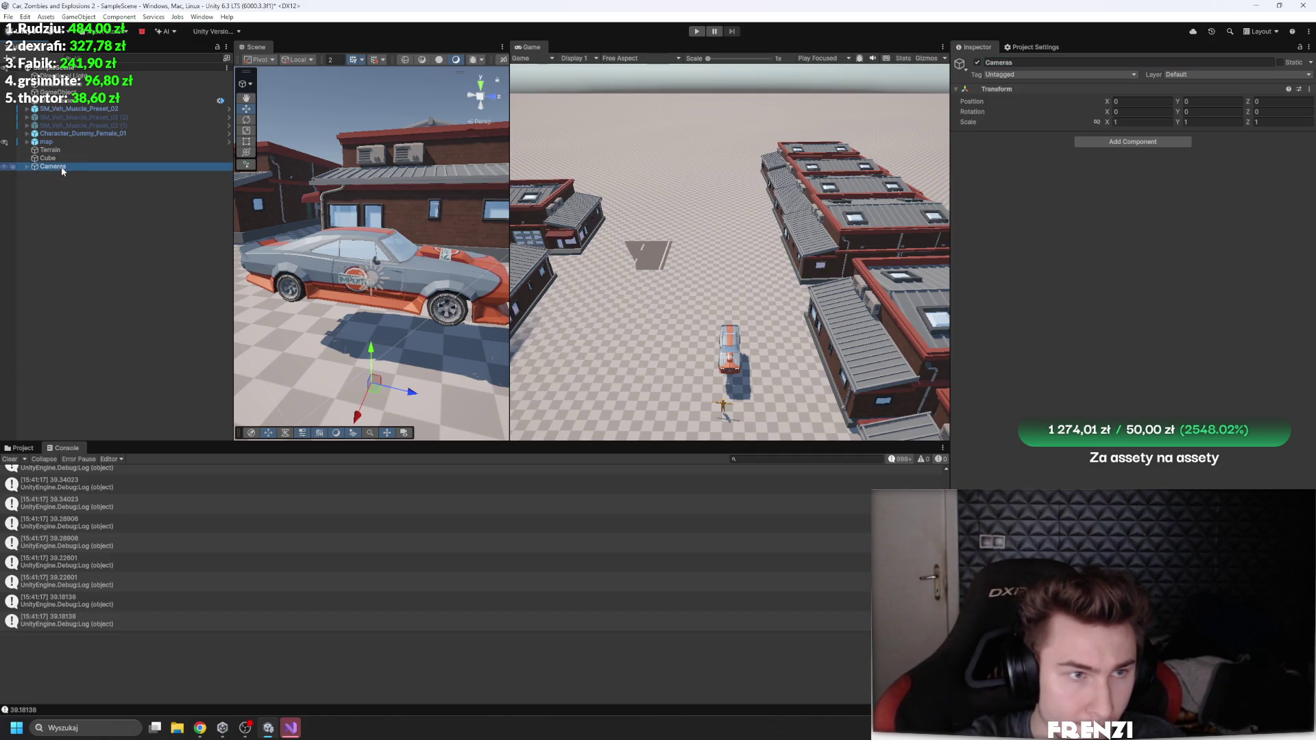
Step: Add an empty child named CameraPositioner under Cameras
right_click(88, 170)
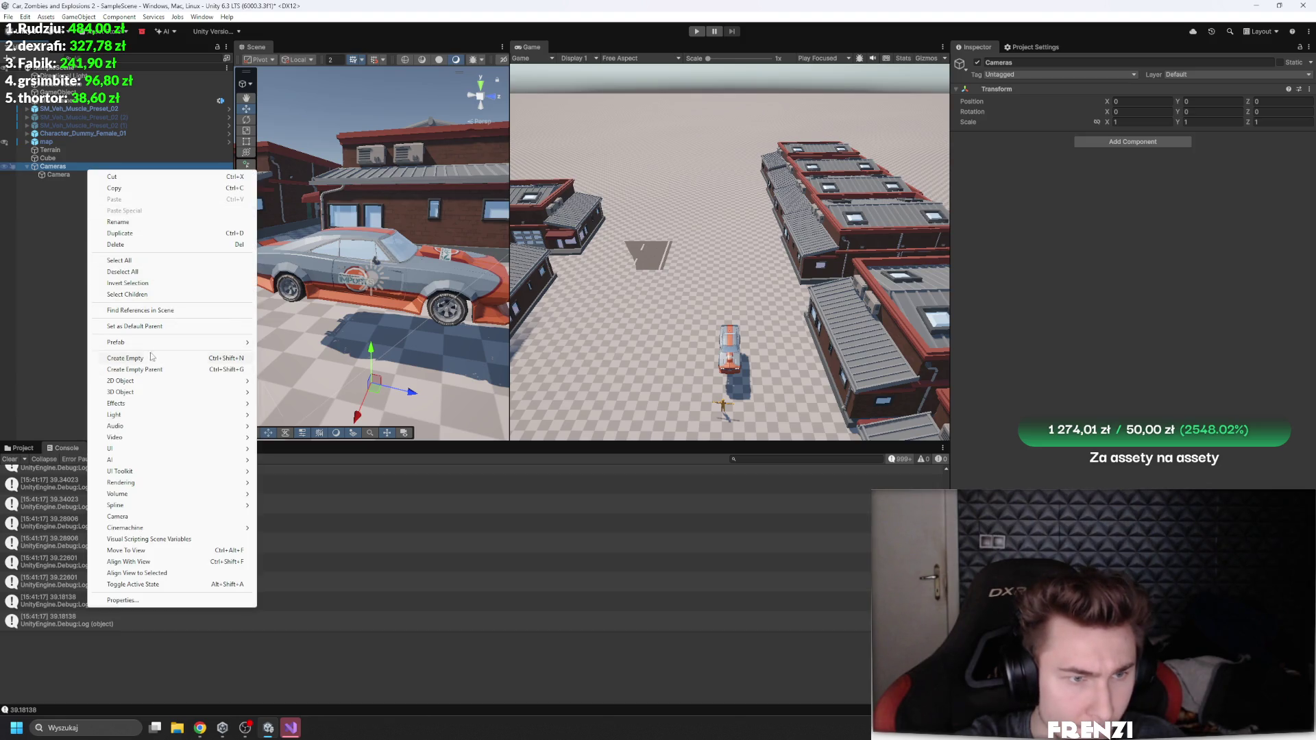
click(116, 311)
click(1051, 63)
text(CameraPositioner)
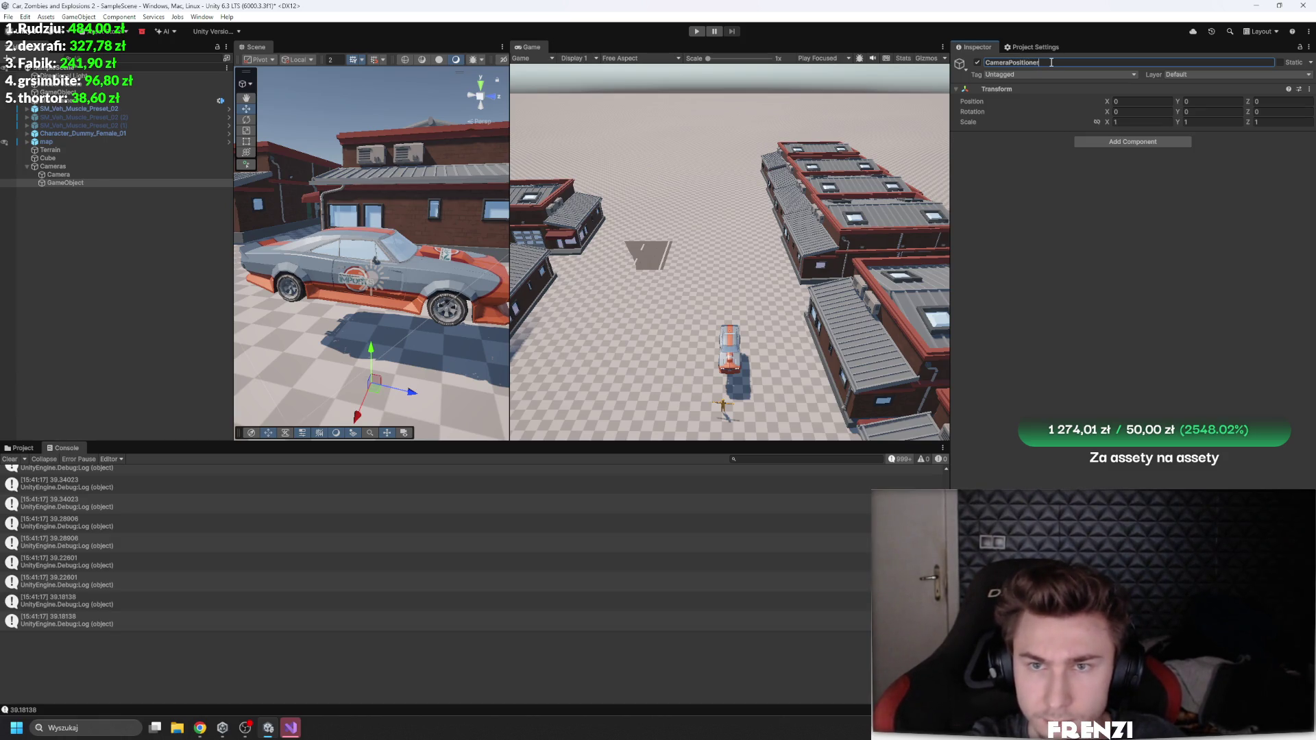
click(1077, 194)
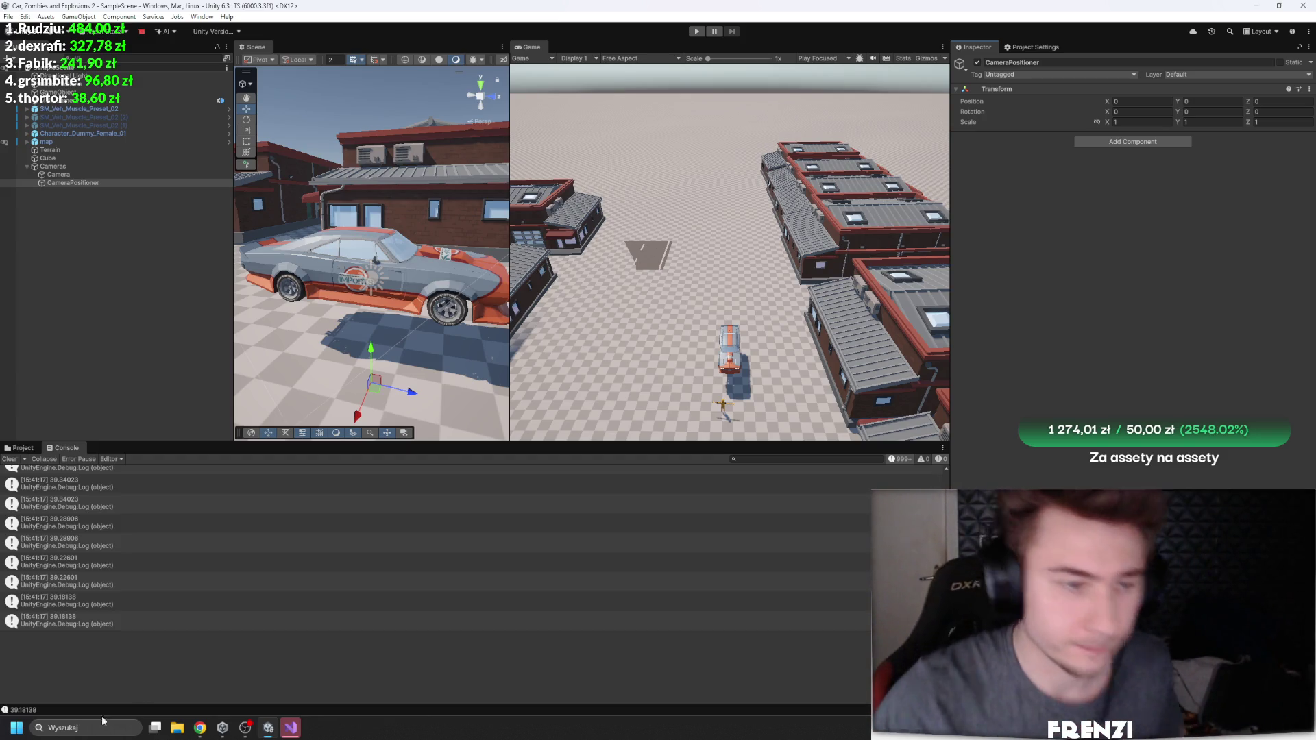
Step: Show the project's Assets in the bottom panel
click(23, 449)
key(shift+space)
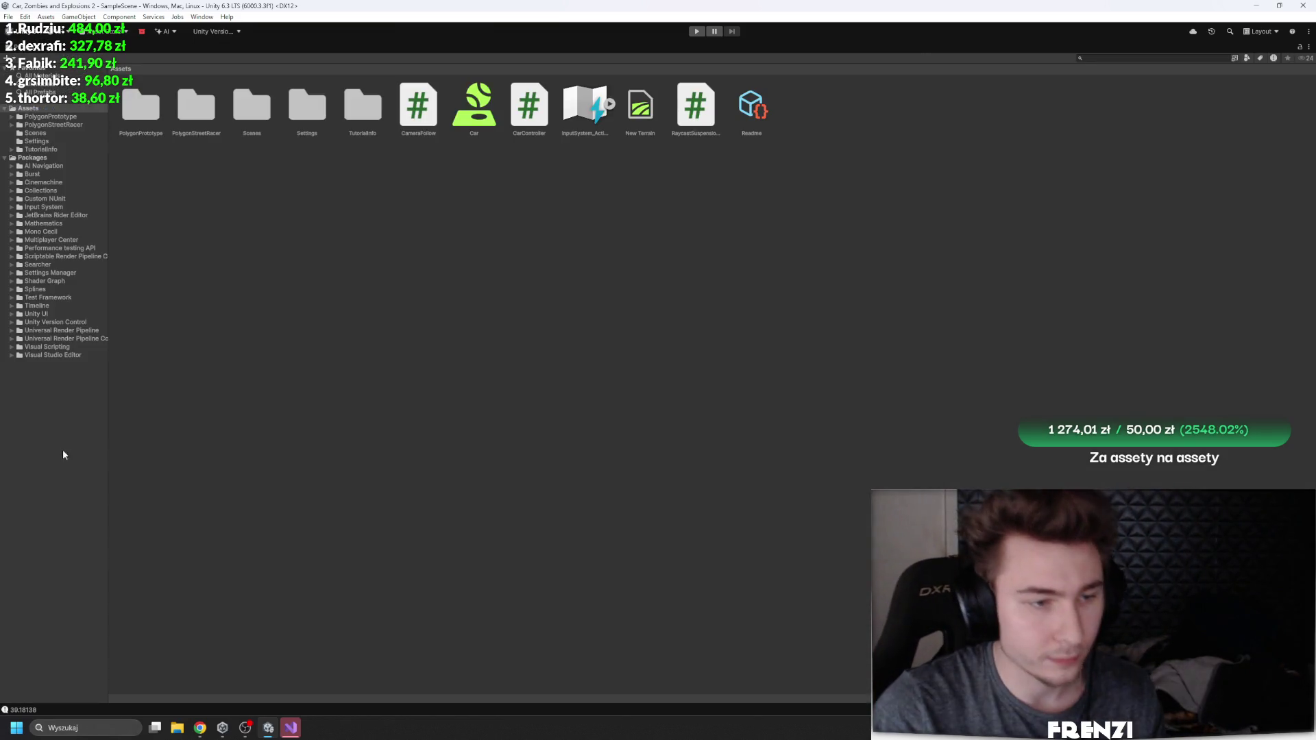
key(shift+space)
click(108, 421)
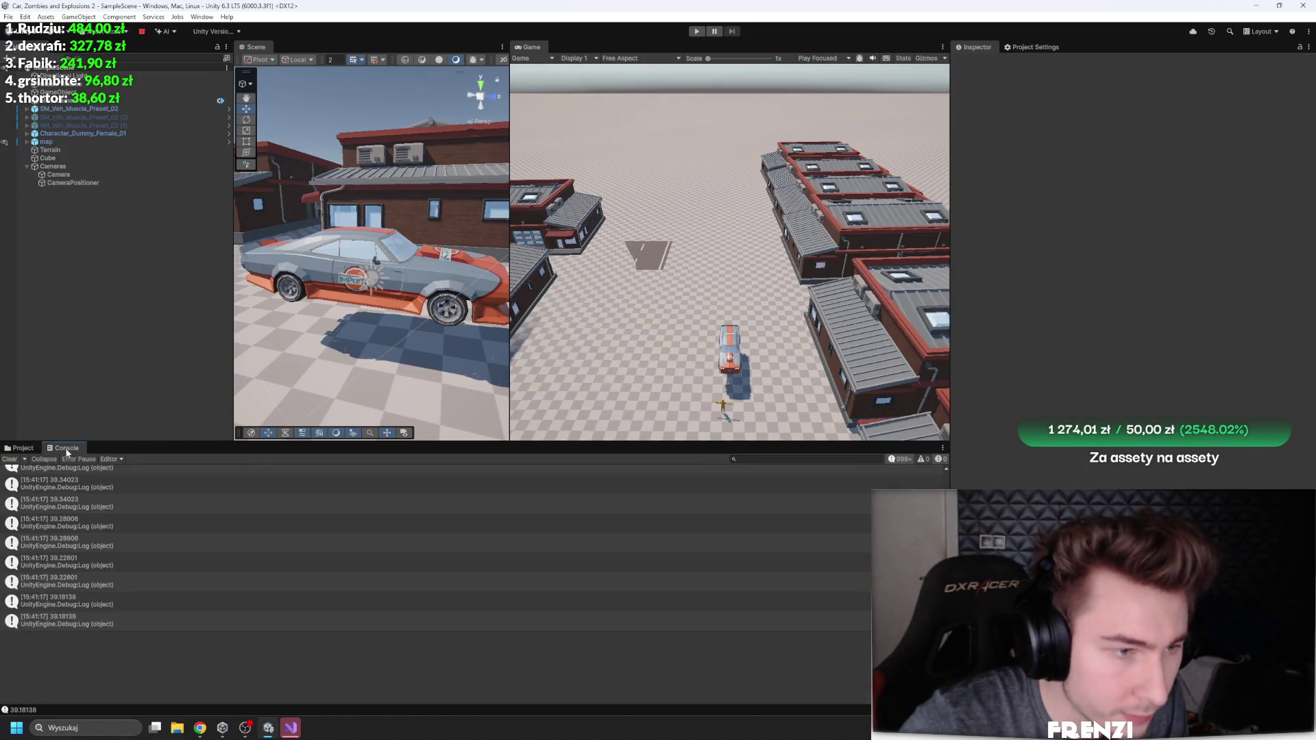
Step: Widen the Scene view and orbit it to look over the car and brick buildings
click(508, 324)
drag(509, 324, 800, 274)
click(549, 183)
mouse_move(550, 183)
mouse_down()
mouse_move(309, 261)
mouse_move(142, 274)
mouse_move(1284, 307)
mouse_move(1141, 281)
mouse_move(963, 297)
mouse_move(1030, 310)
mouse_move(1022, 319)
mouse_move(1040, 298)
mouse_move(597, 294)
mouse_move(635, 240)
mouse_move(766, 253)
mouse_move(593, 248)
mouse_up()
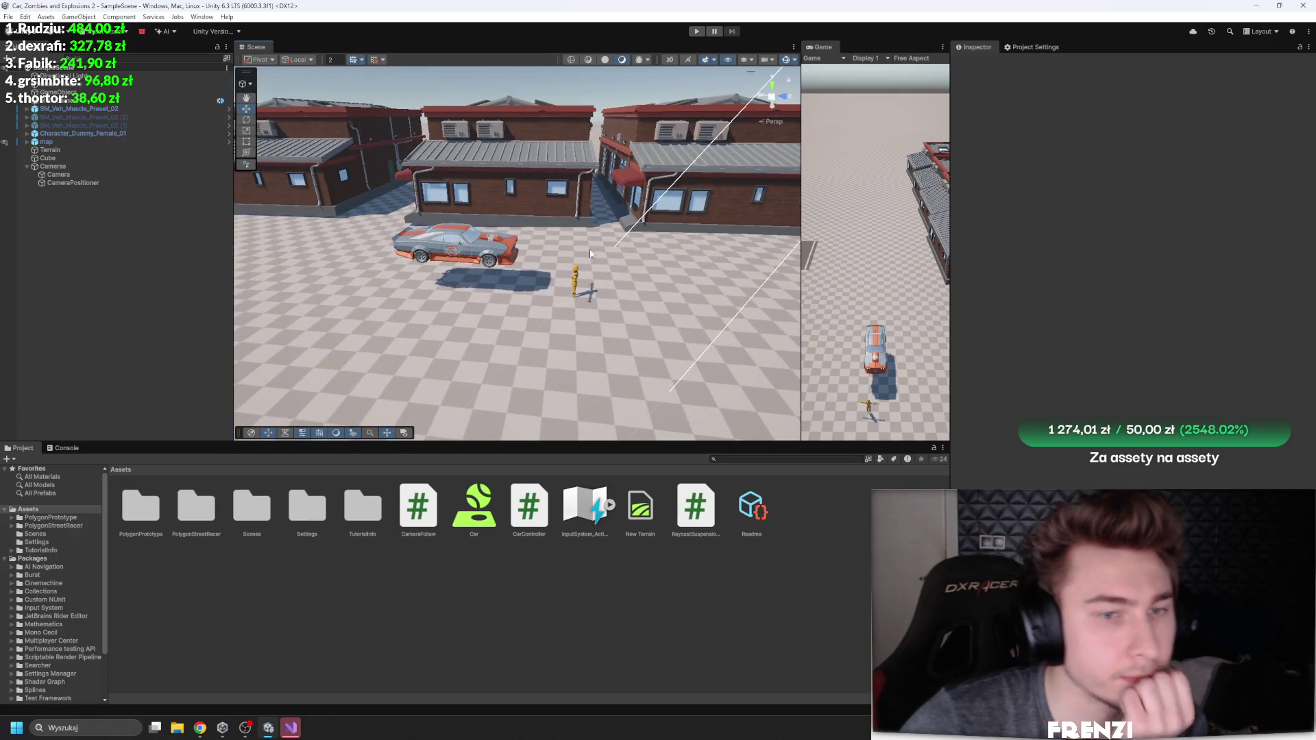
mouse_move(447, 316)
mouse_down()
mouse_move(362, 295)
mouse_move(426, 278)
mouse_up()
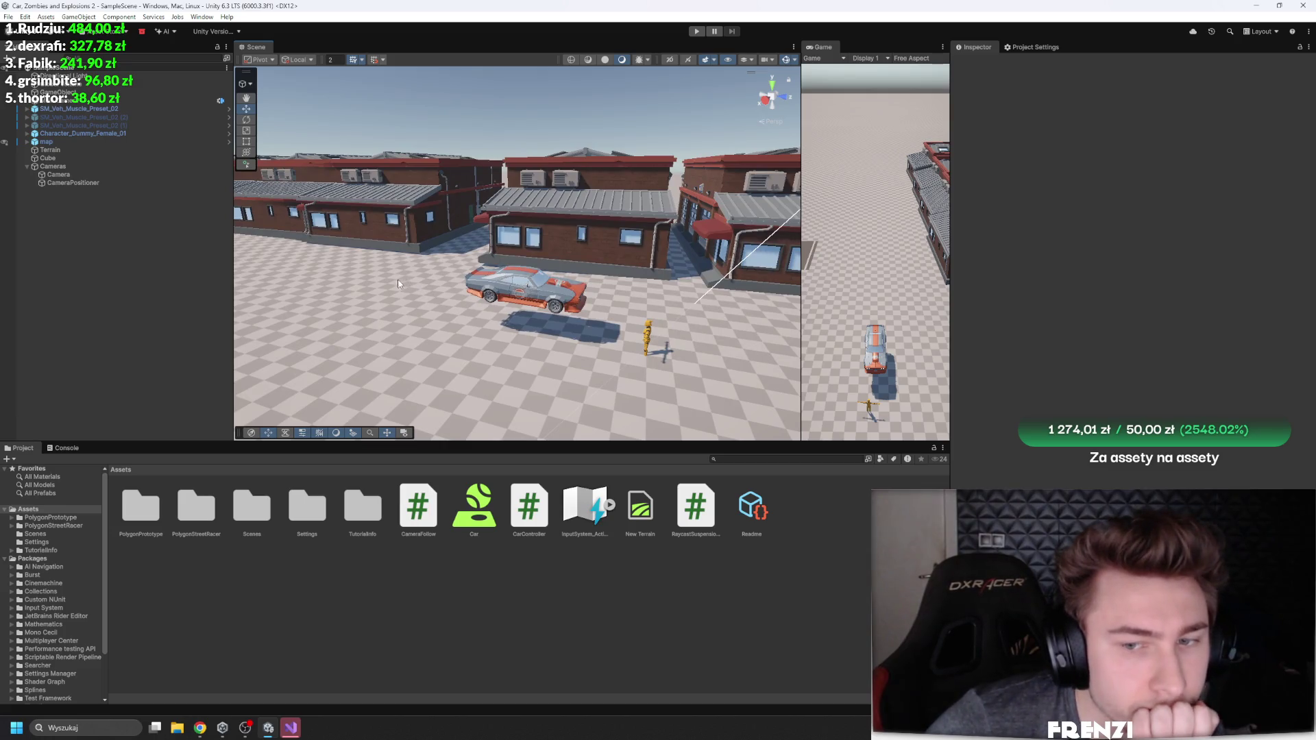
Step: Set a composer value on the Camera to -16.1
click(151, 183)
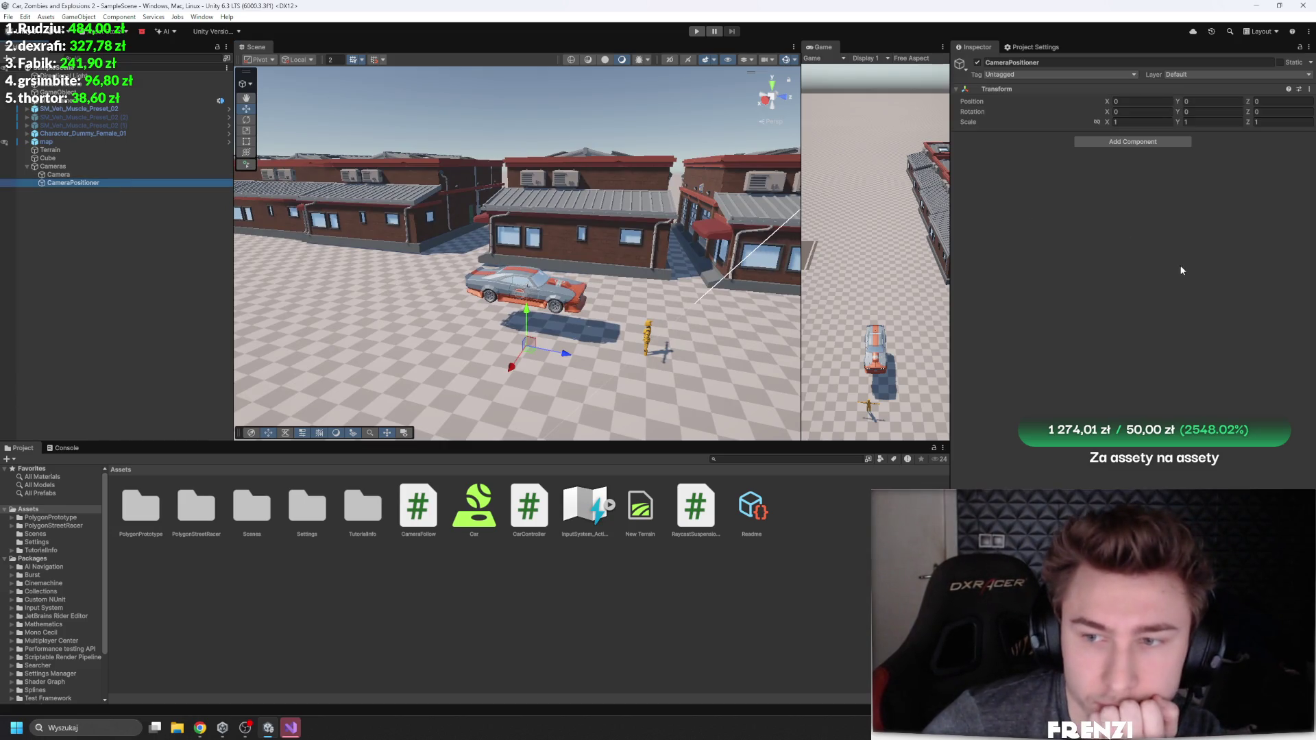
click(82, 174)
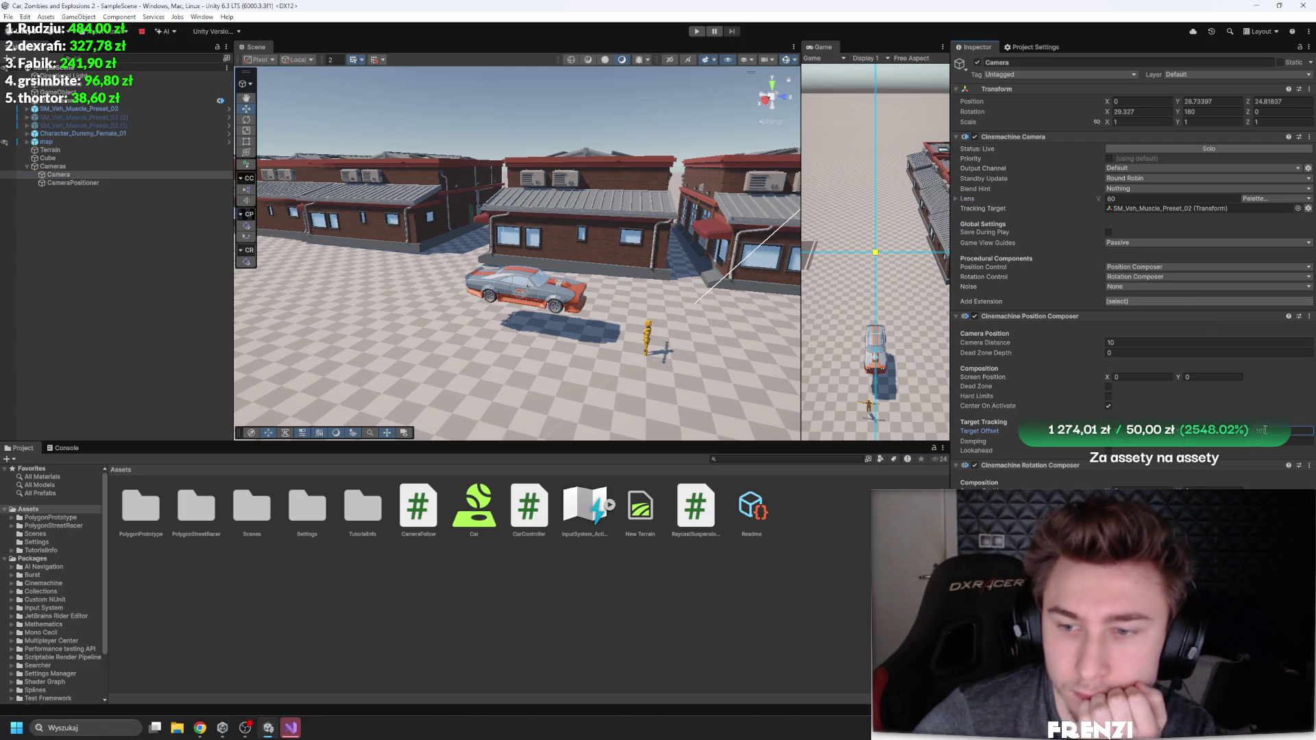
text(-16.1)
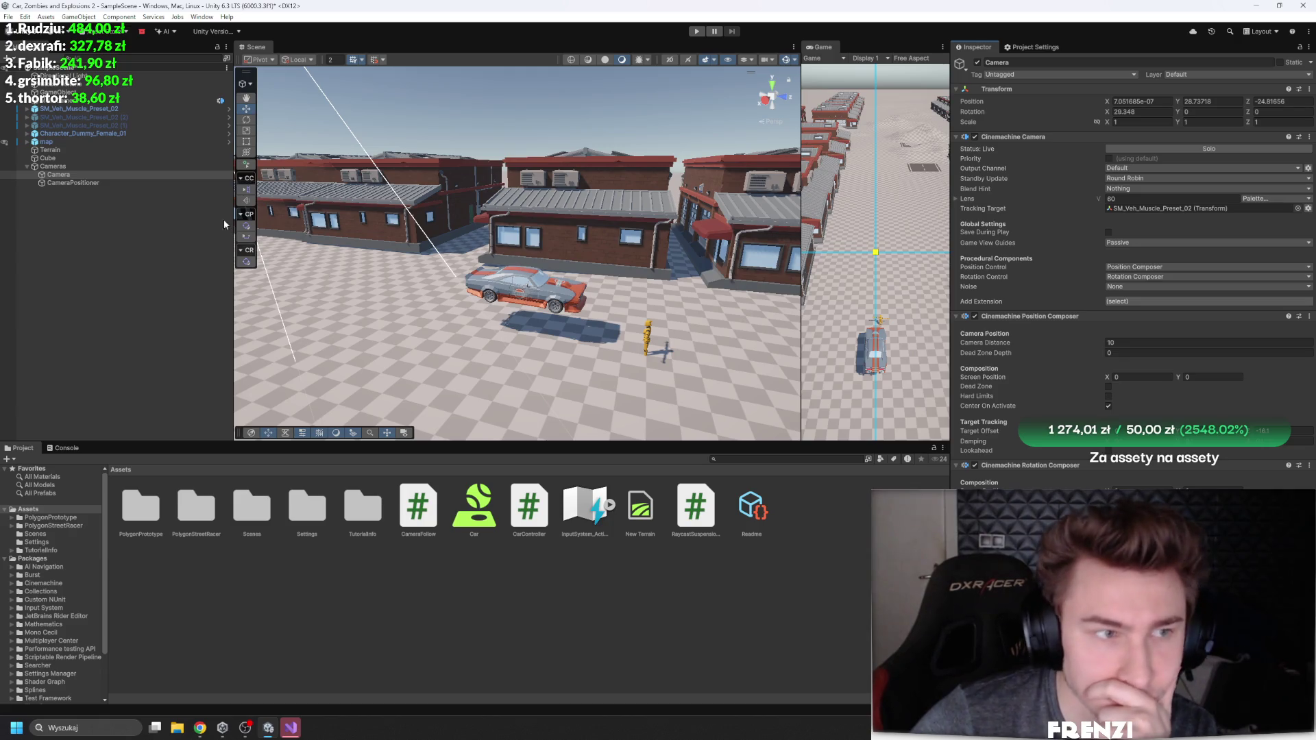
Step: Create and attach a new CameraPositioner script to CameraPositioner, declining the automatic API update
click(89, 182)
click(1117, 142)
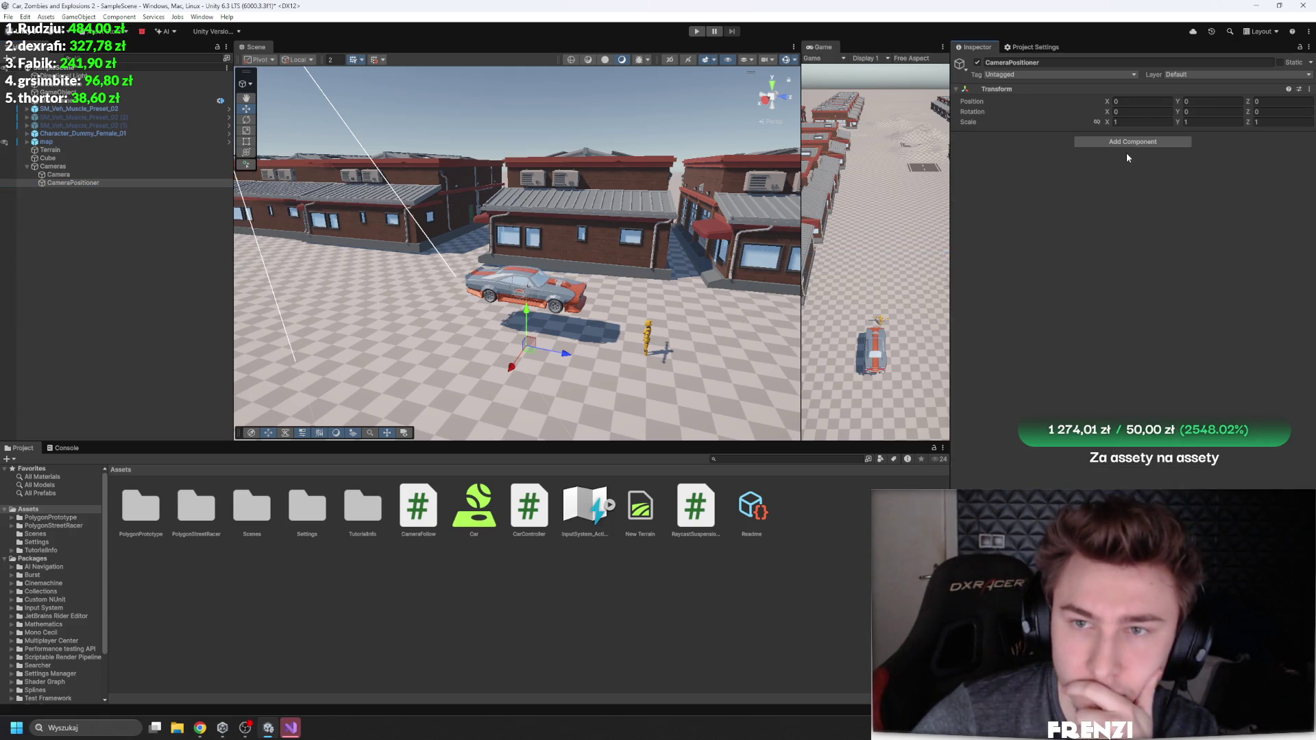
text(Camera)
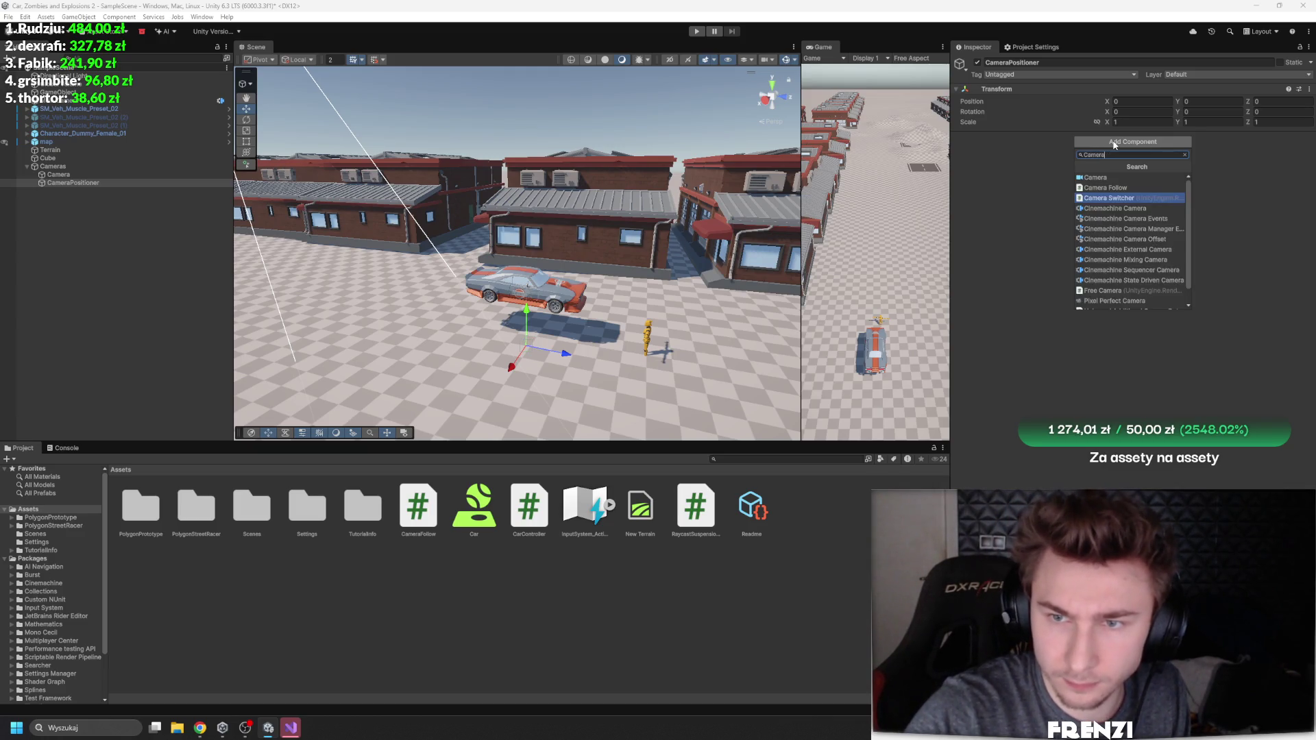
text(PPos)
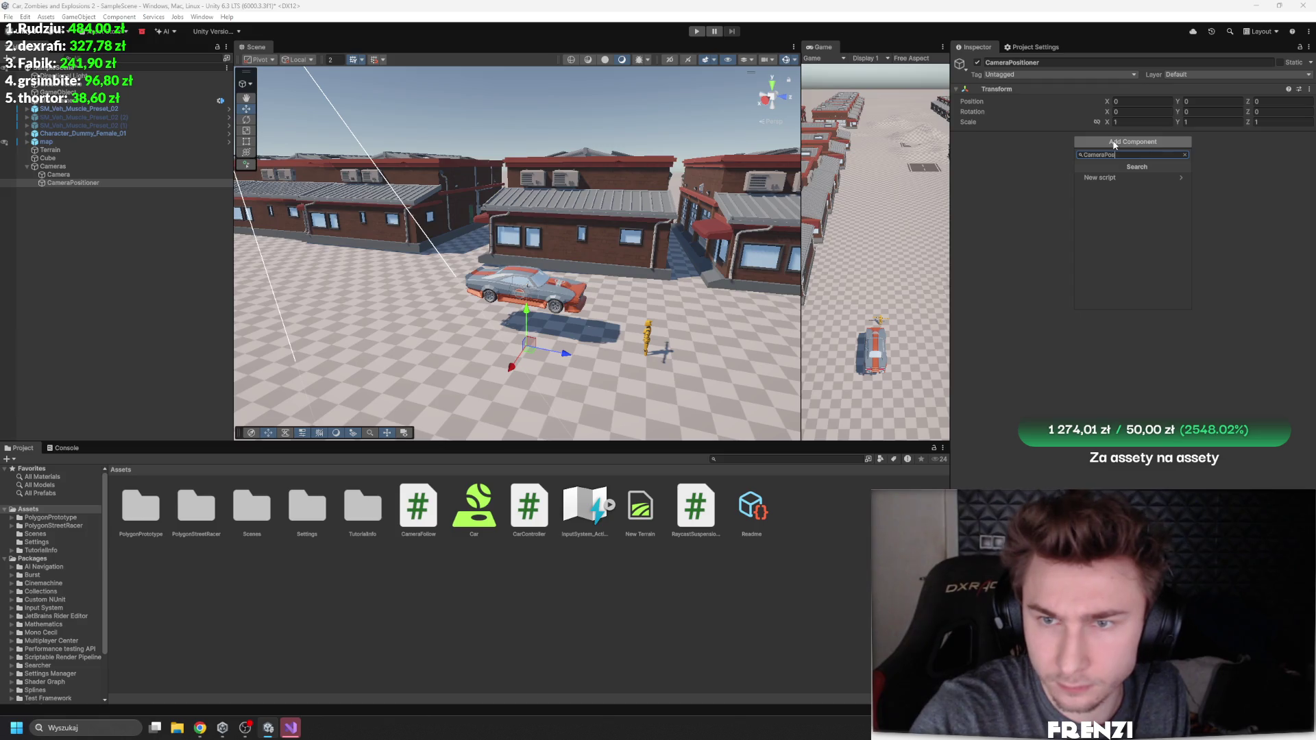
text(oner)
key(Down)
key(Return)
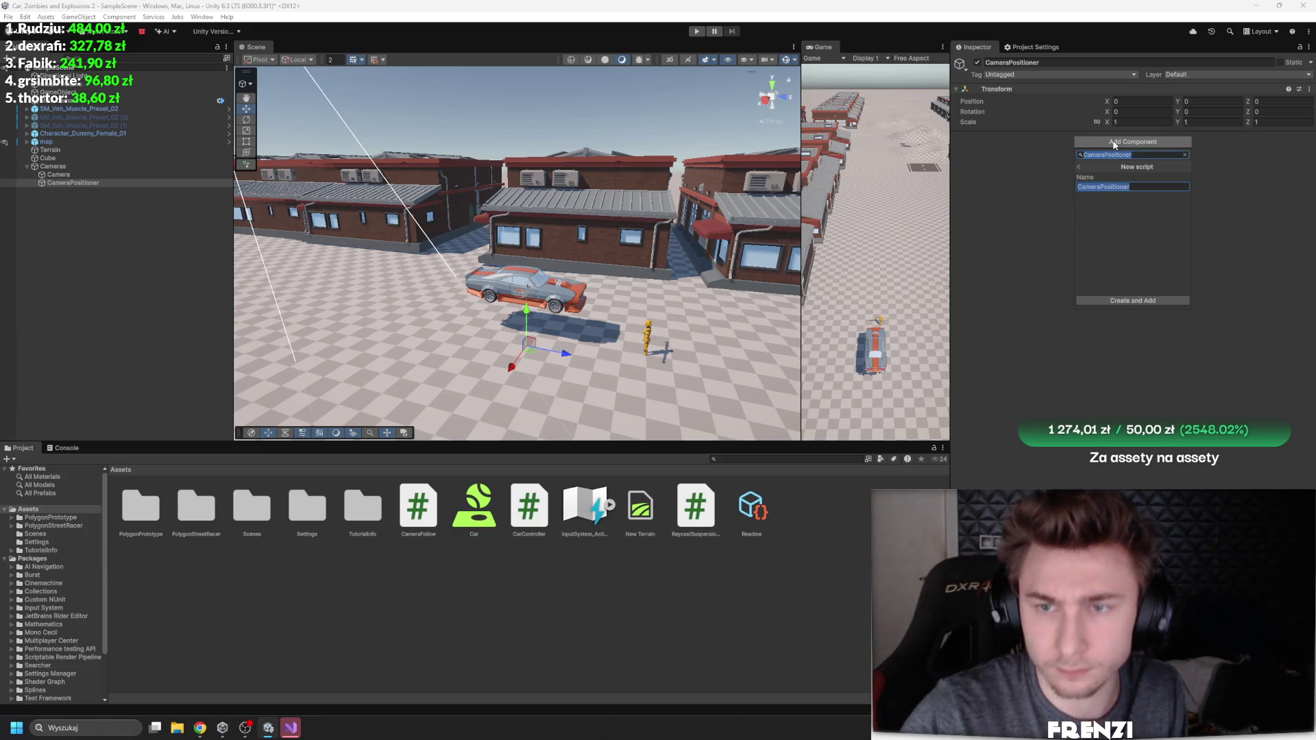
click(1138, 300)
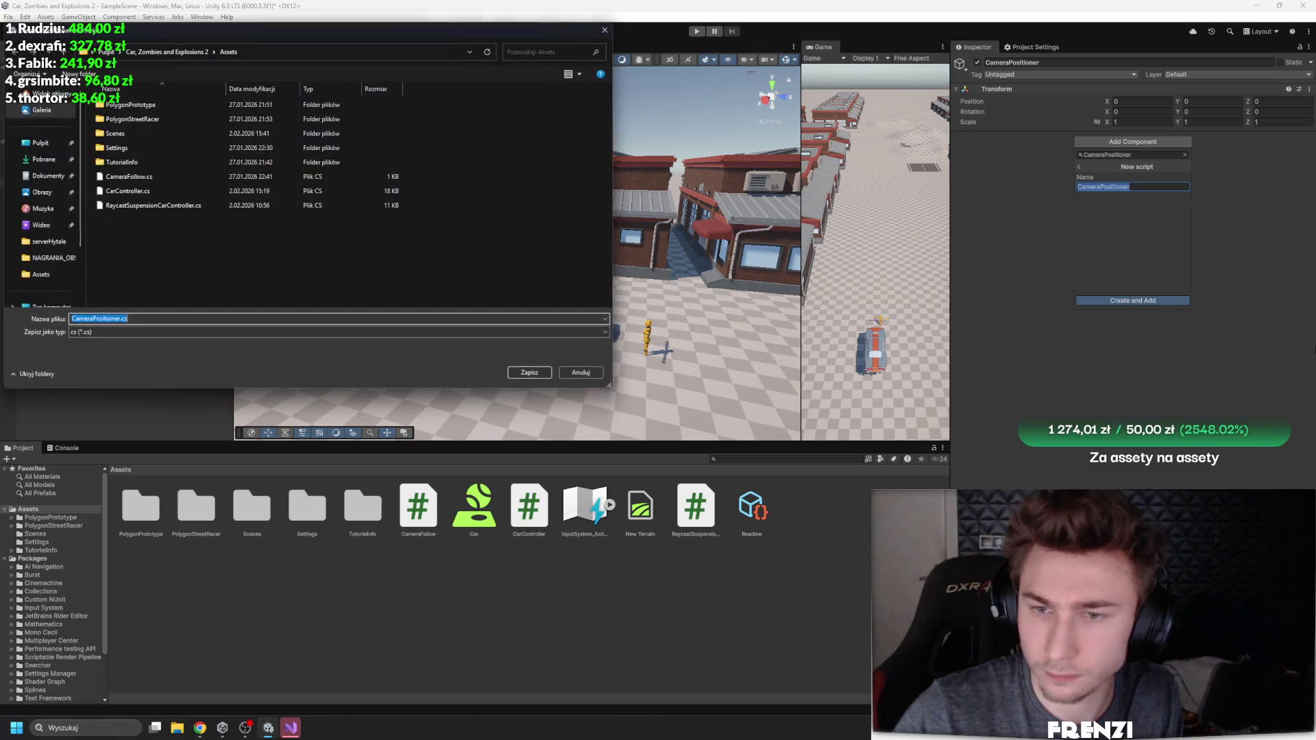
click(536, 376)
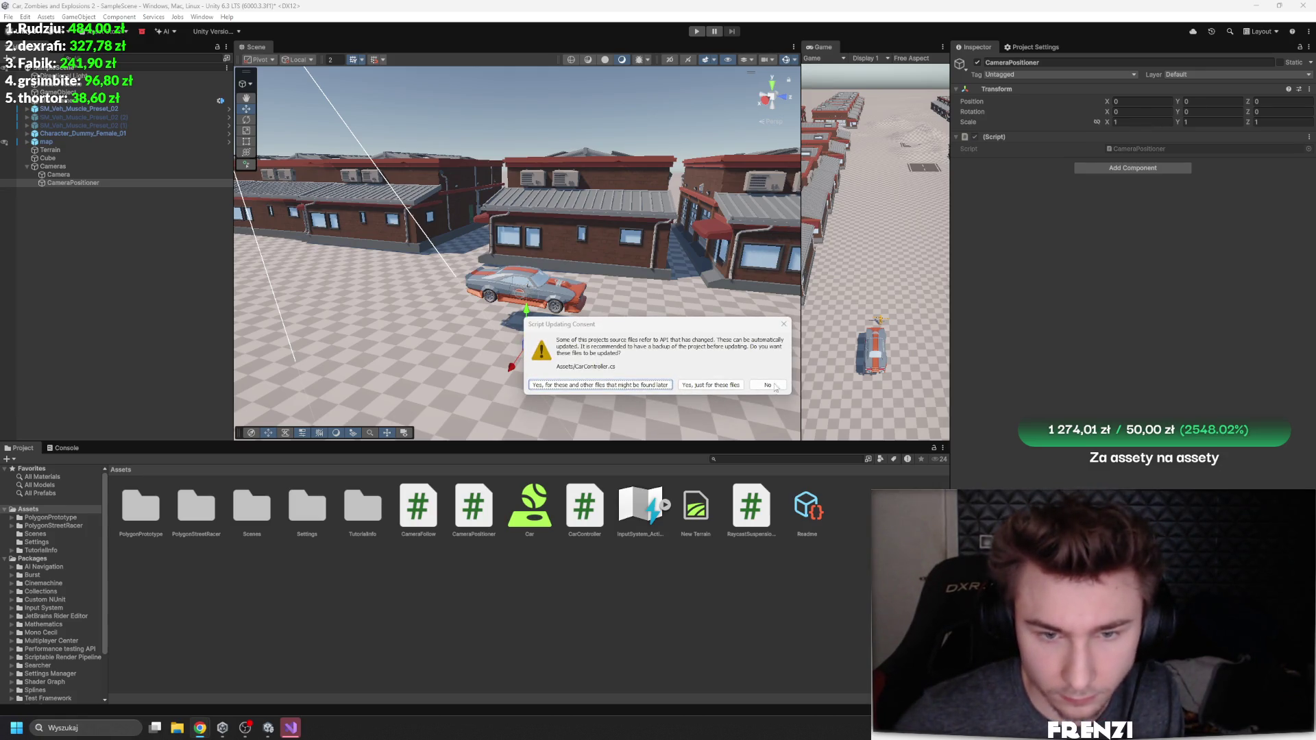
click(780, 383)
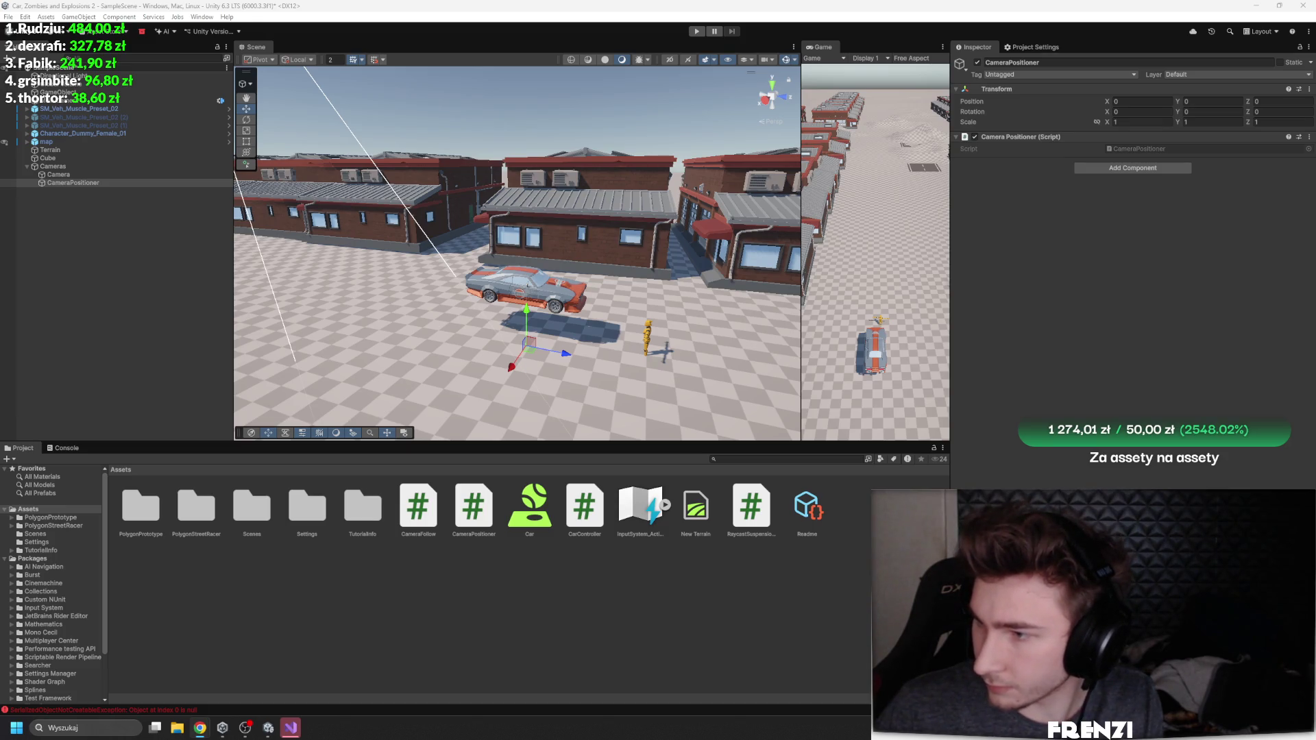
Step: After the scripts recompile, clear the CameraPositioner selection in the Project window
click(223, 554)
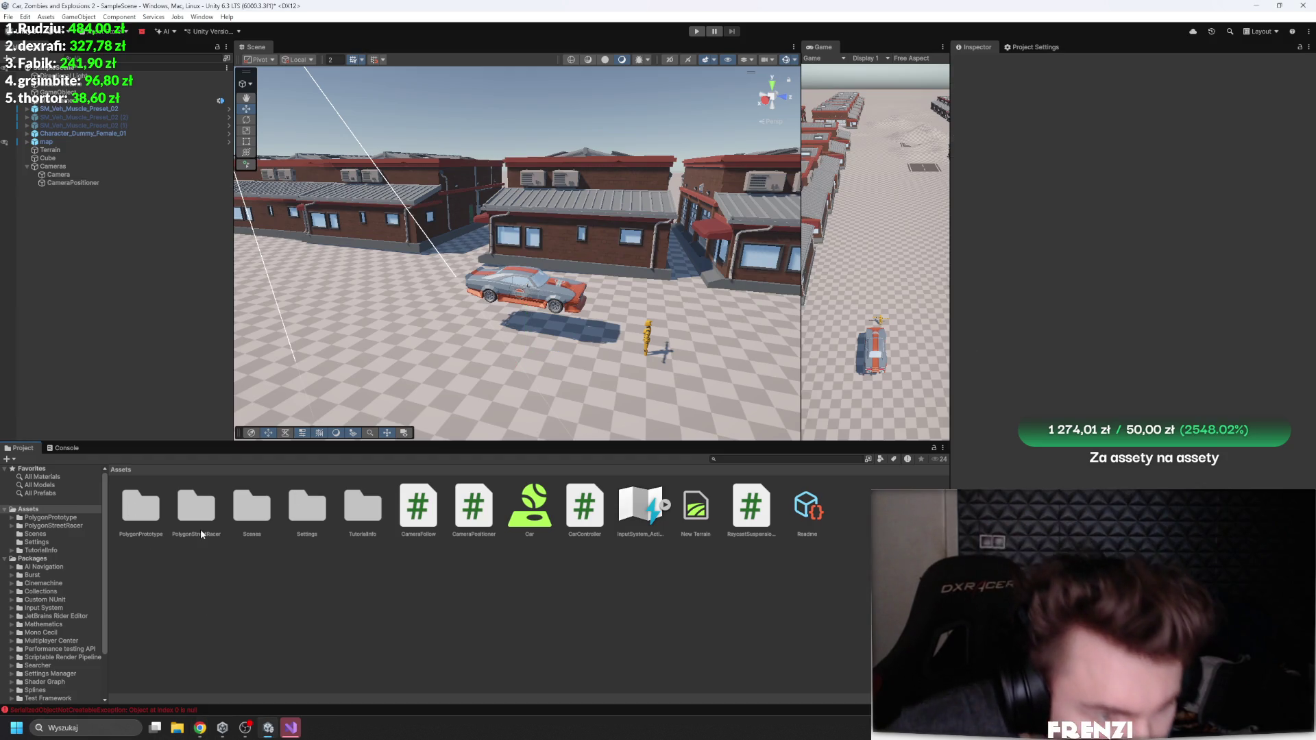
Step: Drop SM_Icon_Gun_01 from PolygonPrototype/Prefabs/Icons onto the car's roof and frame it
double_click(140, 506)
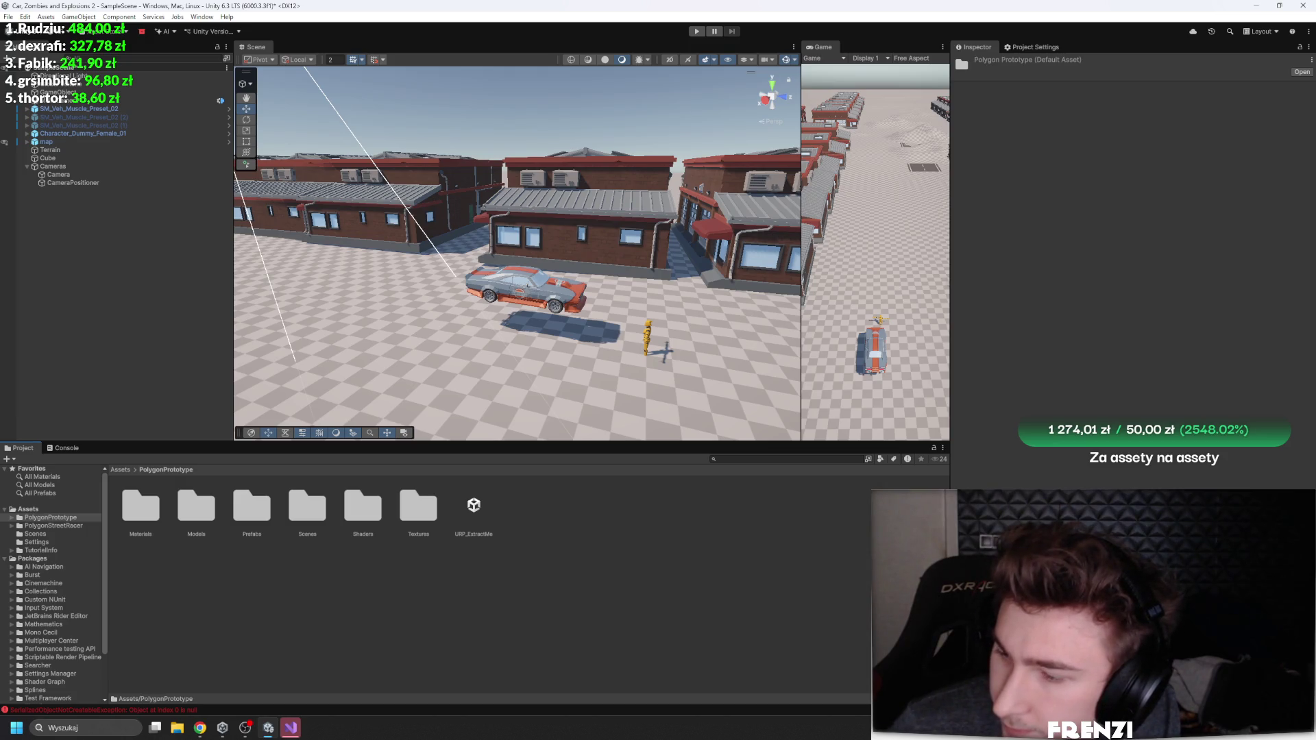
double_click(257, 508)
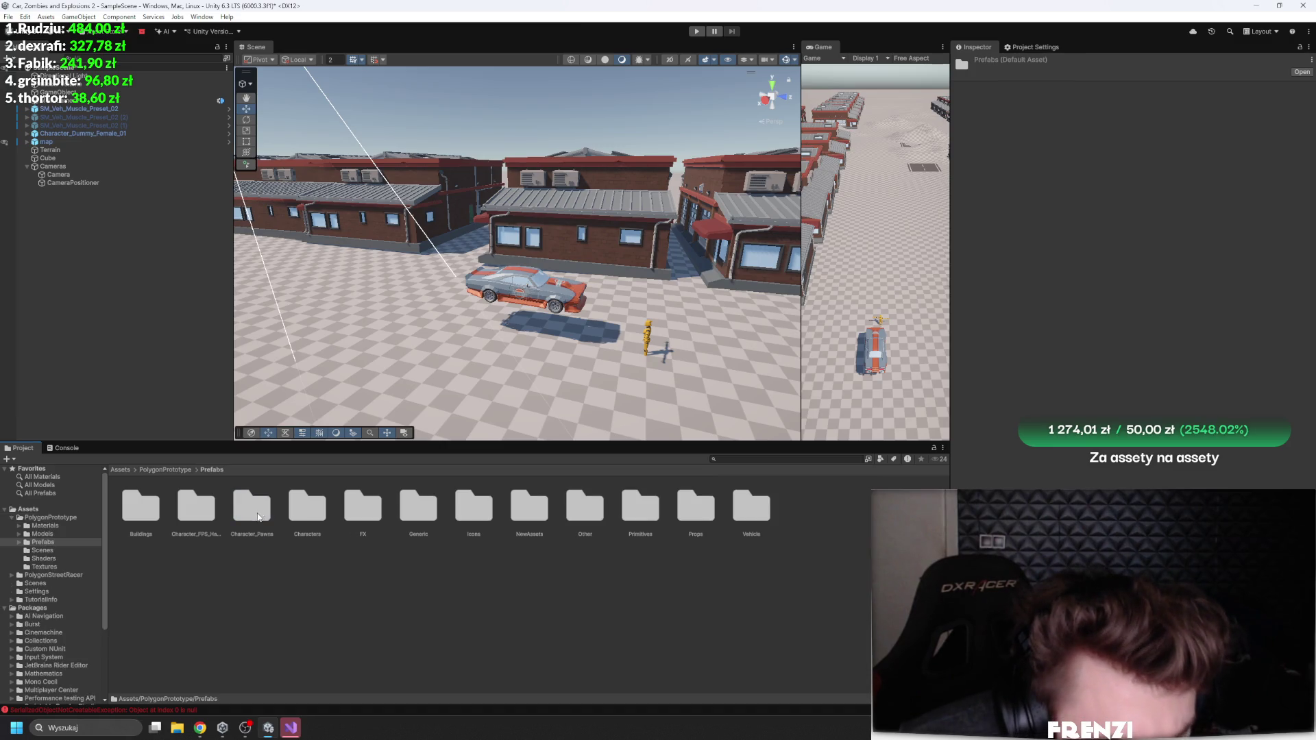
double_click(418, 511)
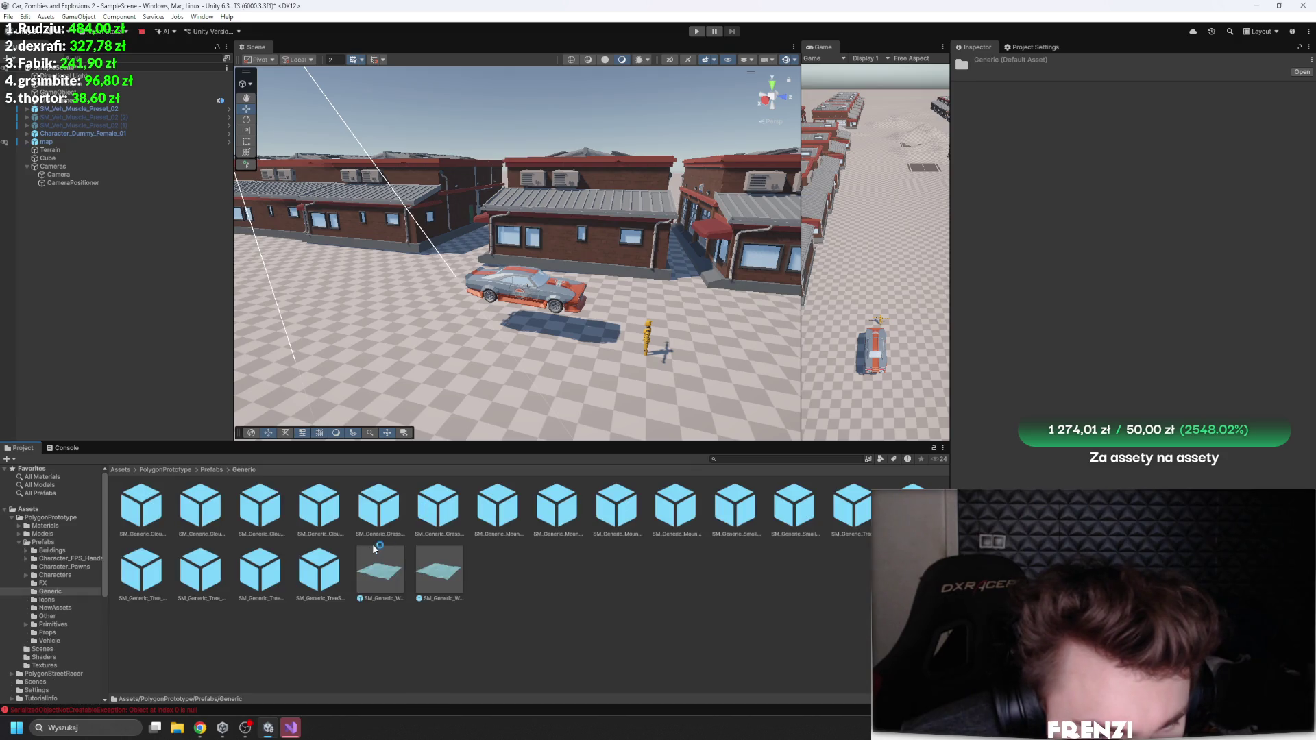
click(206, 469)
double_click(471, 511)
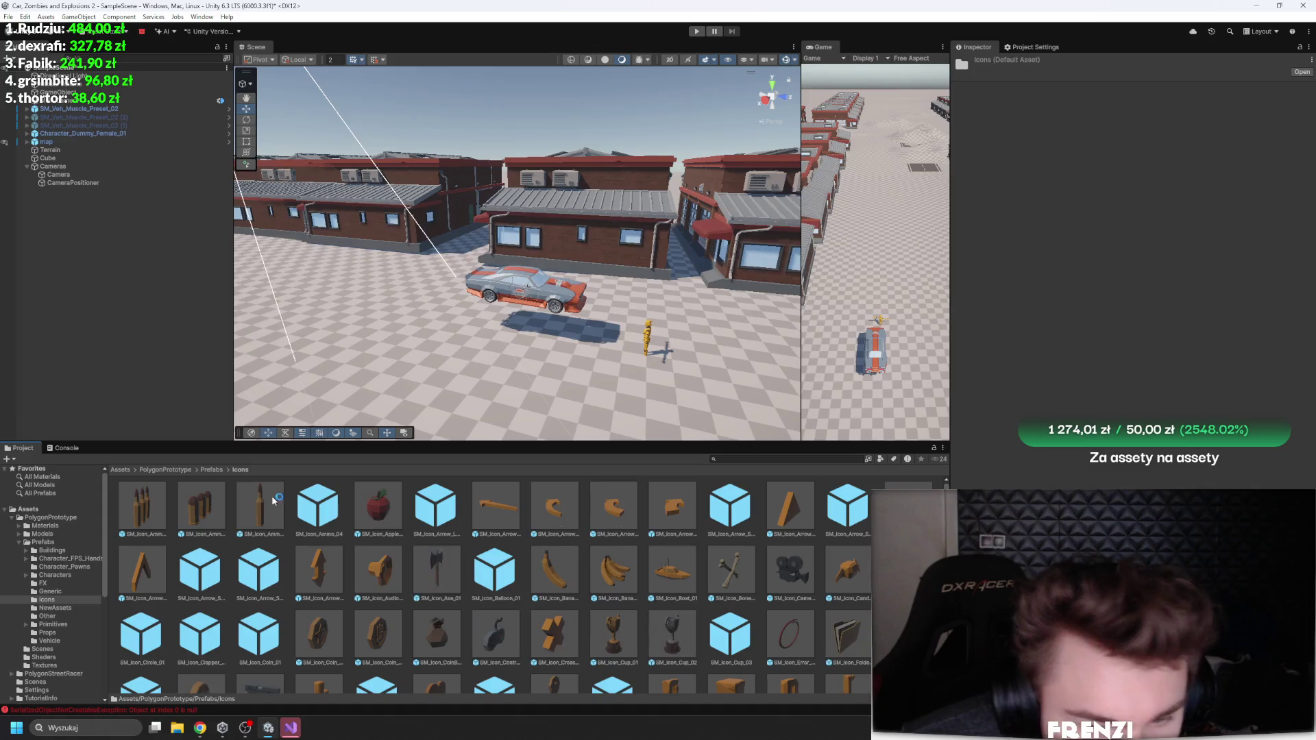
scroll(268, 521, down, 3)
mouse_move(266, 541)
mouse_down()
mouse_move(528, 291)
mouse_move(528, 248)
mouse_move(514, 370)
mouse_move(613, 309)
mouse_move(526, 350)
mouse_move(527, 255)
mouse_move(637, 248)
mouse_up()
key(f)
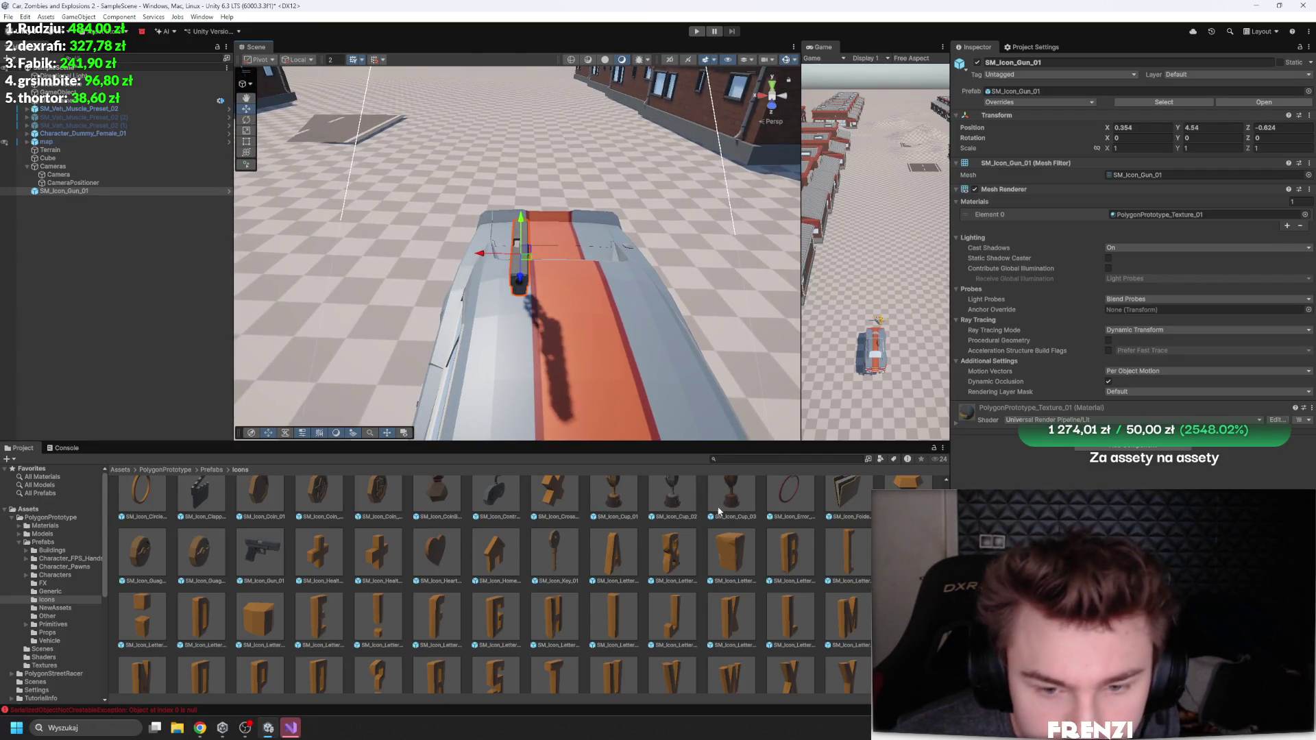
right_click(98, 240)
Step: Create an empty object at the origin named Wieżyczka
click(205, 412)
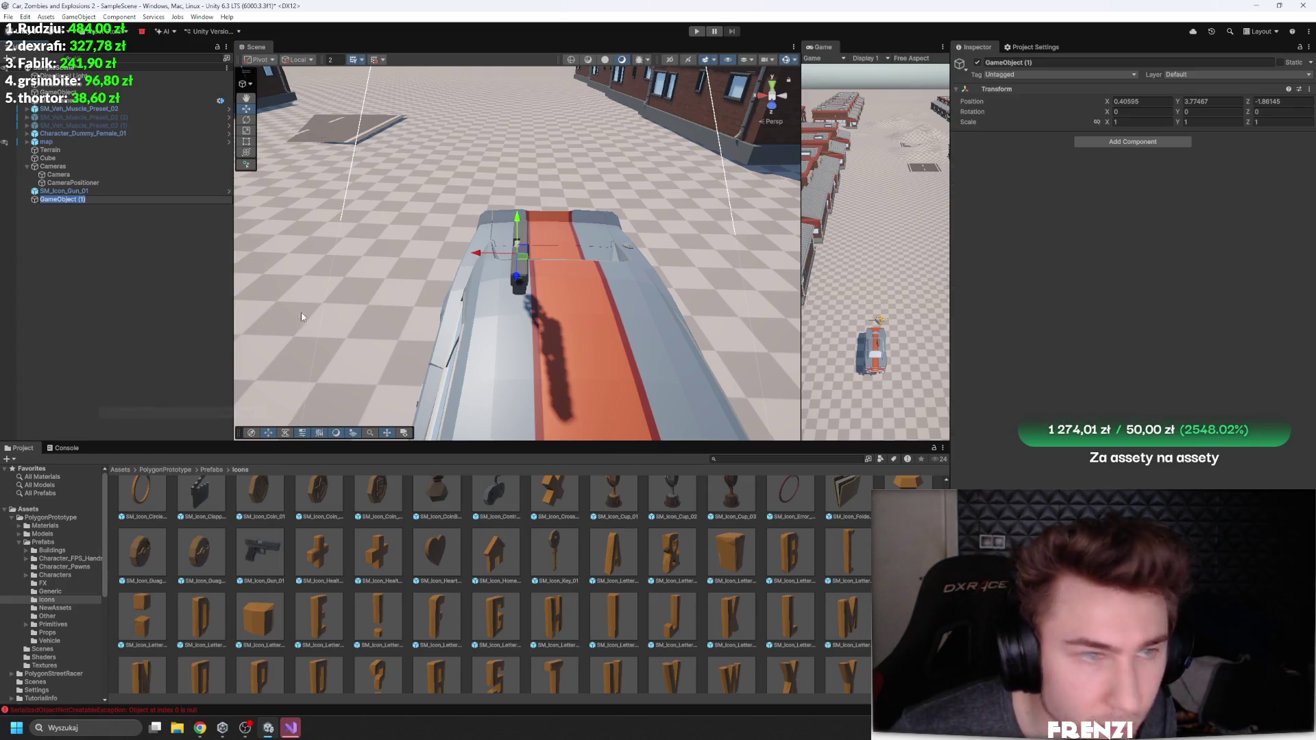
right_click(1082, 95)
click(1096, 100)
click(1045, 66)
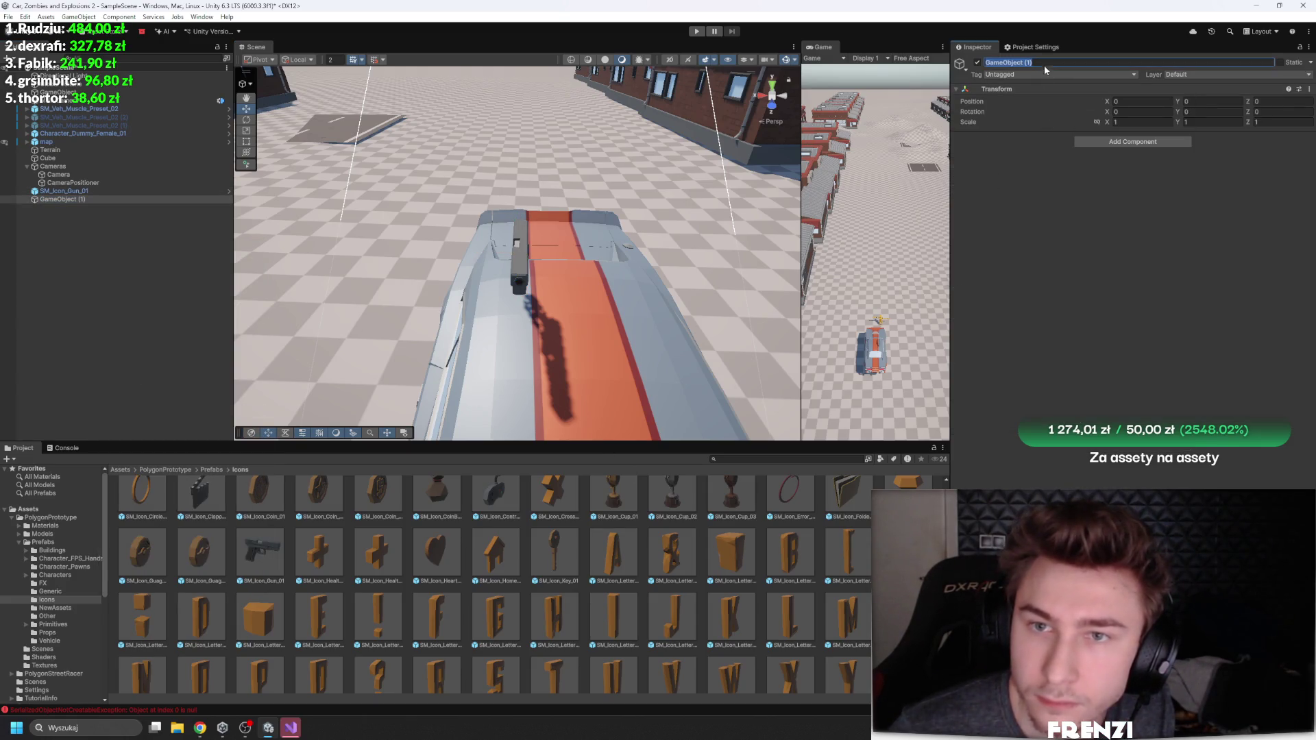
text(Wieżyczka)
key(Return)
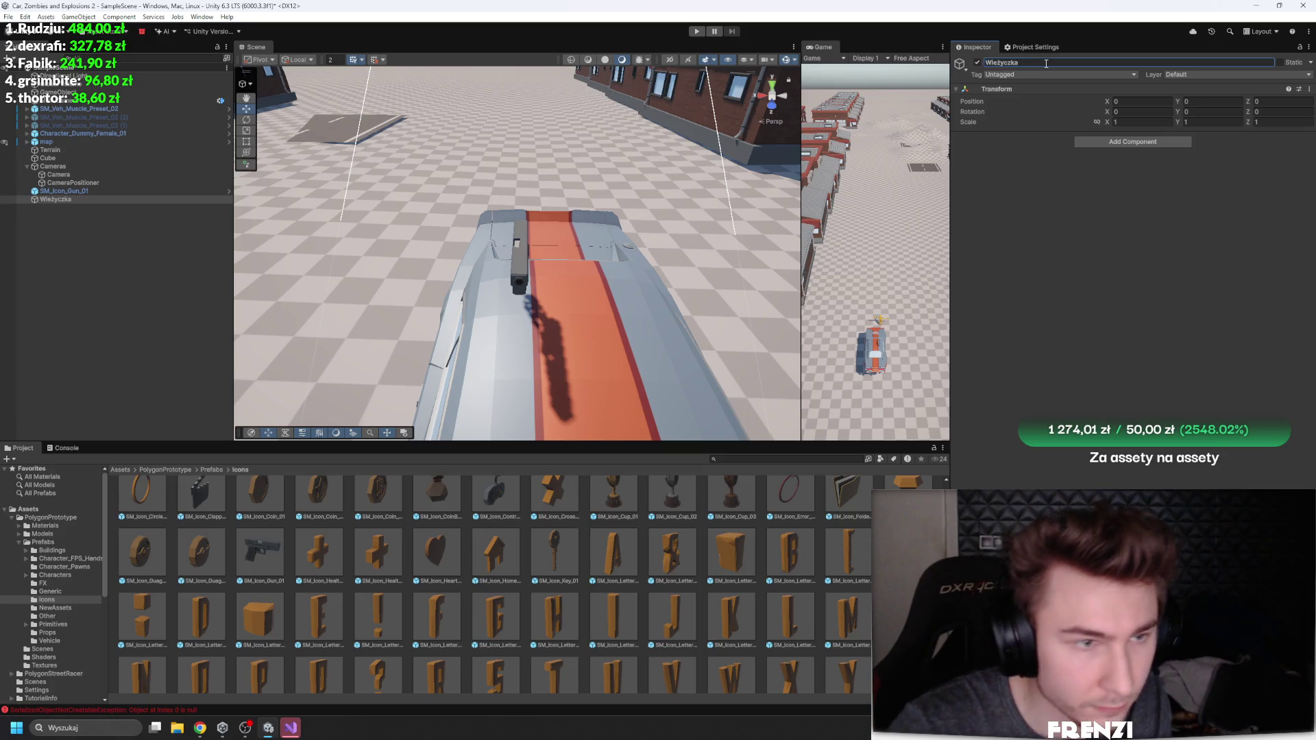
Step: Put SM_Icon_Gun_01 inside Wieżyczka and duplicate it
drag(64, 191, 55, 199)
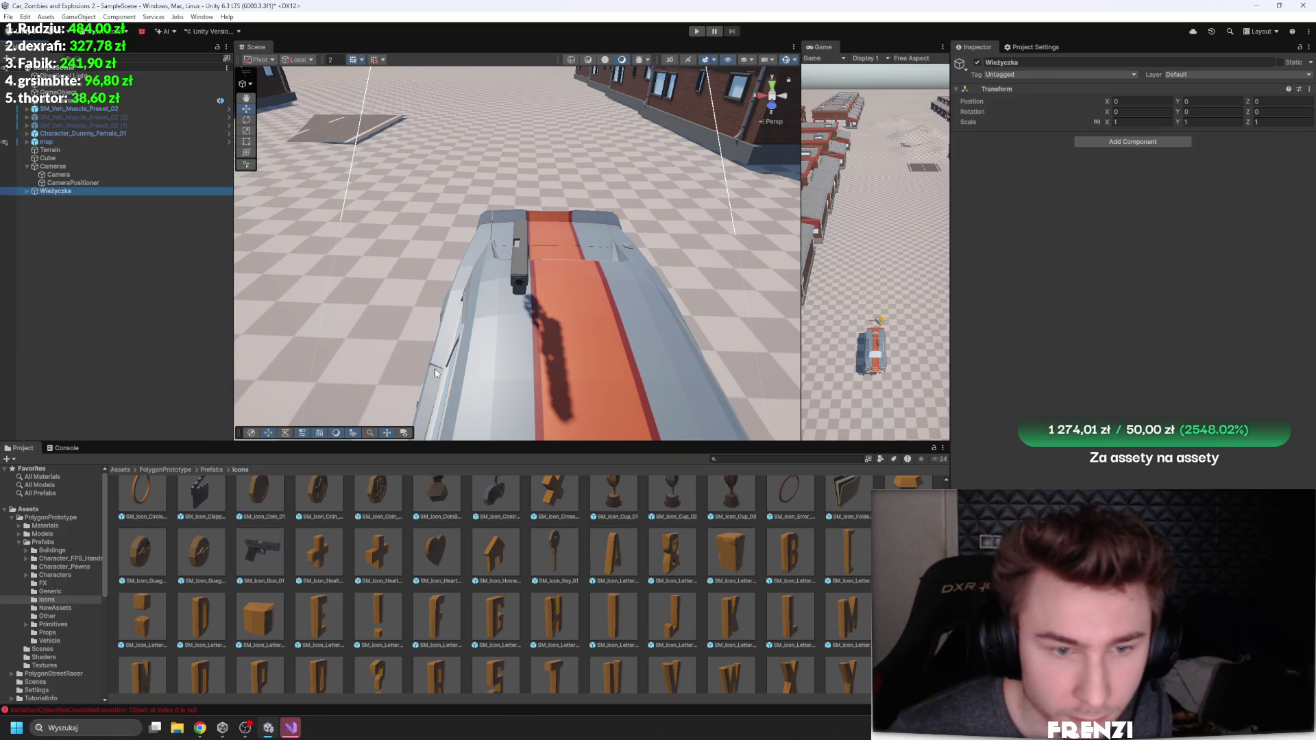
click(27, 191)
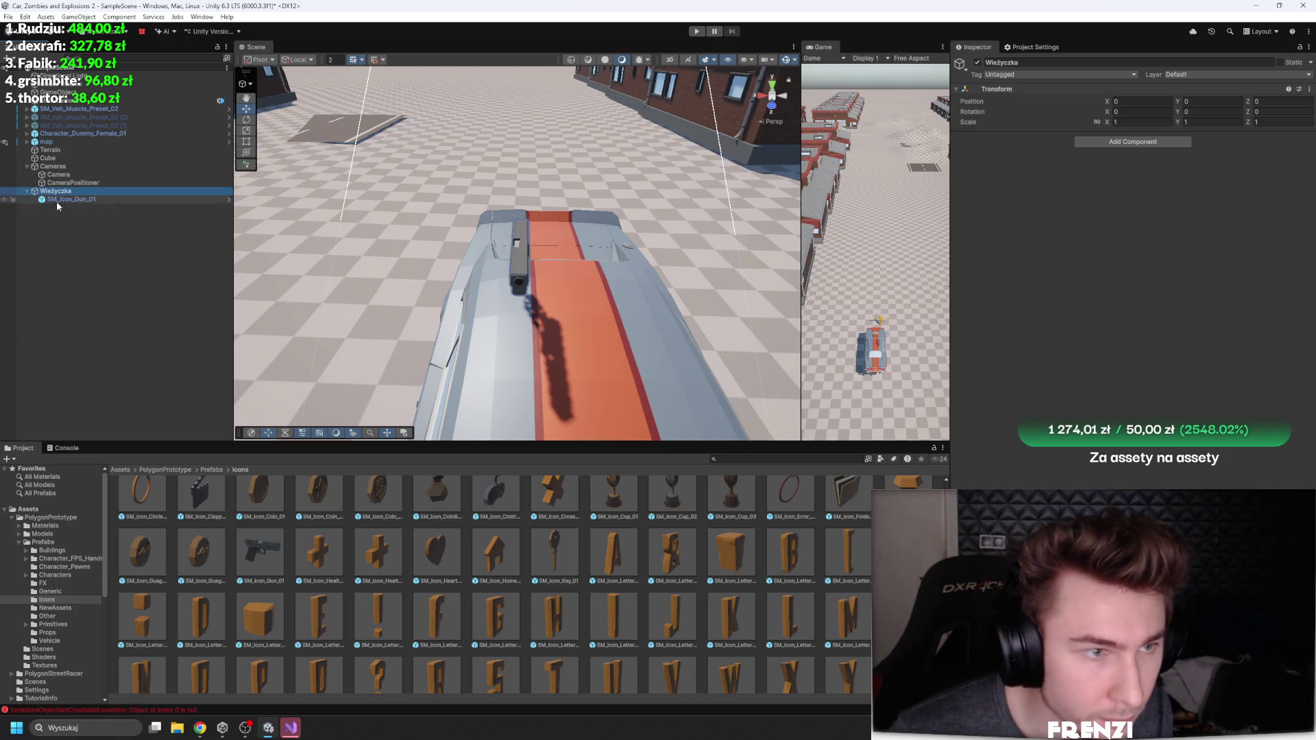
click(57, 199)
key(ctrl+d)
Step: Add the SM_Icon_Shield_01 shield and SM_Icon_Pin_01 pin into Wieżyczka
scroll(537, 561, down, 2)
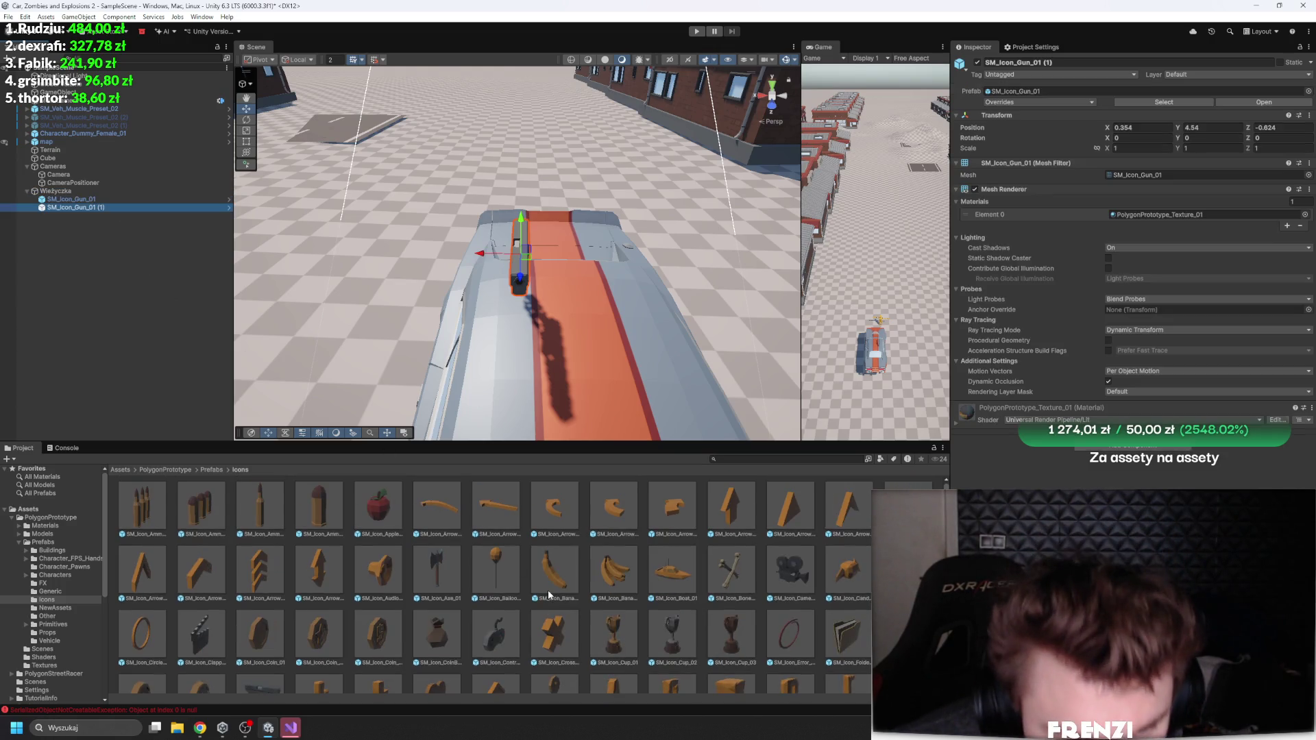
scroll(429, 540, down, 5)
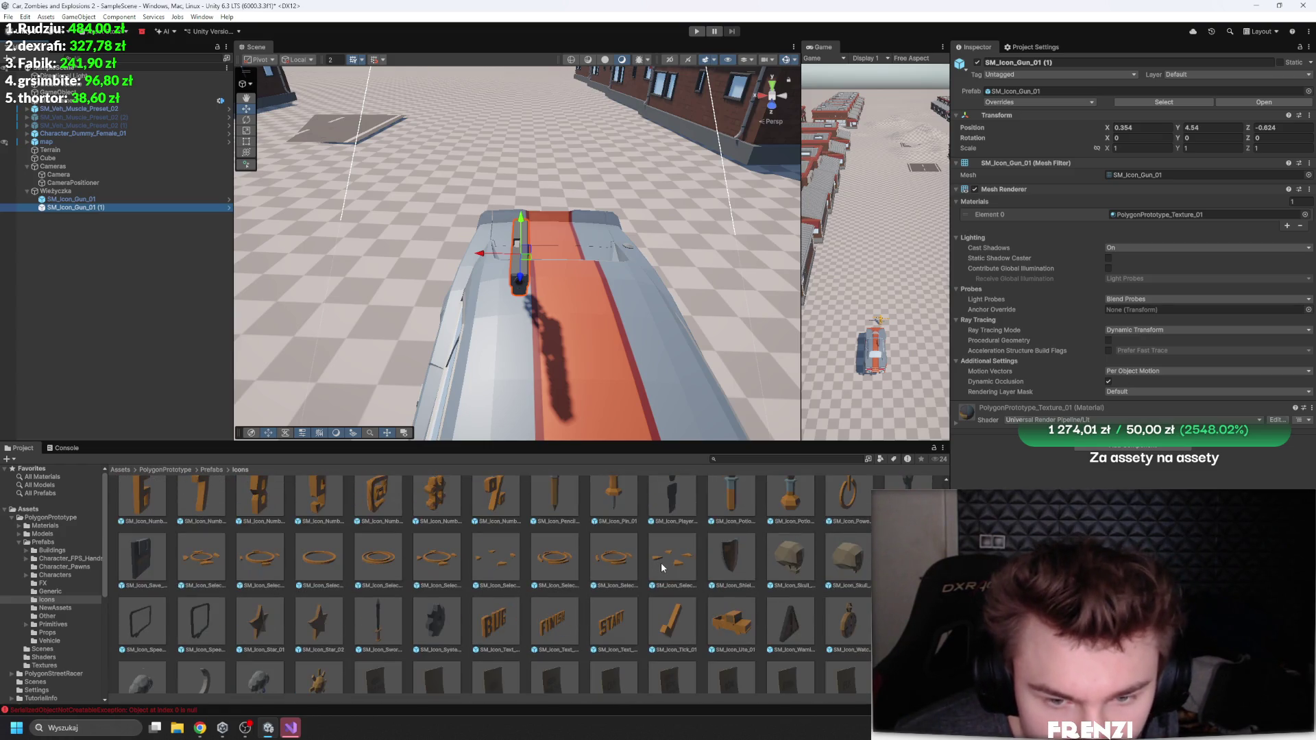
scroll(439, 573, down, 1)
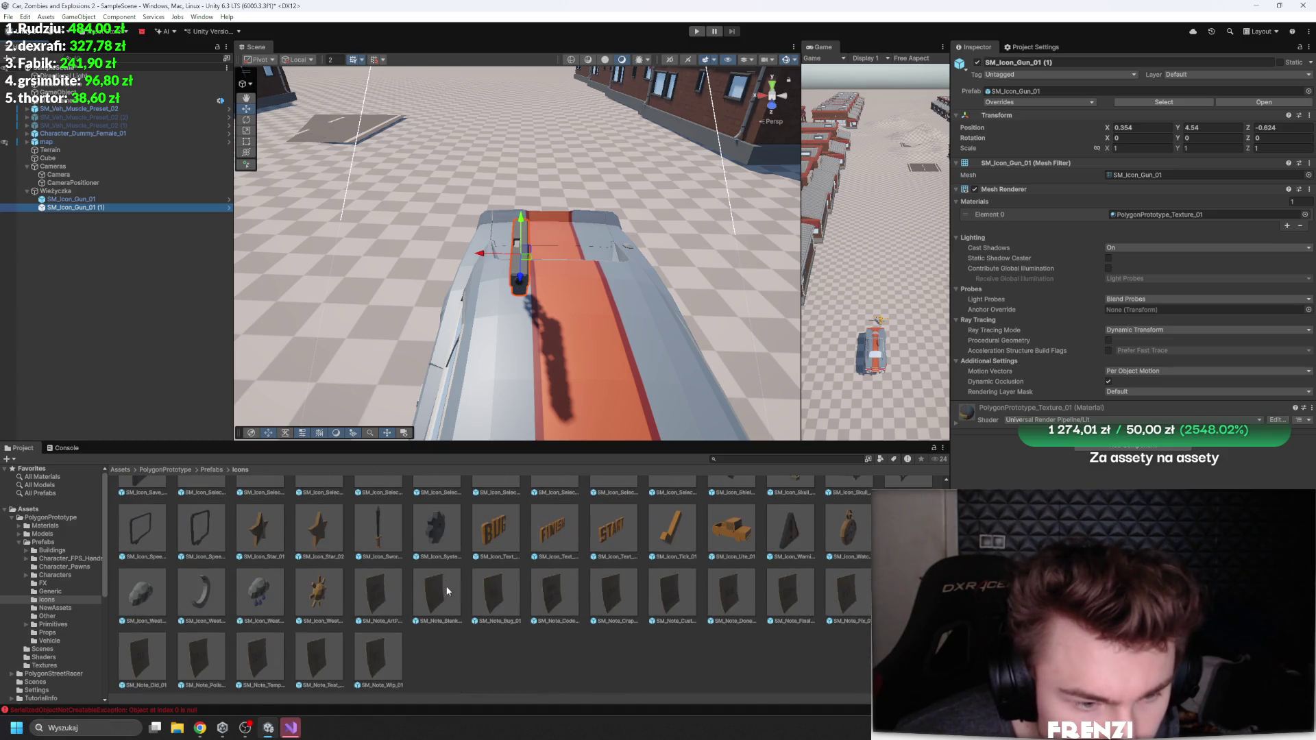
scroll(435, 596, down, 1)
scroll(436, 606, up, 2)
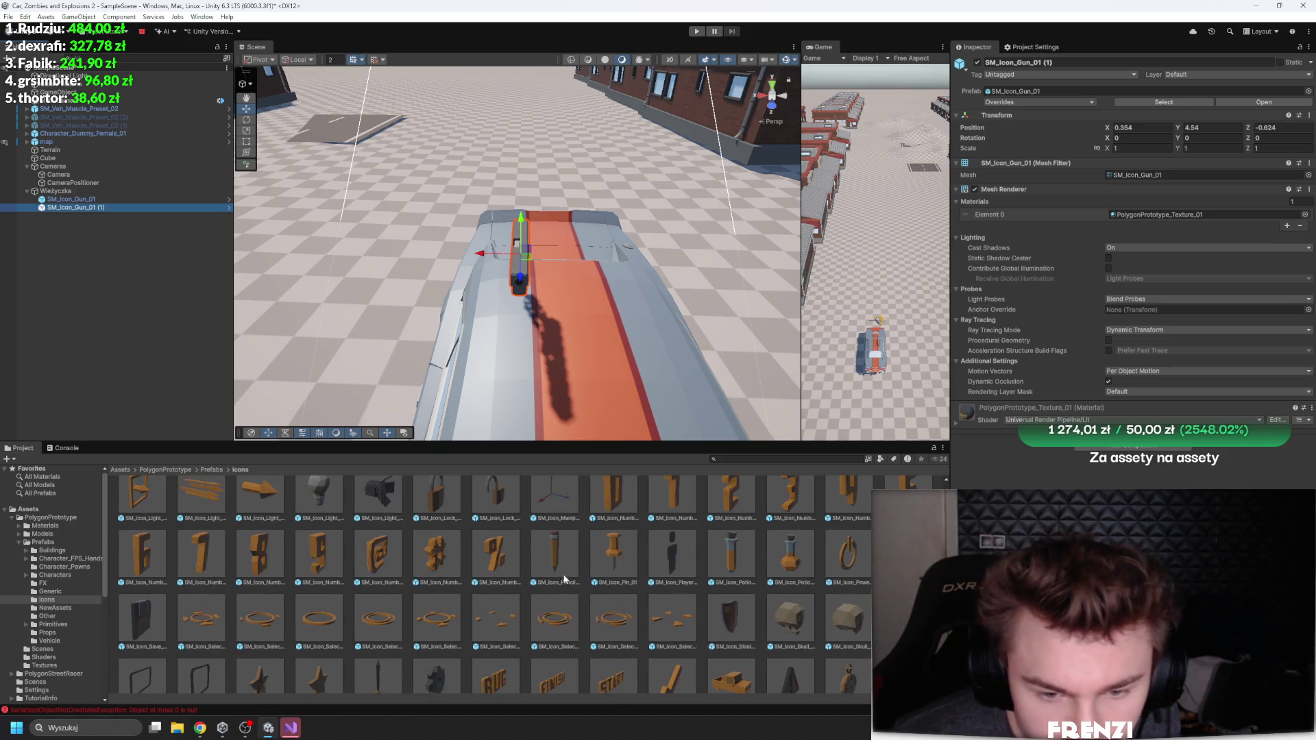
mouse_move(103, 227)
mouse_down()
mouse_move(68, 181)
mouse_move(66, 192)
mouse_up()
scroll(663, 623, up, 1)
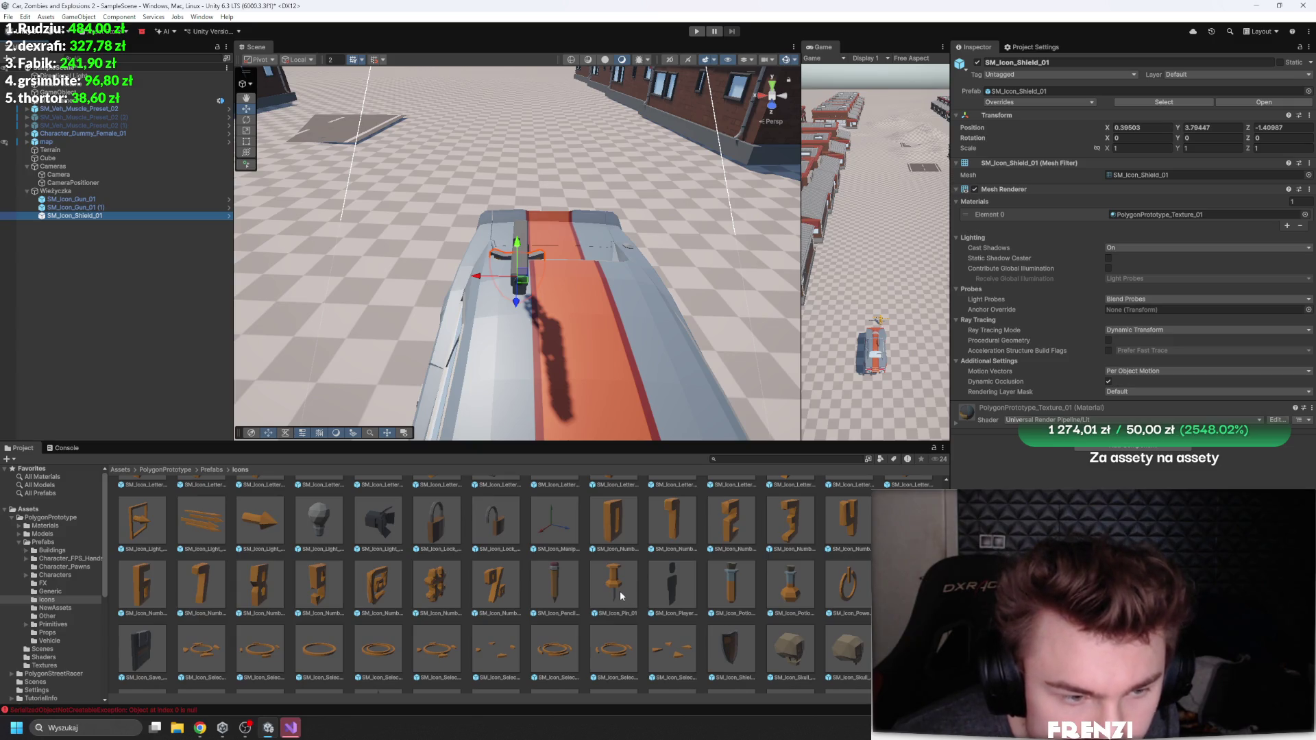
mouse_move(617, 594)
mouse_down()
mouse_move(73, 217)
mouse_move(68, 192)
mouse_up()
scroll(800, 565, up, 3)
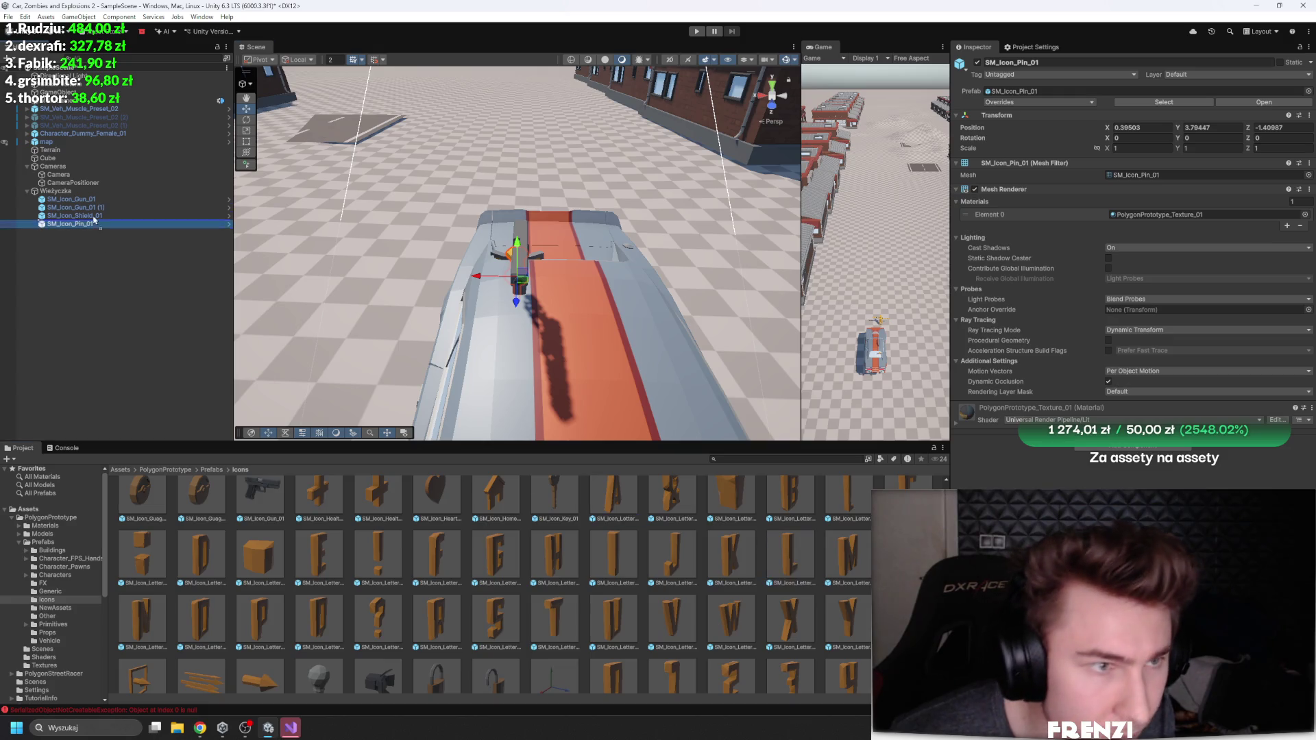
Step: Zero the positions of all five turret parts
key(f)
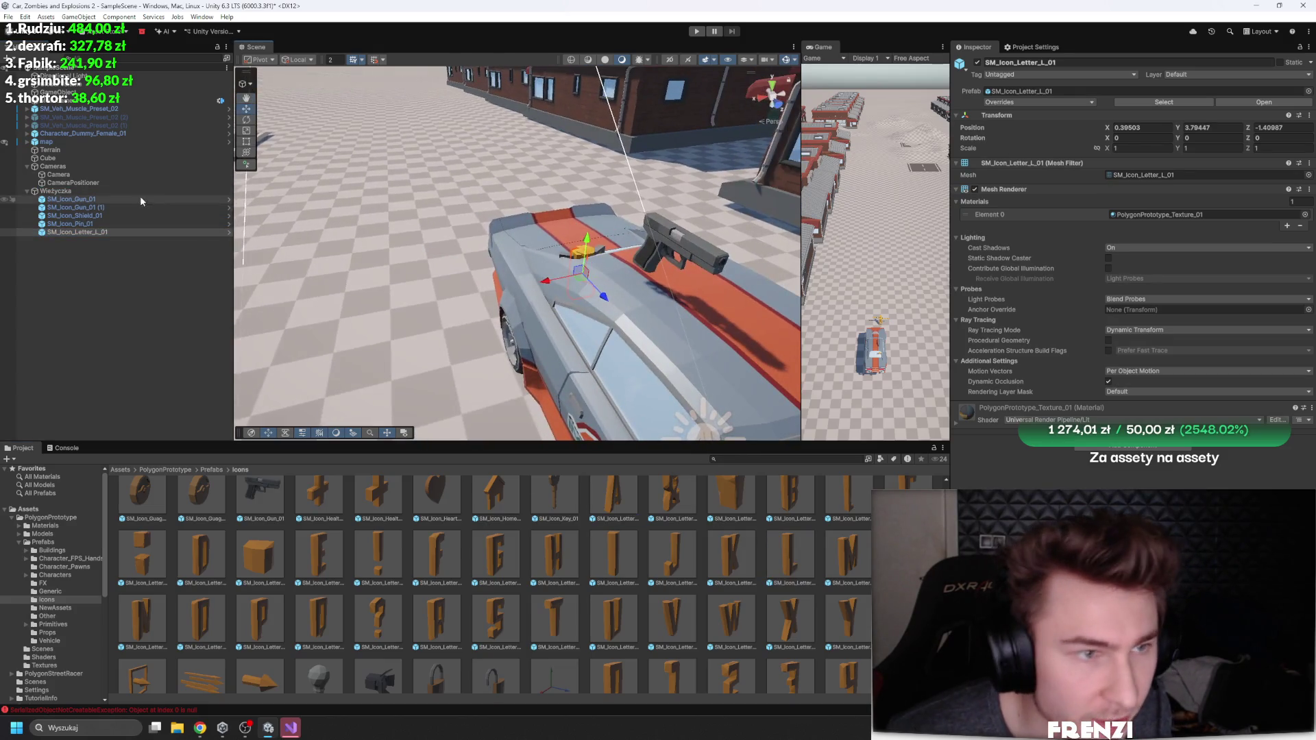
shift+click(141, 199)
click(1174, 127)
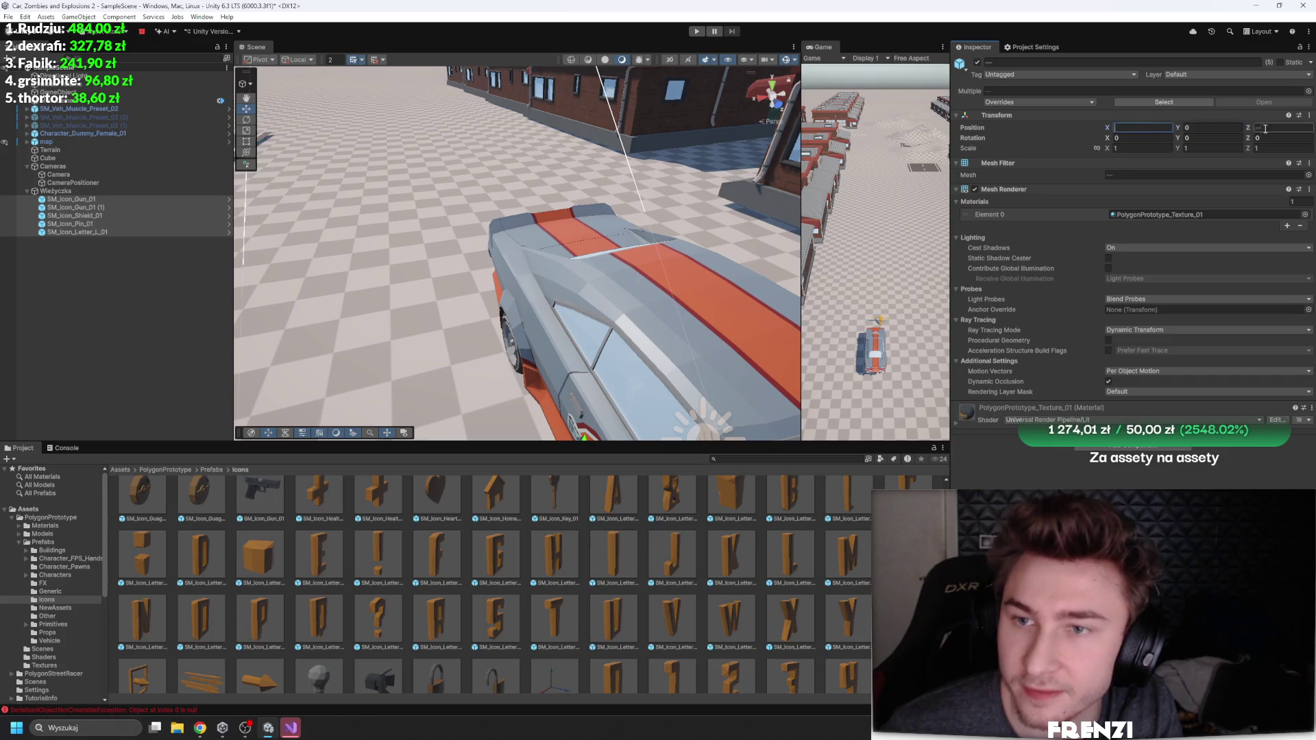
text(0)
click(71, 199)
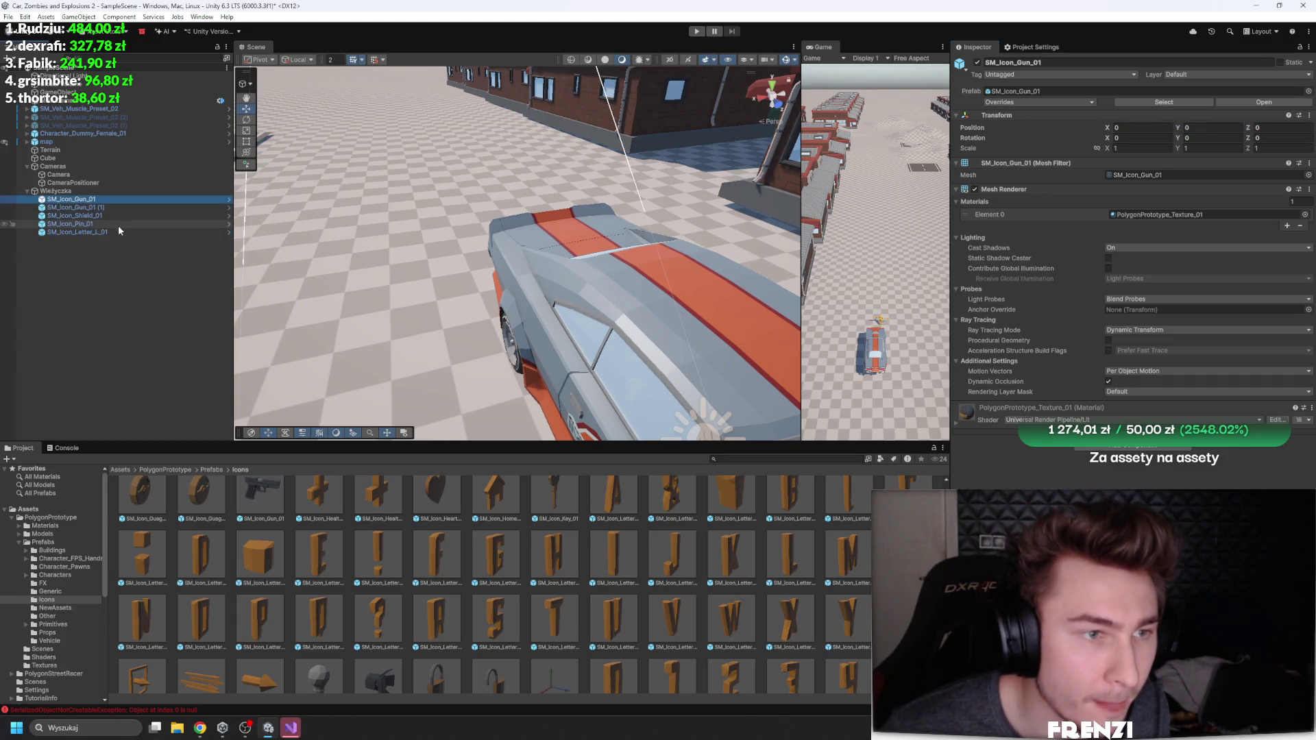
scroll(656, 297, down, 5)
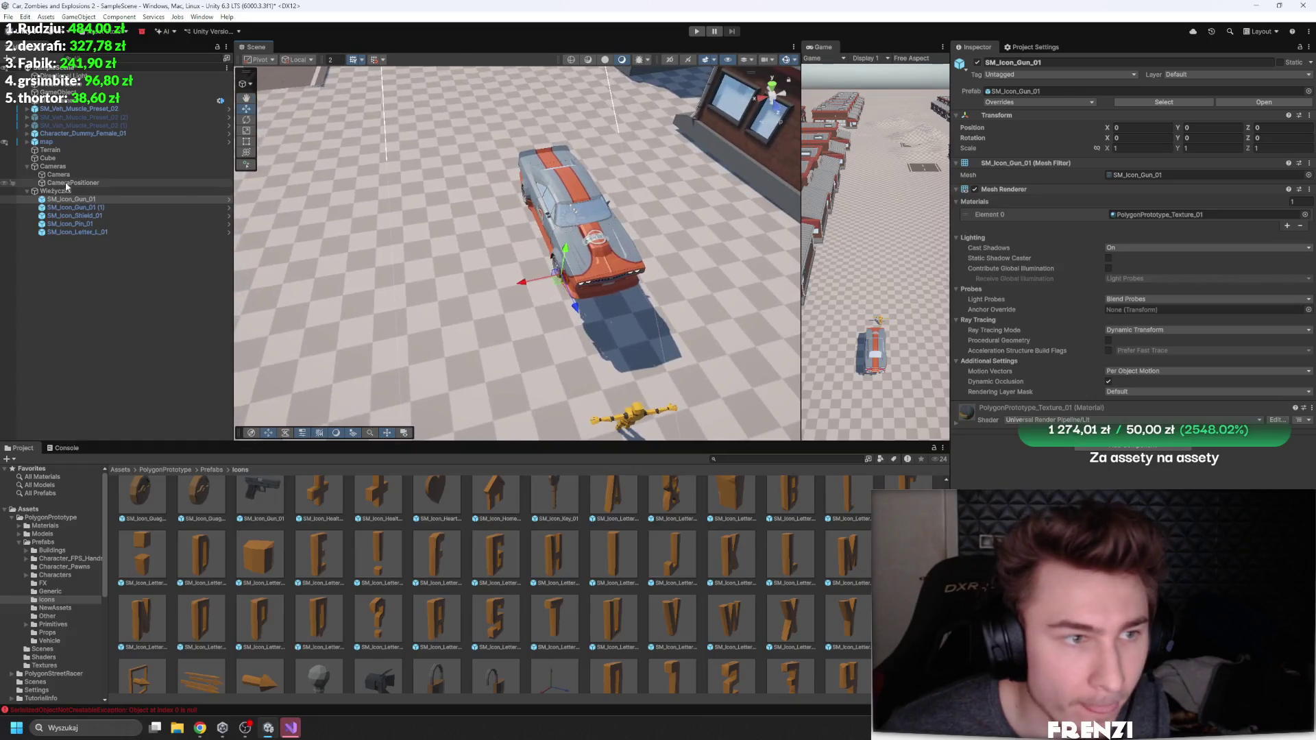
Step: Parent Wieżyczka under the SM_Veh_Muscle_Preset_02 muscle car
click(99, 191)
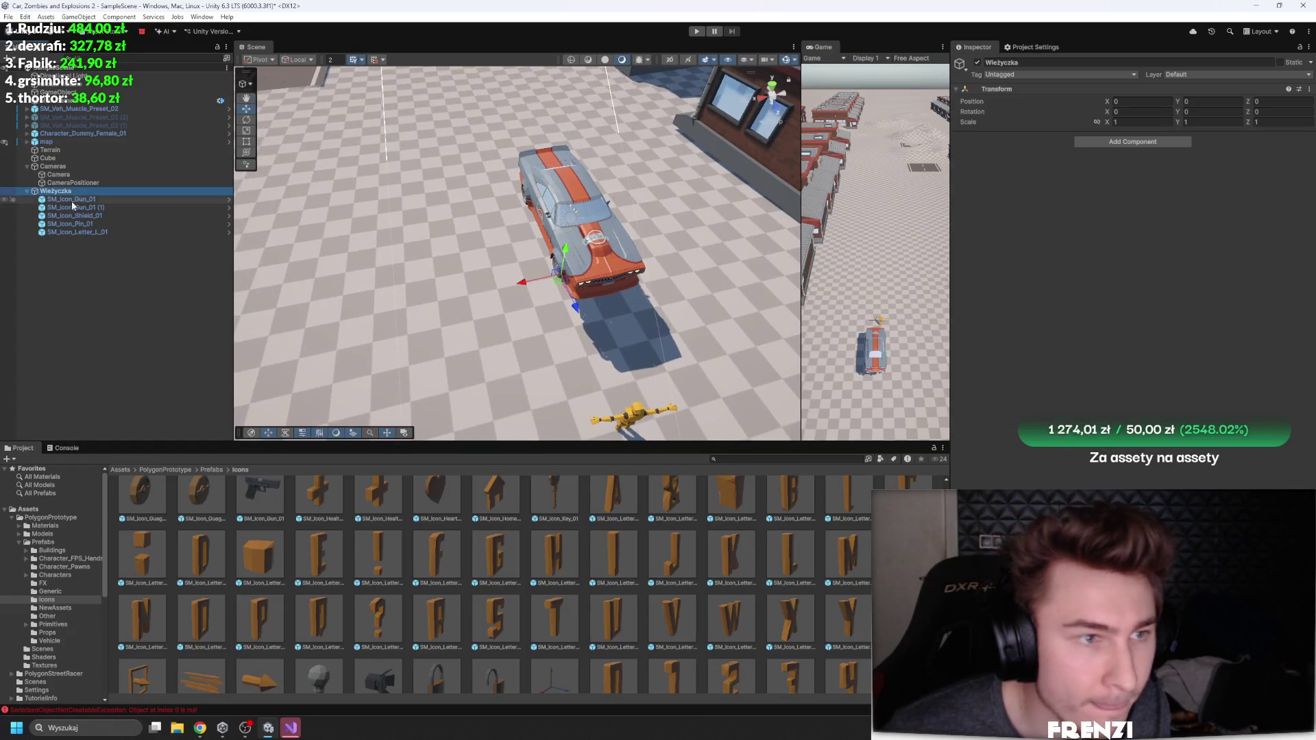
drag(543, 271, 484, 275)
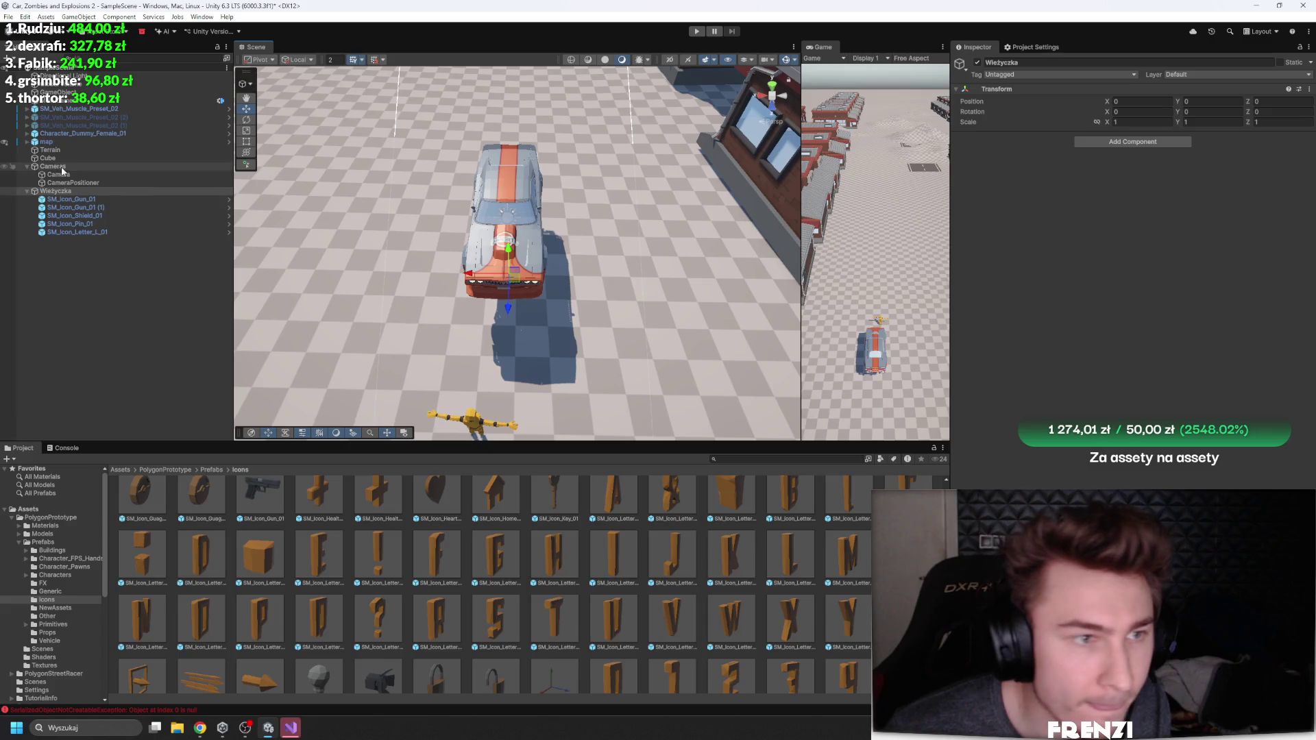
drag(83, 114, 82, 111)
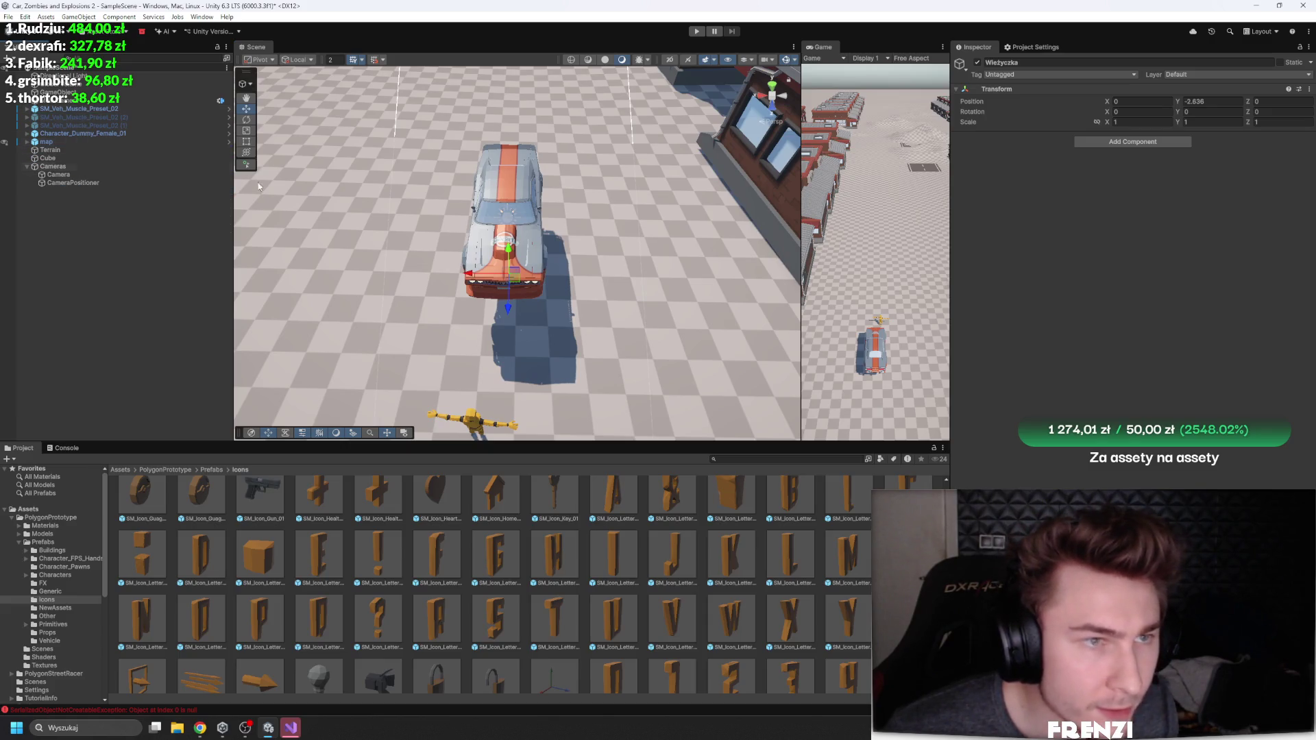
click(27, 108)
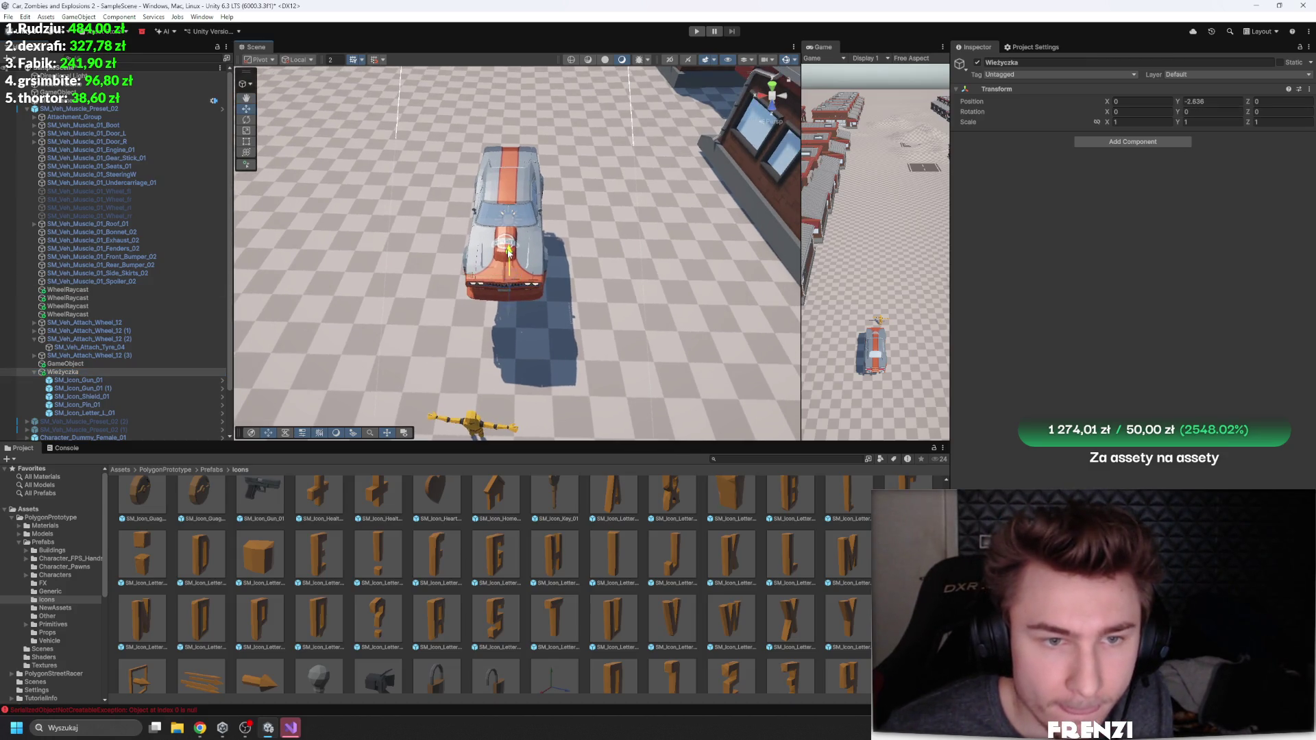
Step: Lower the turret onto the roof and shift the first gun to one side of the shield
drag(504, 137, 504, 141)
key(f)
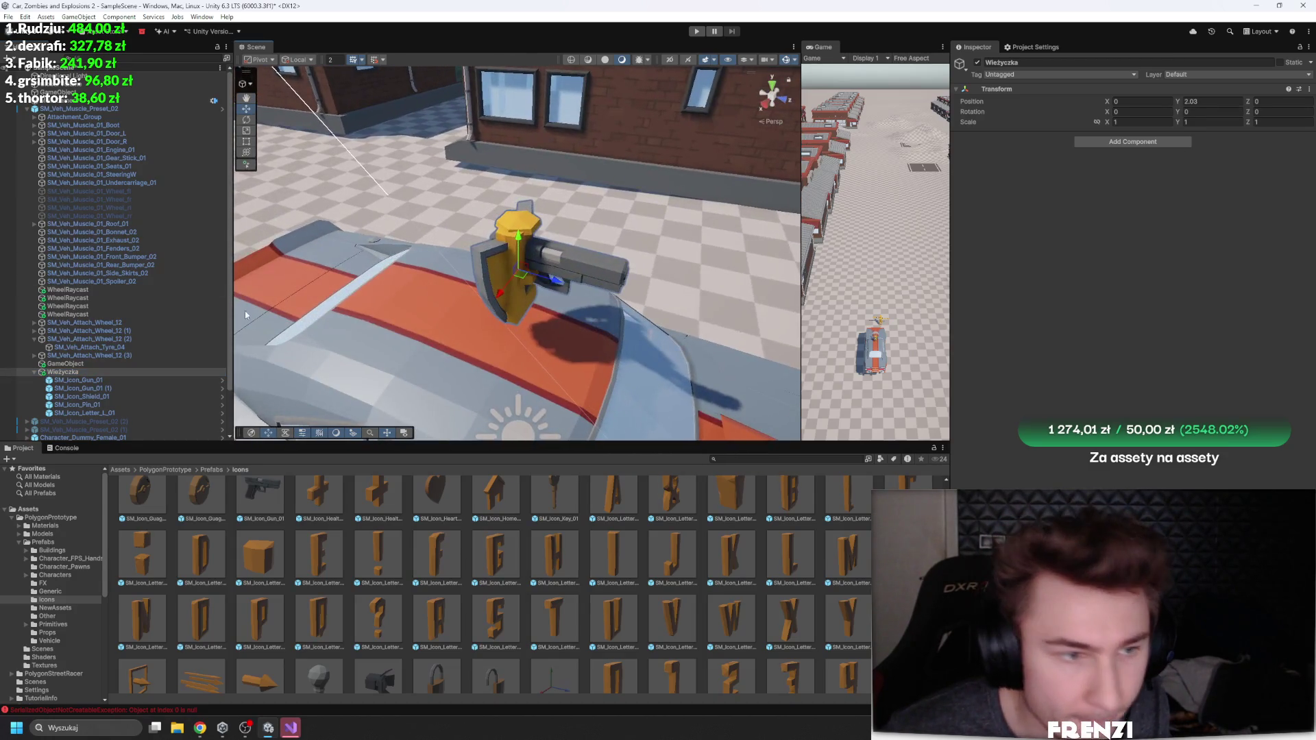
click(74, 381)
drag(602, 260, 339, 237)
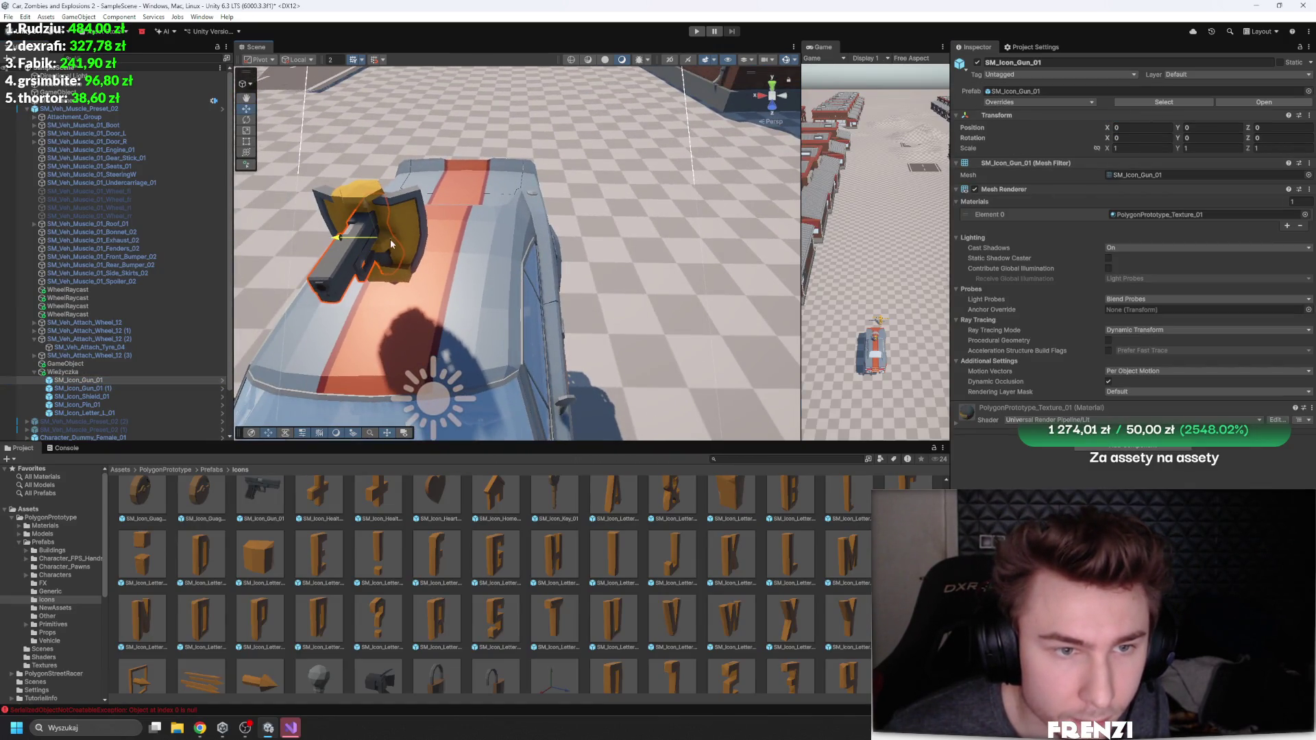
drag(536, 233, 425, 233)
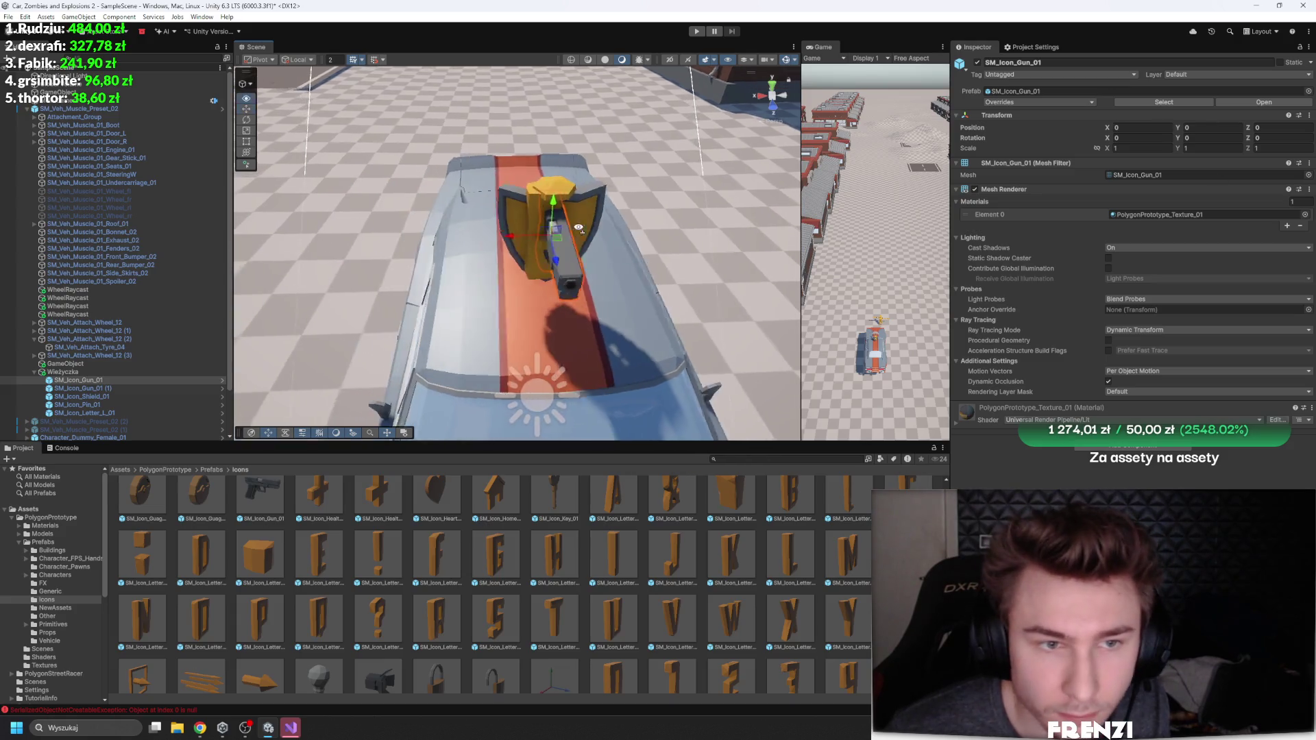
drag(524, 236, 594, 243)
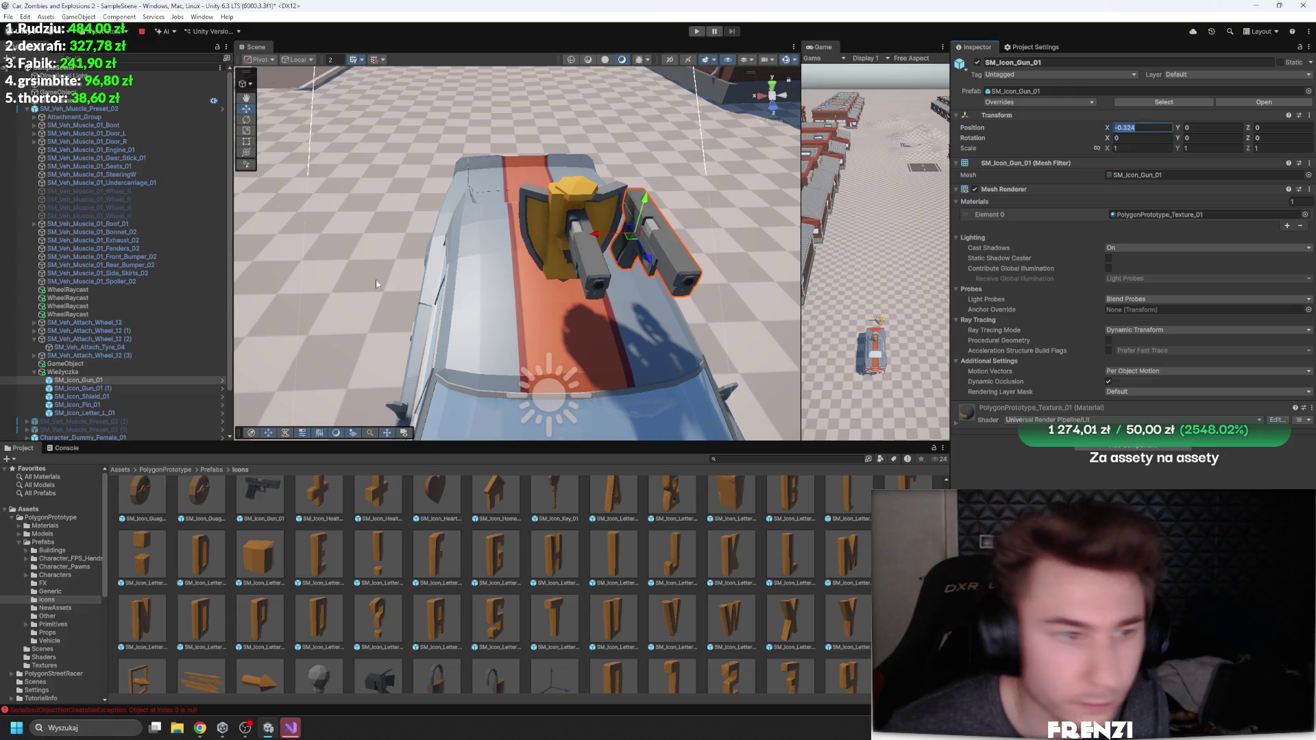
Step: Mirror the duplicate gun to the turret's other side at Position X 0.324
click(82, 388)
click(1139, 127)
text(-0.324)
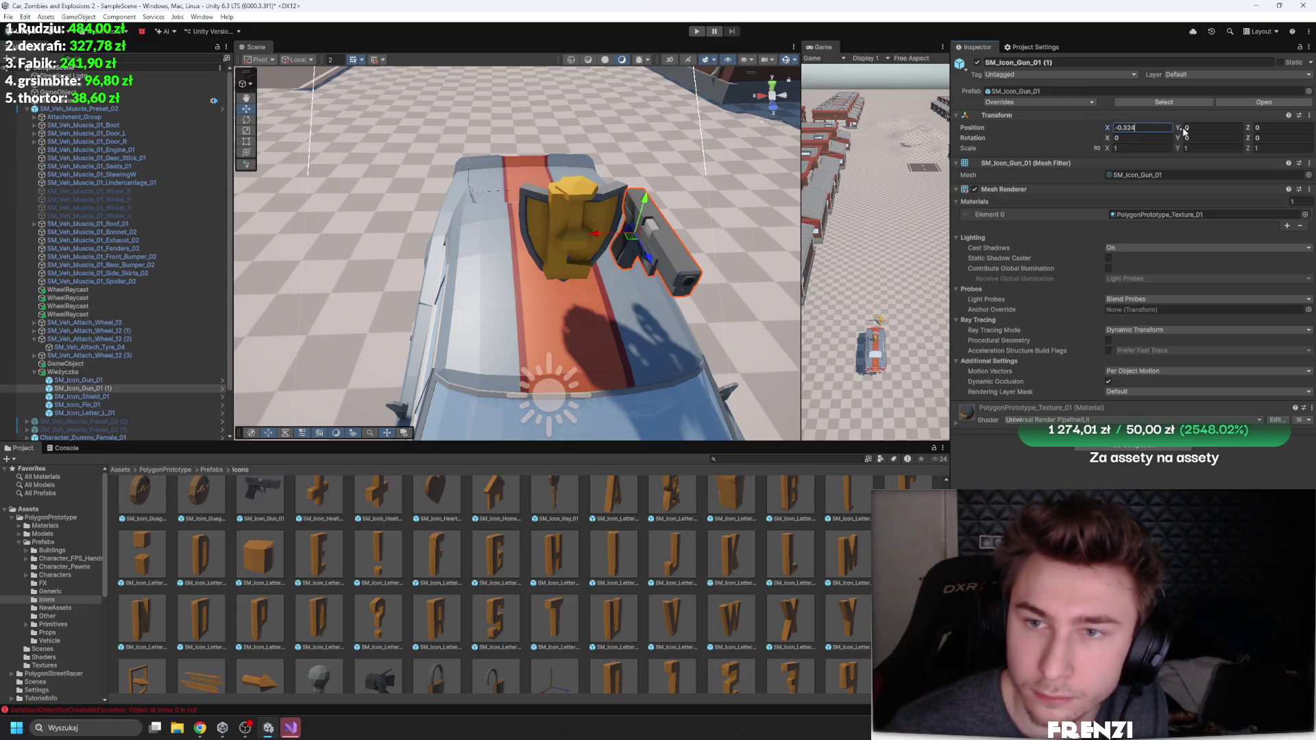
key(Delete)
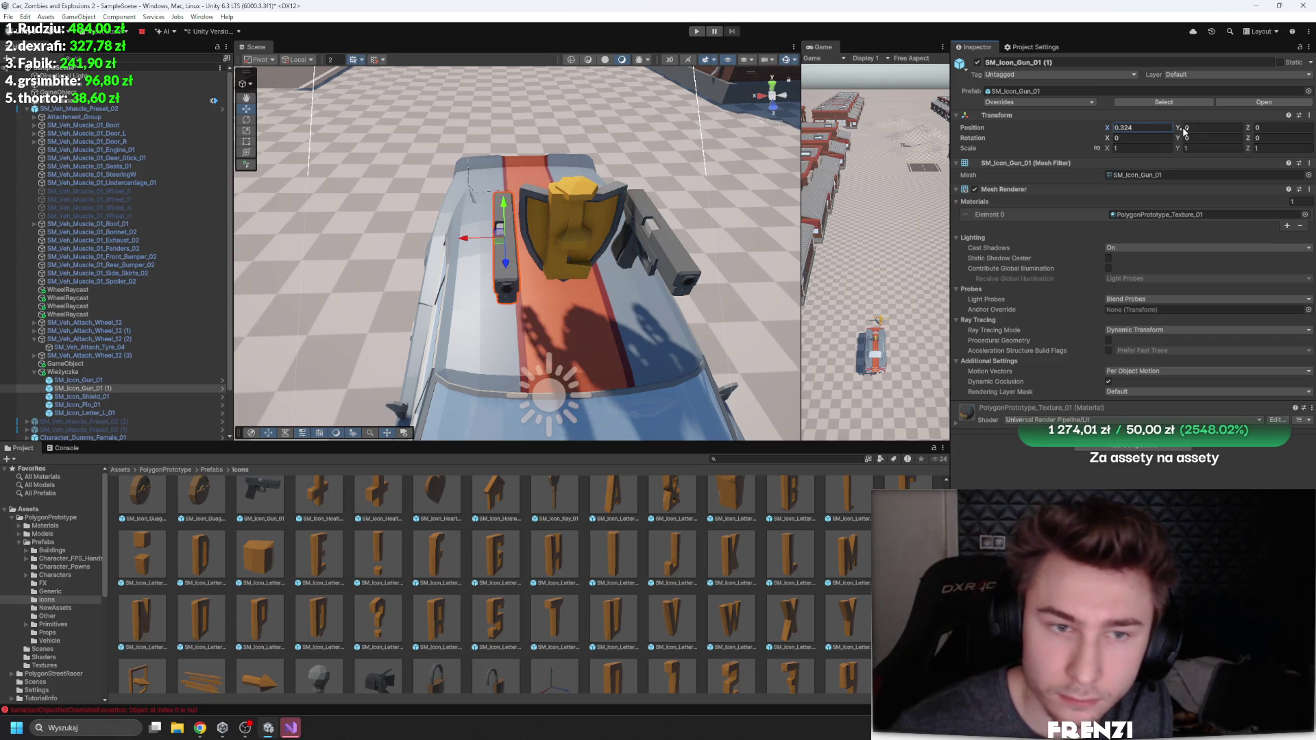
Step: Scale the shield up to about 1.43
click(578, 259)
key(r)
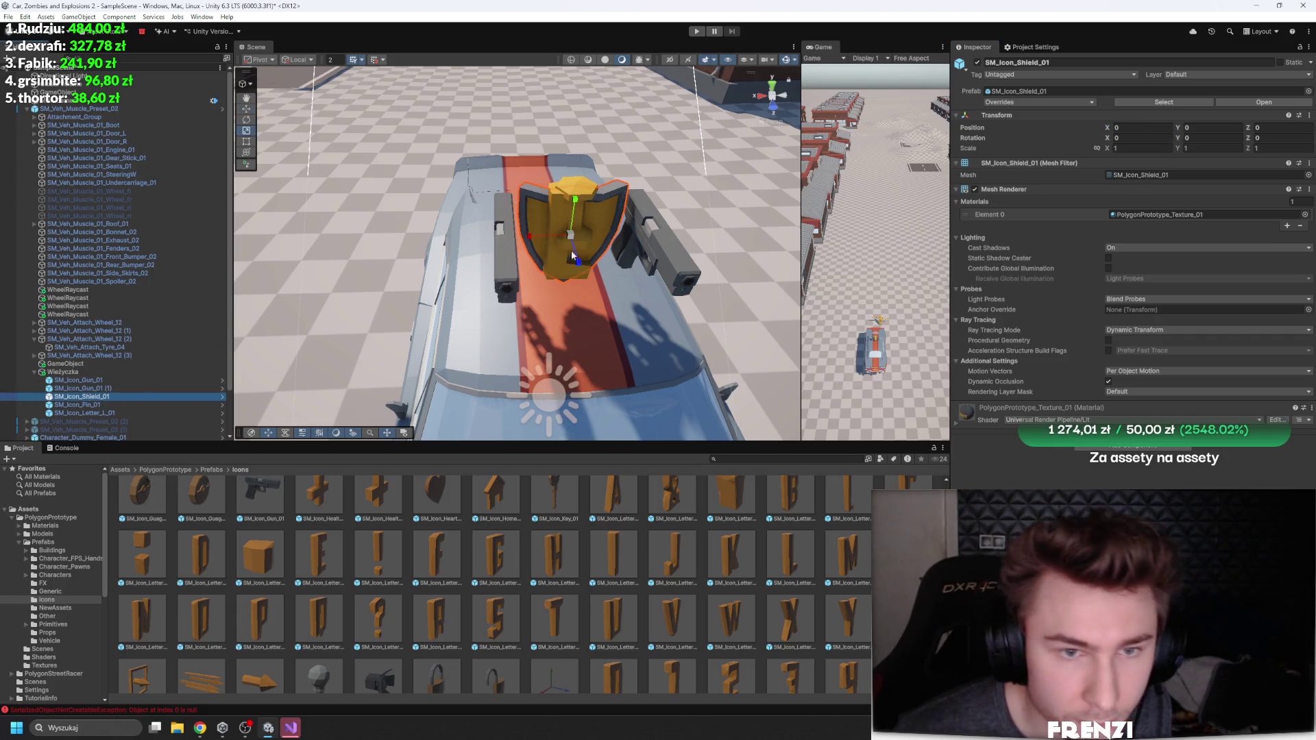
drag(570, 236, 590, 234)
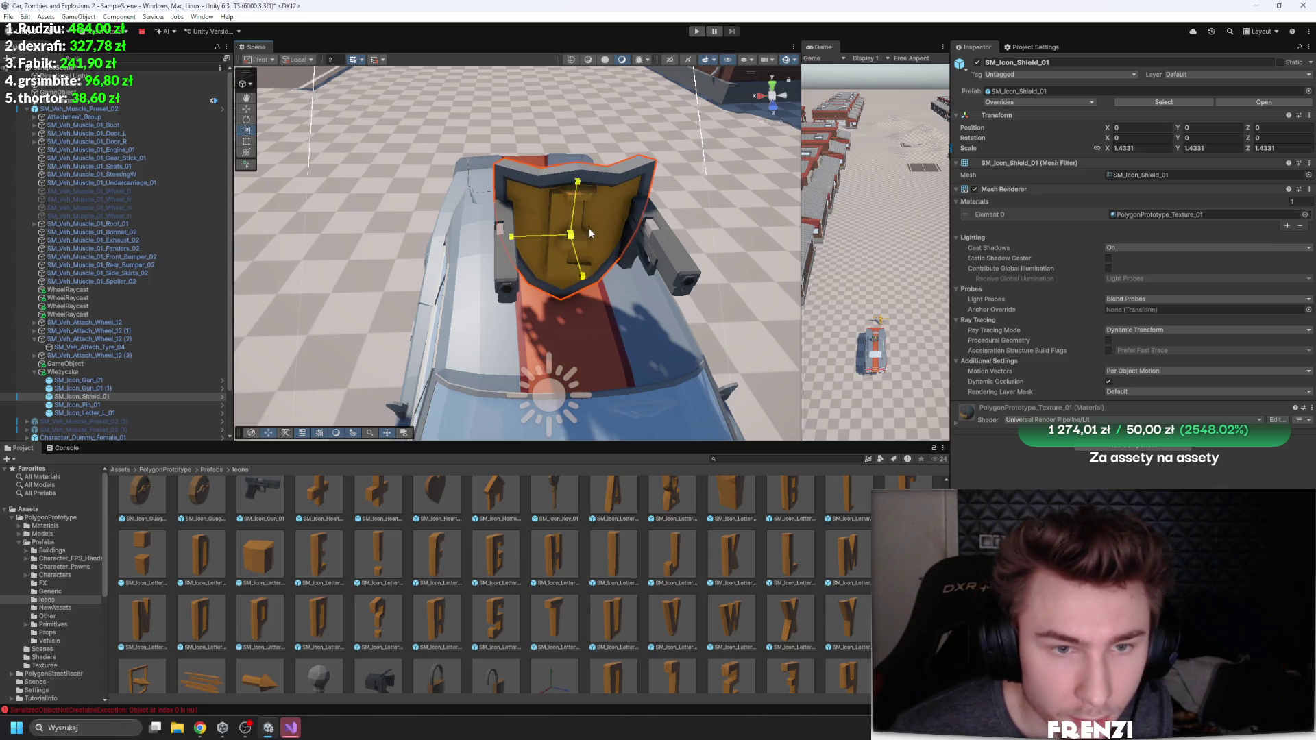
Step: Move the pin forward along Z and ready the L letter for rotation
click(77, 404)
mouse_move(587, 173)
mouse_down()
mouse_move(386, 235)
mouse_move(630, 238)
mouse_up()
click(119, 413)
key(e)
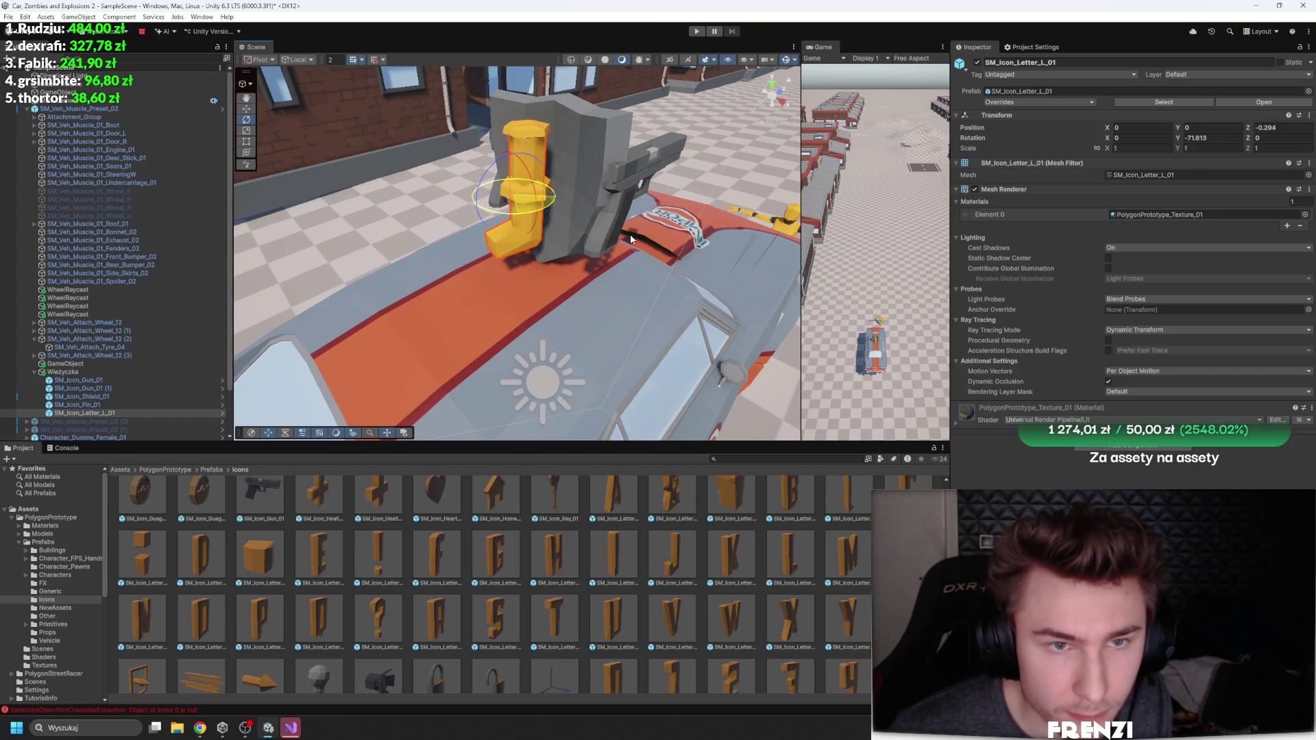
Step: Move the L letter beside the gun and widen its X scale to about 1.45
mouse_move(538, 195)
mouse_down()
mouse_move(560, 184)
mouse_move(540, 134)
mouse_move(532, 195)
mouse_move(559, 230)
mouse_move(579, 231)
mouse_up()
click(503, 181)
click(168, 266)
click(533, 191)
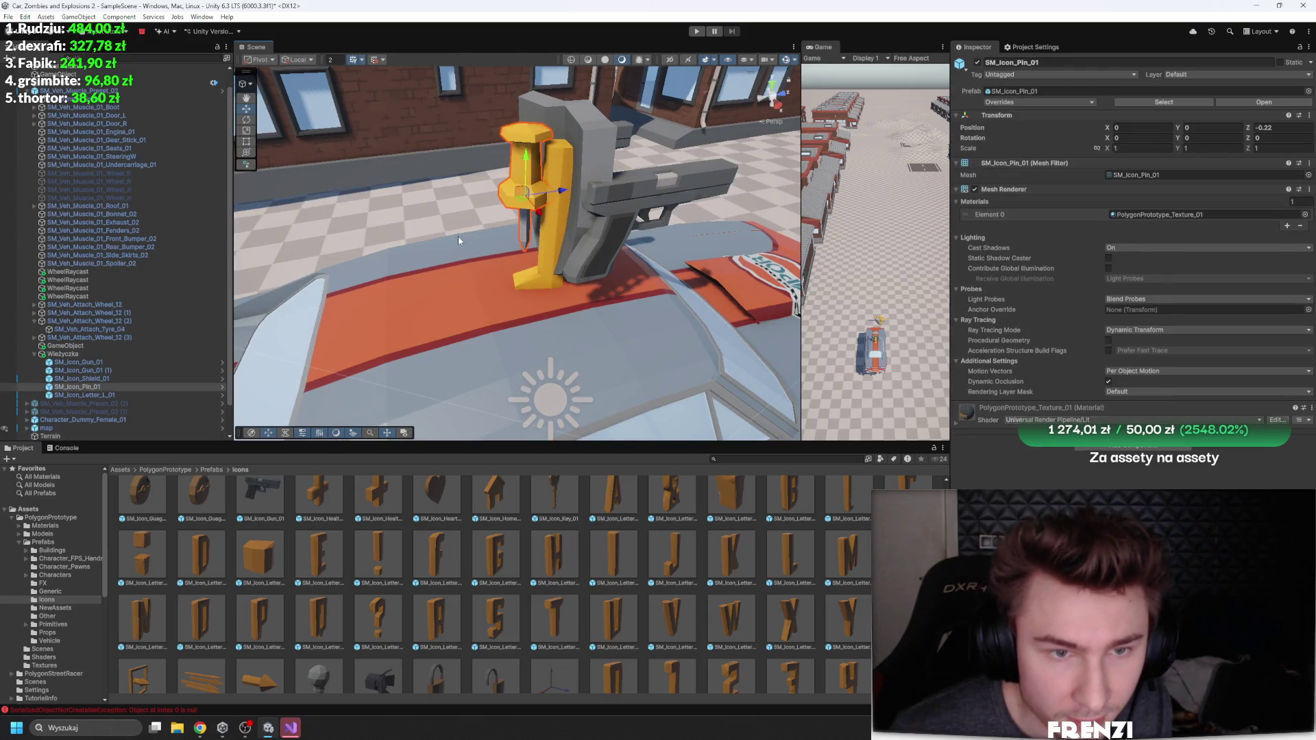
key(f)
click(587, 277)
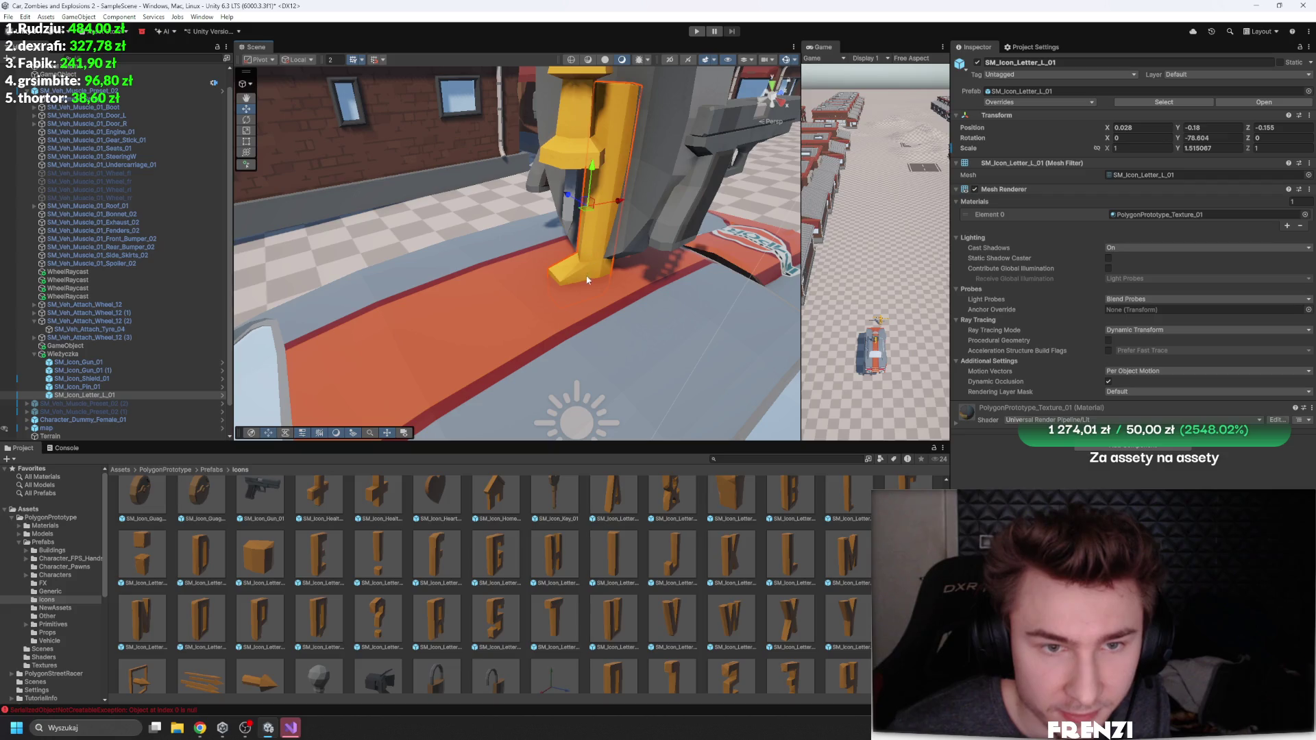
drag(628, 202, 589, 218)
key(e)
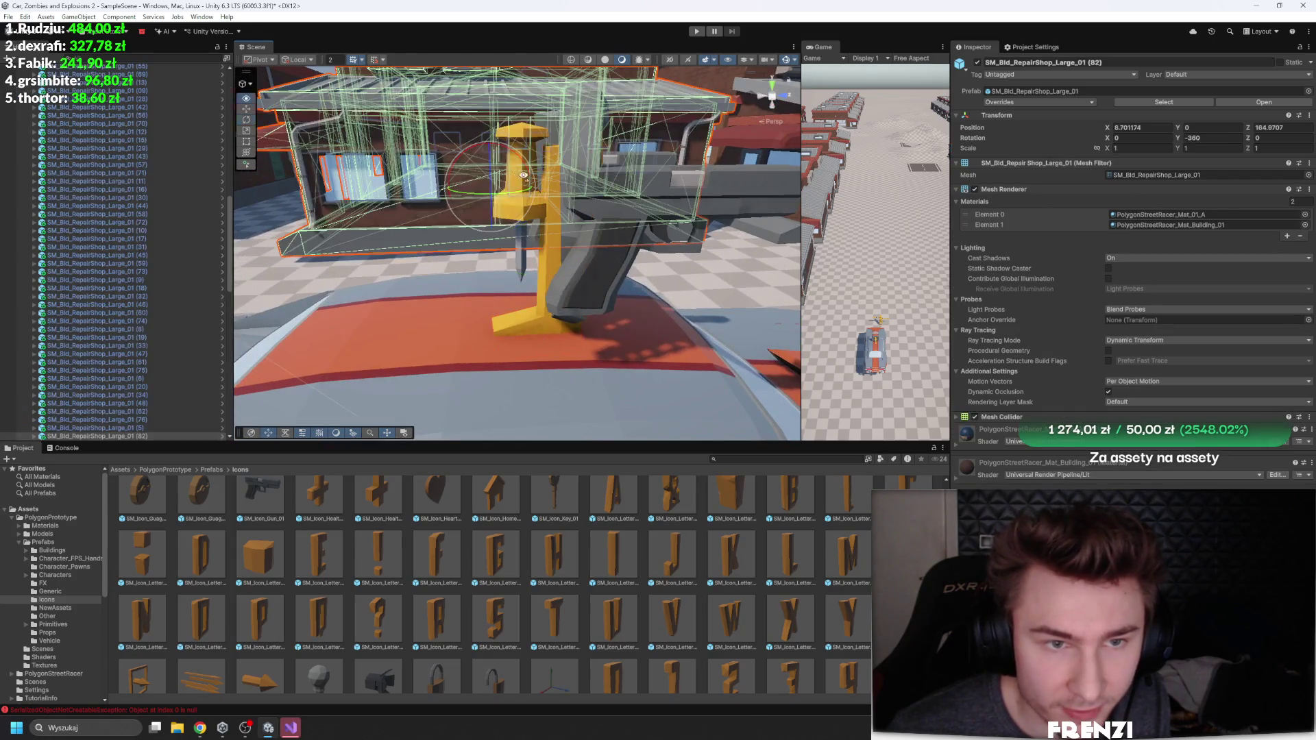
Step: Reselect the pin and orbit the view over the car to check the turret
click(562, 185)
key(w)
mouse_move(562, 185)
mouse_down()
mouse_move(537, 222)
mouse_move(546, 259)
mouse_up()
mouse_move(646, 285)
mouse_down()
mouse_move(414, 151)
mouse_move(302, 213)
mouse_up()
click(414, 151)
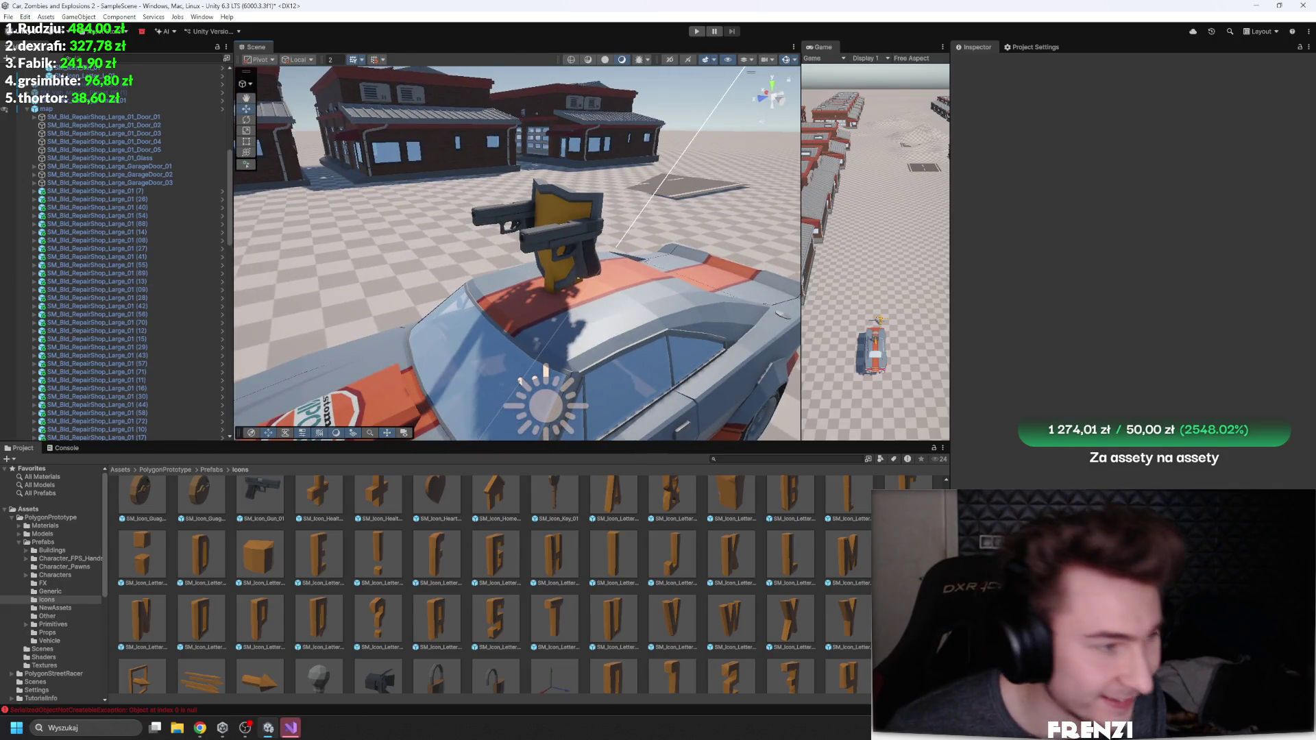
mouse_move(591, 291)
mouse_down()
mouse_move(544, 396)
mouse_move(367, 273)
mouse_move(596, 273)
mouse_move(361, 278)
mouse_up()
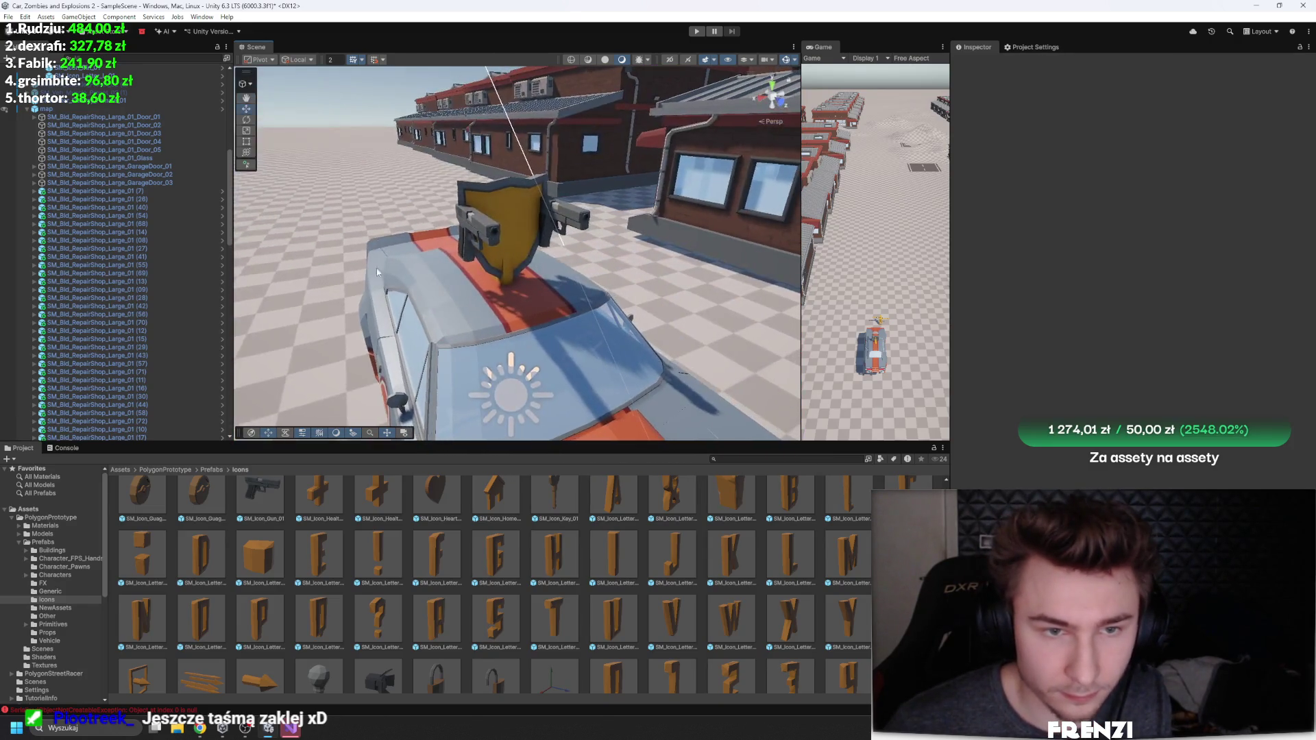
Step: Select the right-hand gun, then the Wieżyczka group and the car in the Hierarchy
click(572, 216)
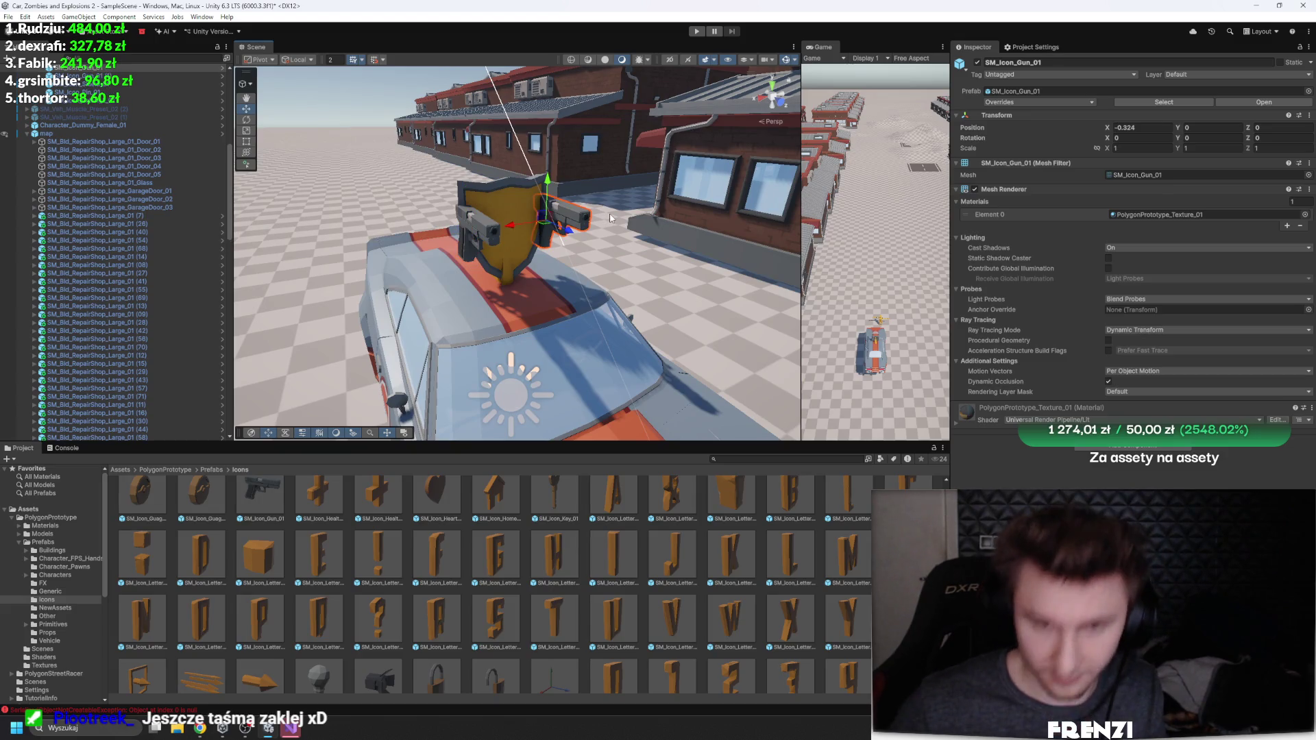
scroll(157, 235, up, 5)
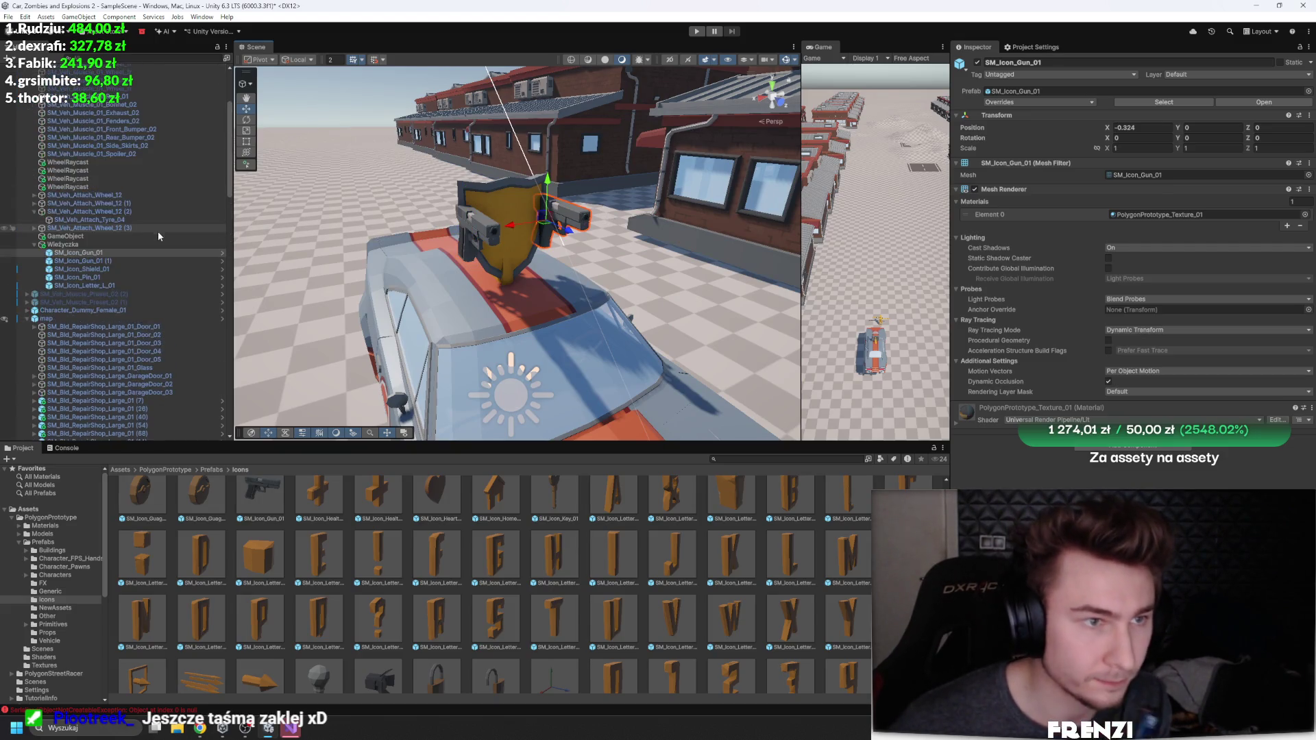
click(111, 244)
scroll(122, 310, up, 1)
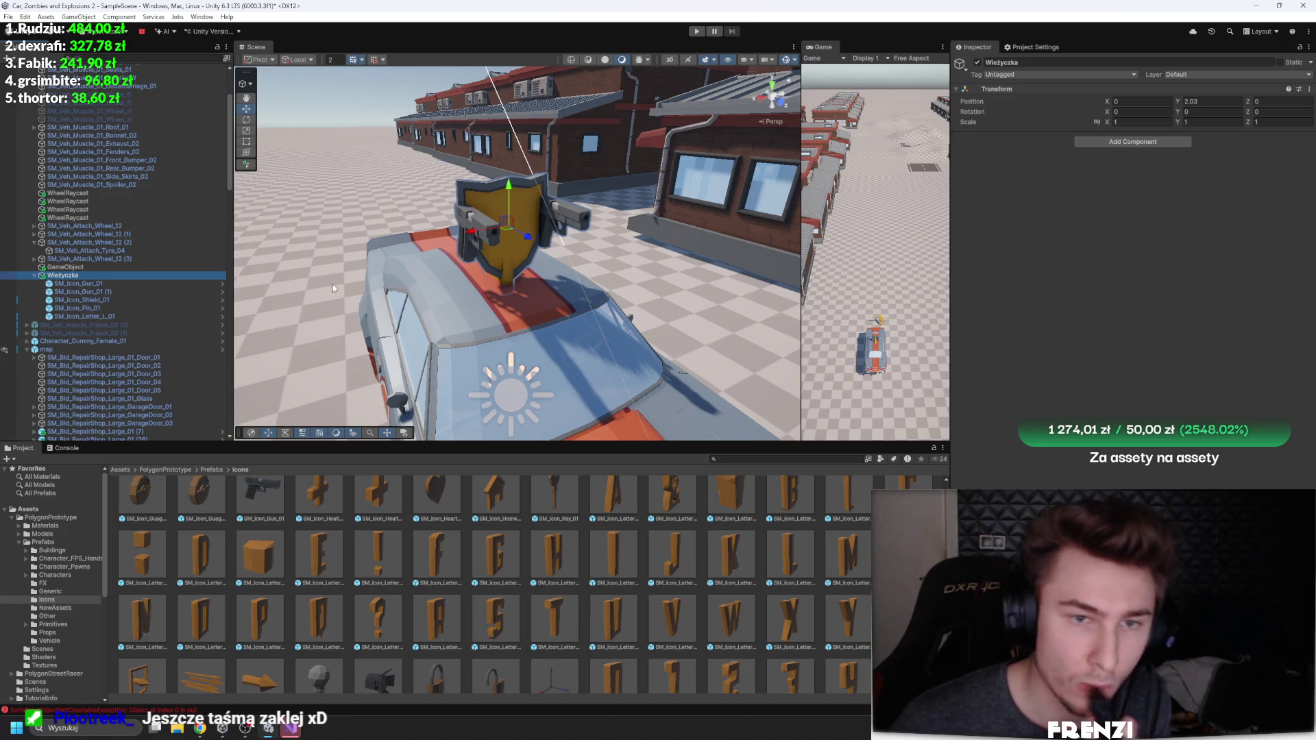
scroll(114, 302, up, 3)
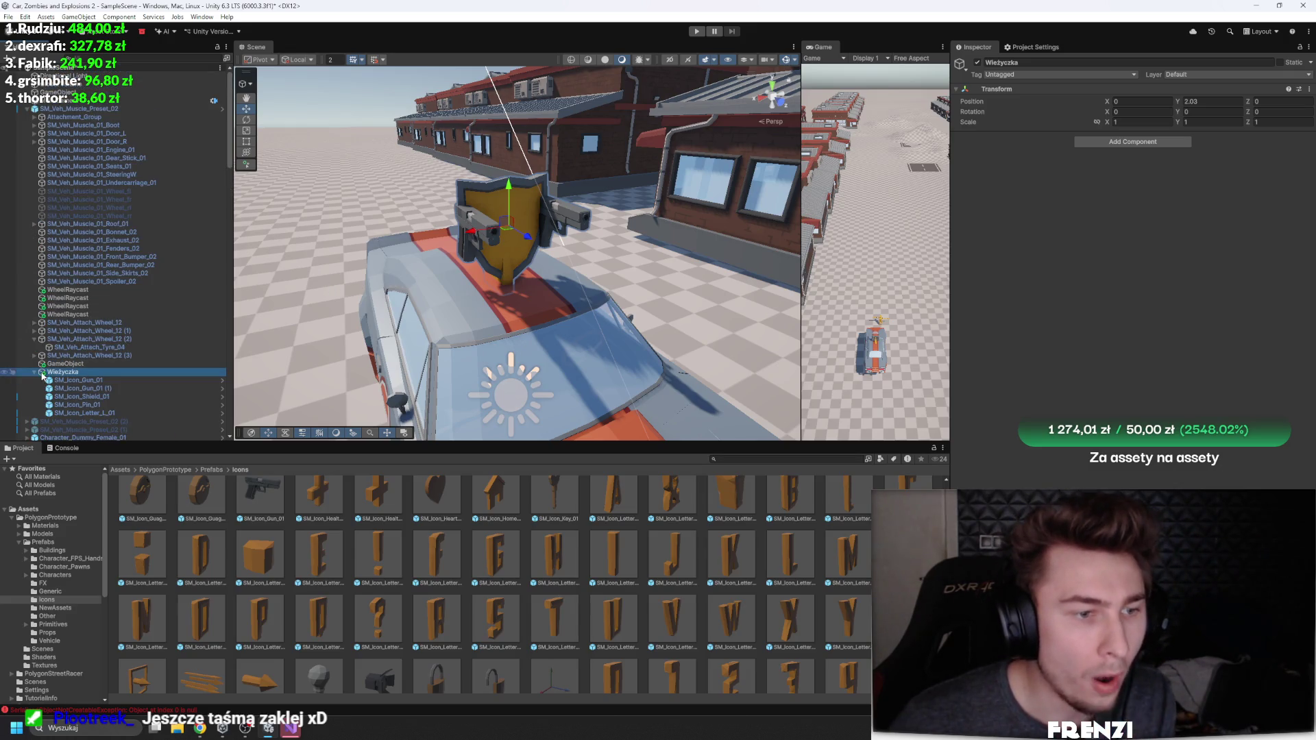
click(33, 373)
Step: Collapse the car's Inspector components and browse to the root Assets folder
click(75, 109)
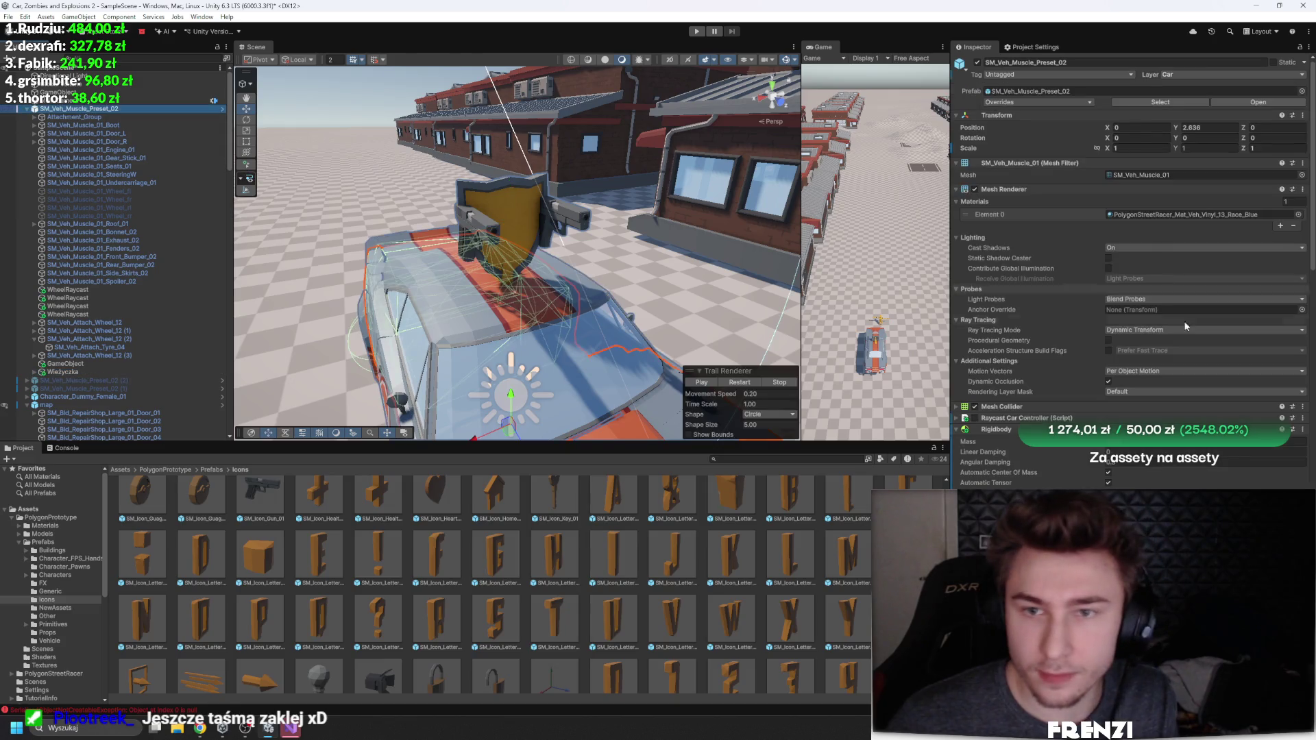
click(1025, 115)
click(1028, 127)
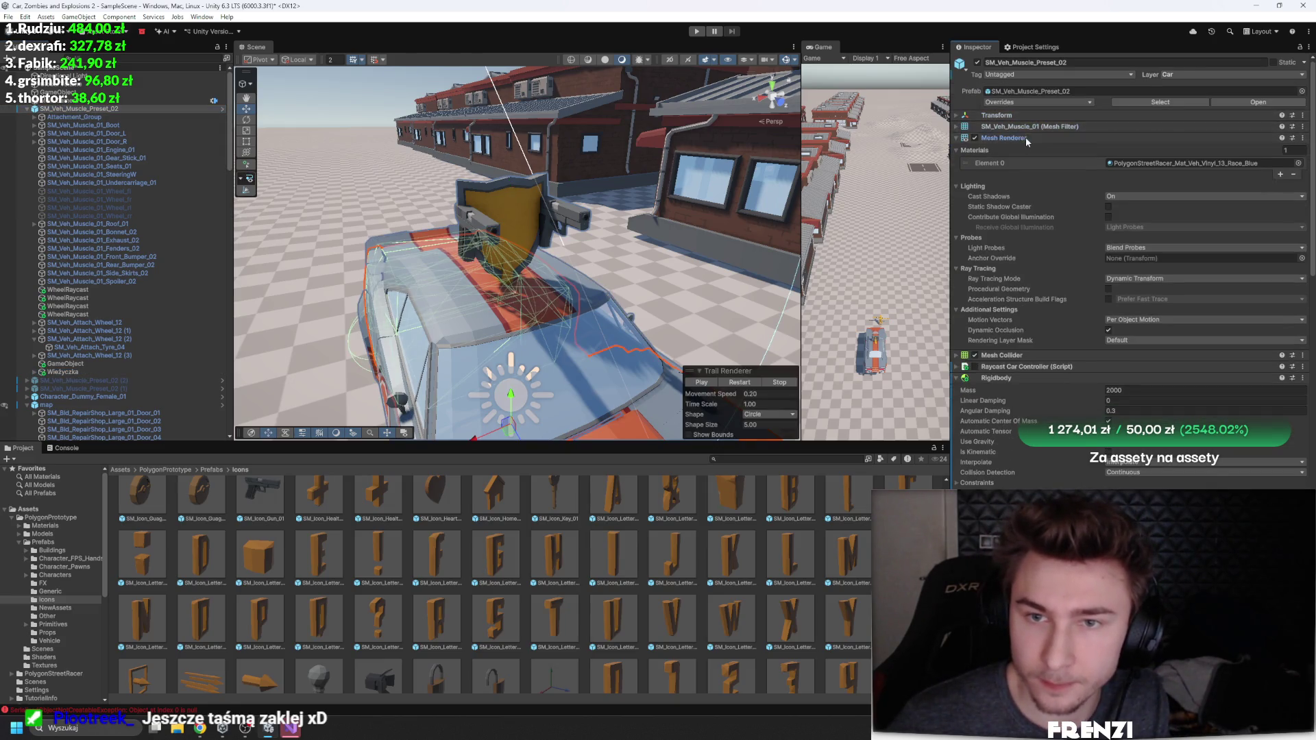
click(1026, 138)
click(1046, 171)
click(1013, 194)
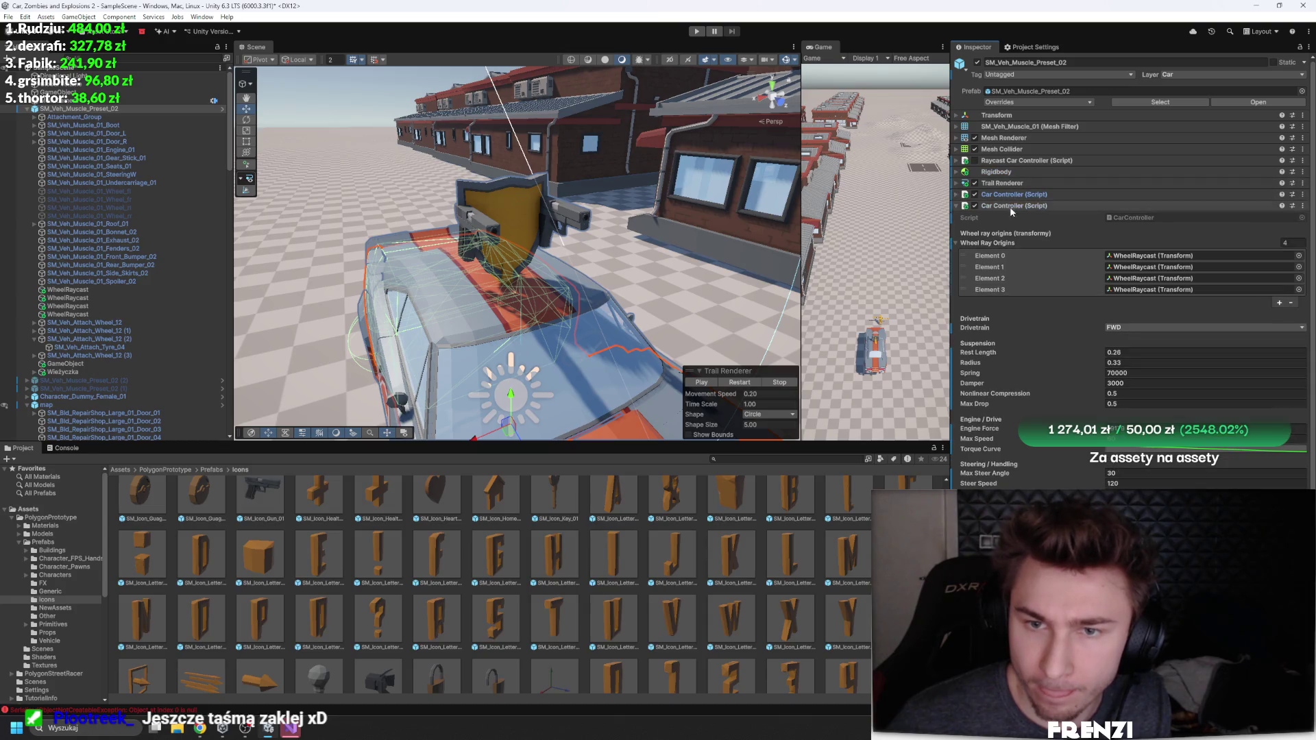
click(1010, 206)
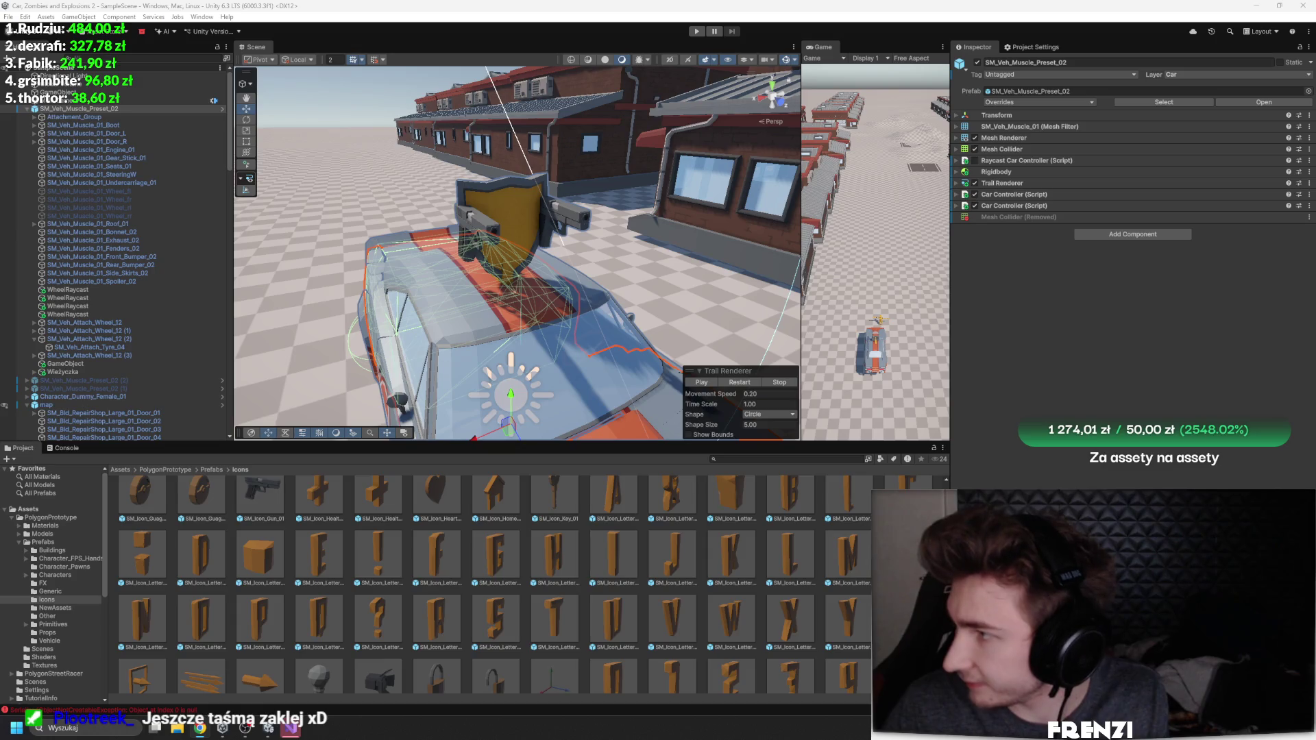
click(121, 470)
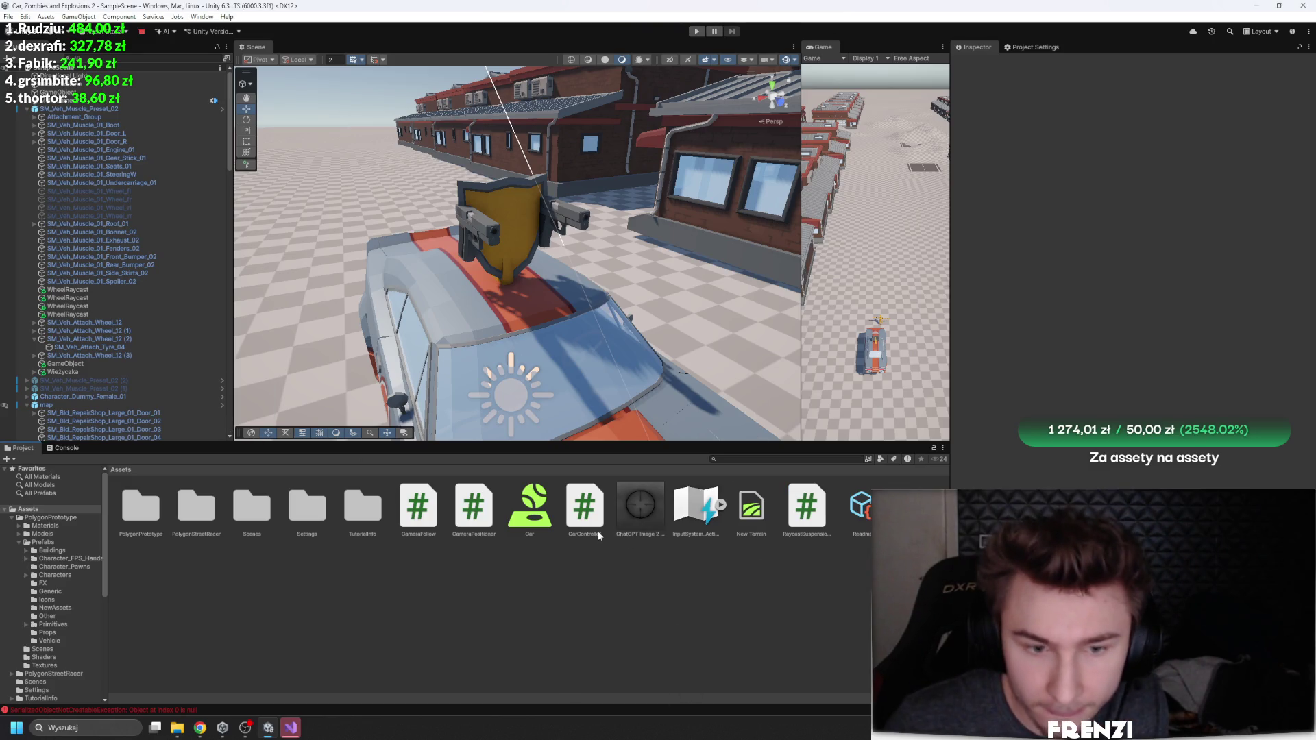
Step: Enable Alpha Is Transparency on the ChatGPT crosshair image, apply, and show Player settings
click(640, 534)
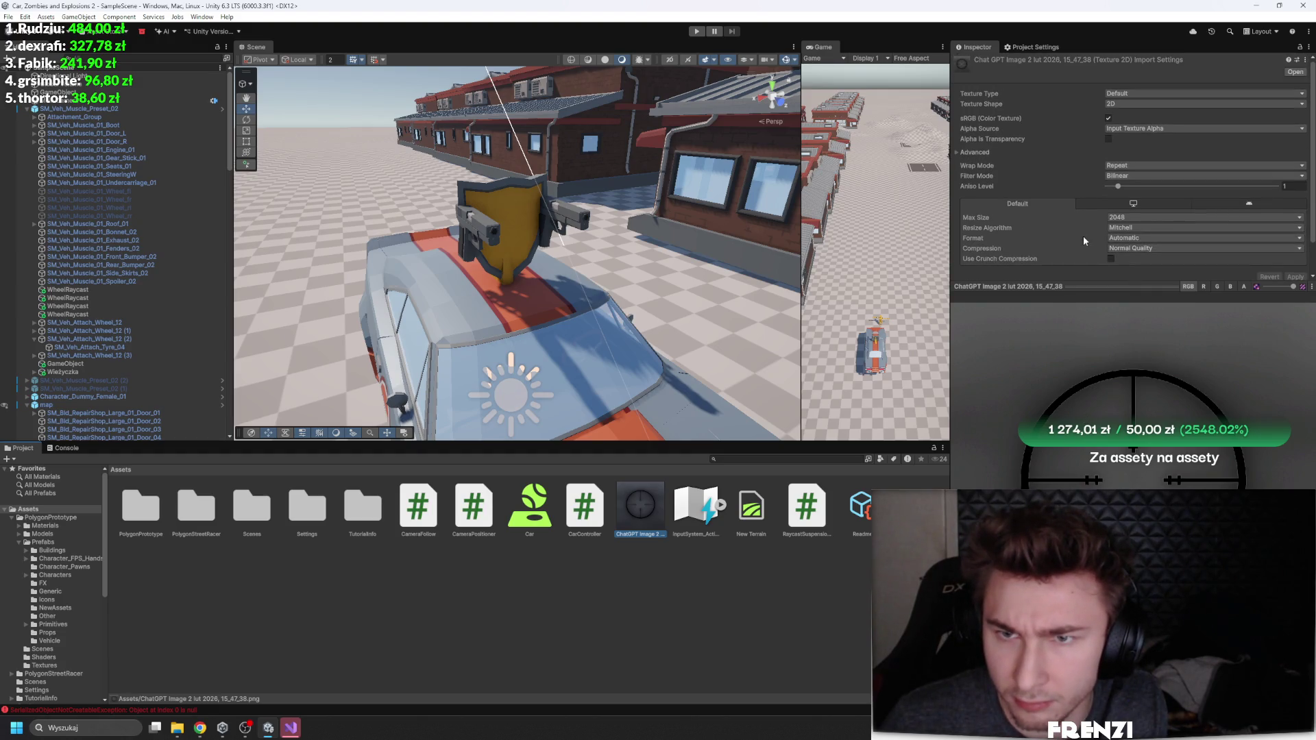
click(995, 152)
scroll(1059, 163, down, 1)
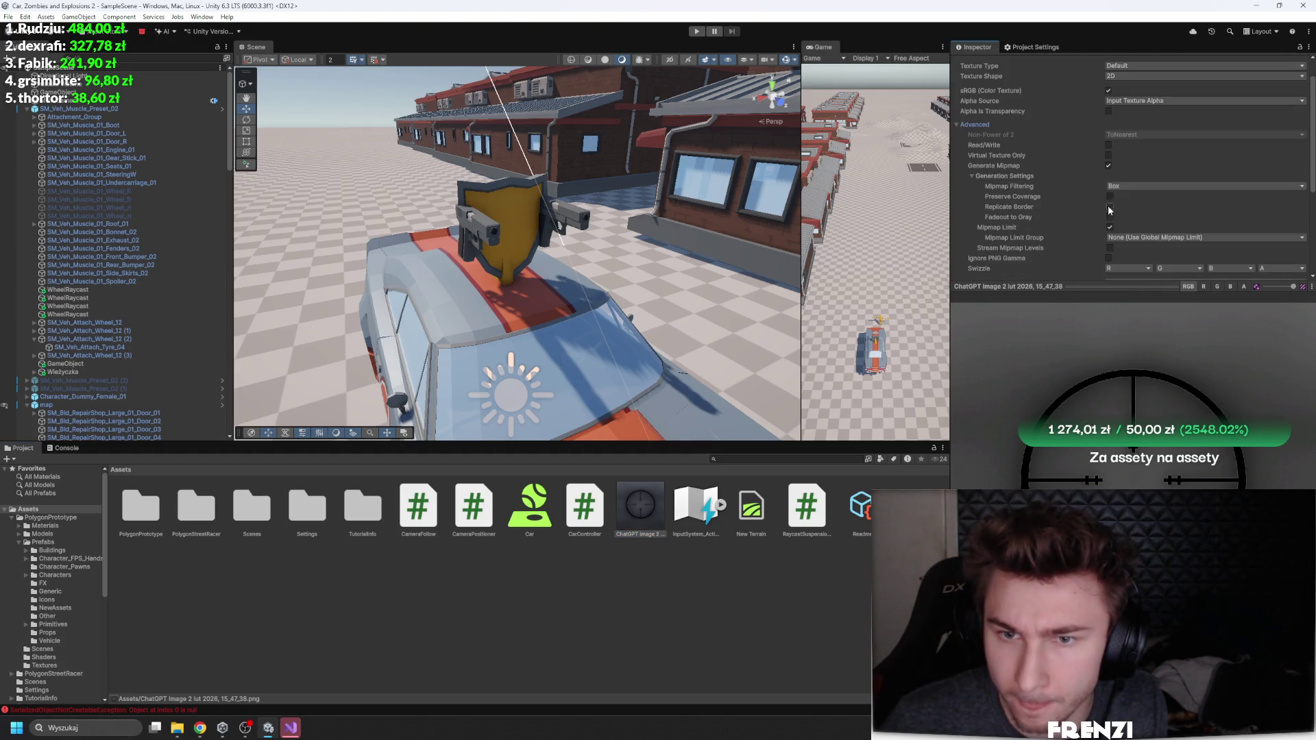
click(1109, 113)
scroll(1165, 171, down, 5)
click(1294, 240)
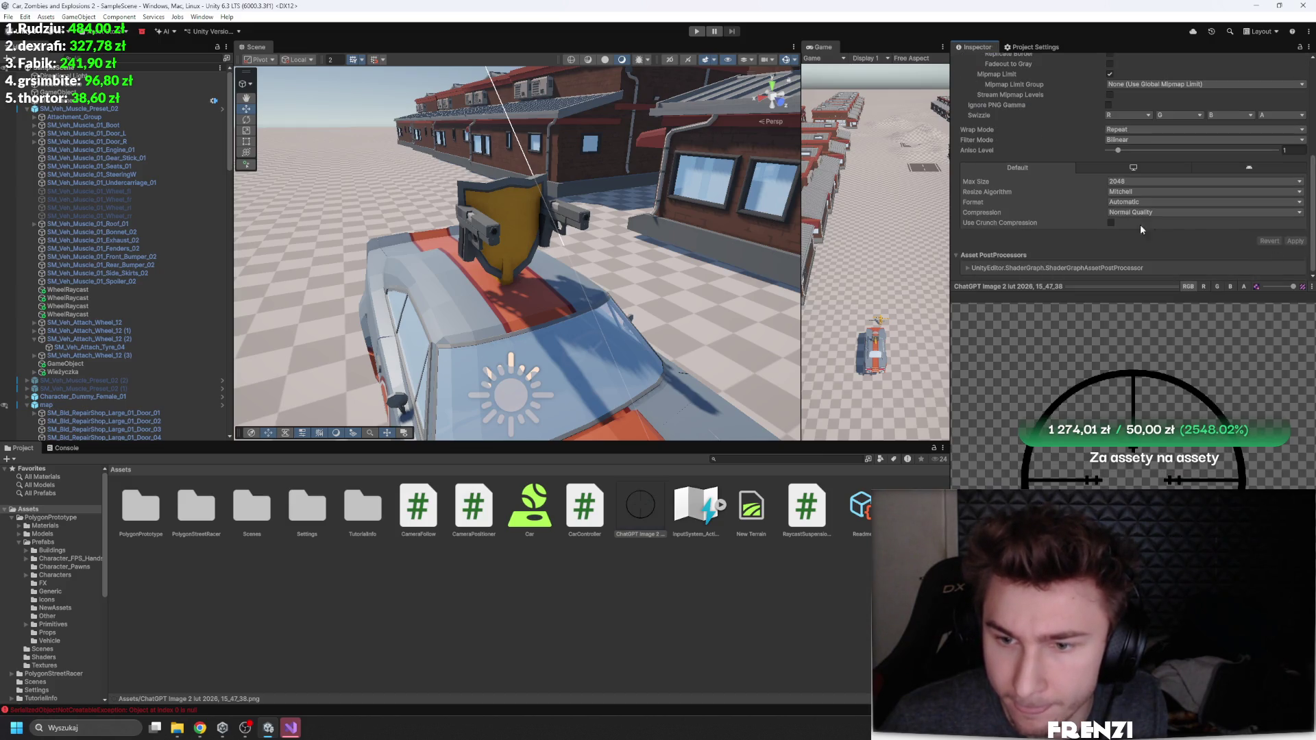
scroll(1093, 120, up, 5)
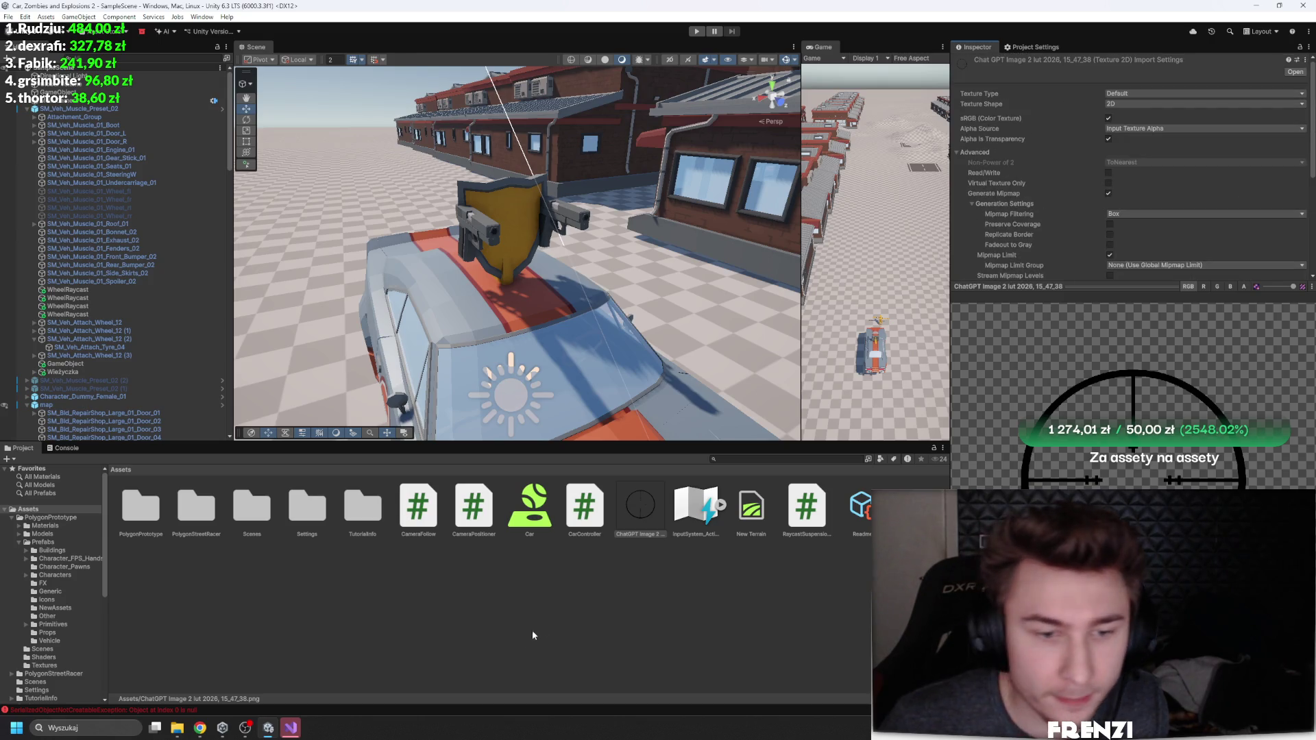
click(1032, 46)
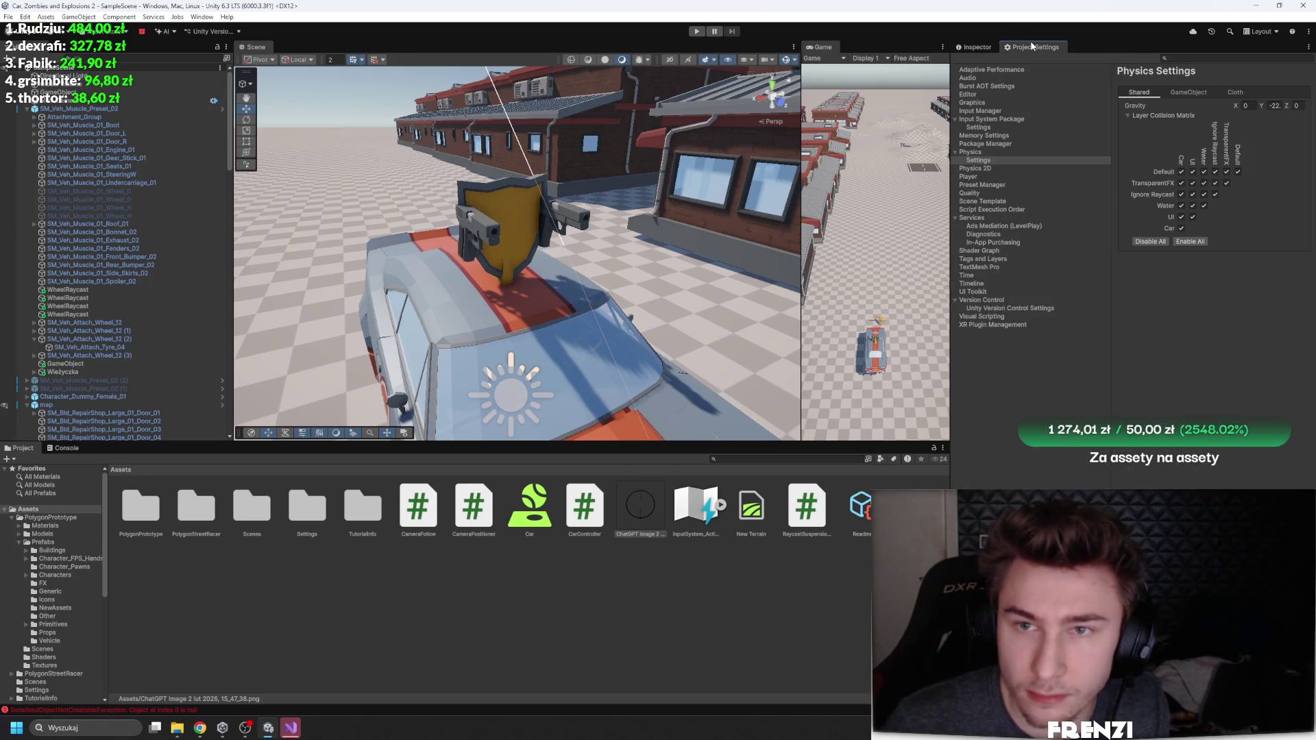
click(983, 176)
Step: Widen the Project Settings panel, collapse Other Settings, and enlarge the Game view
drag(950, 240, 796, 240)
click(1035, 276)
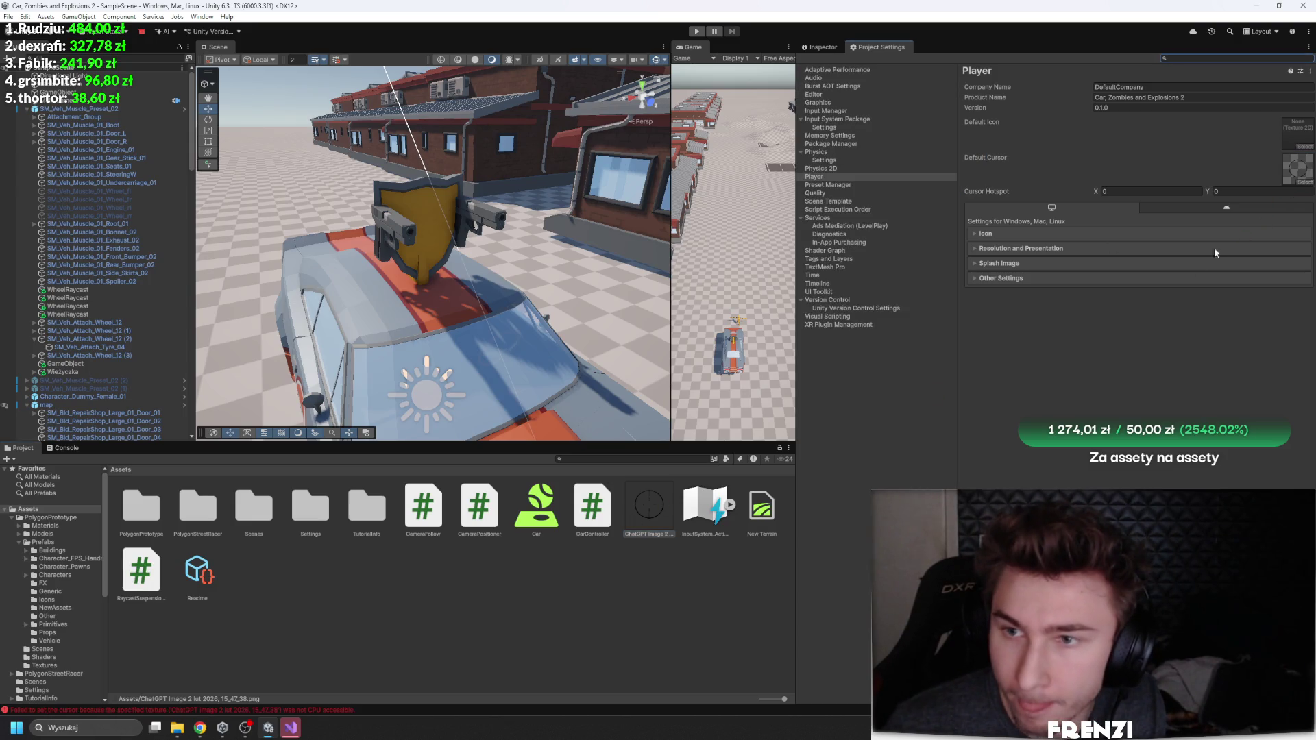
click(668, 213)
drag(671, 206, 438, 205)
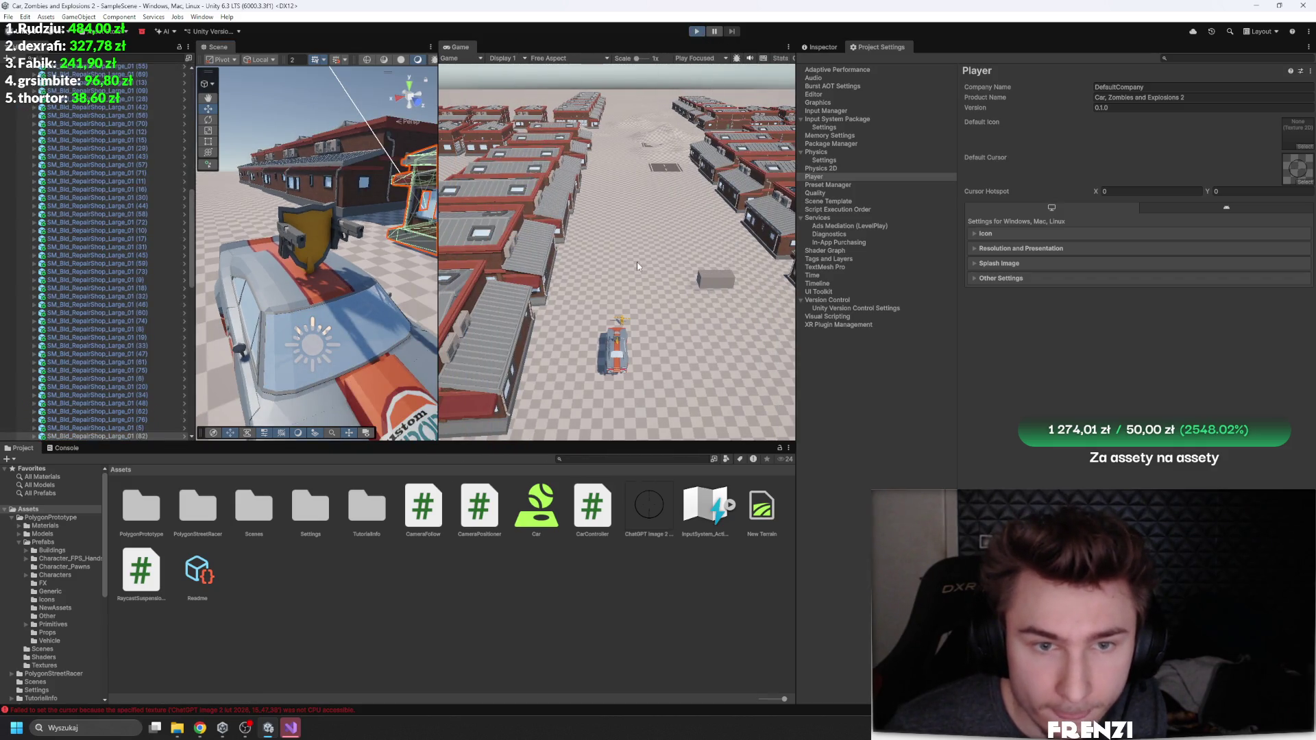
Step: Drive the car forward and left down the street, turning toward the buildings
key(w)
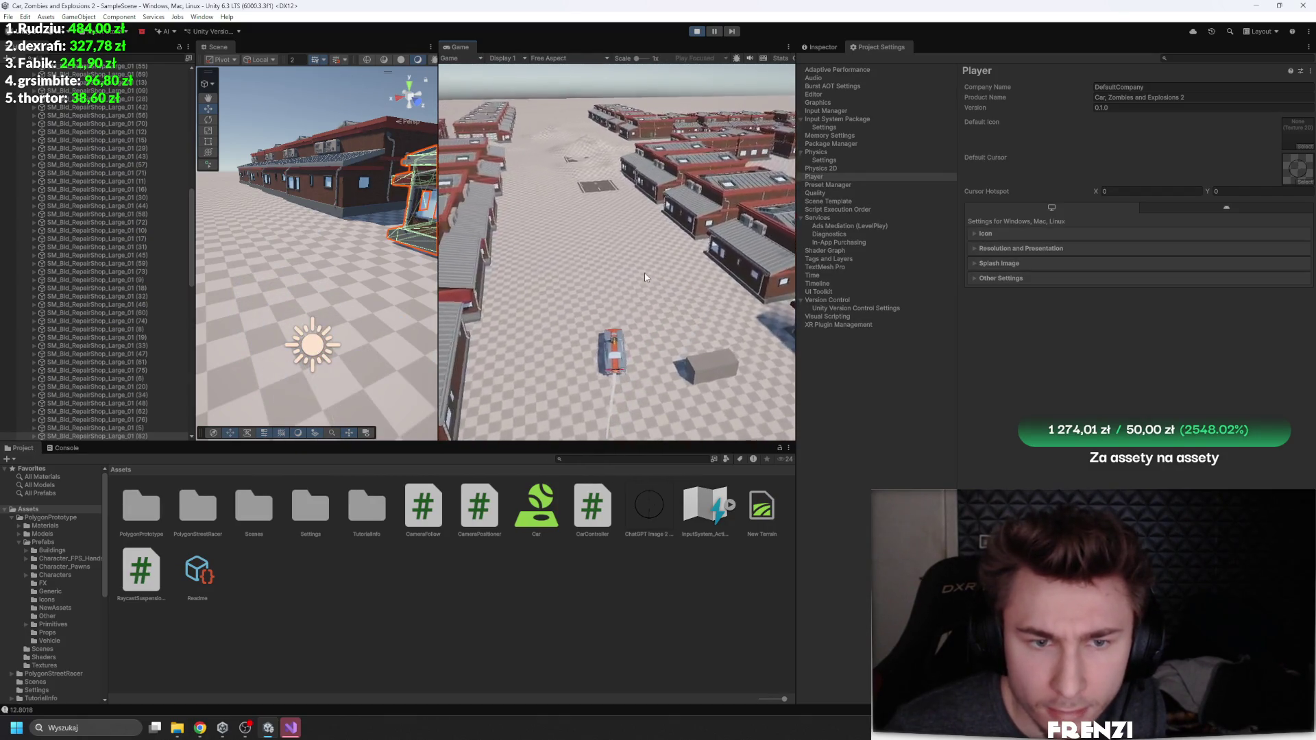
key(a)
key(w)
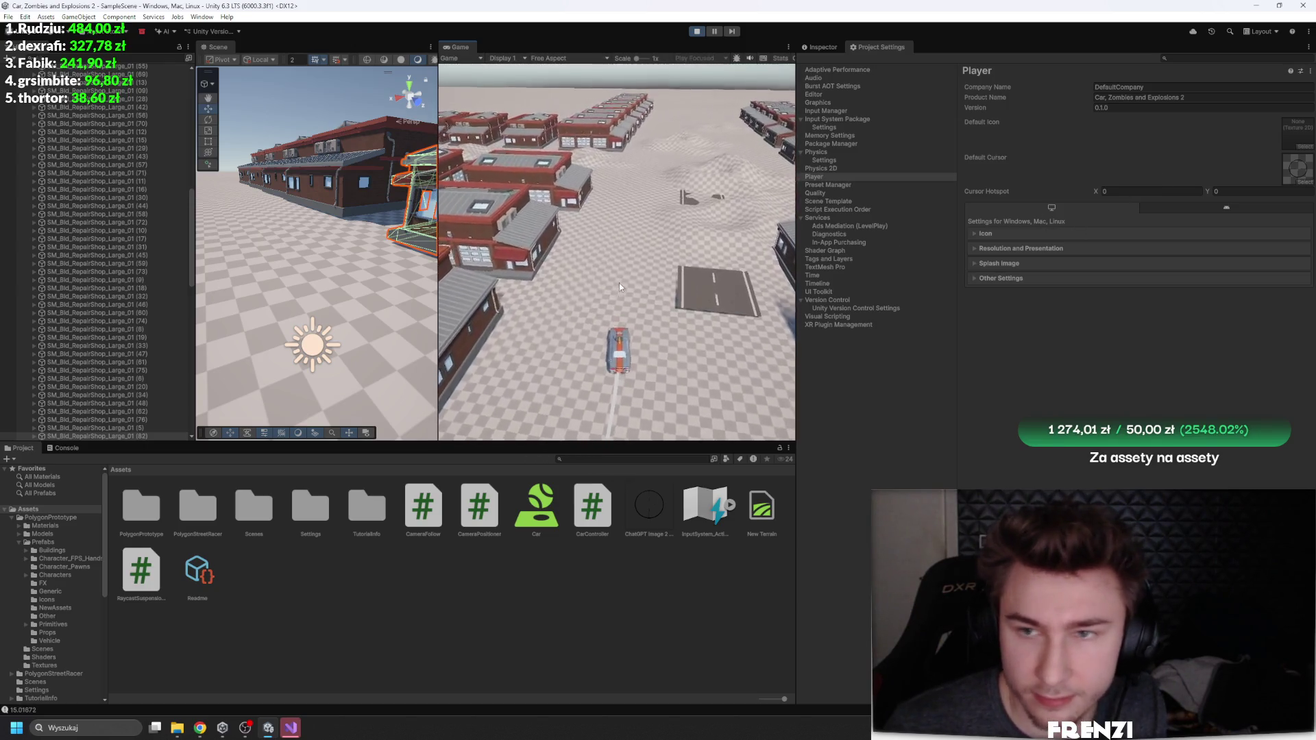
key(w)
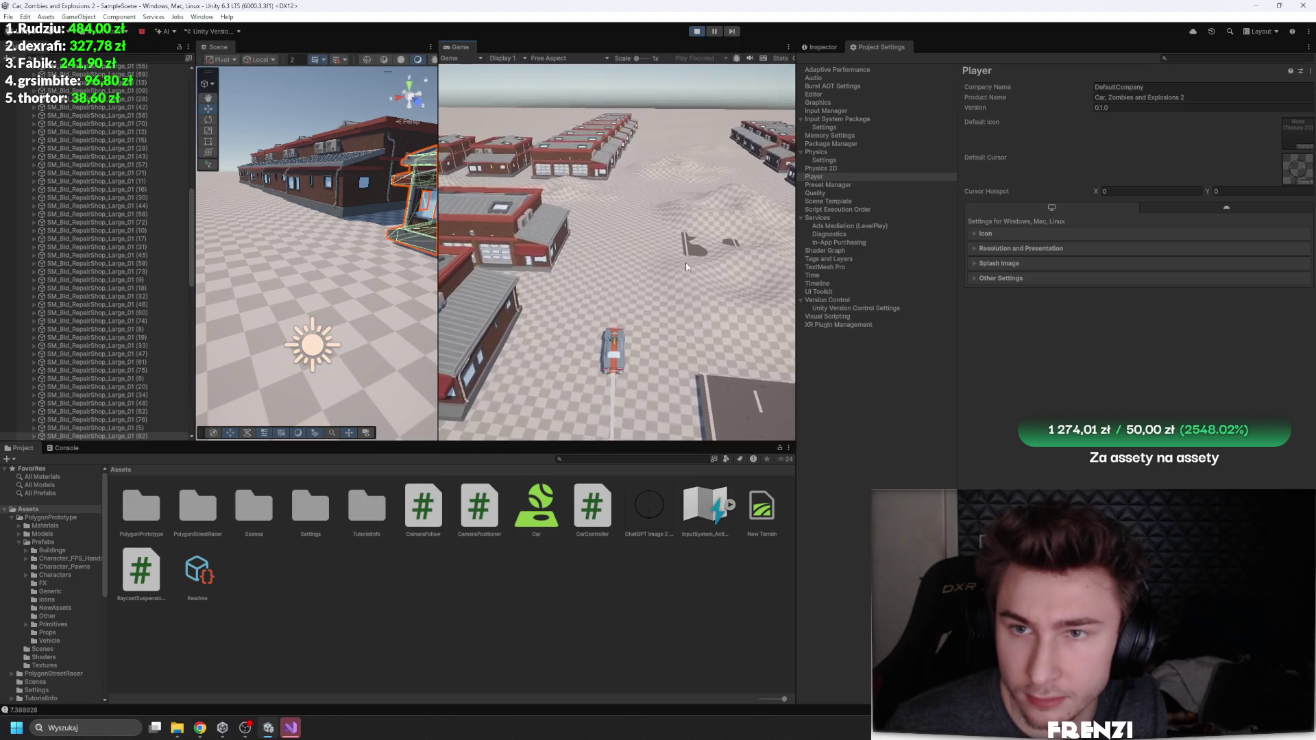
key(w)
key(w)
key(w)
key(w)
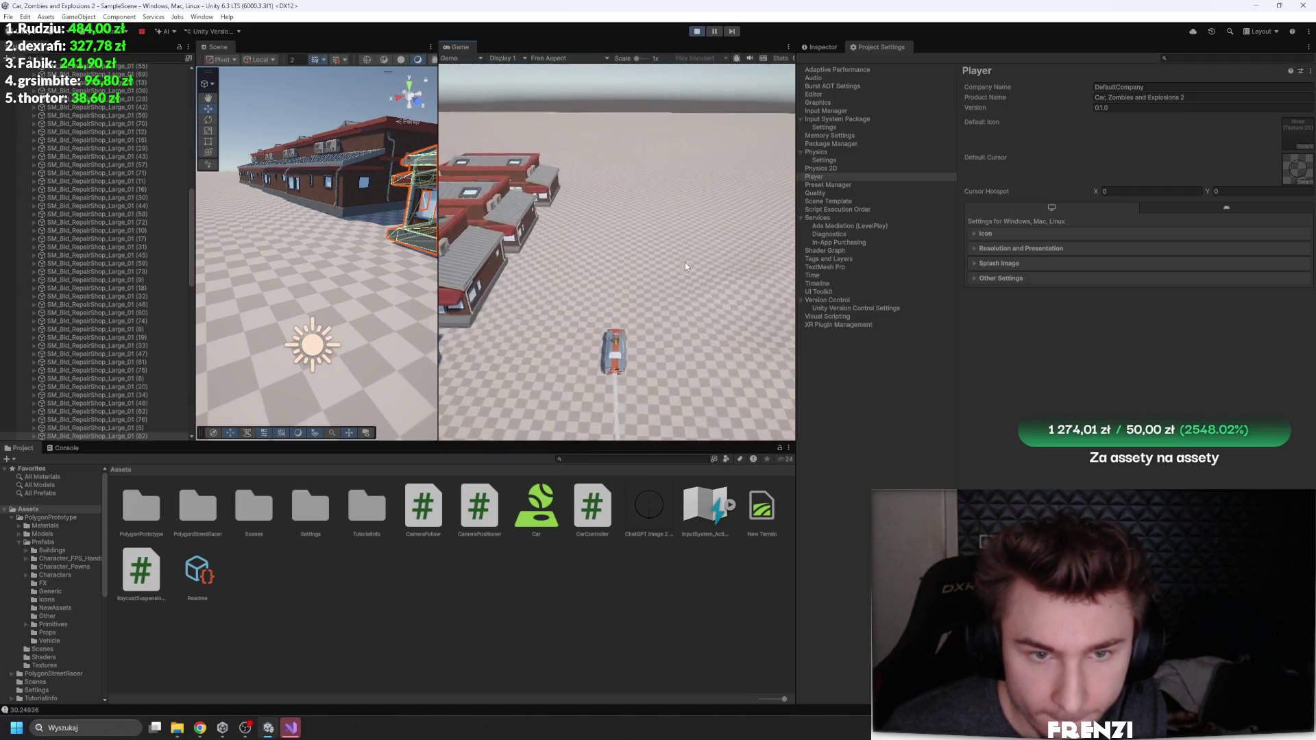
key(w)
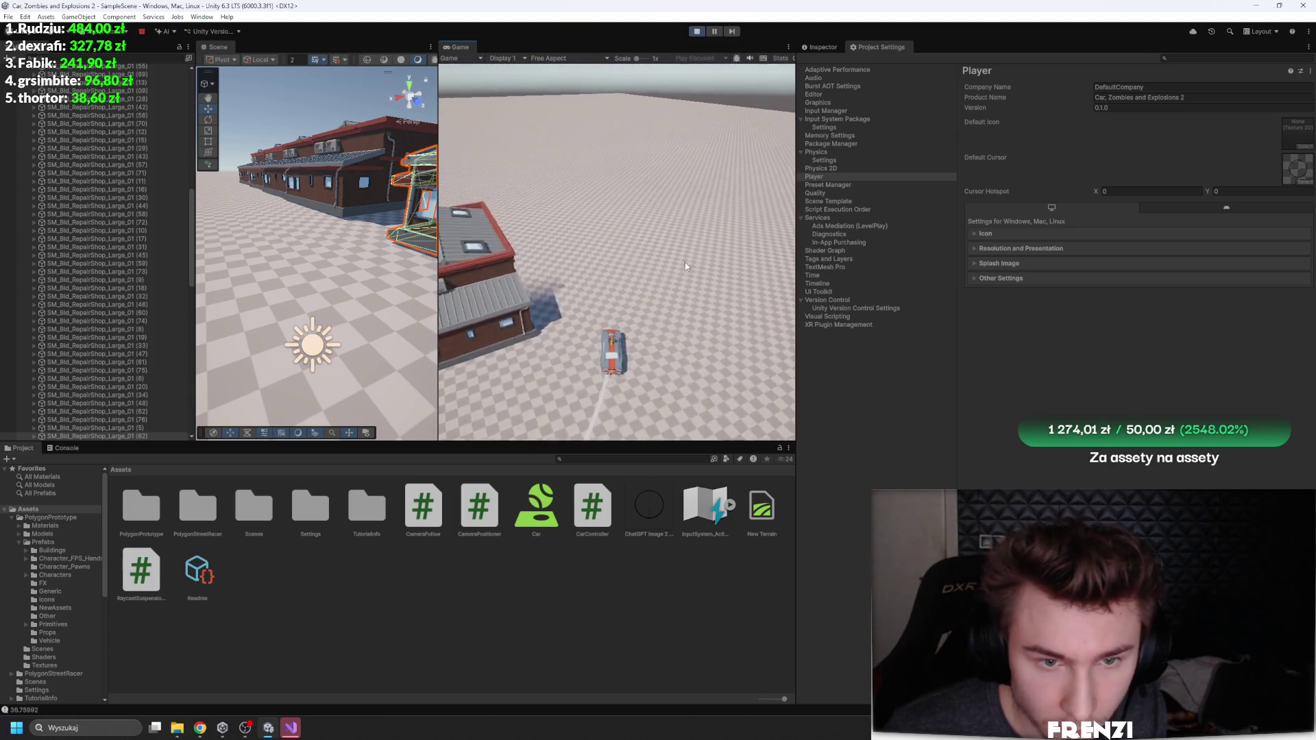
key(w)
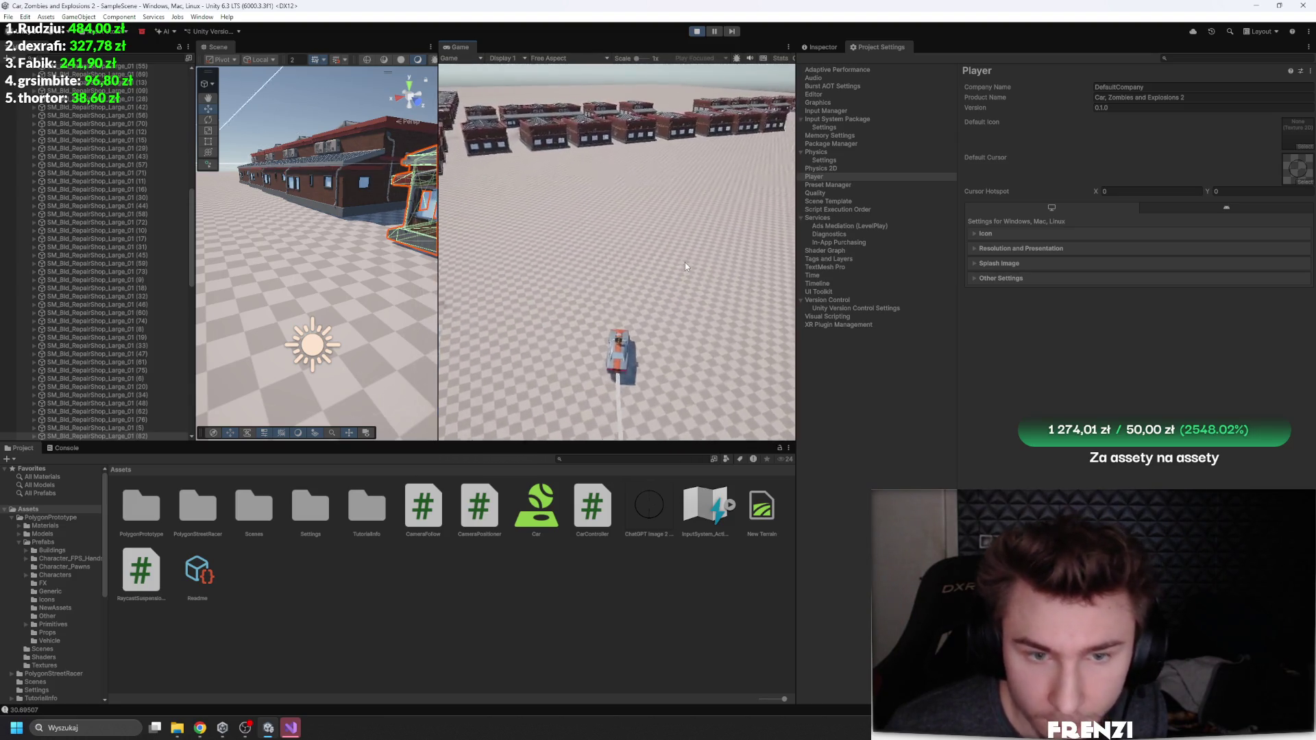
key(w)
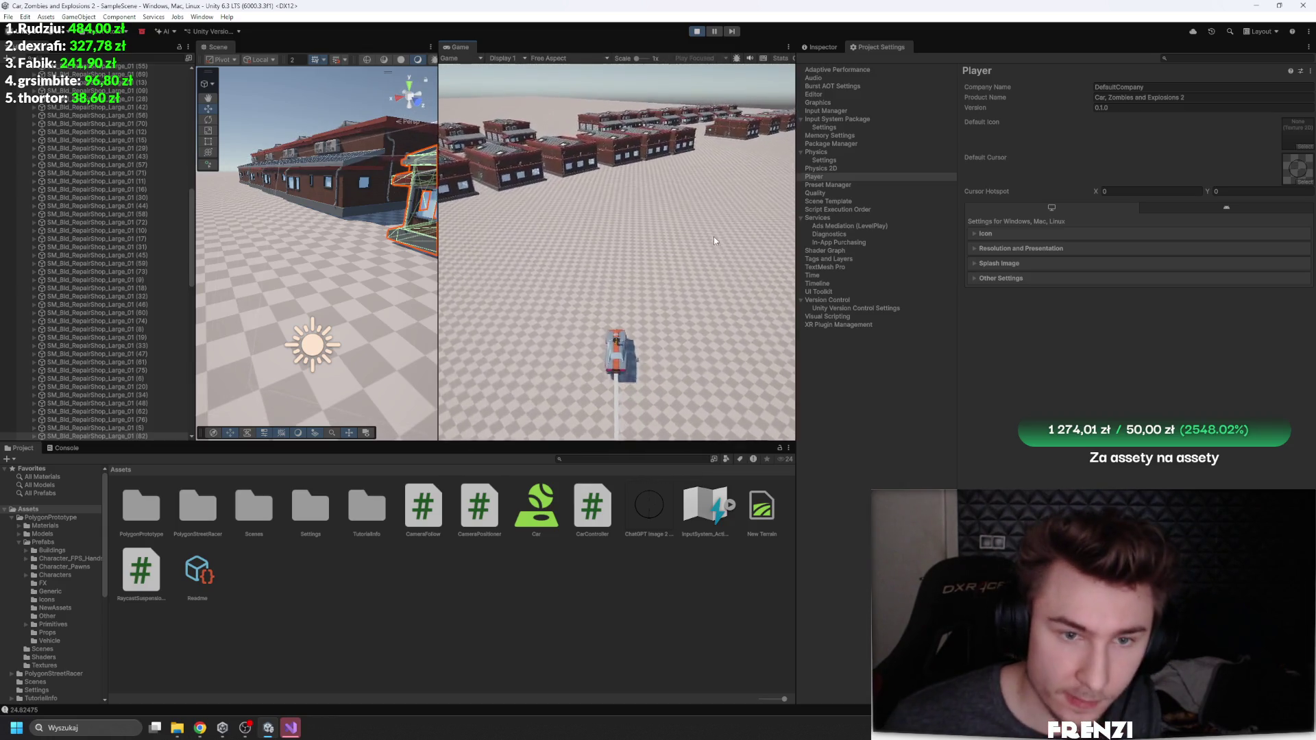
key(w)
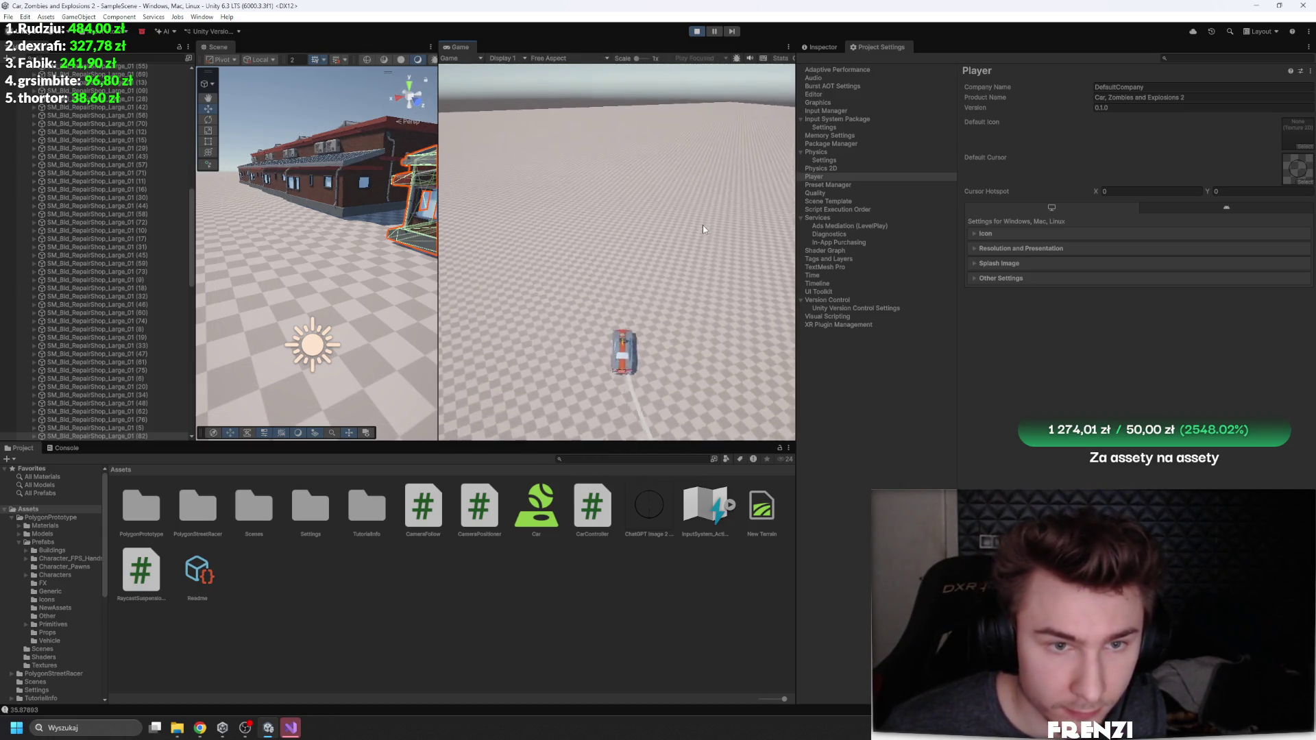
key(w)
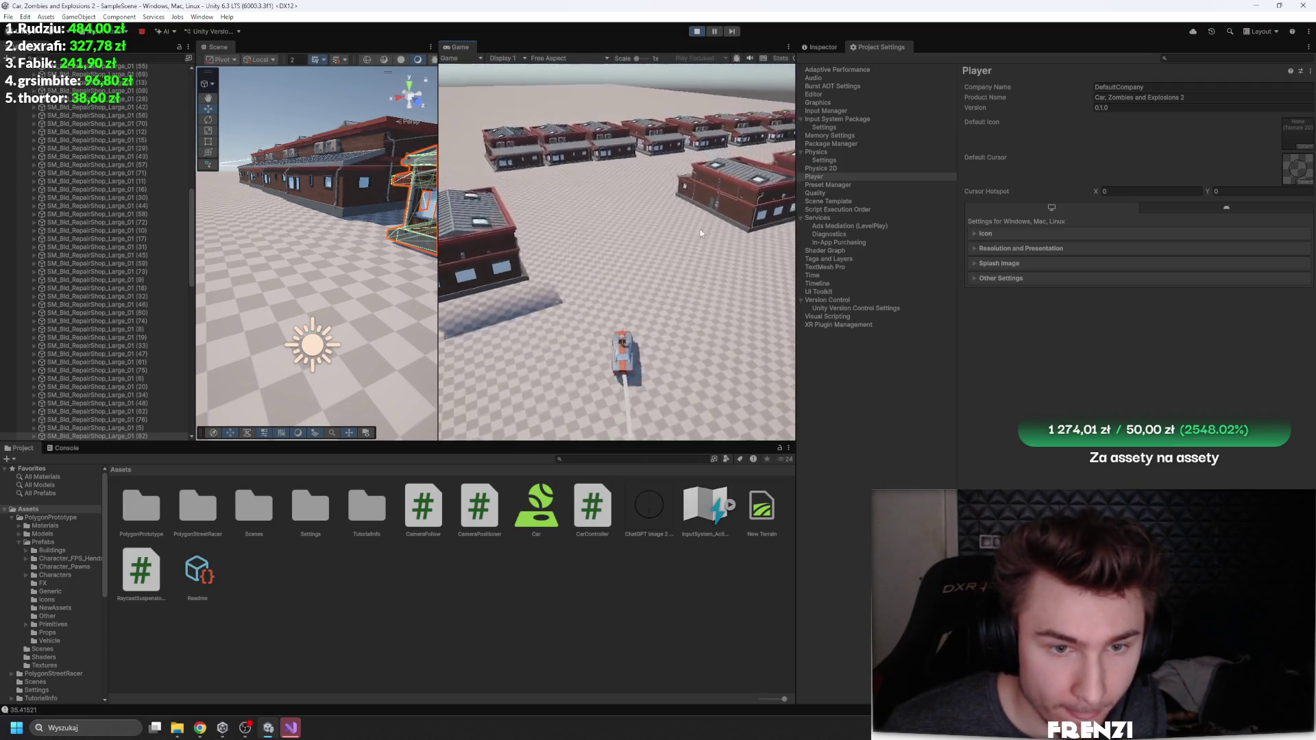
key(w)
key(w)
key(w)
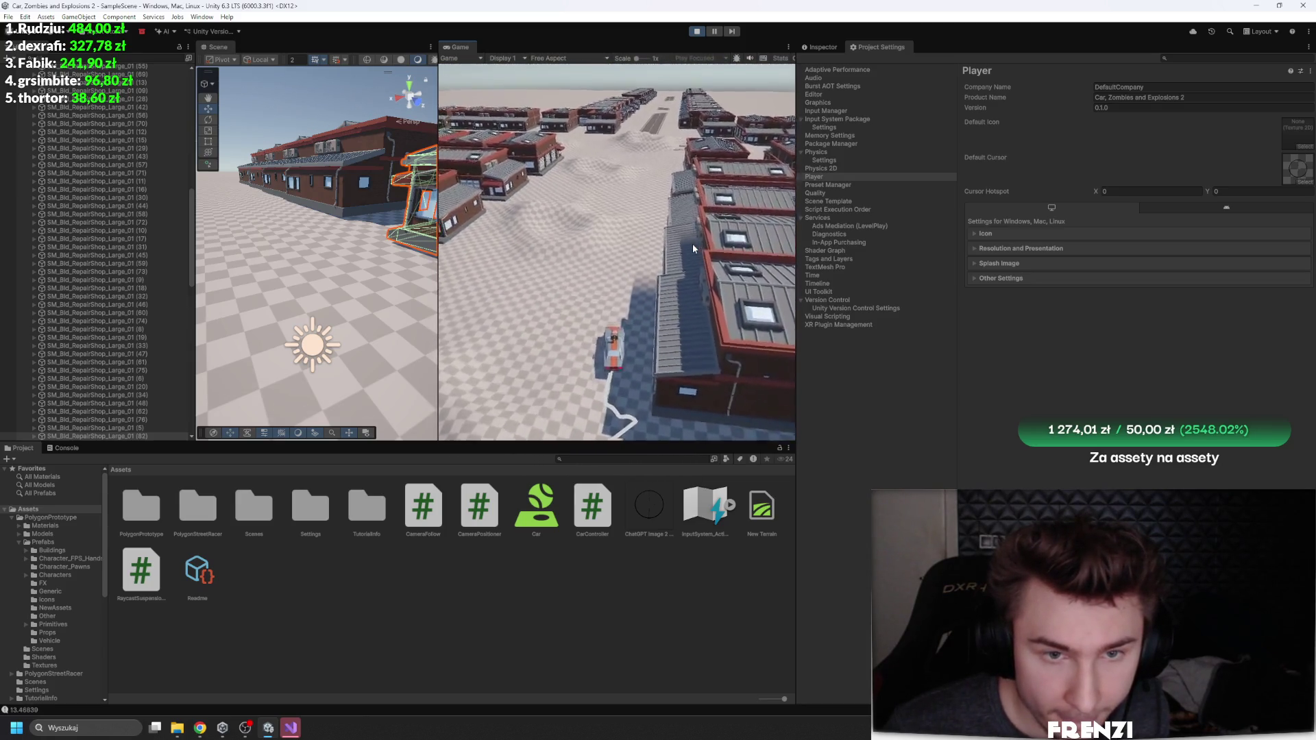
Step: Drive up the road between the buildings, swerve right and left, then stop playing
key(w)
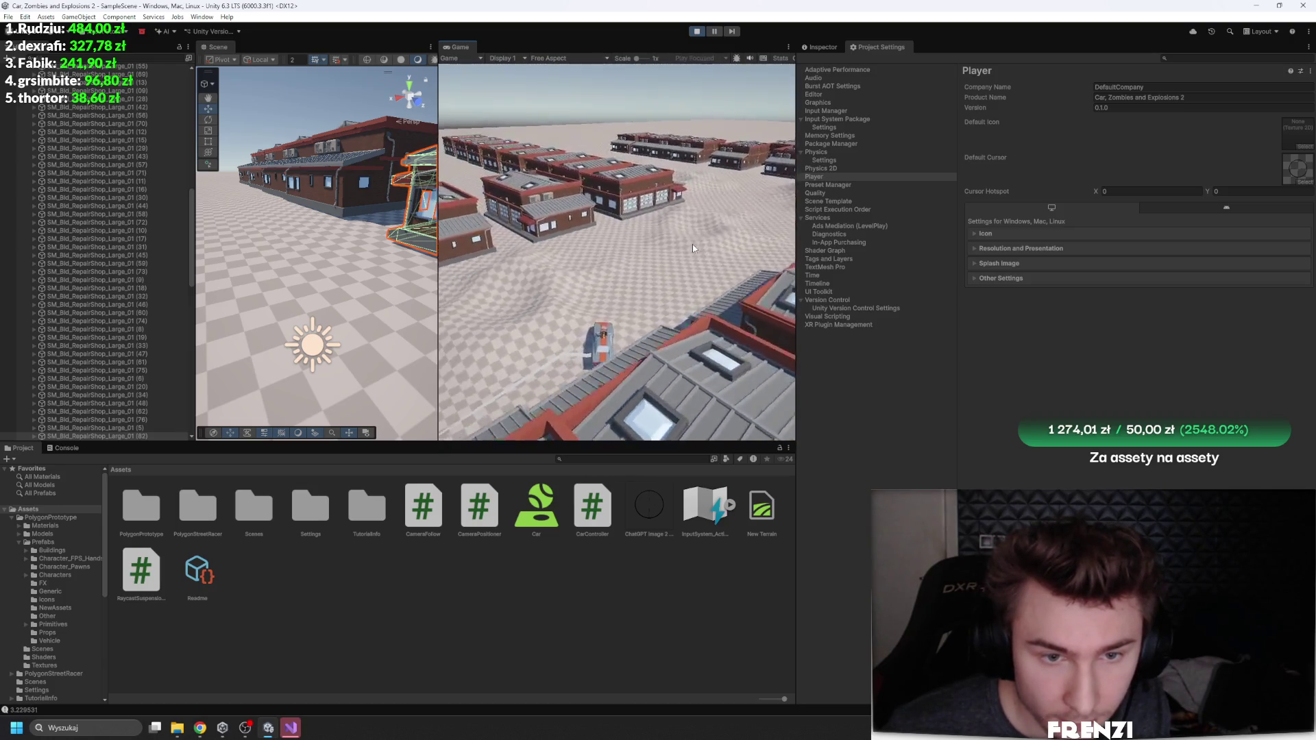
key(w)
key(w)
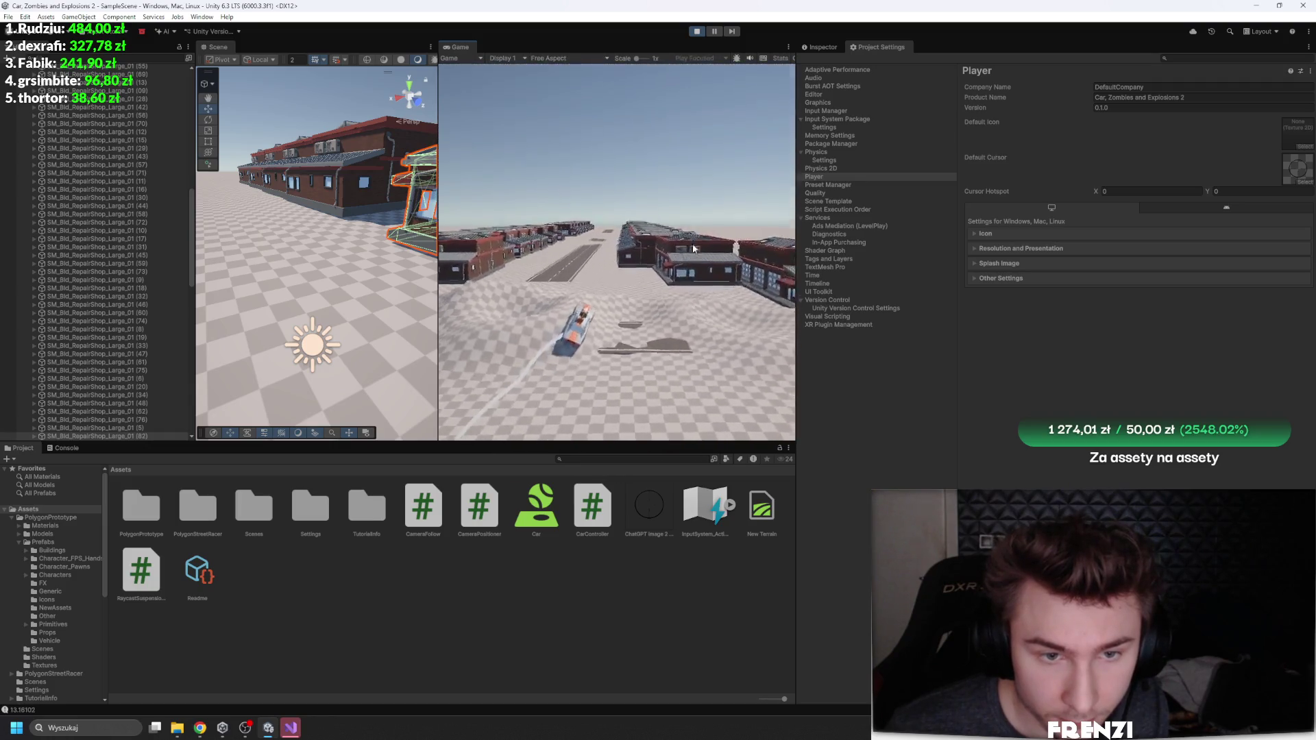
key(w)
key(w)
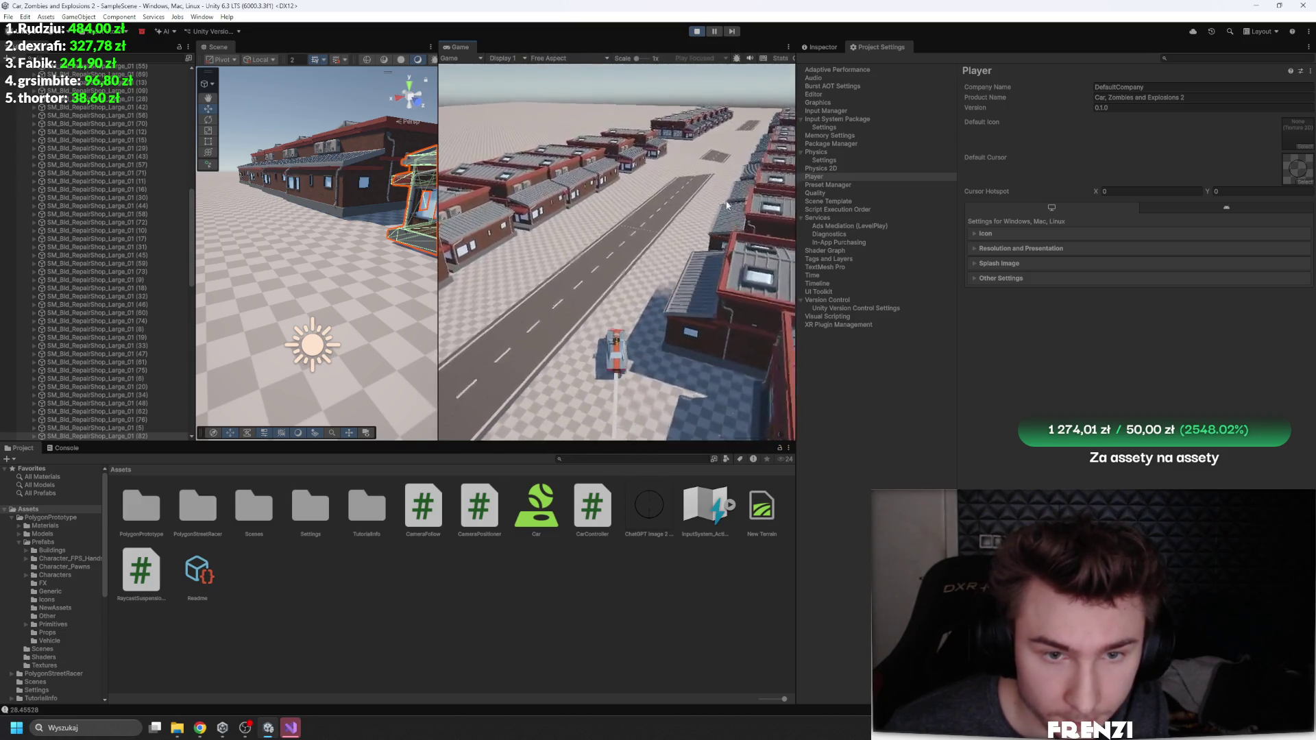
key(w)
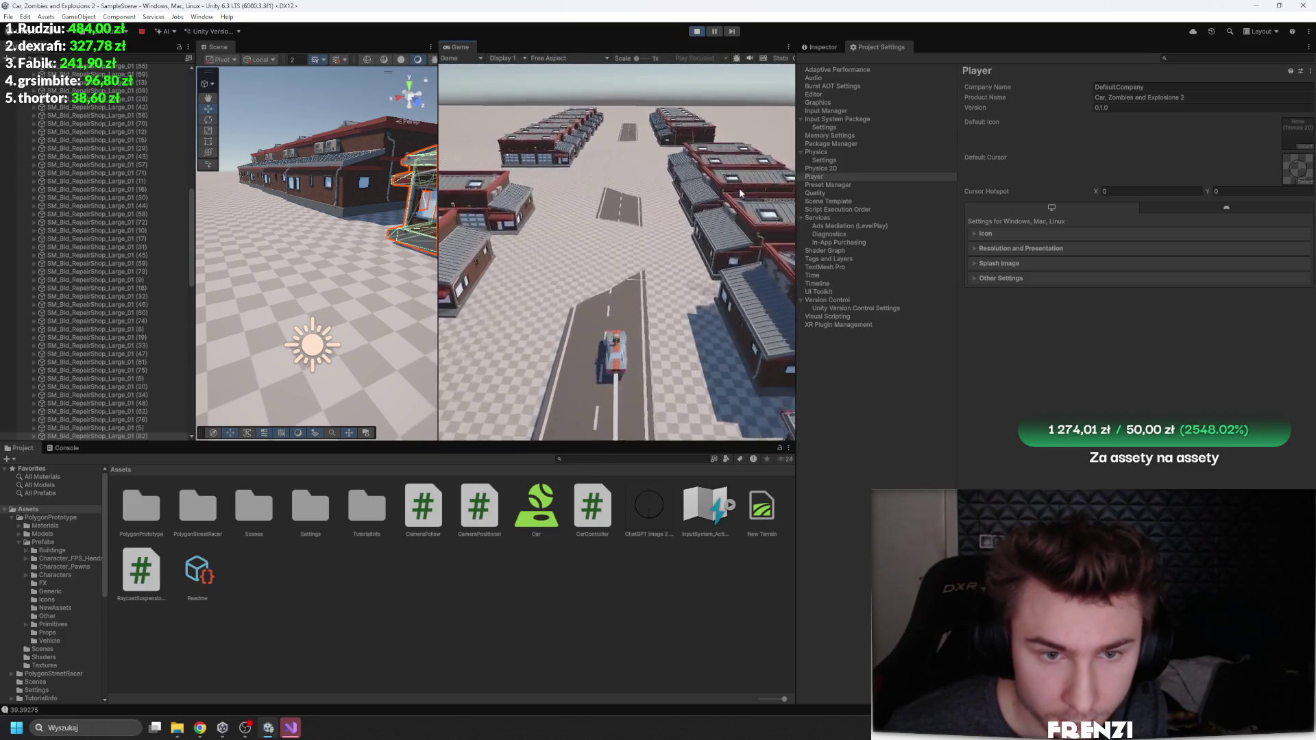
key(w)
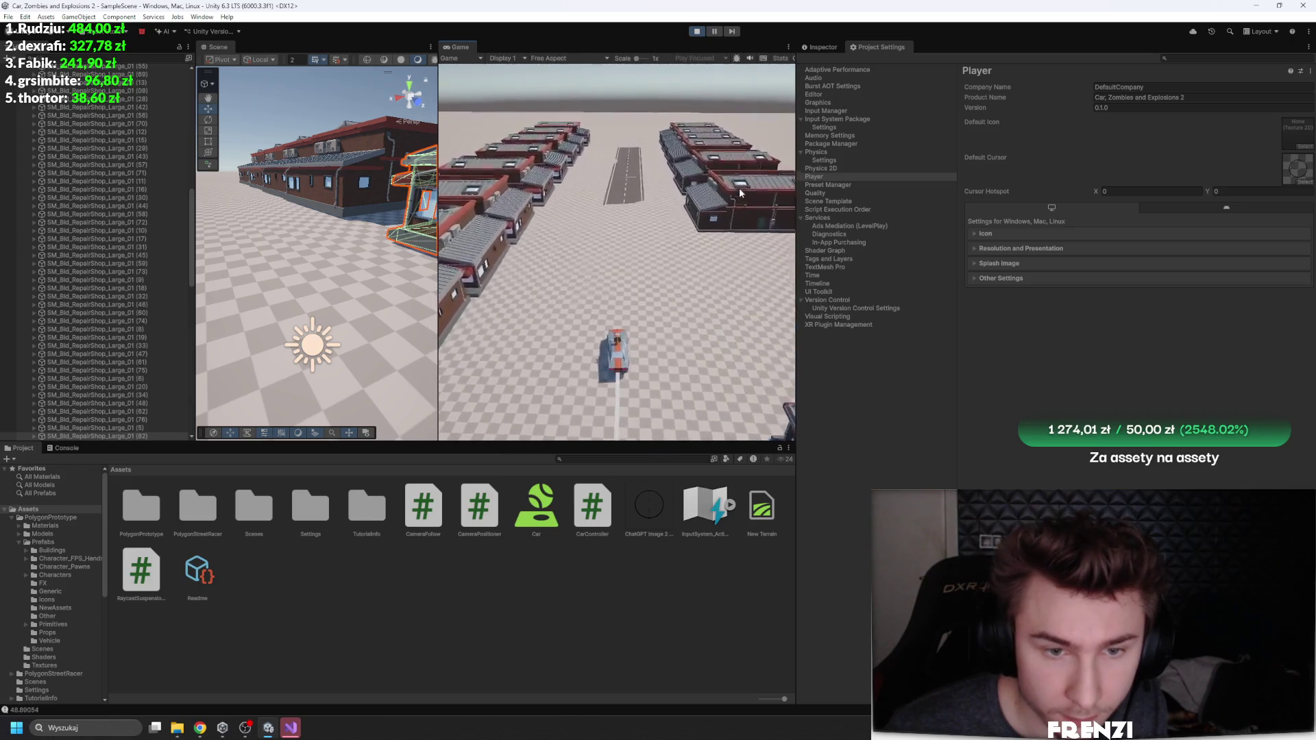
key(d)
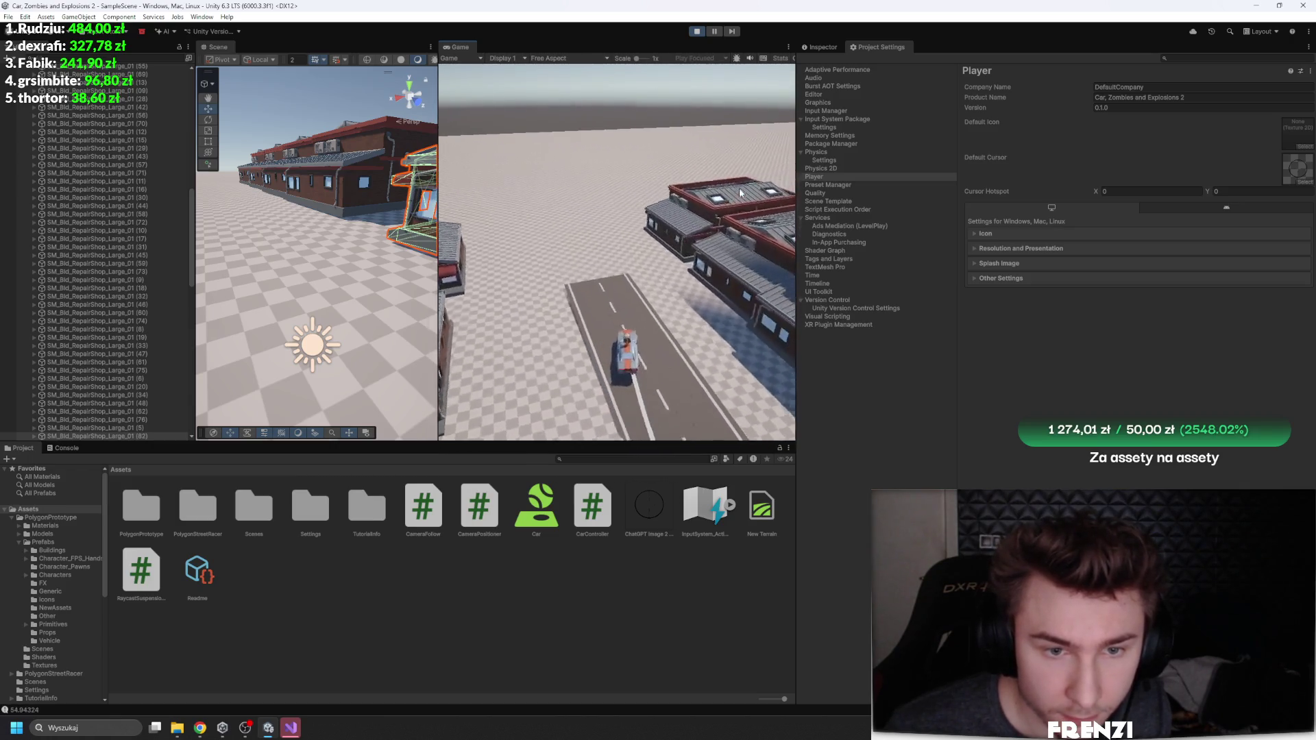
key(a)
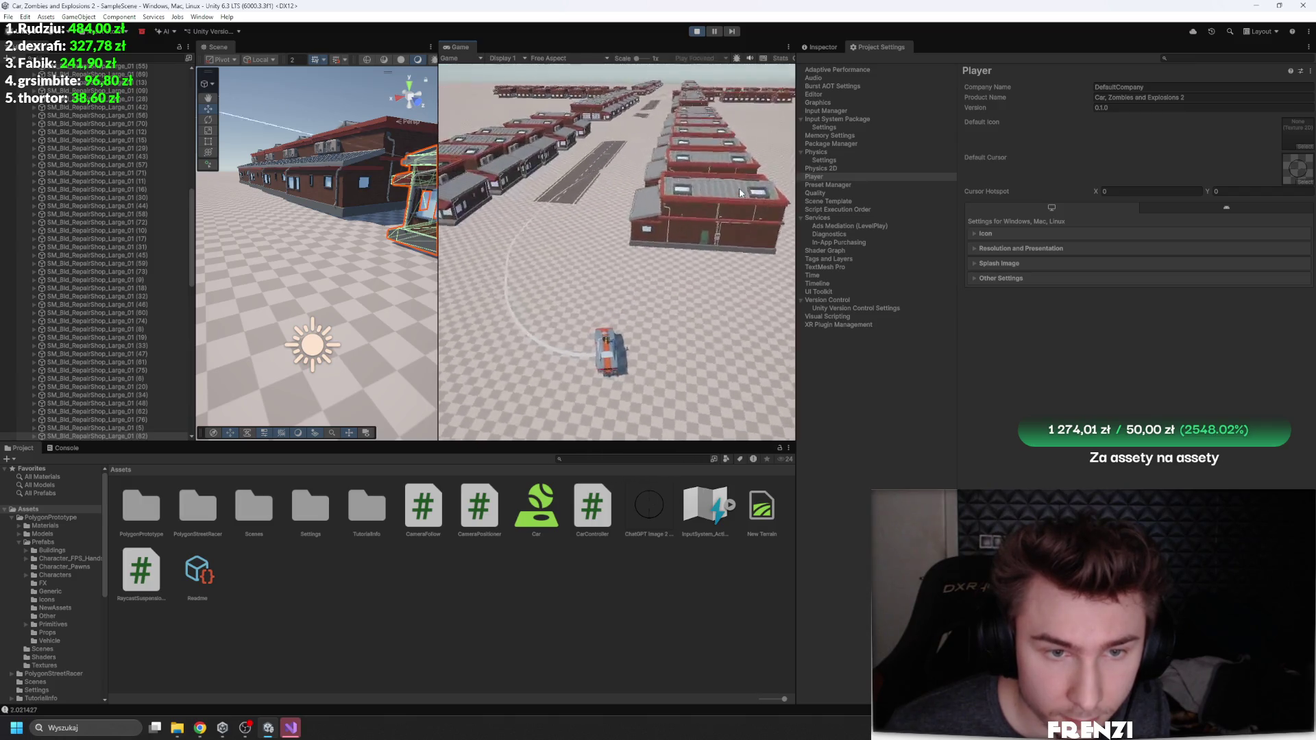
key(d)
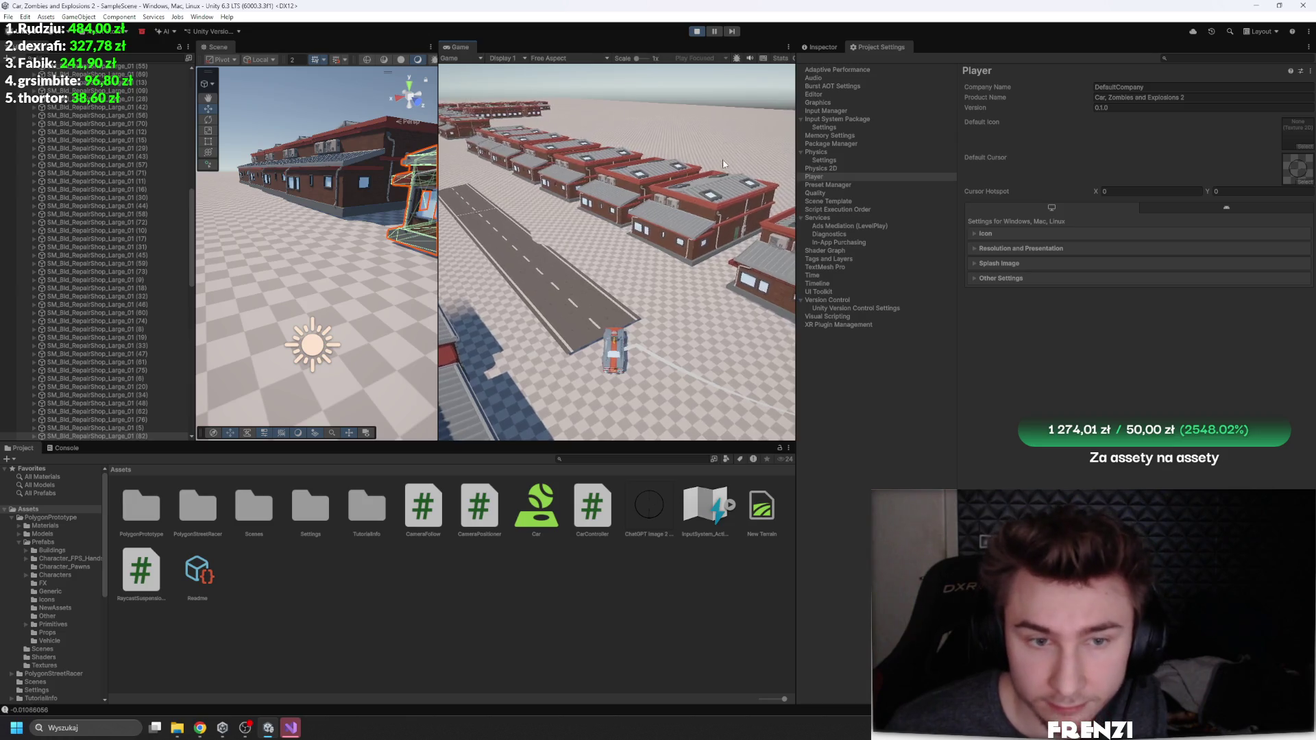
click(696, 32)
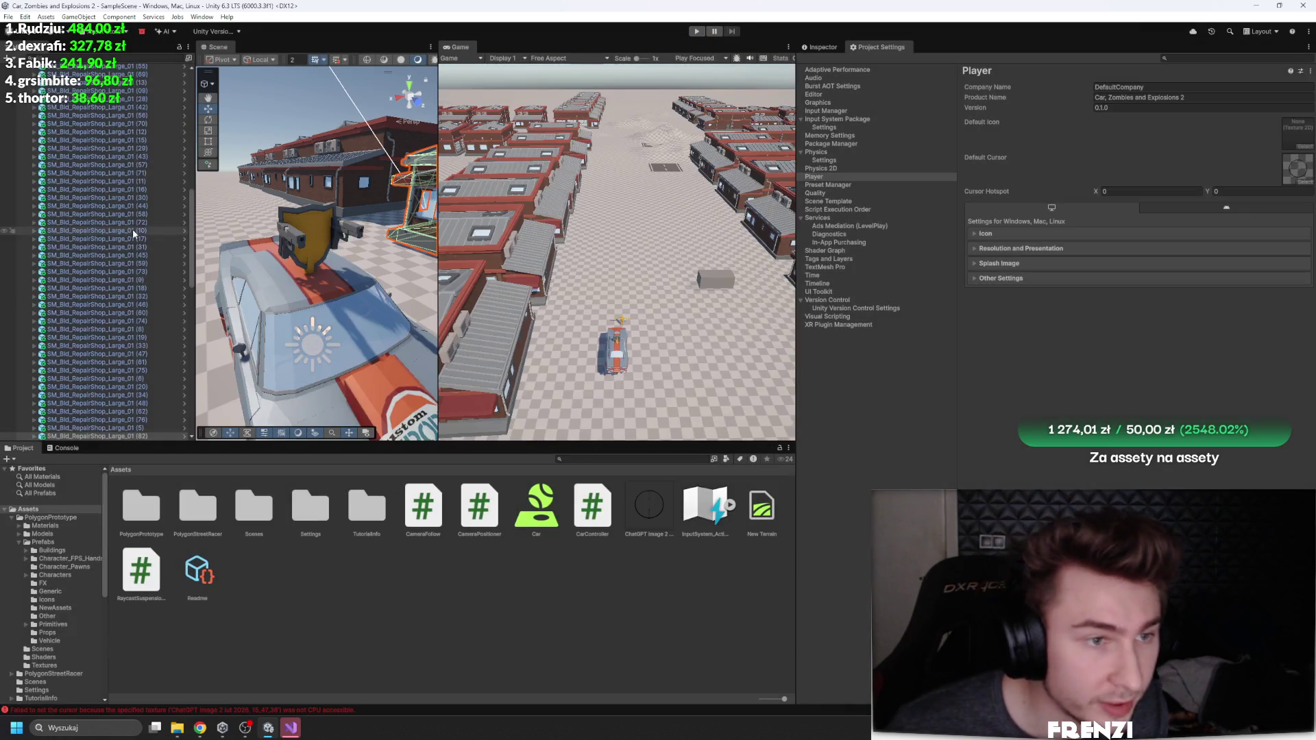
Step: Clear the Default Cursor texture in Player settings
click(27, 372)
click(1297, 168)
key(Delete)
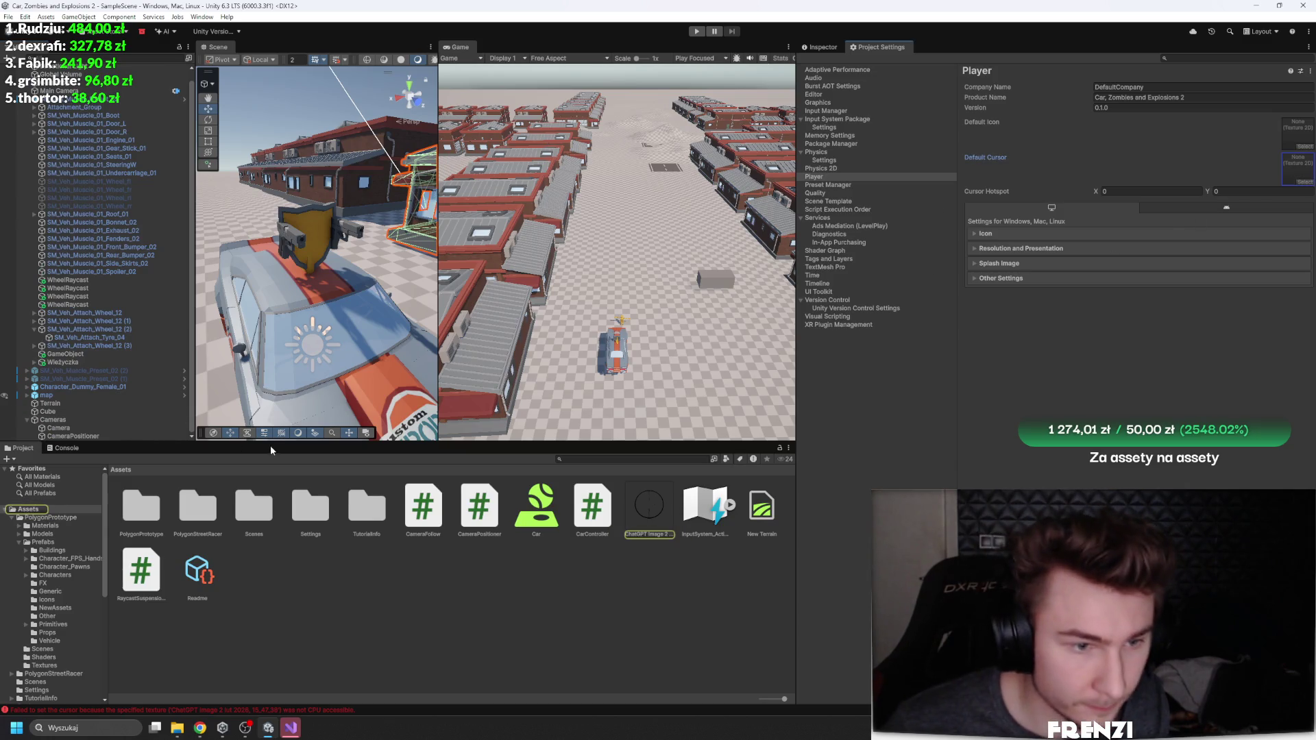
Step: Add a UI Image, with its Canvas and EventSystem, to the scene
drag(272, 442, 272, 605)
right_click(48, 498)
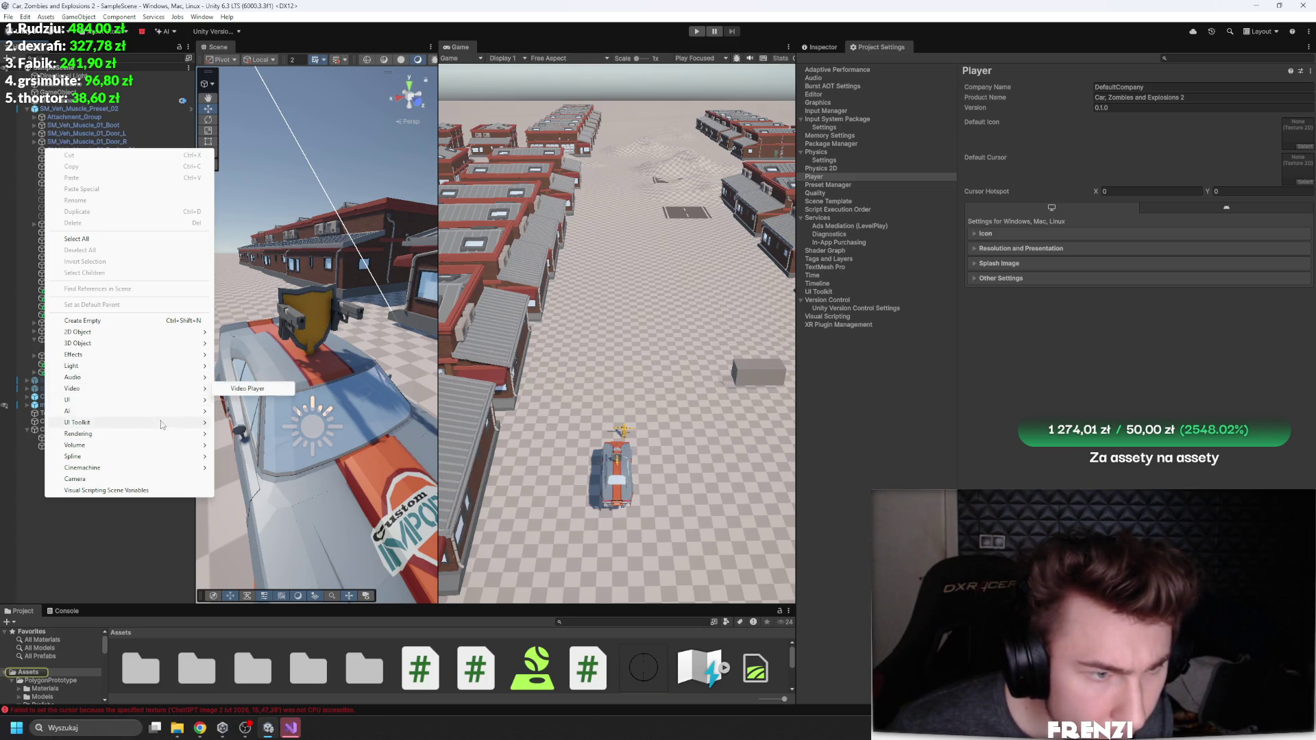
mouse_move(116, 405)
click(261, 401)
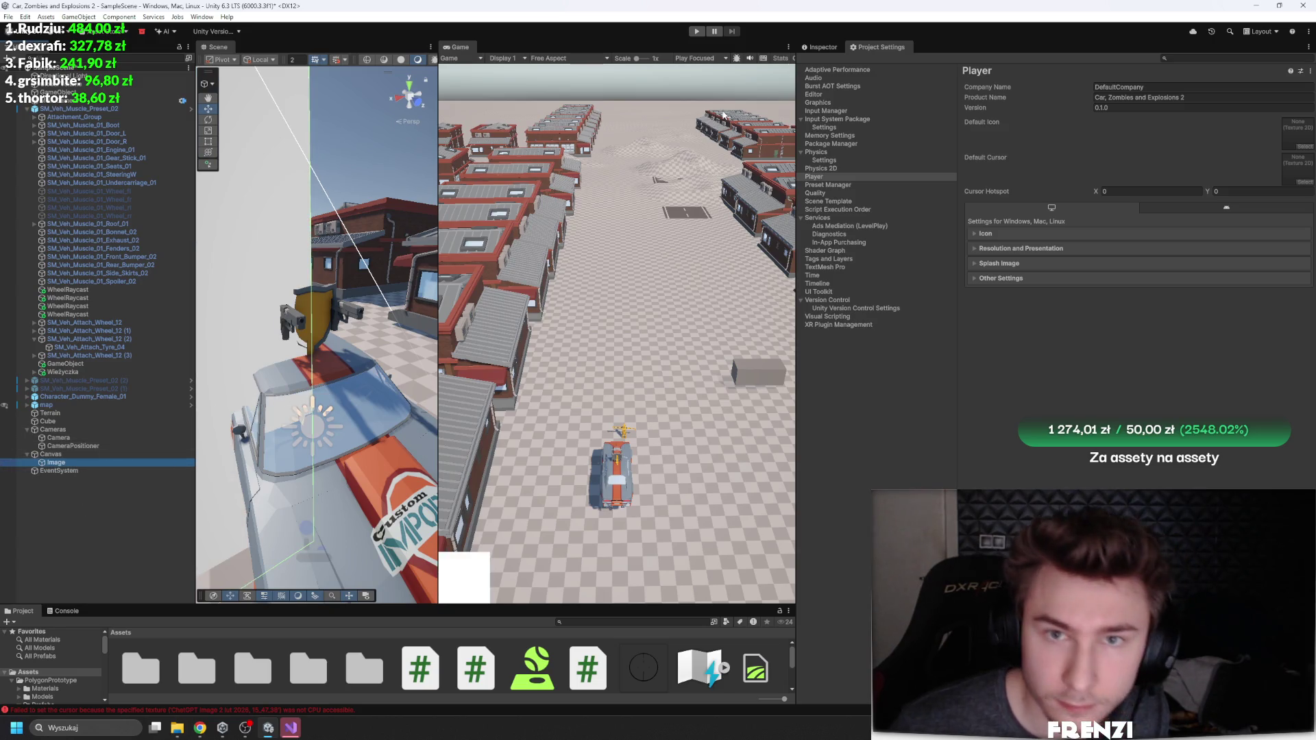
Step: Rename the image AimShow and centre it on screen via Anchor Presets
click(821, 47)
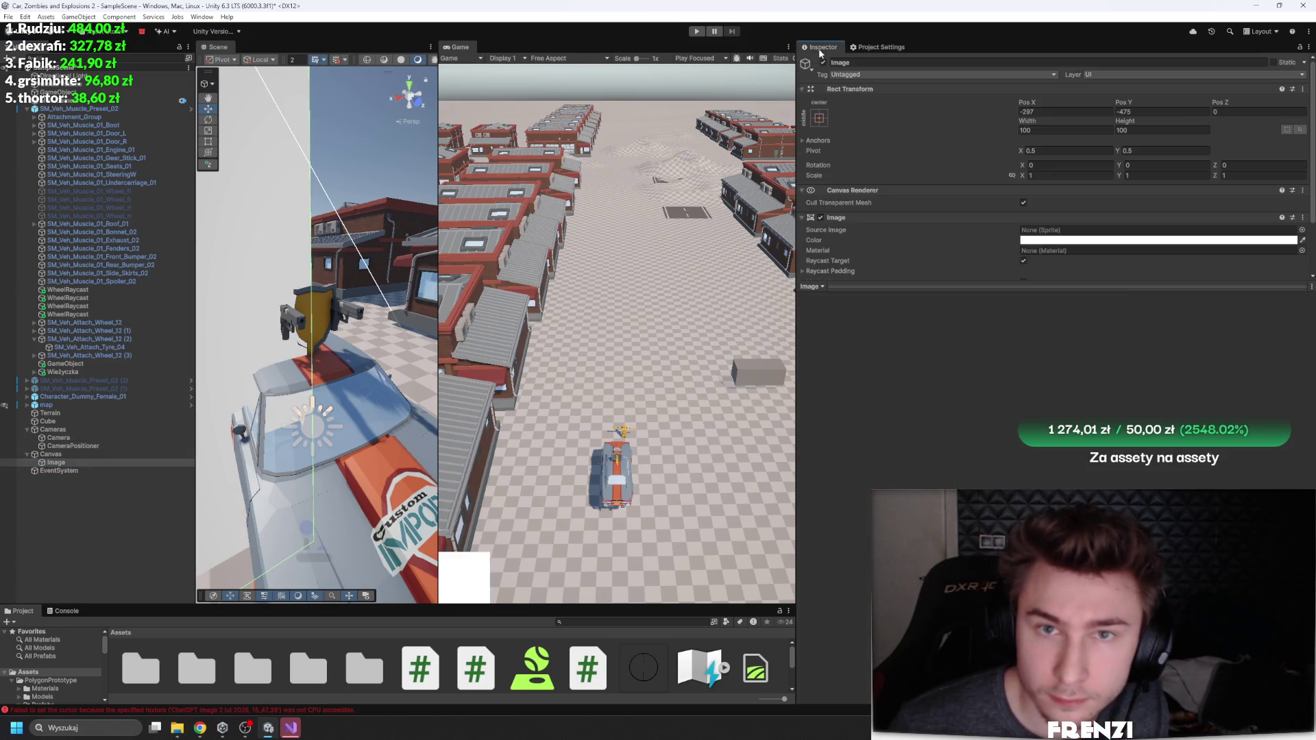
click(882, 62)
text(AimShow)
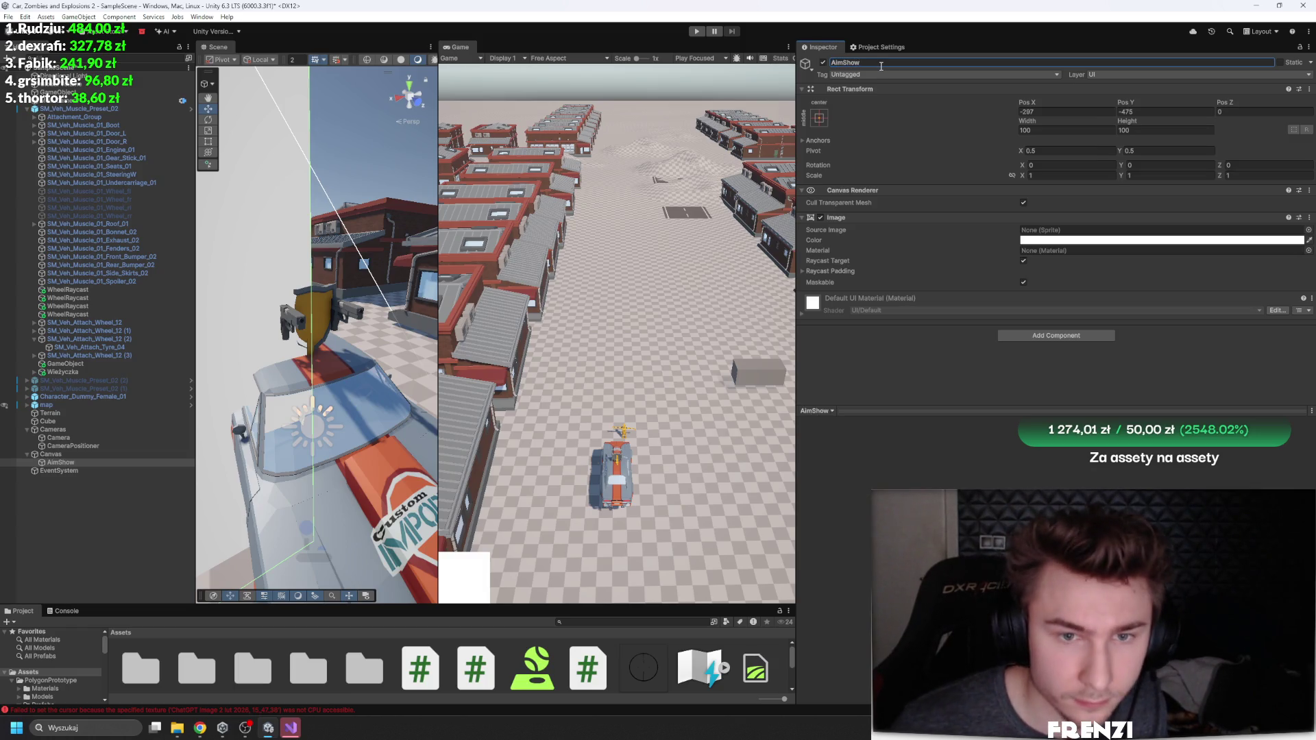
text(f)
click(819, 118)
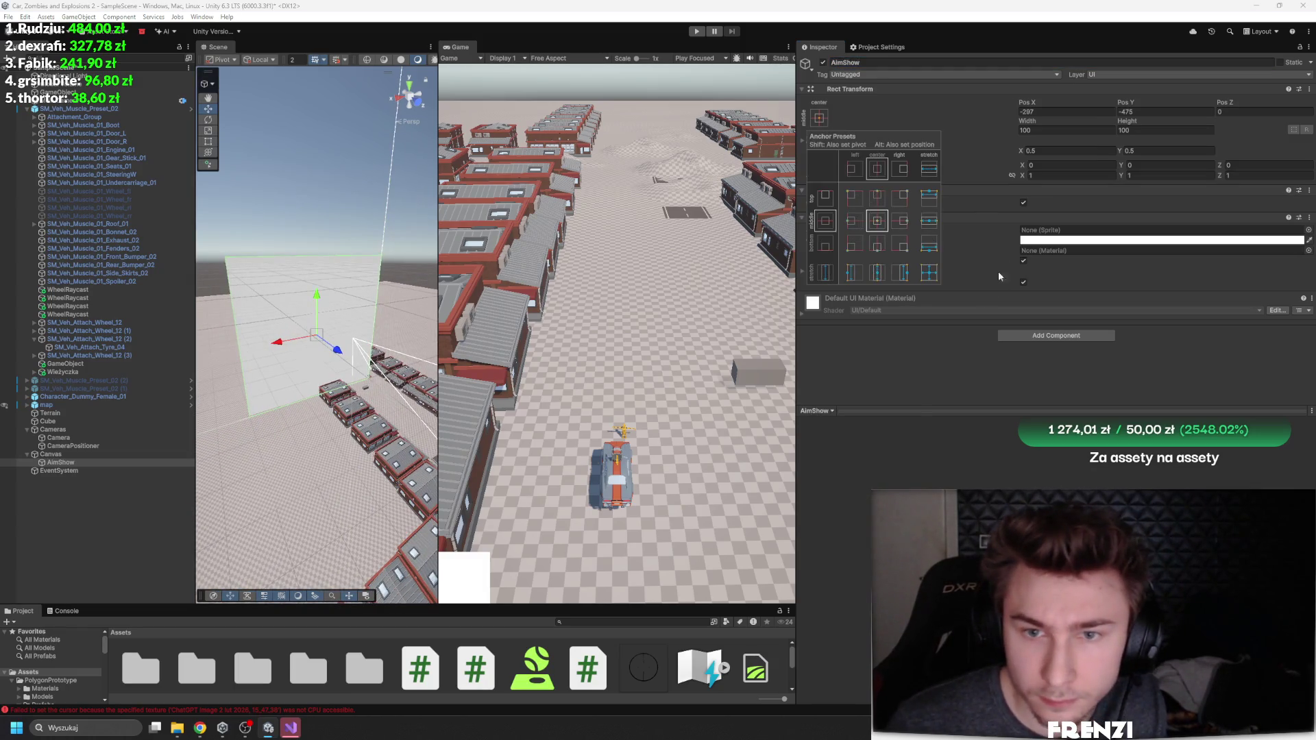
alt+click(876, 221)
key(Escape)
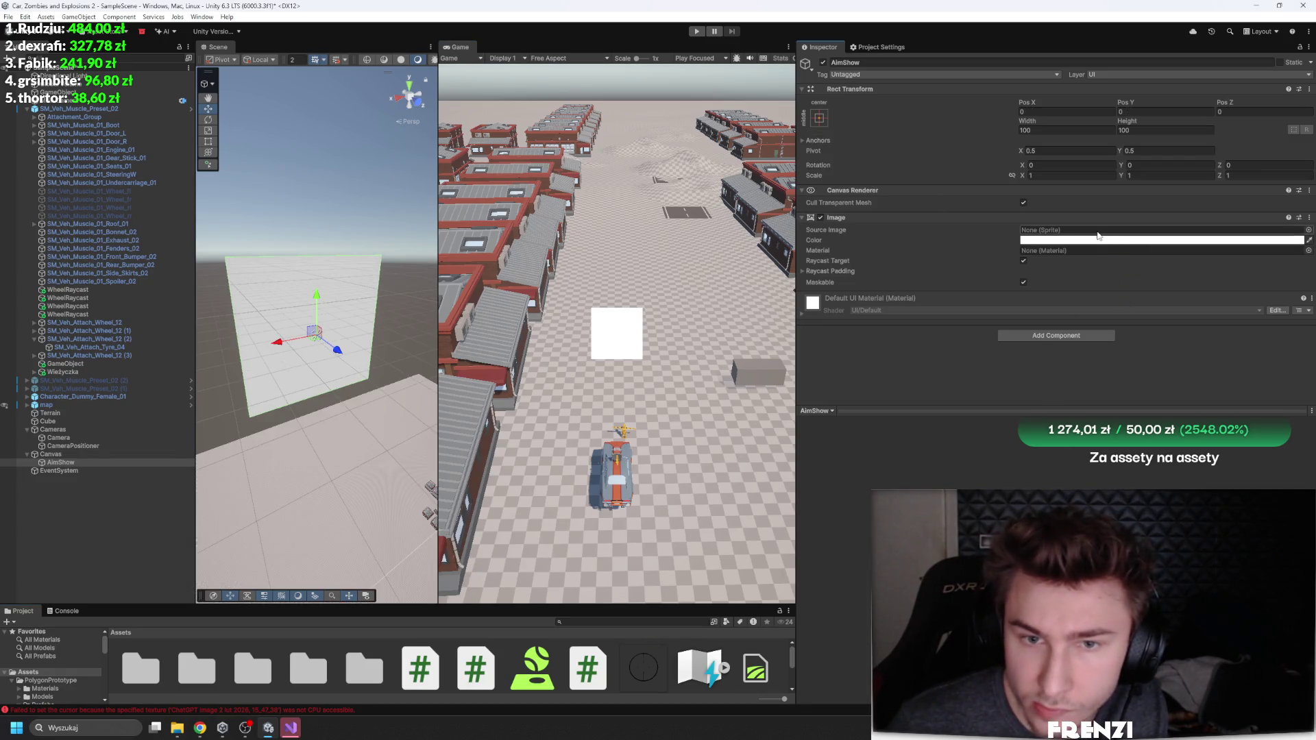
Step: Set the crosshair texture's type to Sprite (2D and UI) and apply
drag(592, 606, 593, 514)
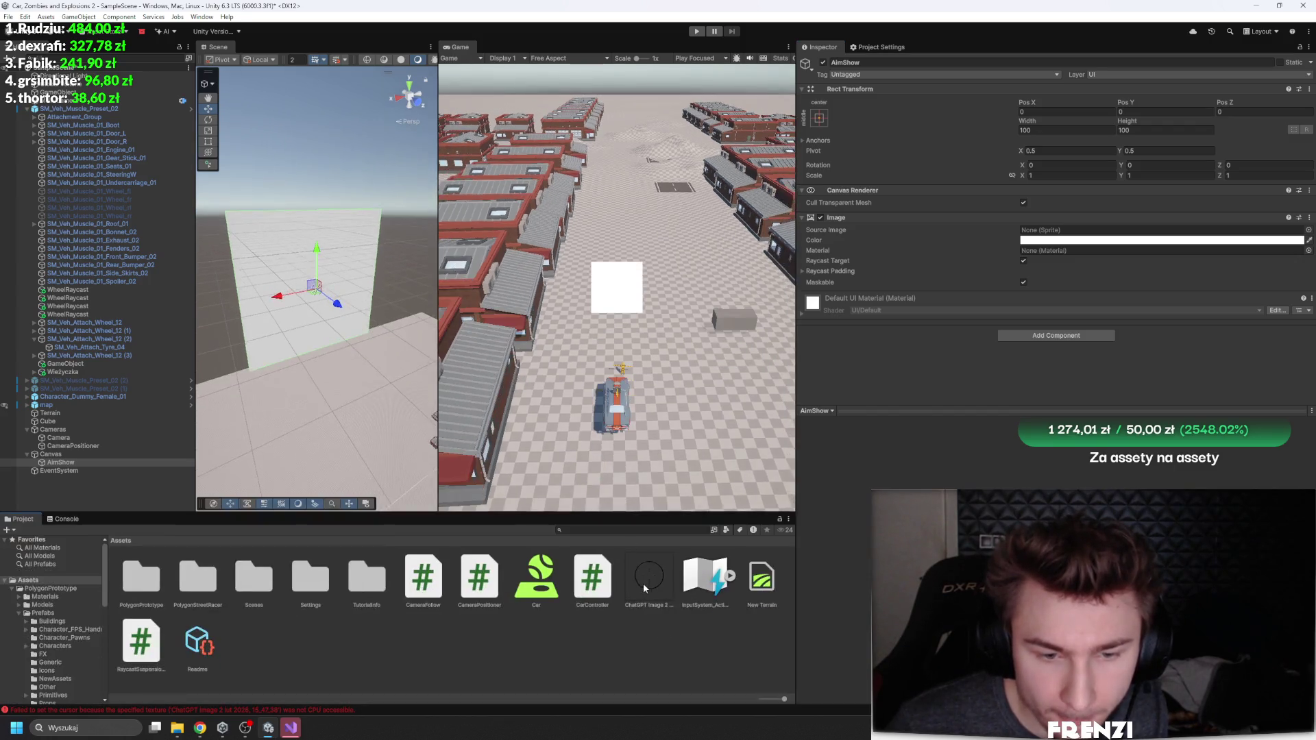
click(647, 577)
click(1096, 94)
click(1088, 149)
click(1096, 94)
click(1062, 139)
click(1298, 384)
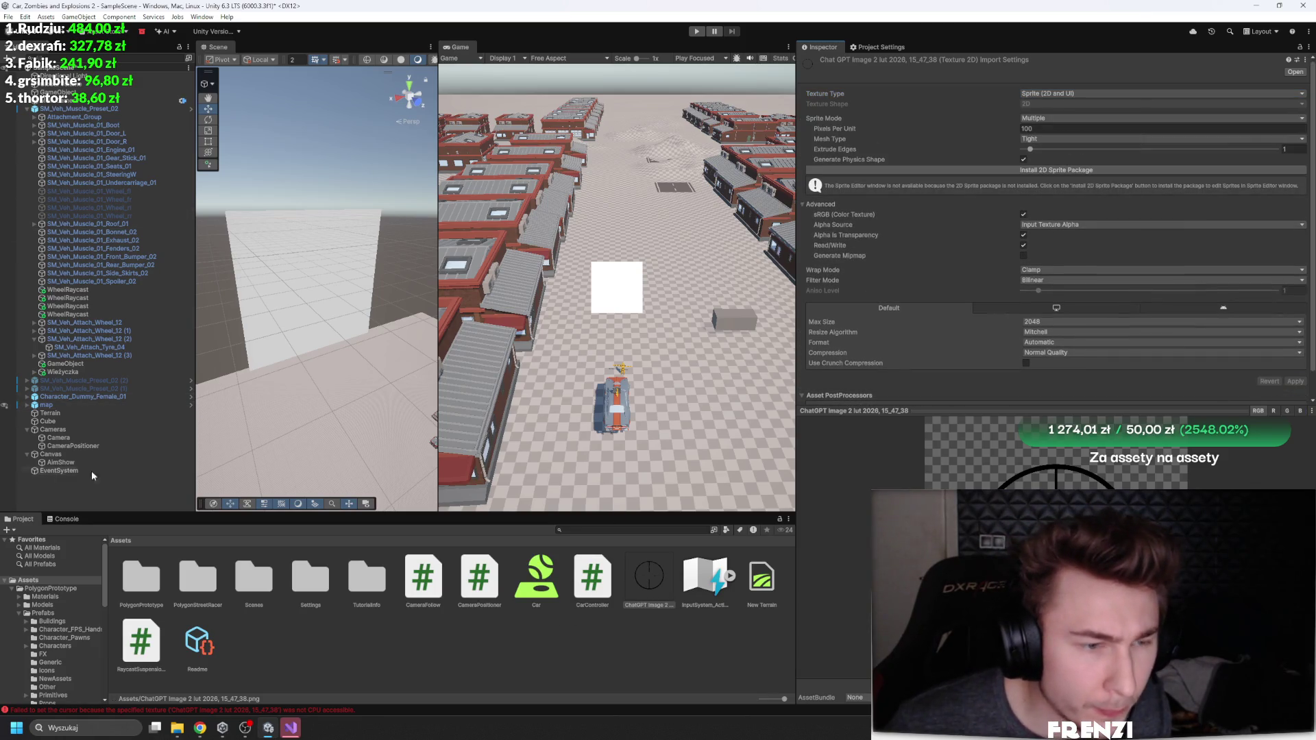
Step: Set the crosshair's Sprite Mode to Single, apply, and assign it as AimShow's Source Image
click(75, 463)
drag(647, 587, 1065, 313)
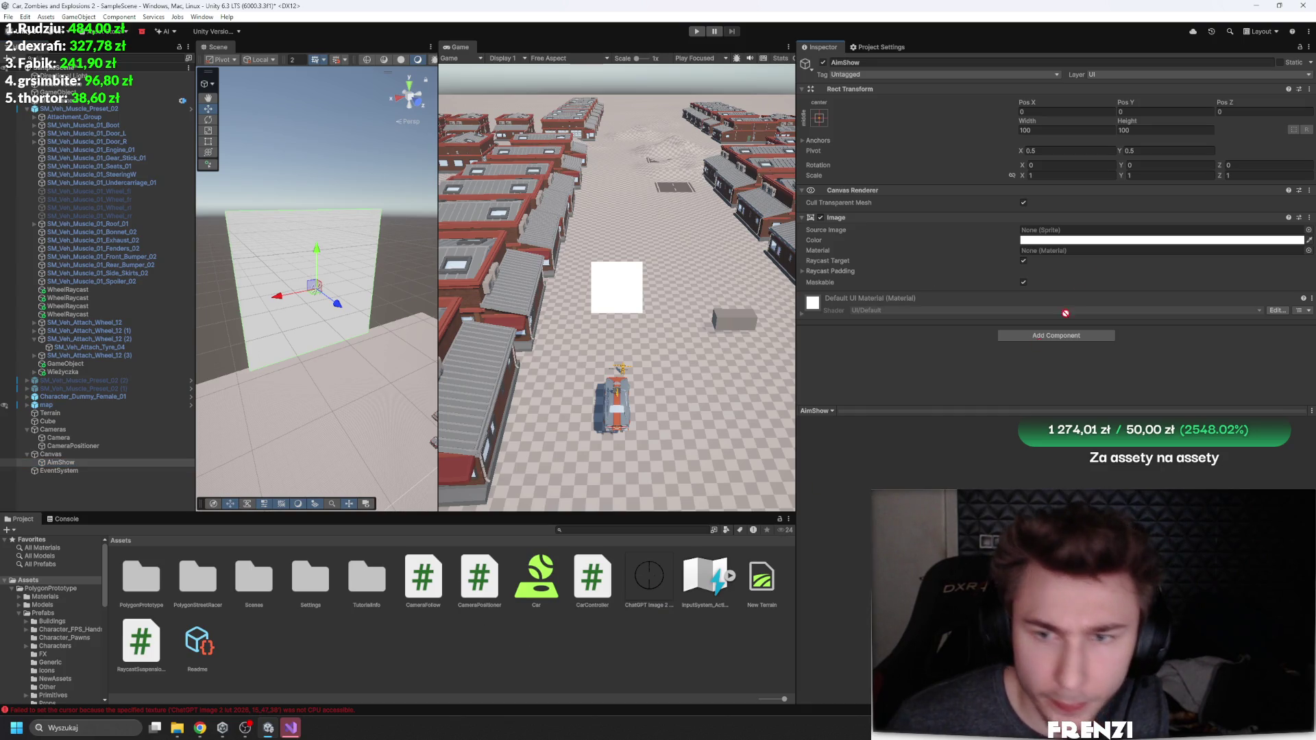
click(684, 586)
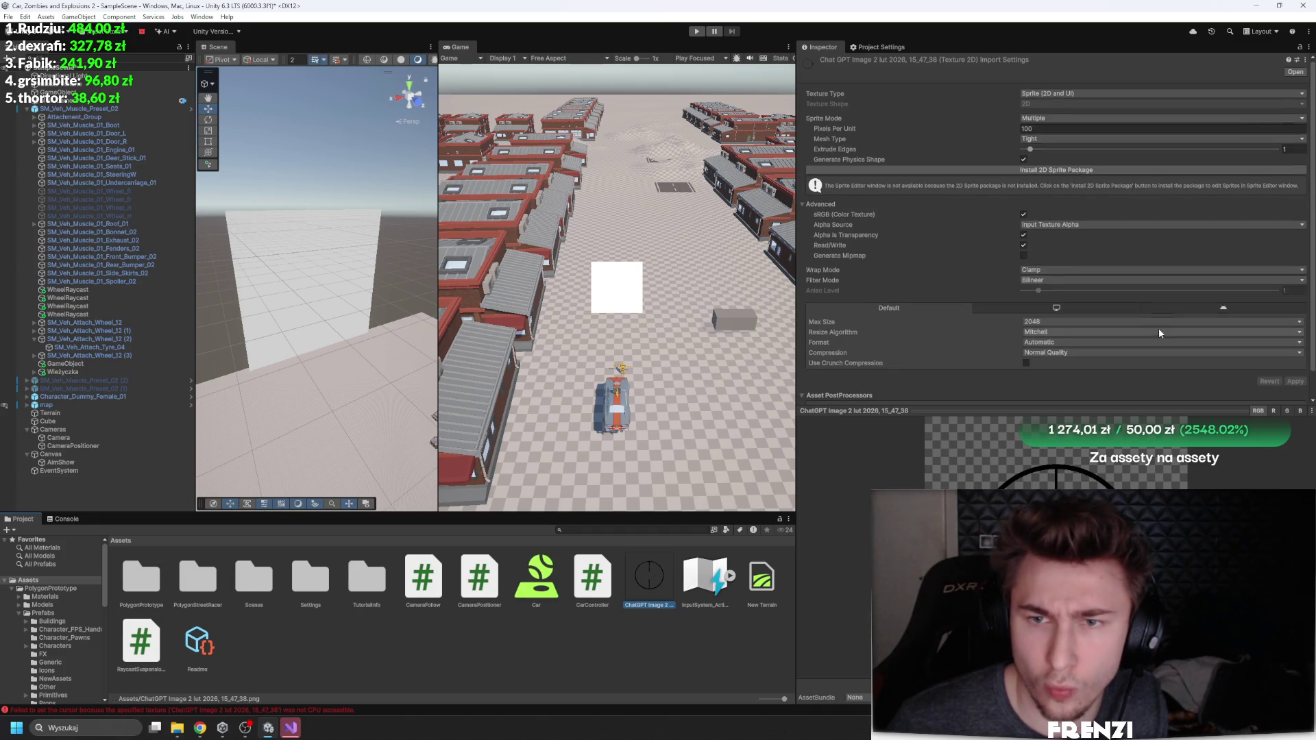
click(1131, 118)
click(1049, 128)
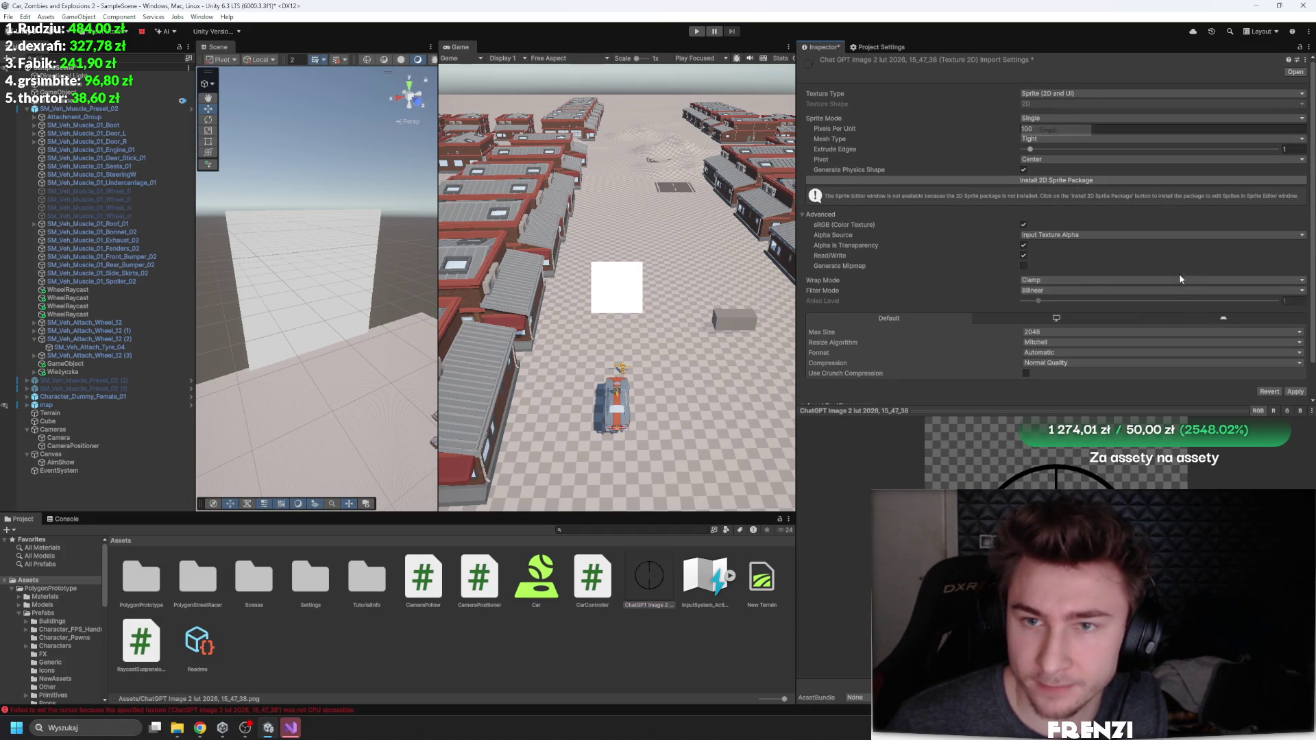
click(1295, 391)
click(62, 462)
drag(649, 579, 1069, 230)
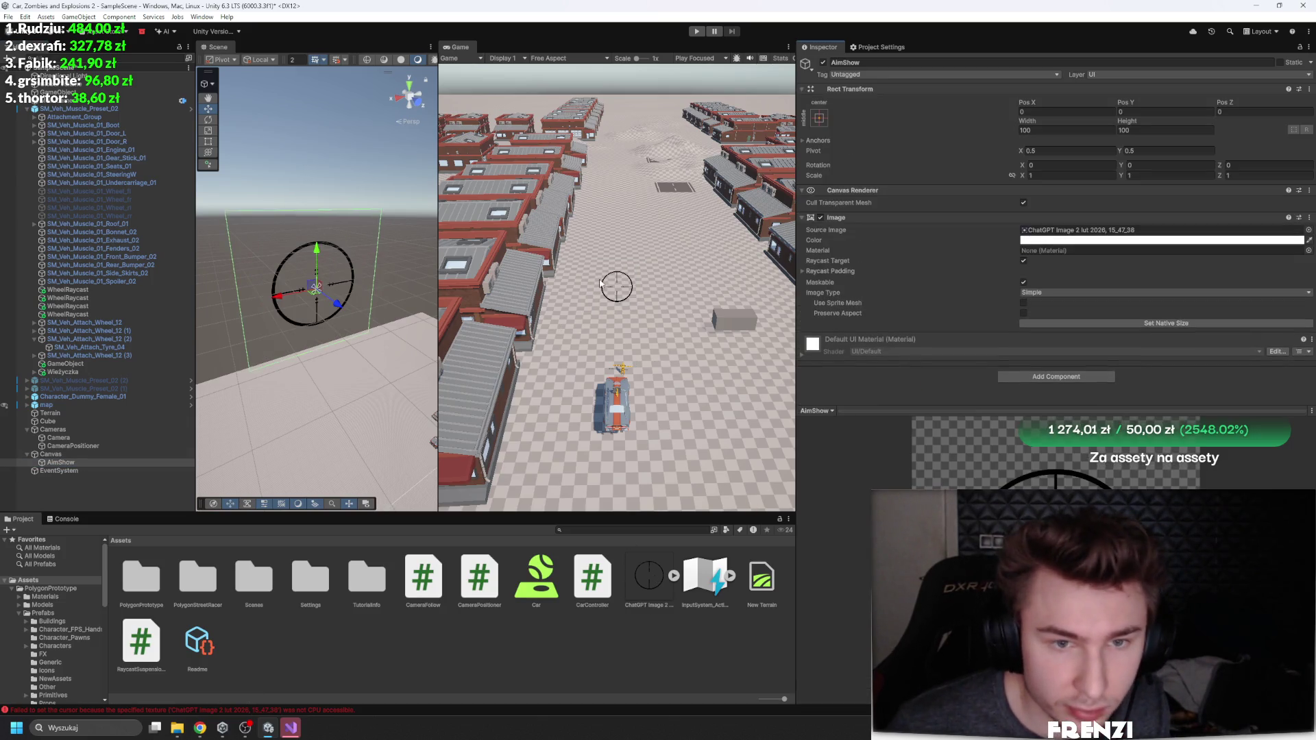
click(1053, 242)
drag(1114, 294, 1084, 291)
click(853, 402)
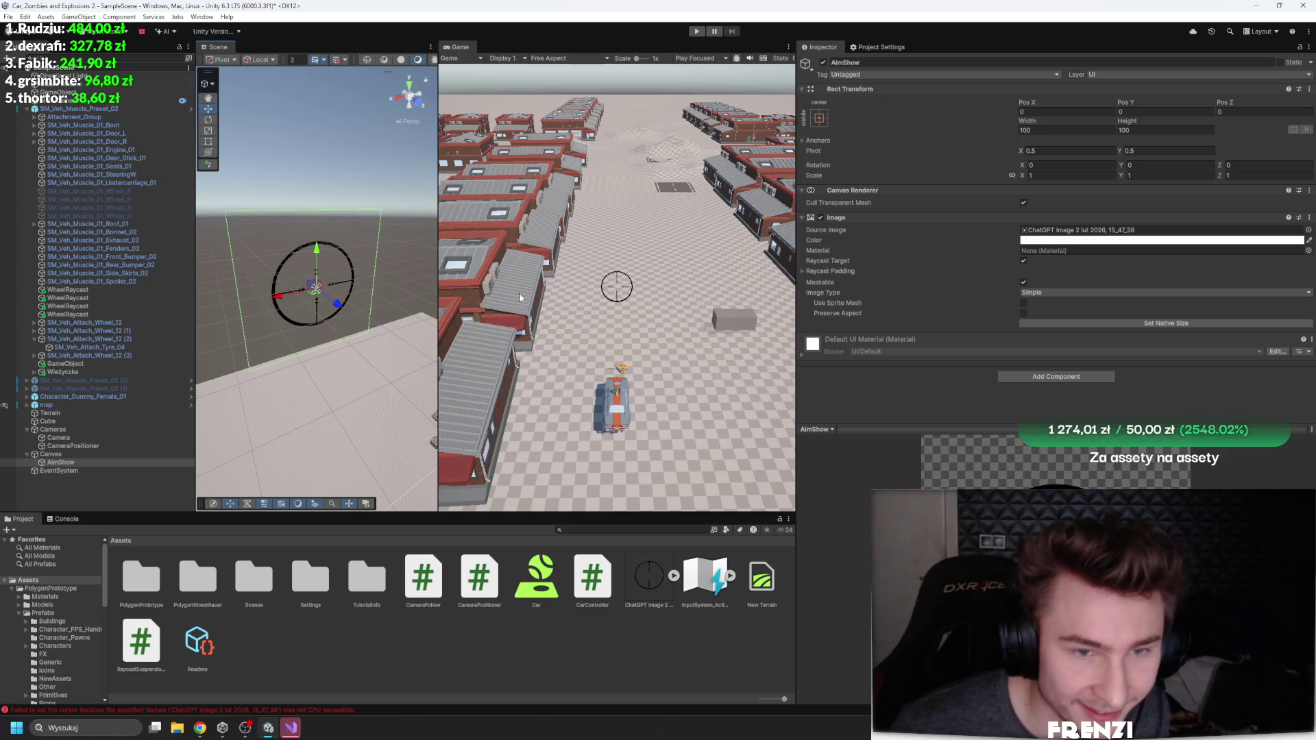
mouse_move(443, 297)
mouse_down()
mouse_move(479, 301)
mouse_move(484, 412)
mouse_move(733, 433)
mouse_move(544, 407)
mouse_move(182, 262)
mouse_move(466, 264)
mouse_move(381, 267)
mouse_move(546, 237)
mouse_move(538, 230)
mouse_move(628, 233)
mouse_up()
drag(480, 267, 251, 250)
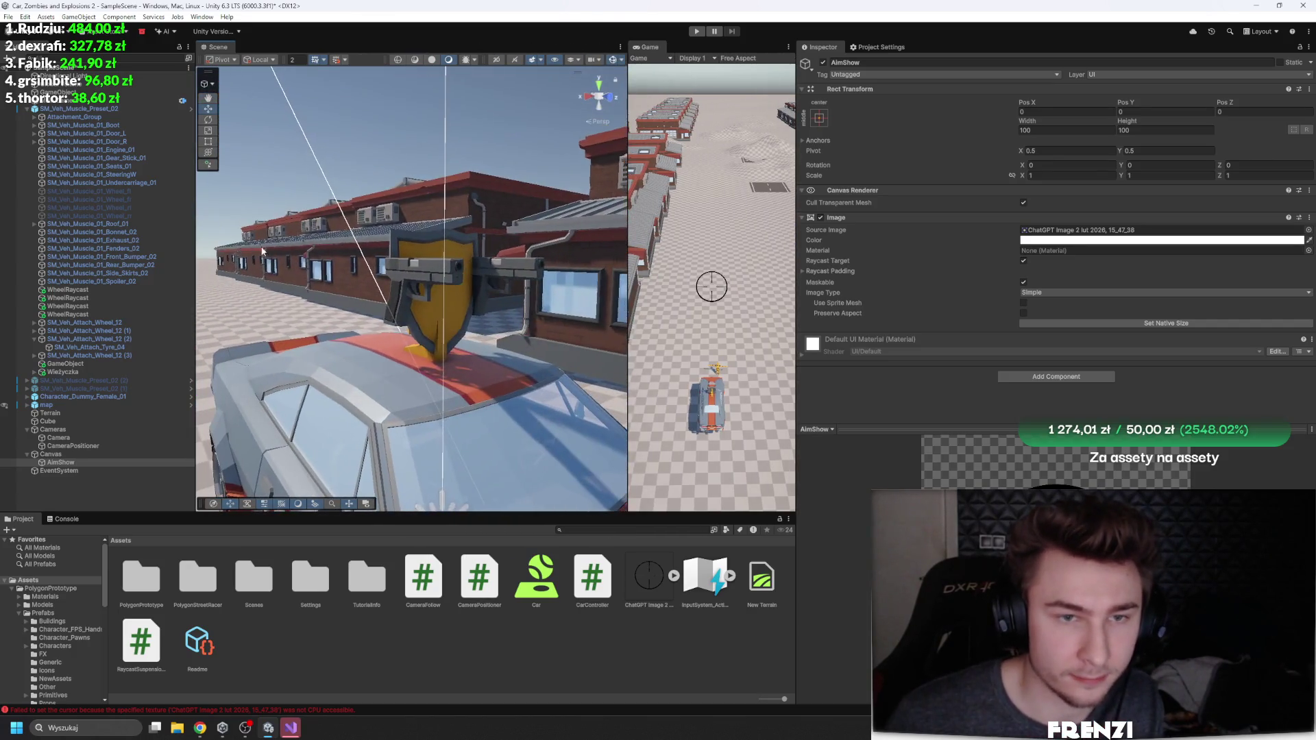
drag(516, 152, 657, 210)
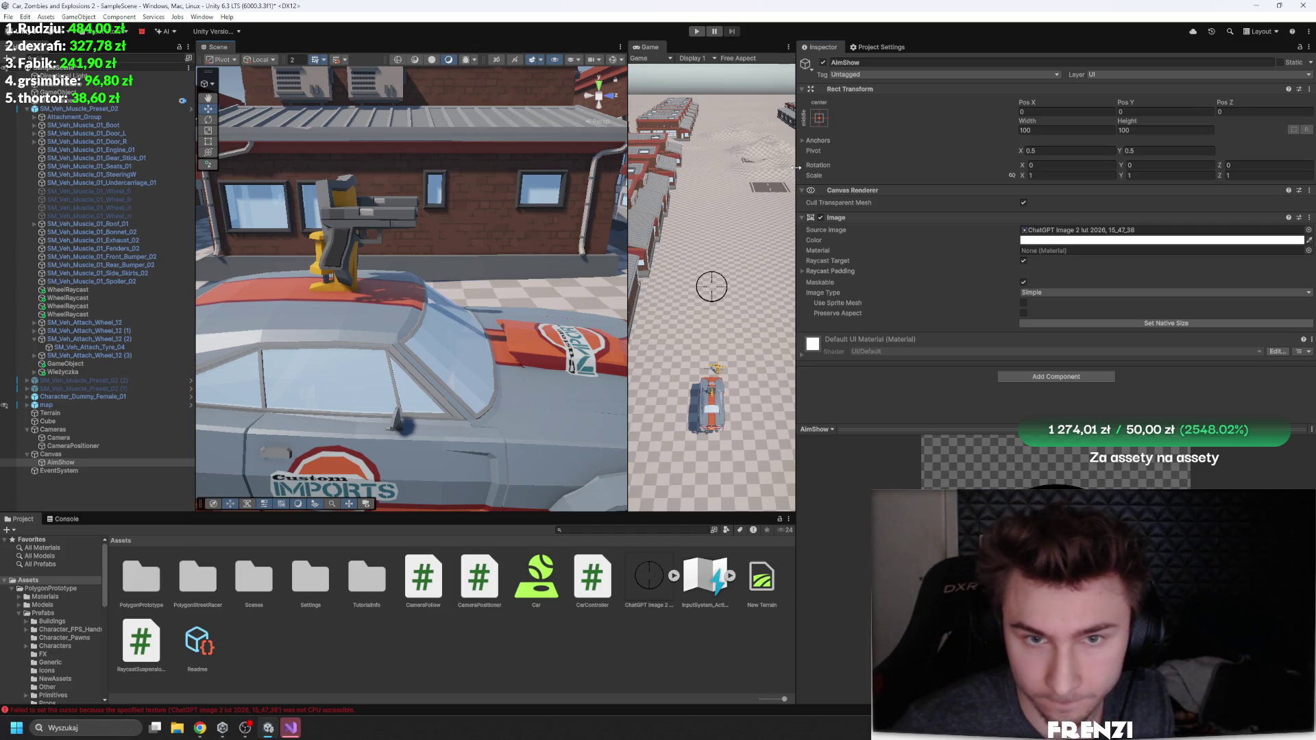
drag(799, 168, 994, 171)
drag(677, 279, 651, 288)
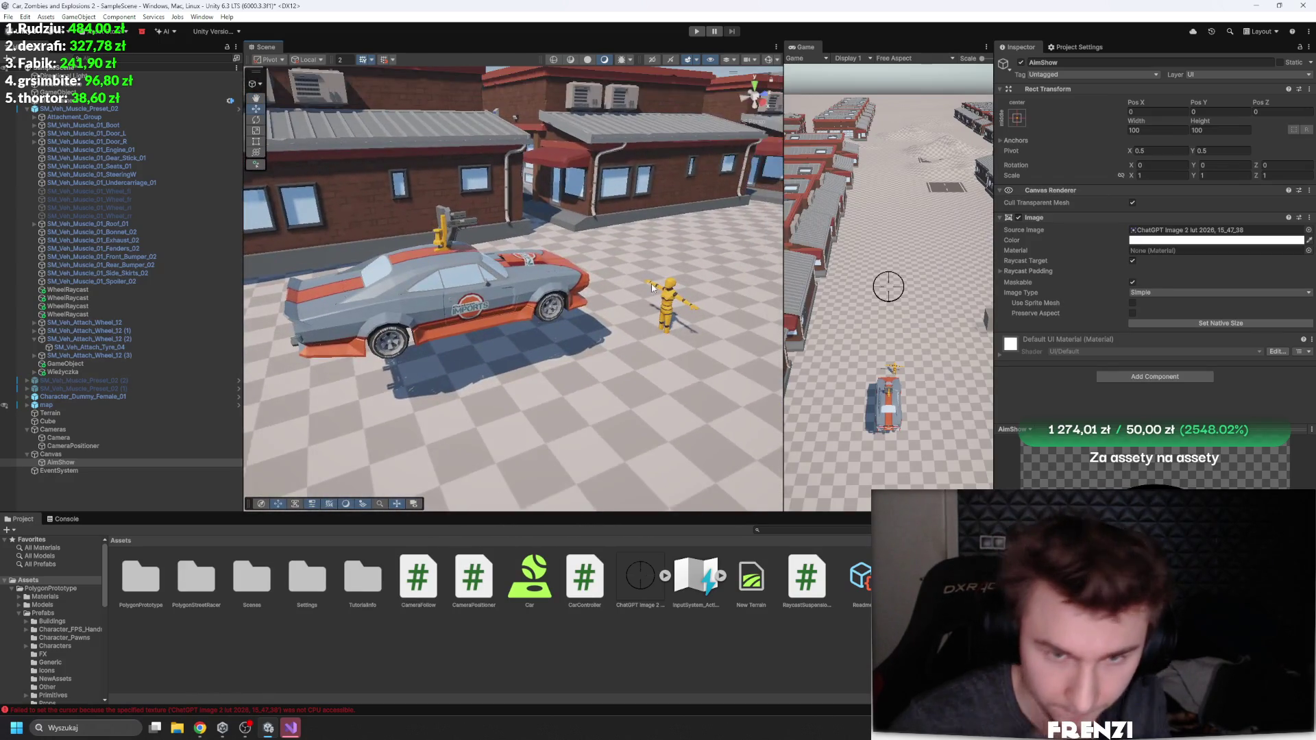